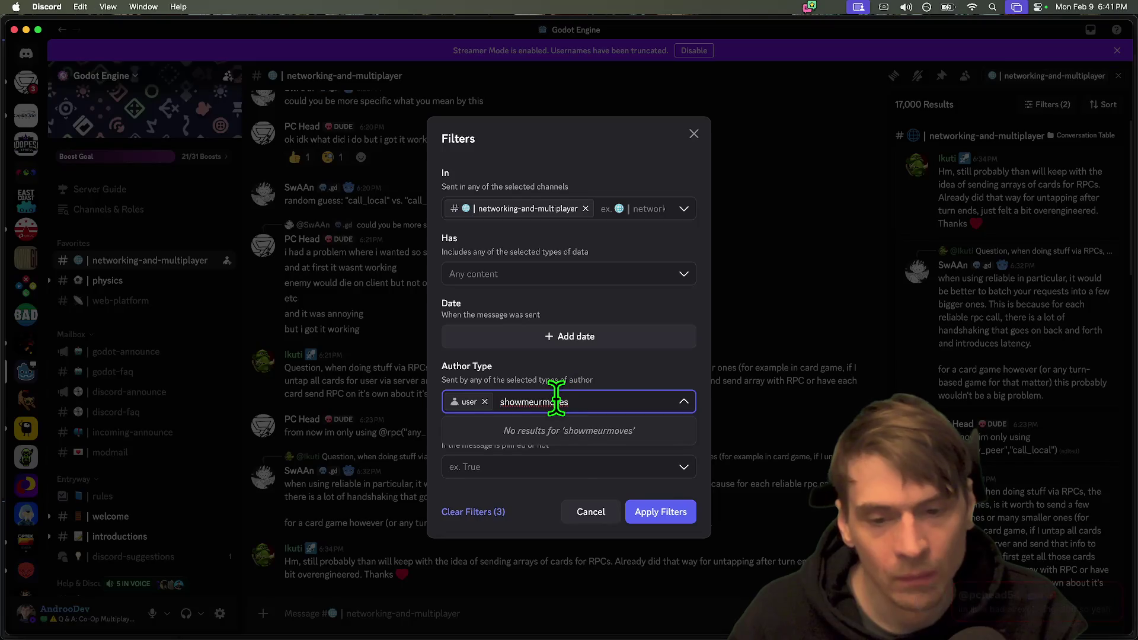
Remove the 'user' author-type and channel chips from Discord's search filters, close the dialog, and return to Godot.
click(494, 404)
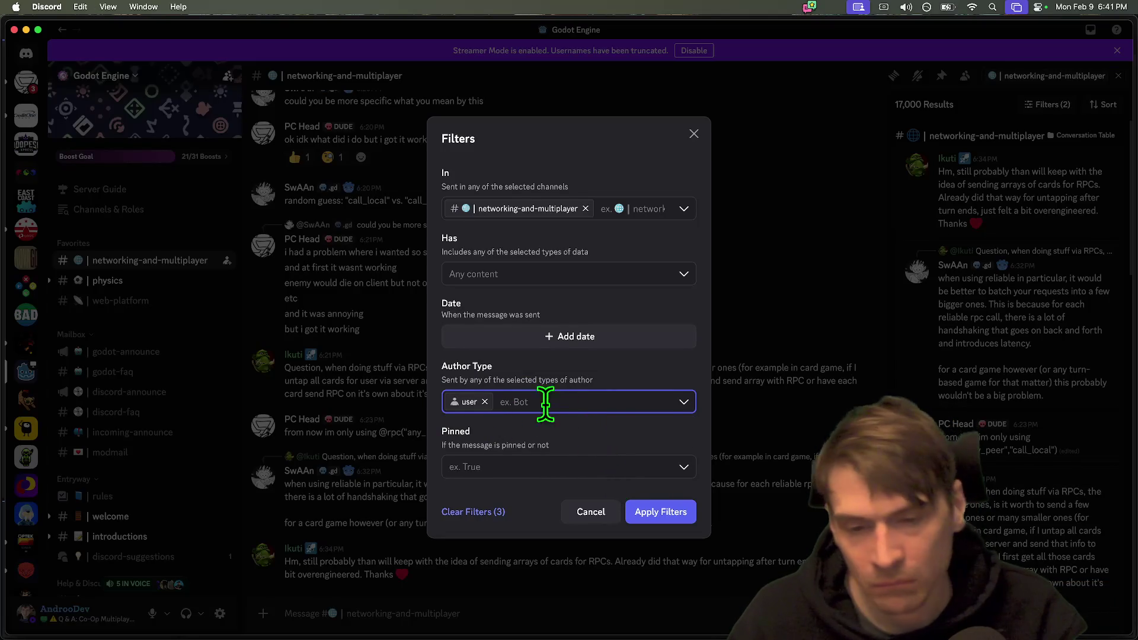
click(485, 402)
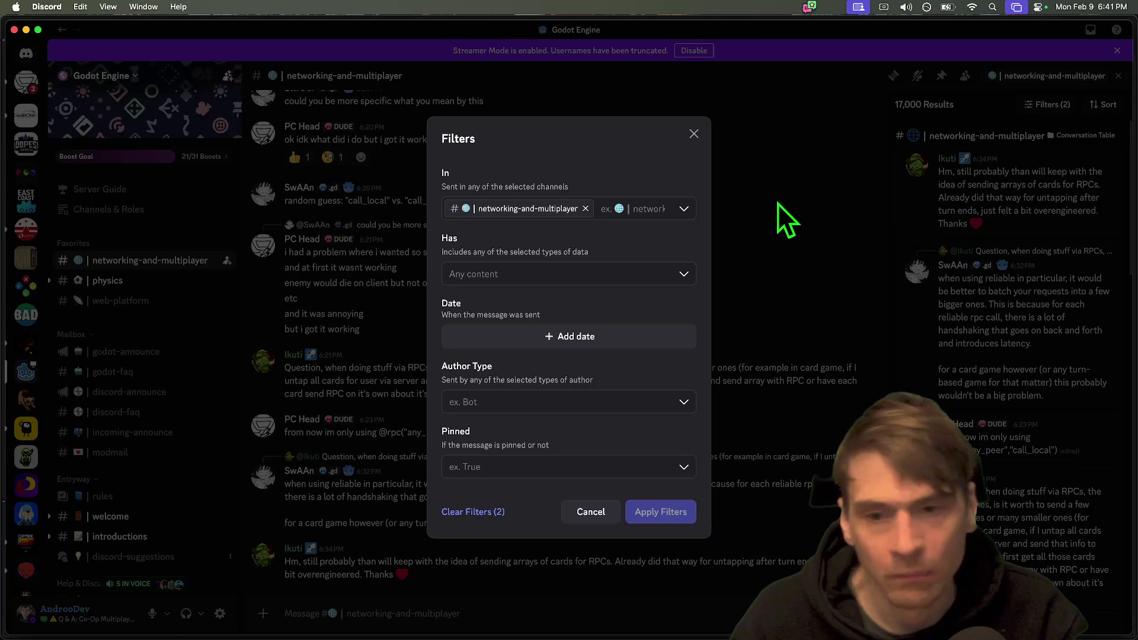
click(475, 514)
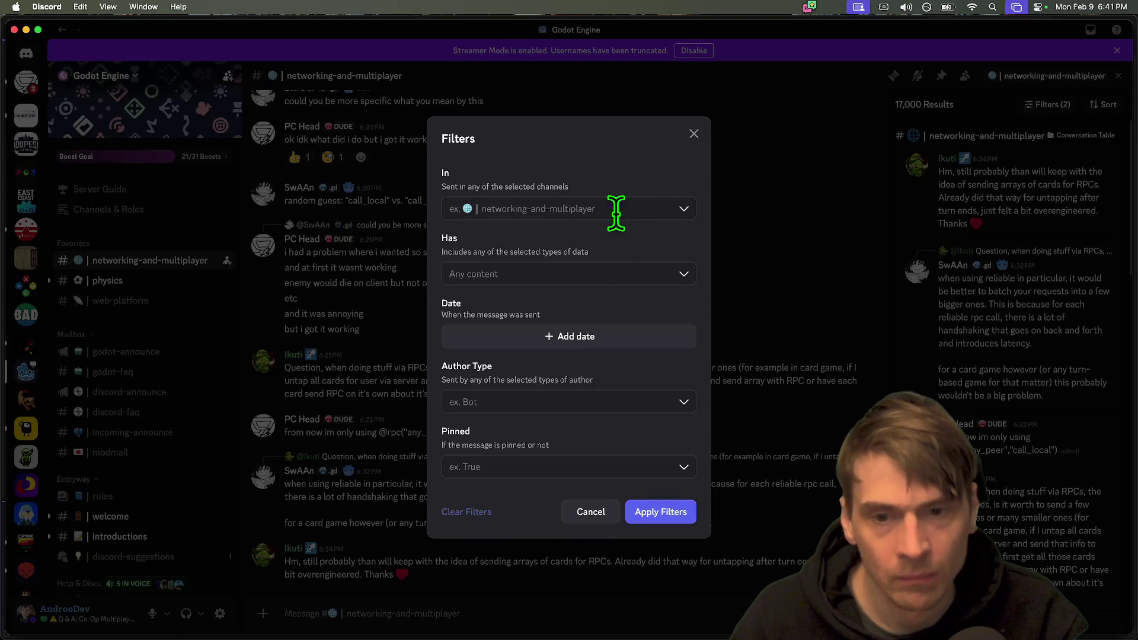
key(Escape)
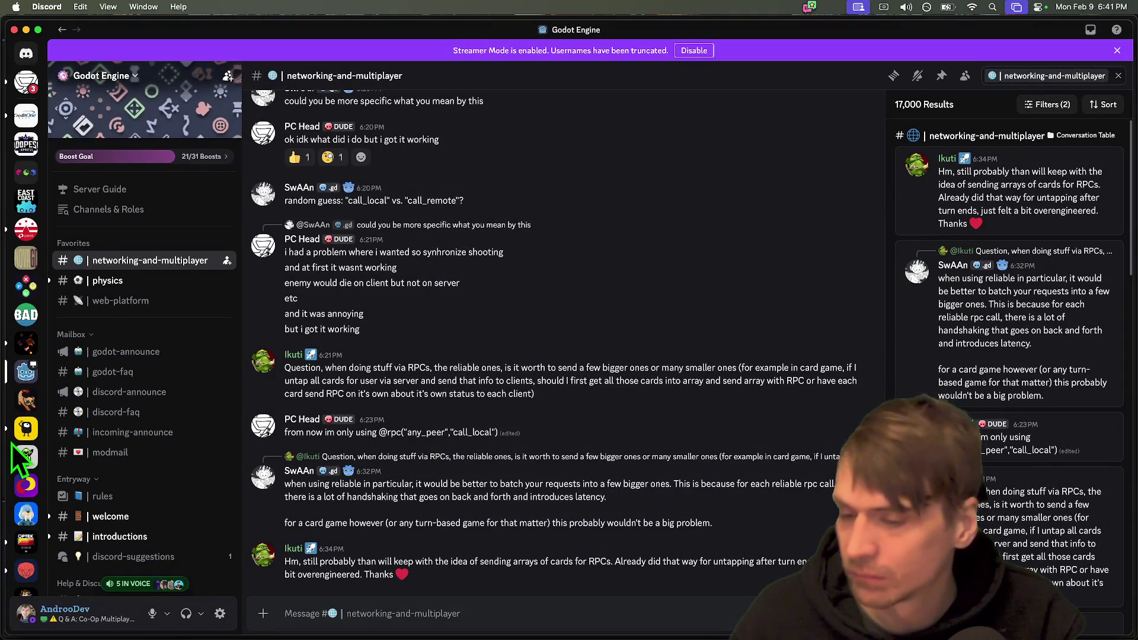
click(16, 440)
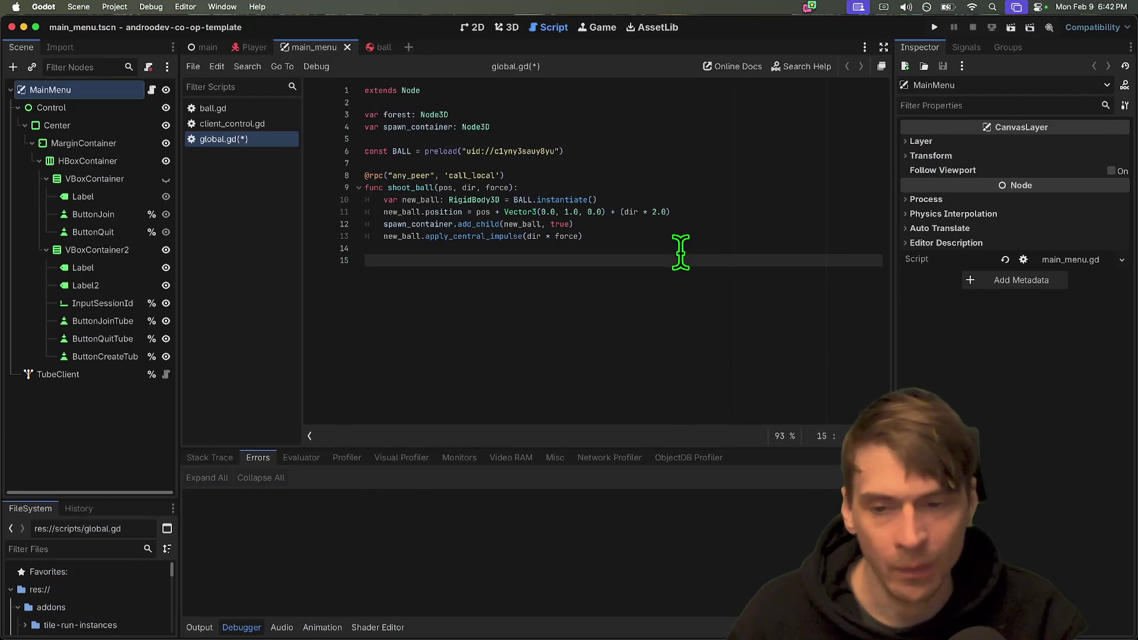
Leave global.gd and show the main menu scene in the 2D workspace.
key(super+Tab)
key(super+Tab)
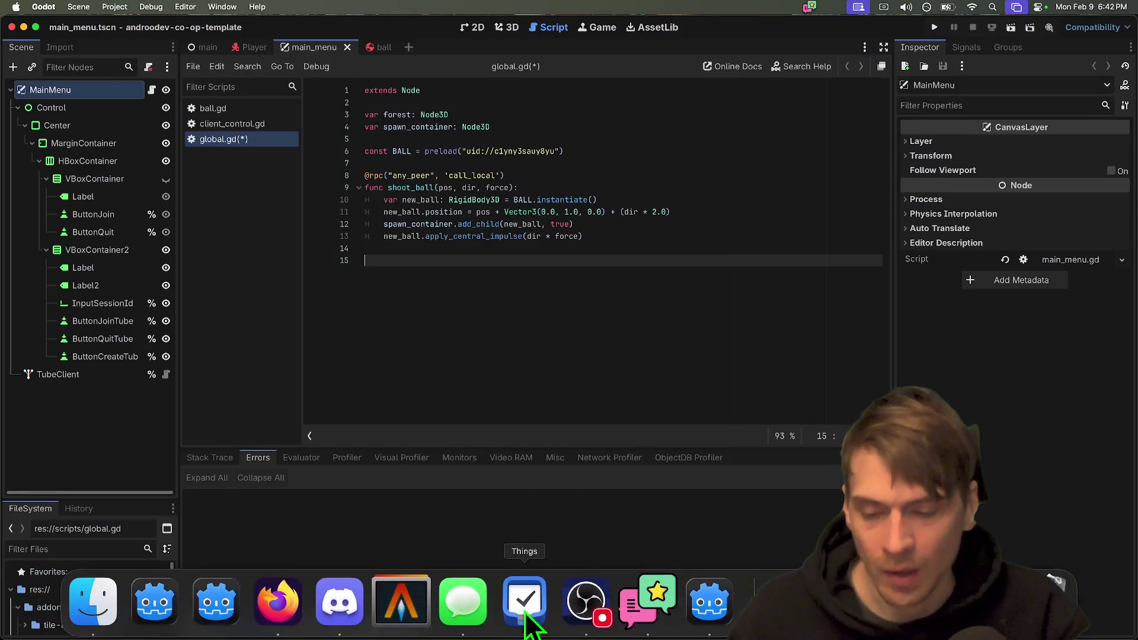
click(545, 224)
click(507, 27)
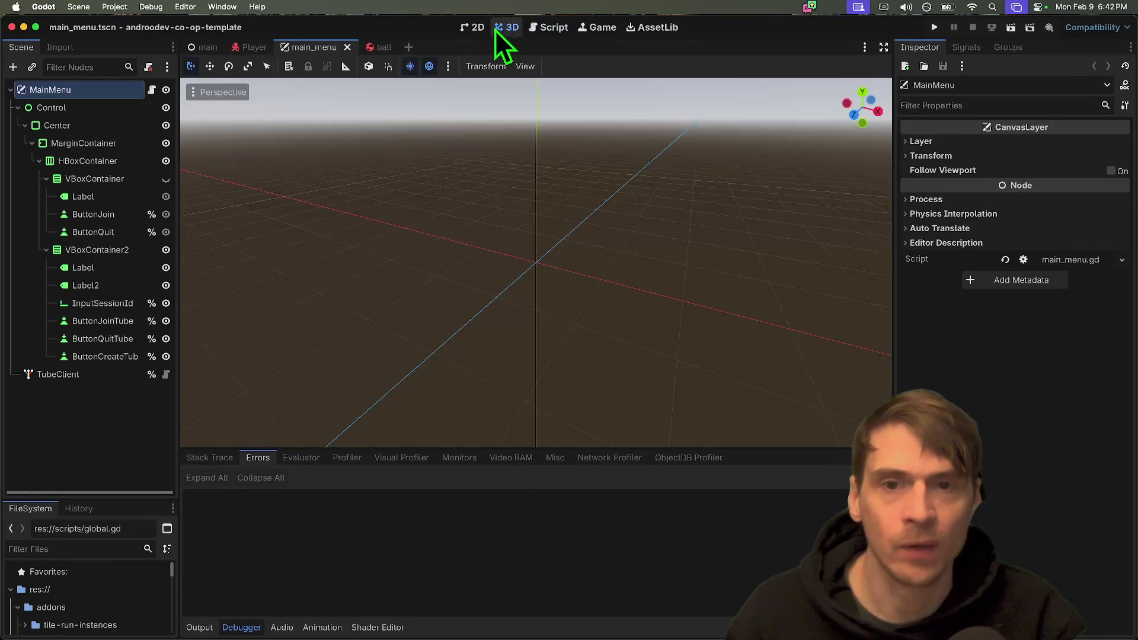
click(472, 28)
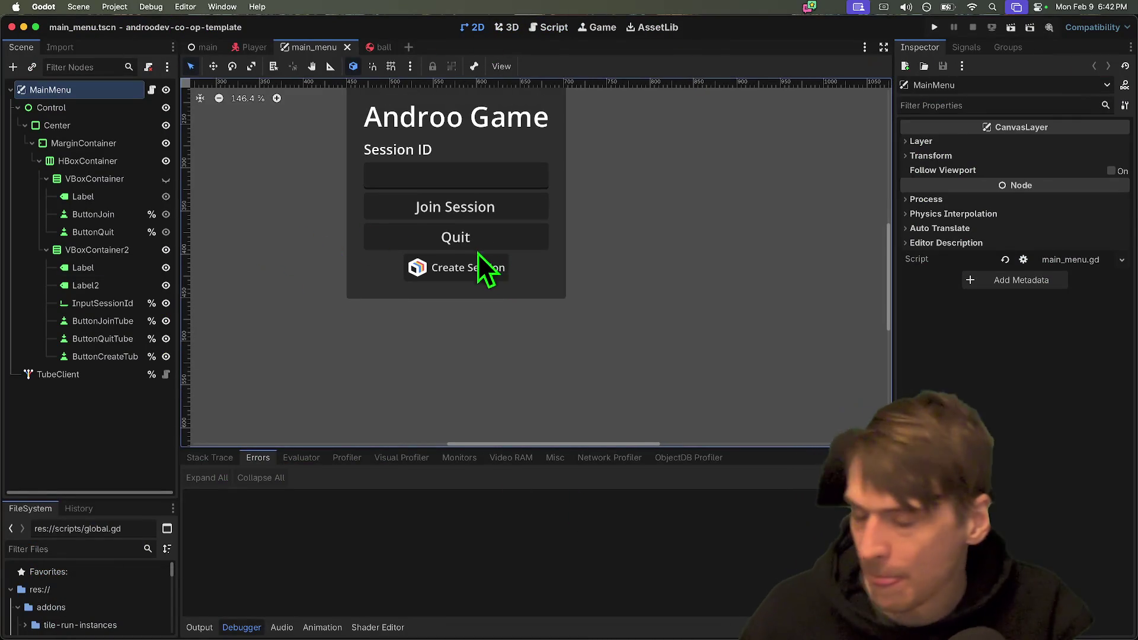
scroll(499, 261, up, 2)
scroll(535, 239, down, 1)
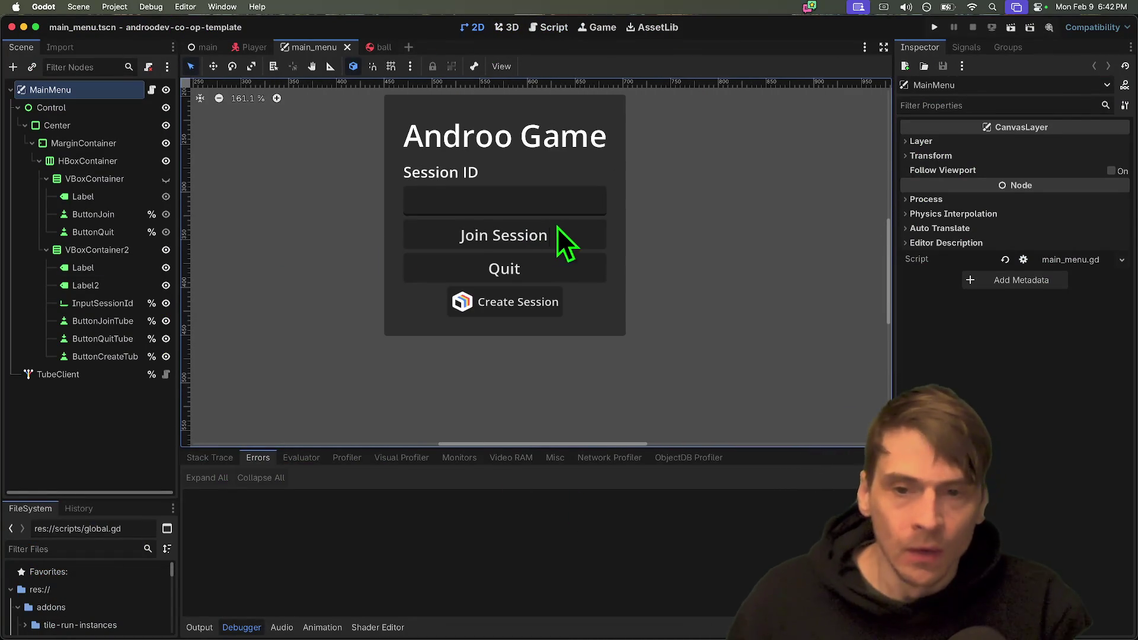
Select the InputSessionId field and the menu's Control node, then run the project in two debug instances.
click(536, 196)
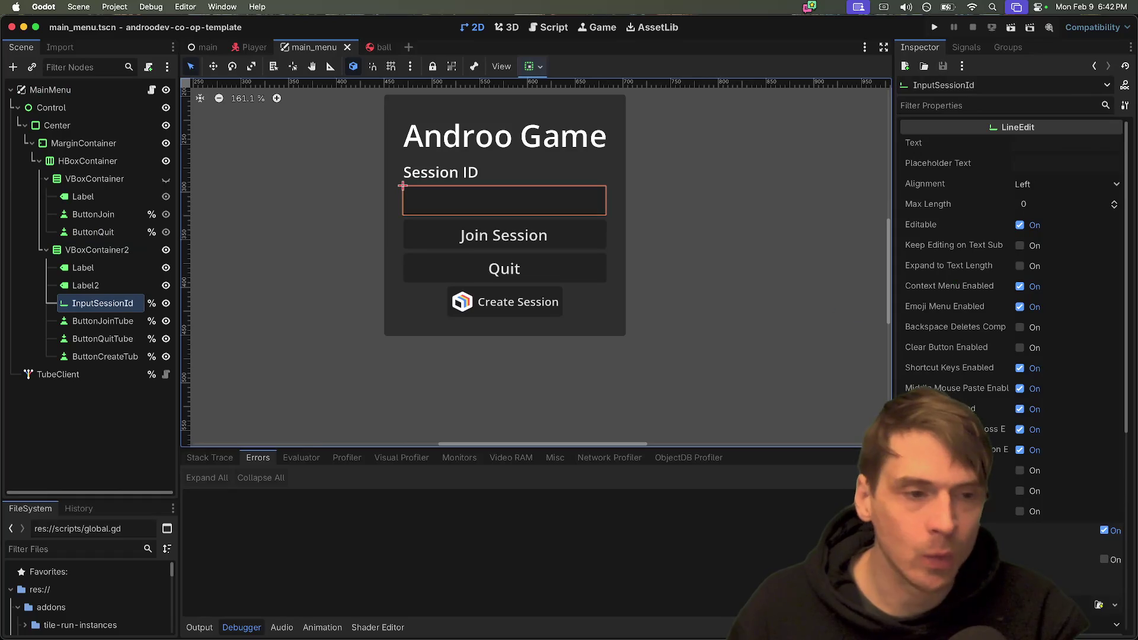
scroll(1059, 508, down, 5)
scroll(1061, 503, up, 5)
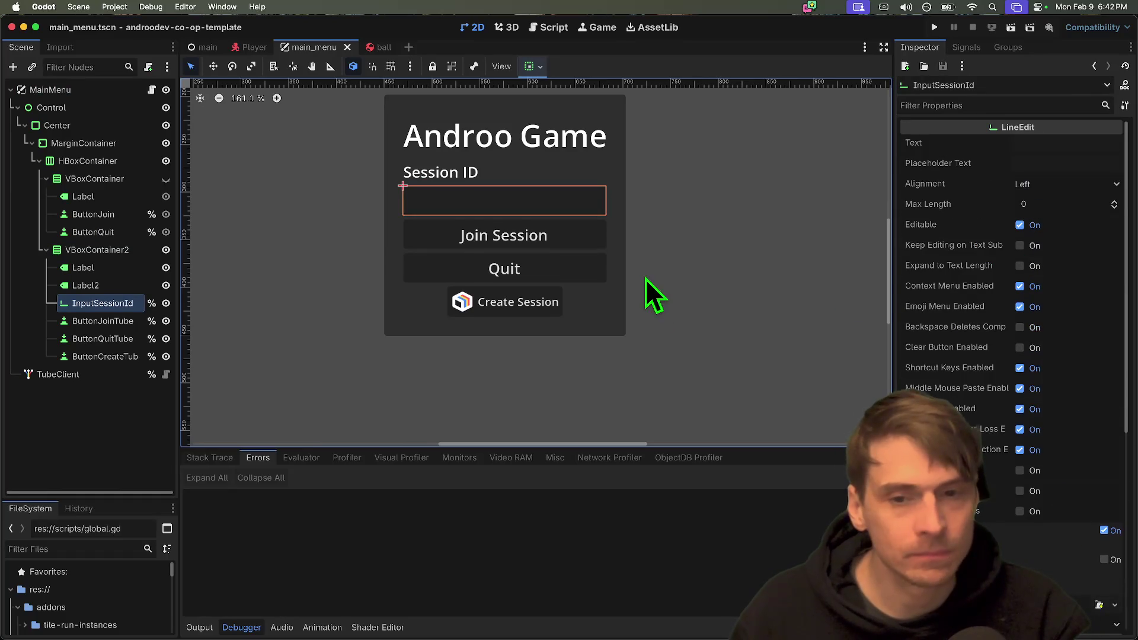
scroll(682, 294, up, 1)
click(708, 323)
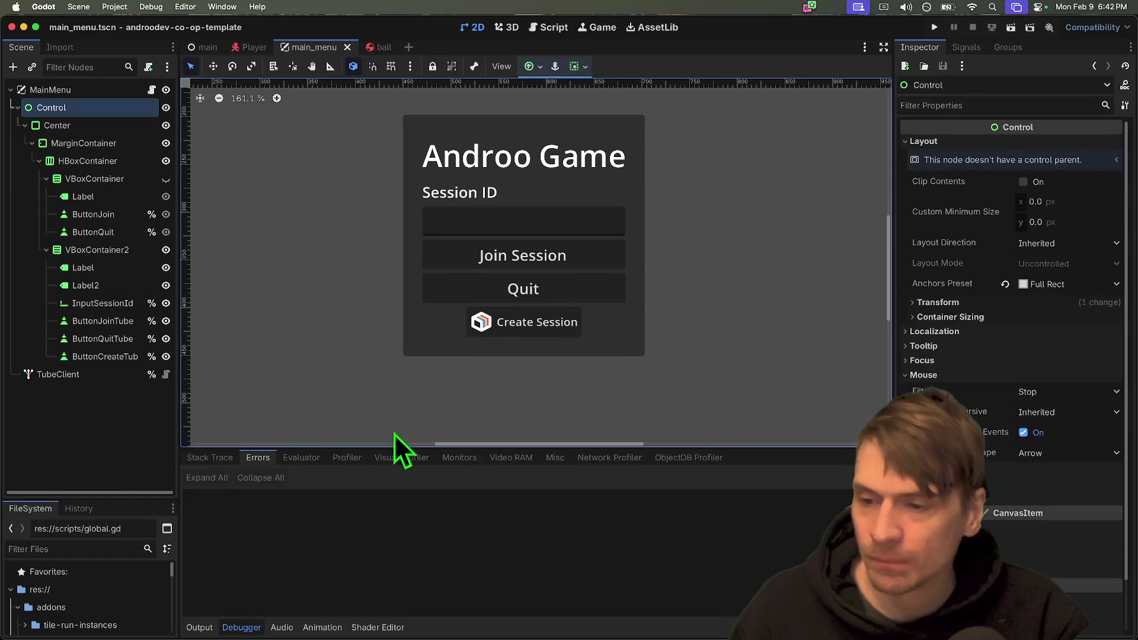
key(super+b)
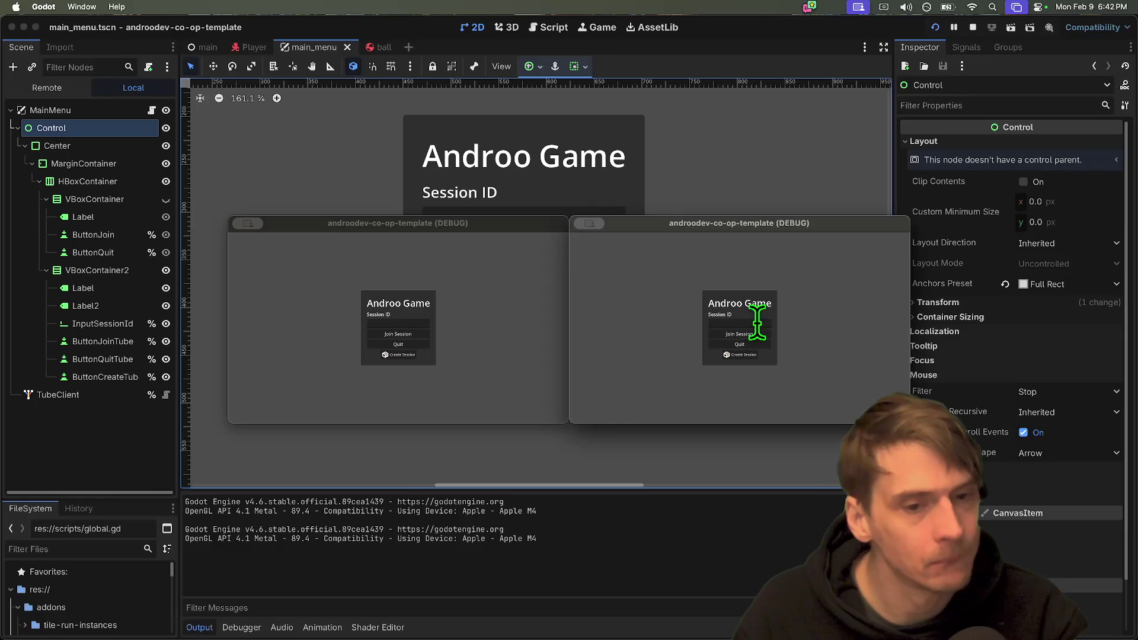
Create a session in the right game window and join it from the left by pasting the session ID.
click(749, 354)
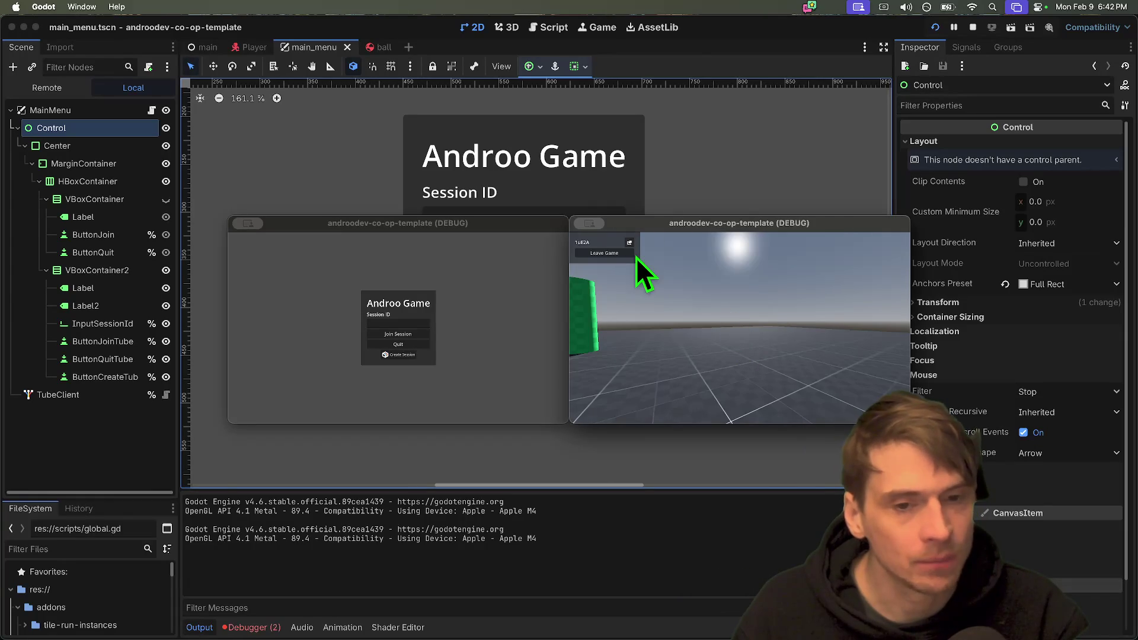
click(481, 300)
click(419, 320)
key(super+v)
click(410, 335)
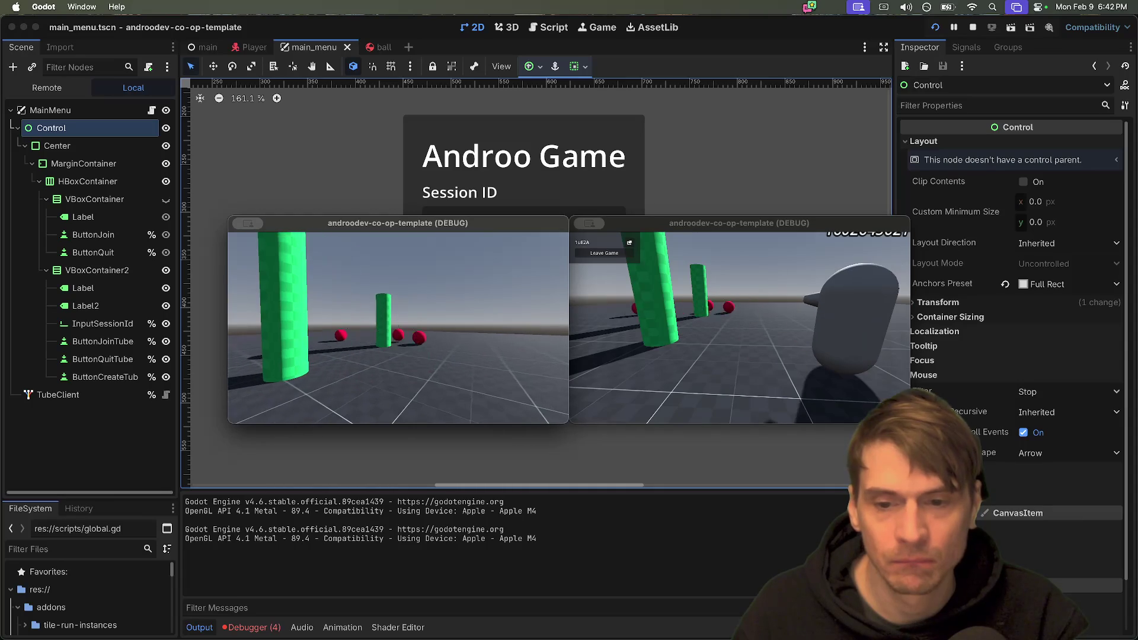
Leave the game in the left window, rejoin, stop the run, and list the debugger errors.
key(Escape)
click(265, 255)
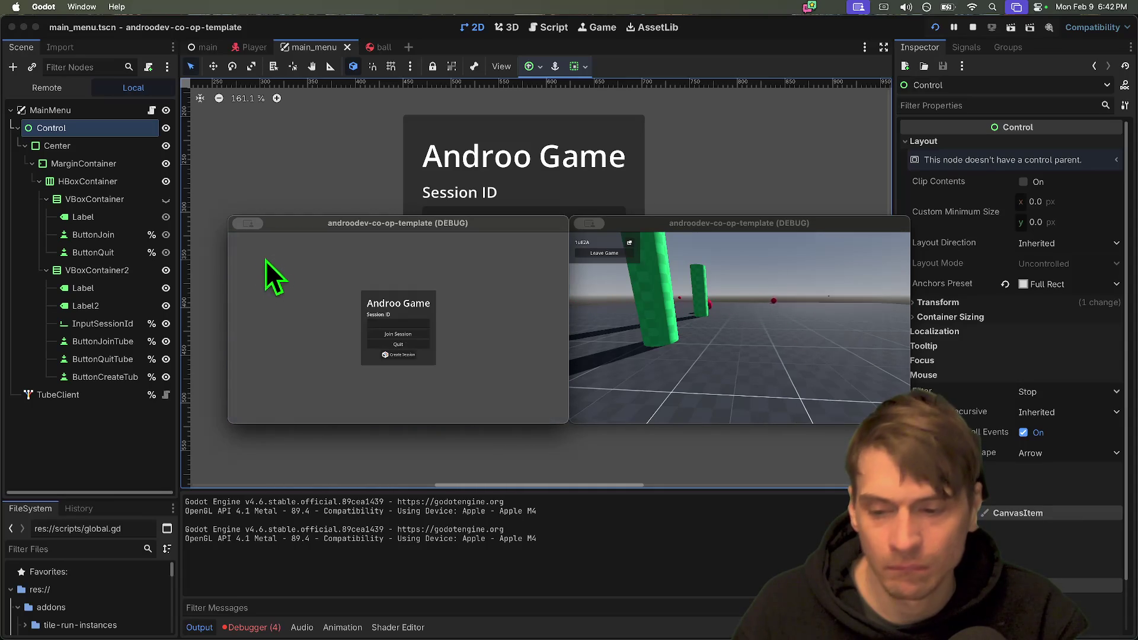
click(397, 333)
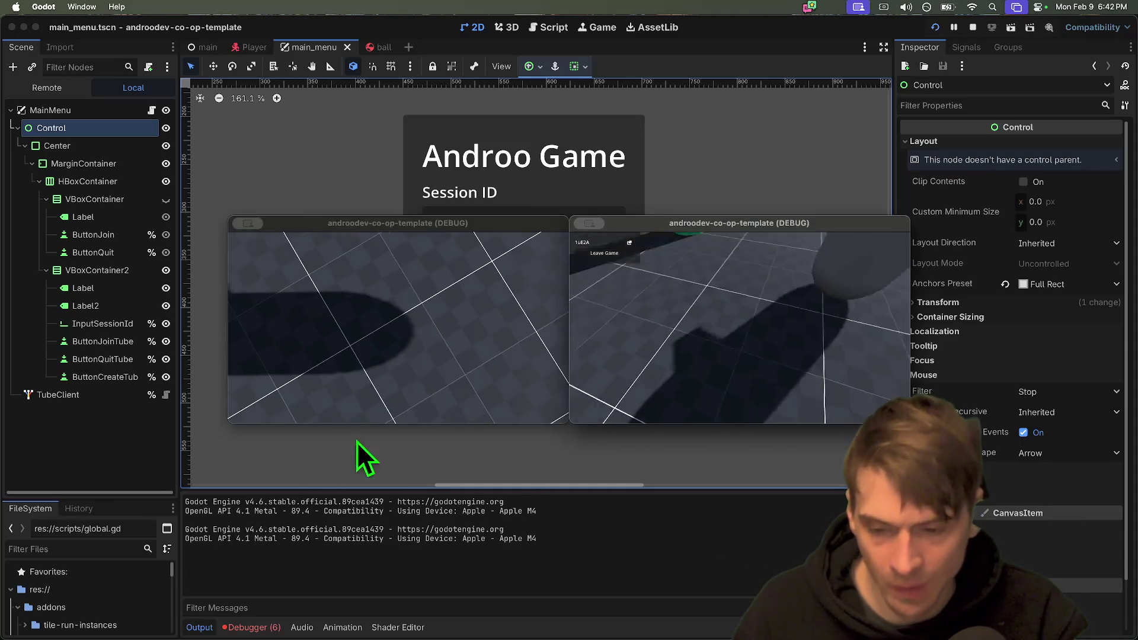
key(super+period)
click(252, 627)
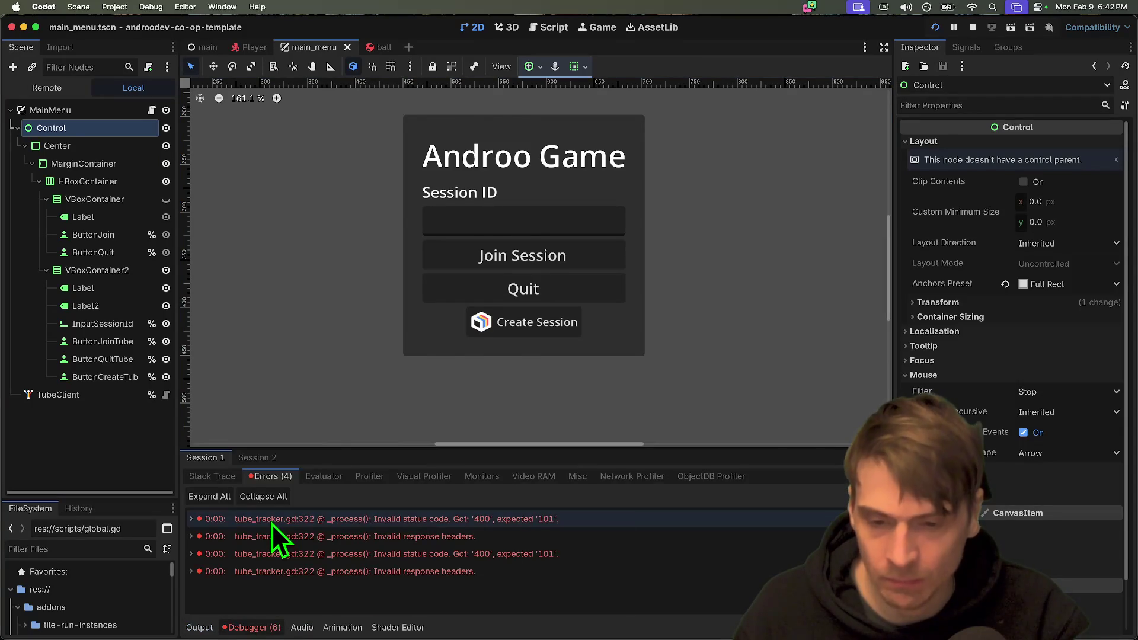
Step through the four tube_tracker.gd:322 errors to view the failing line.
click(271, 524)
scroll(545, 299, up, 3)
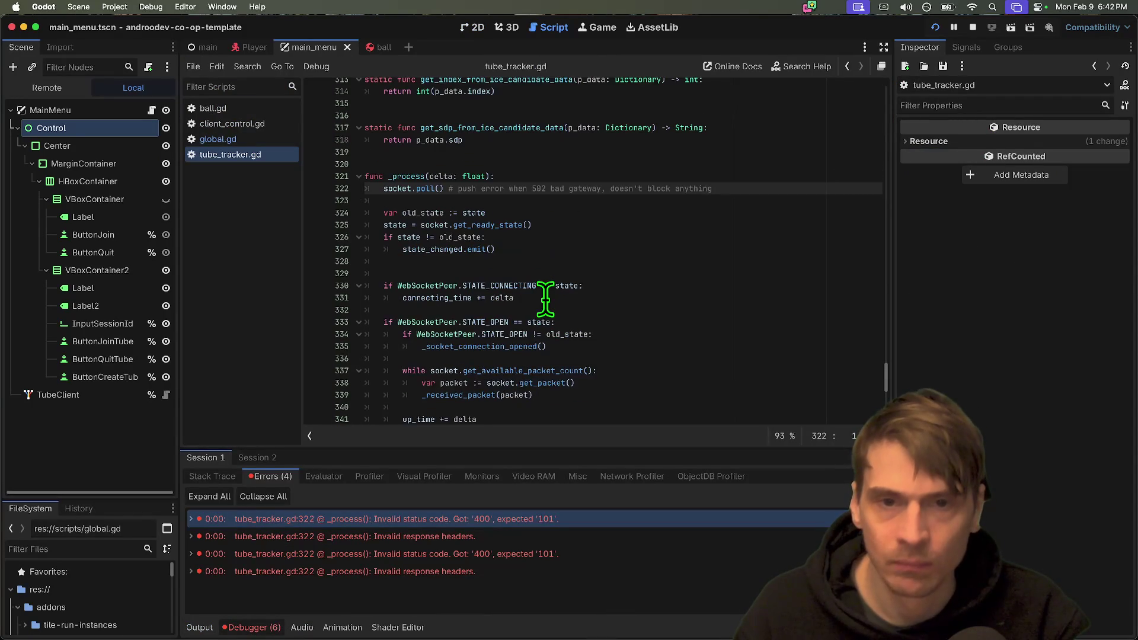
click(641, 573)
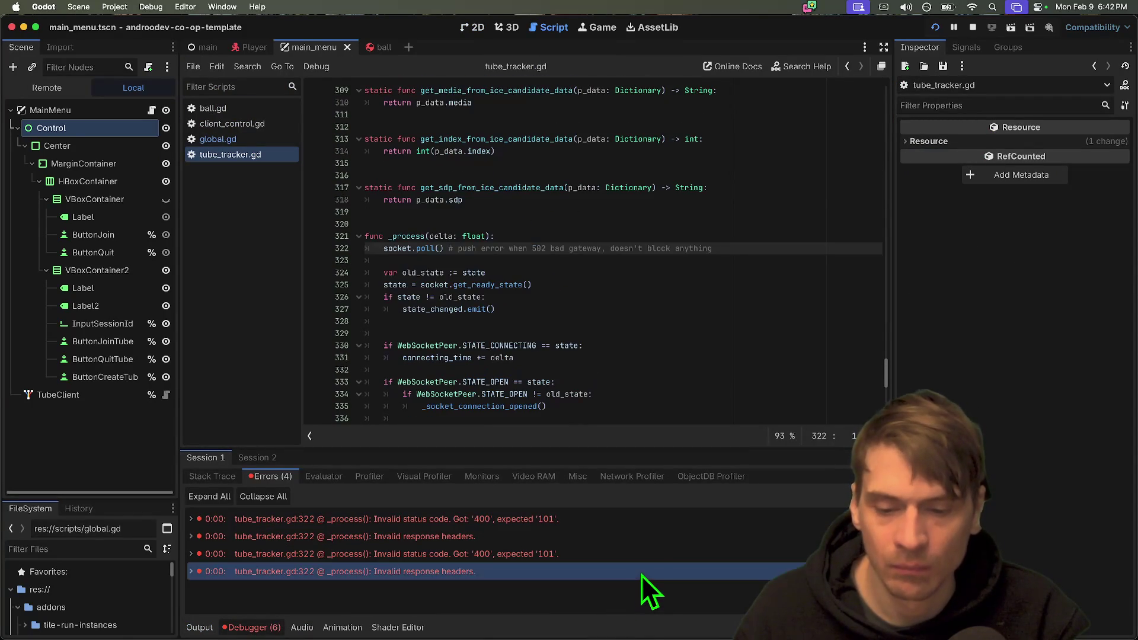
click(642, 554)
click(643, 537)
click(645, 519)
scroll(400, 272, up, 3)
Switch between global.gd and tube_tracker.gd and scroll through tube_tracker.gd's code.
click(262, 140)
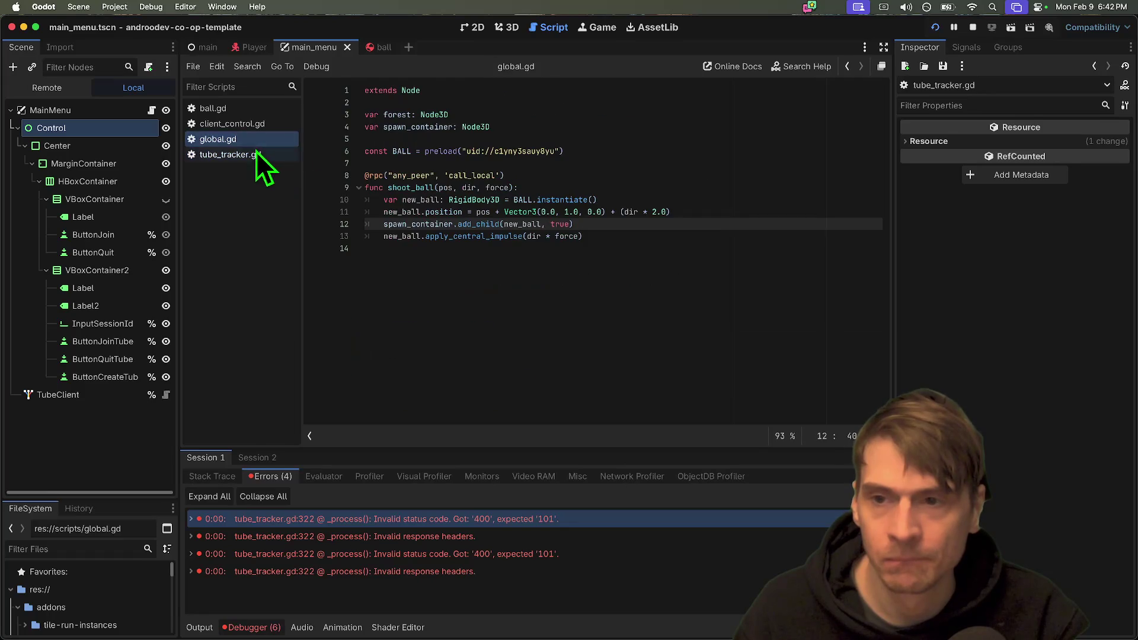
click(256, 153)
scroll(720, 309, down, 10)
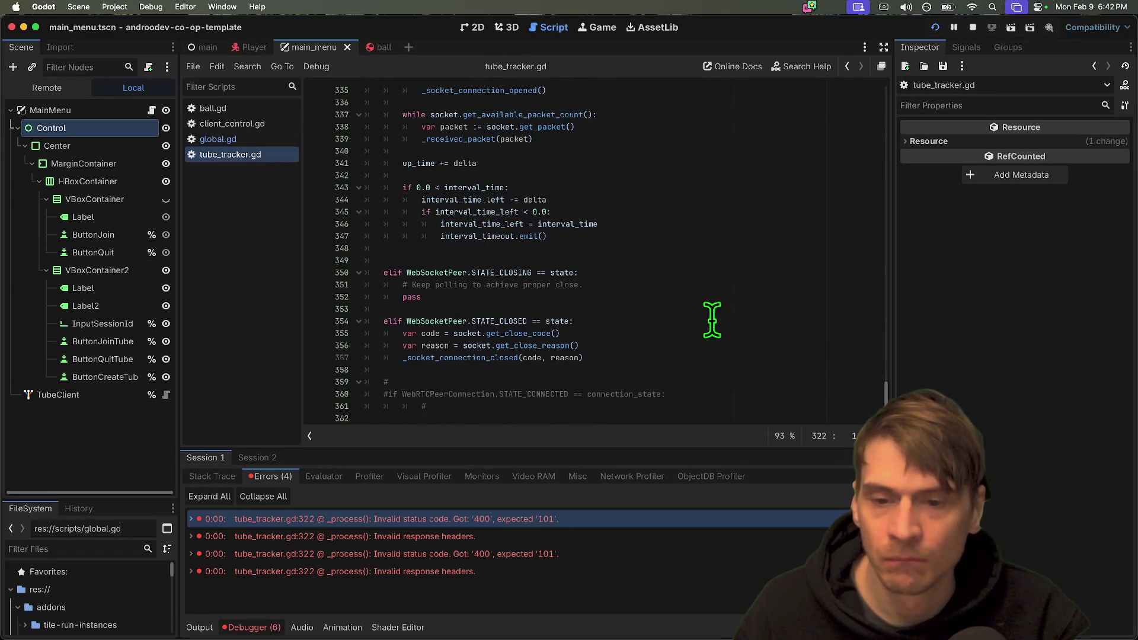
scroll(712, 320, up, 10)
scroll(711, 322, down, 10)
scroll(707, 322, up, 18)
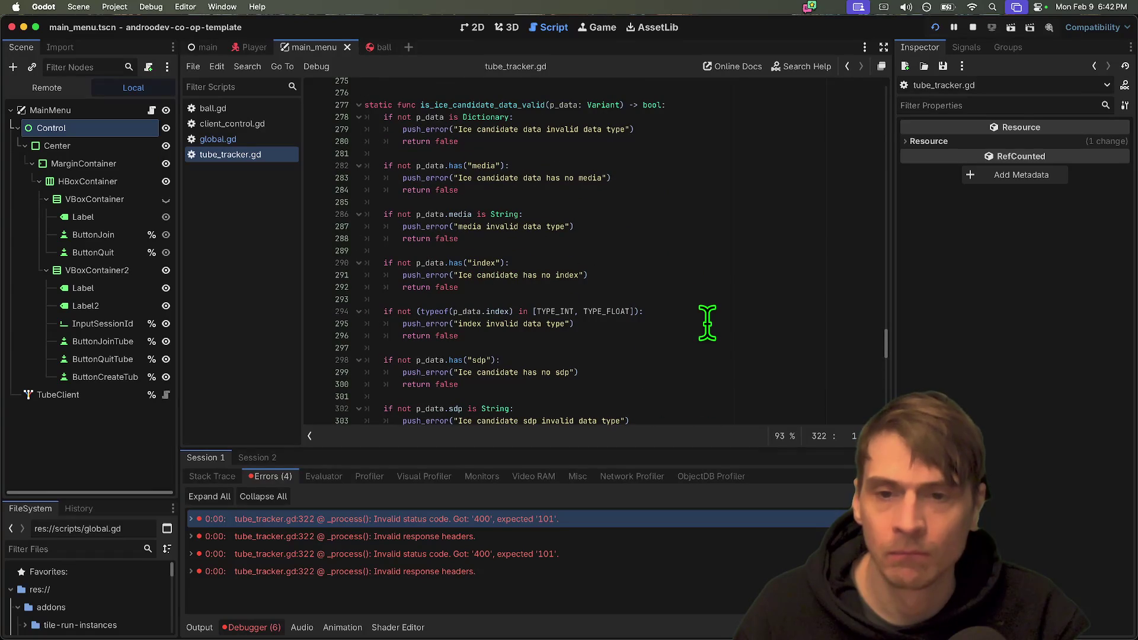
drag(891, 343, 878, 122)
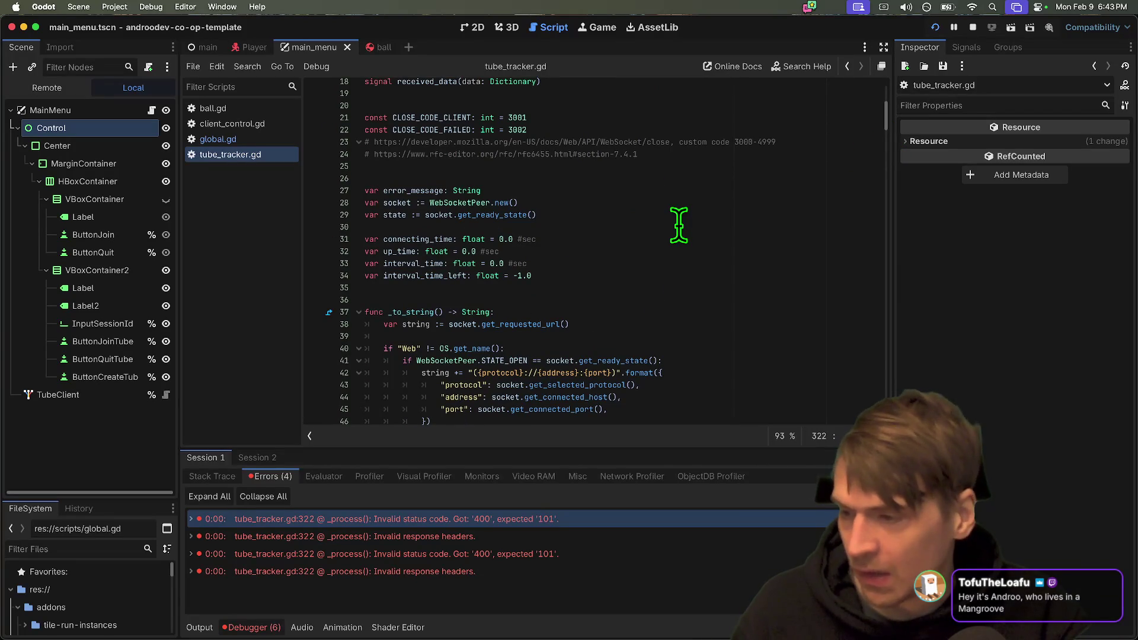
scroll(678, 225, up, 5)
scroll(676, 228, down, 1)
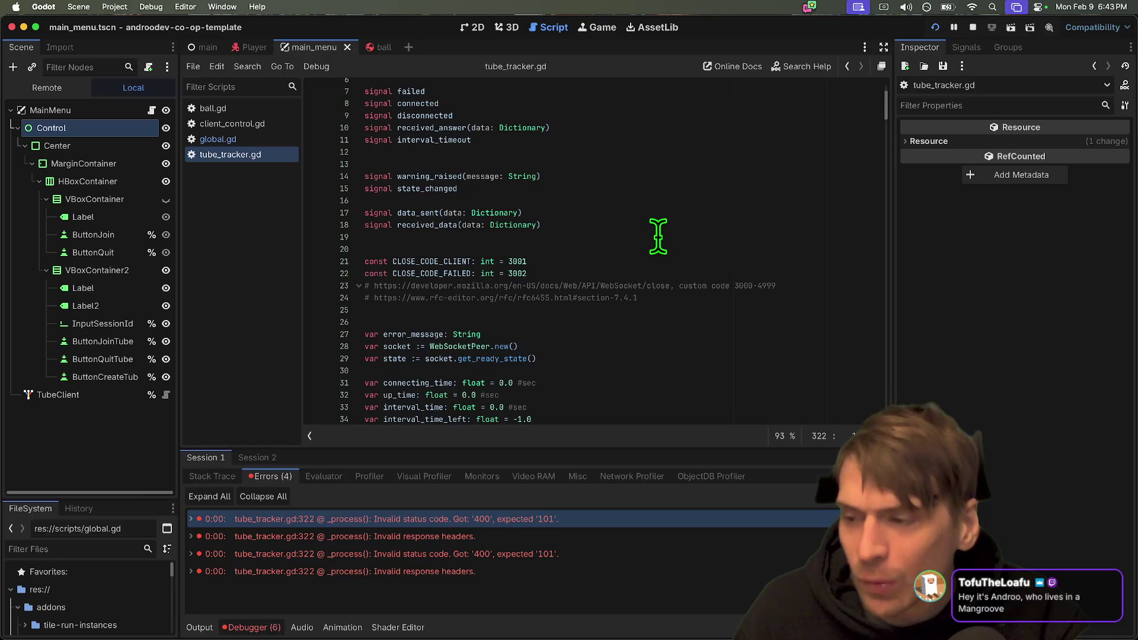
Remove the extra blank line at line 25 of tube_tracker.gd and try to close the script.
click(570, 308)
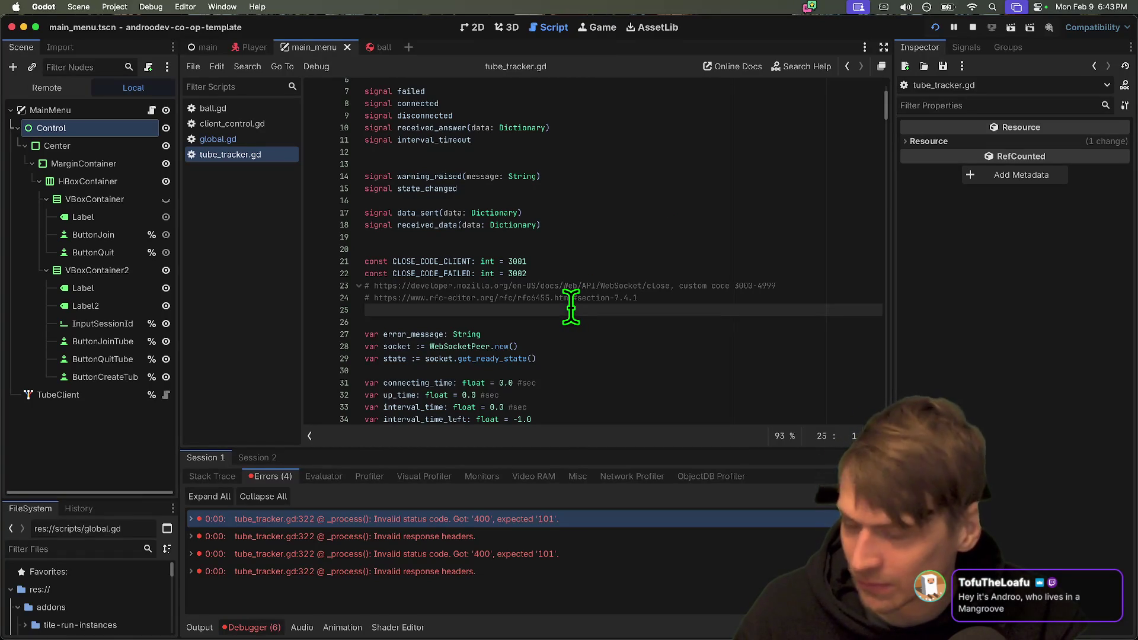
scroll(563, 308, down, 1)
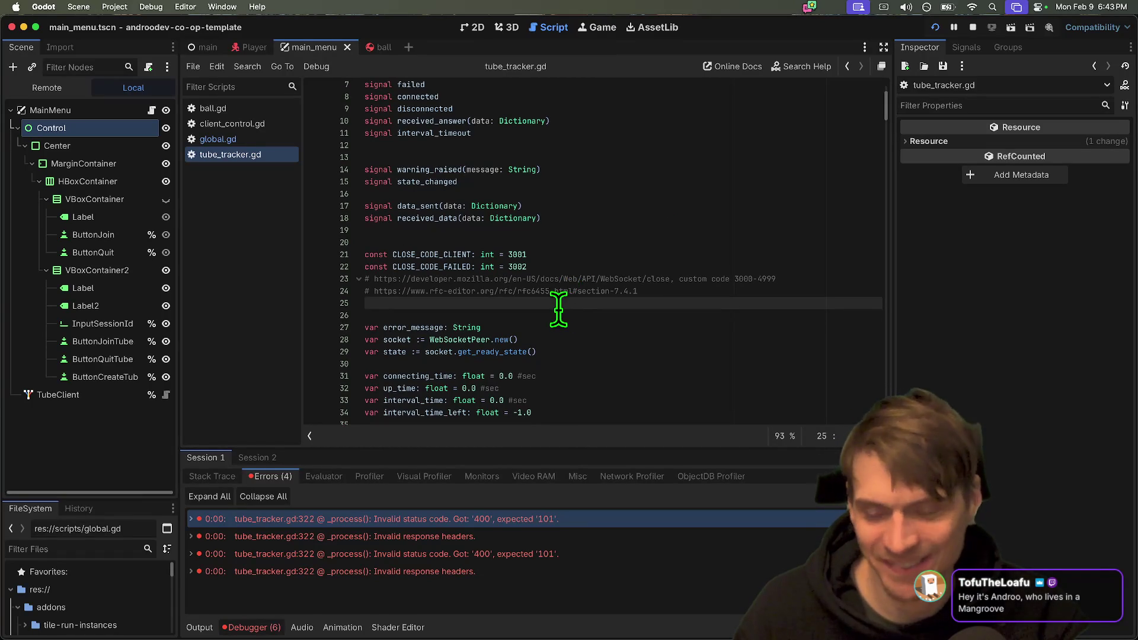
click(558, 310)
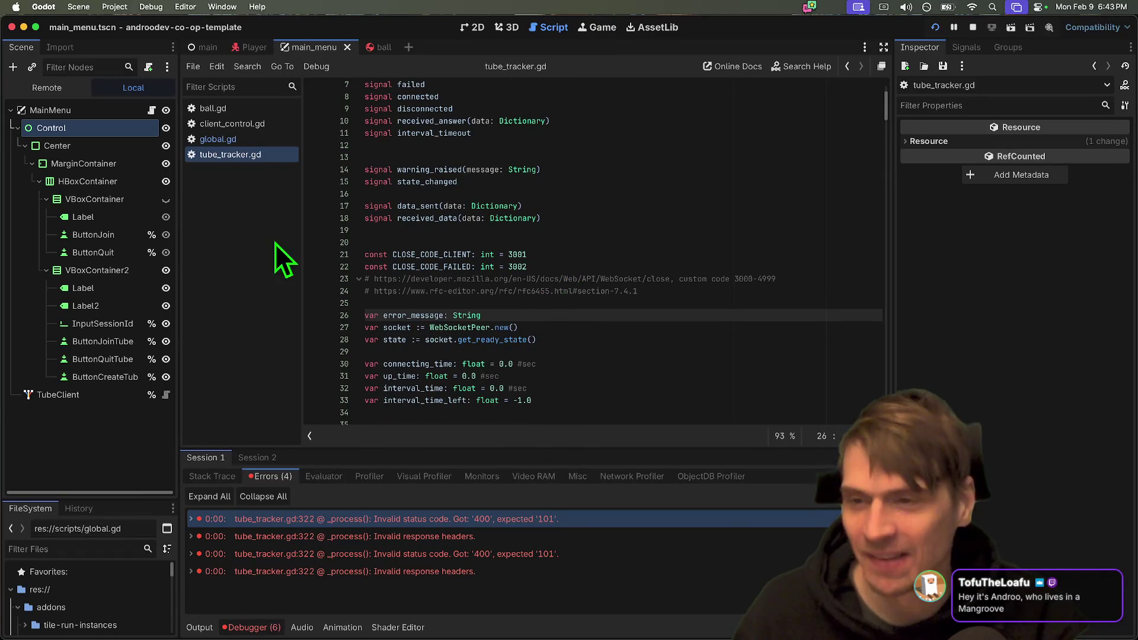
click(258, 143)
middle_click(257, 152)
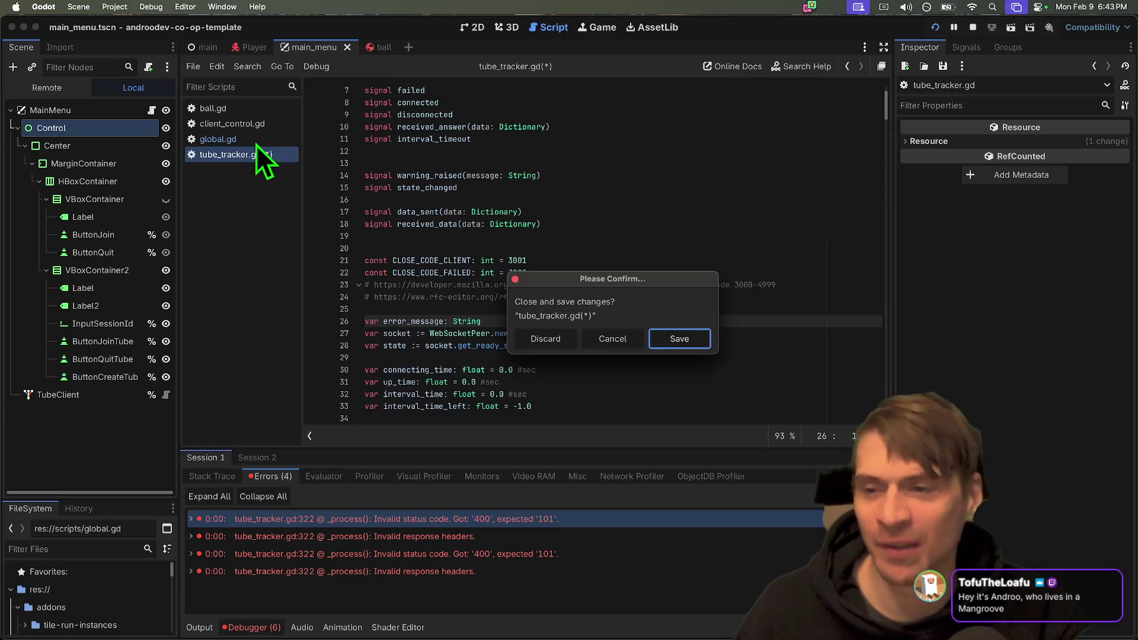
Keep tube_tracker.gd open, clear Session 1's errors, and review Session 2's line 322 error.
key(Escape)
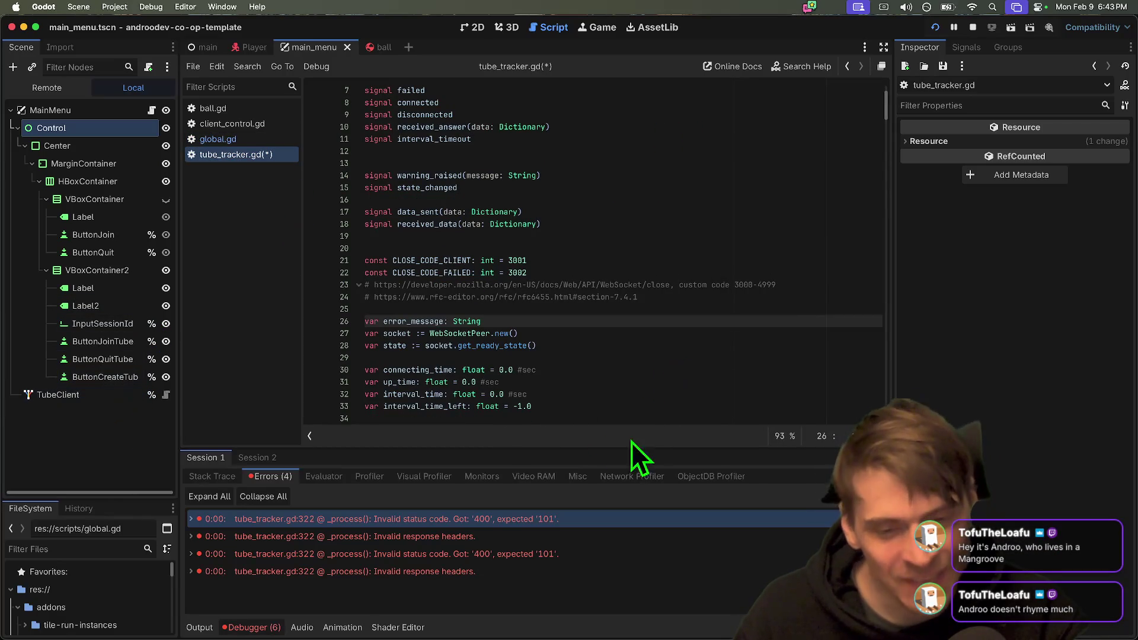
click(862, 496)
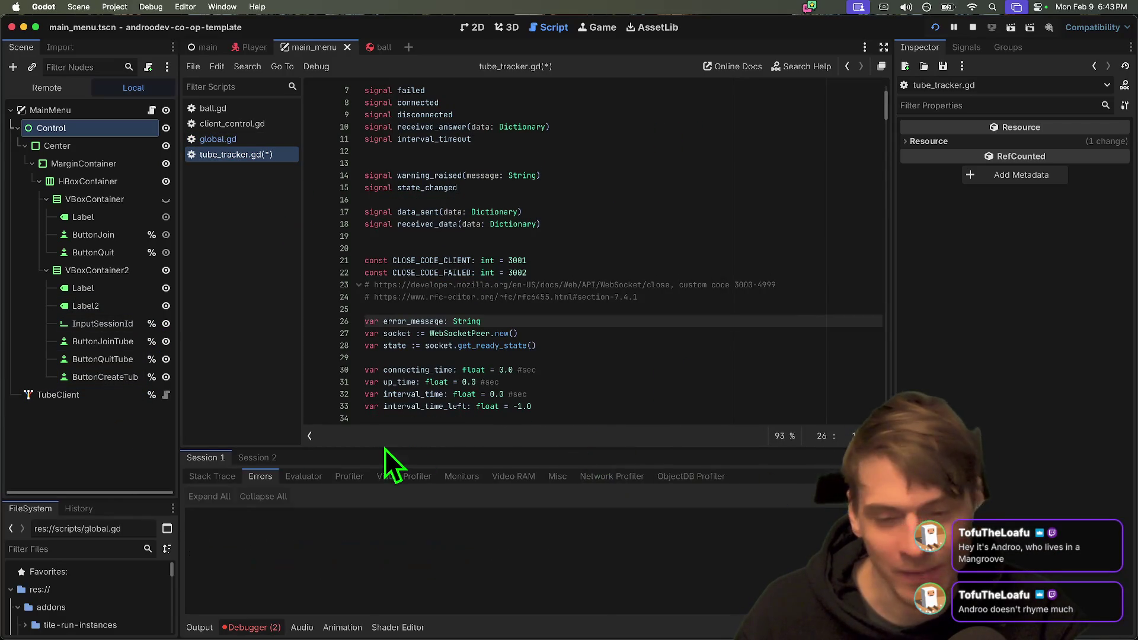
click(629, 356)
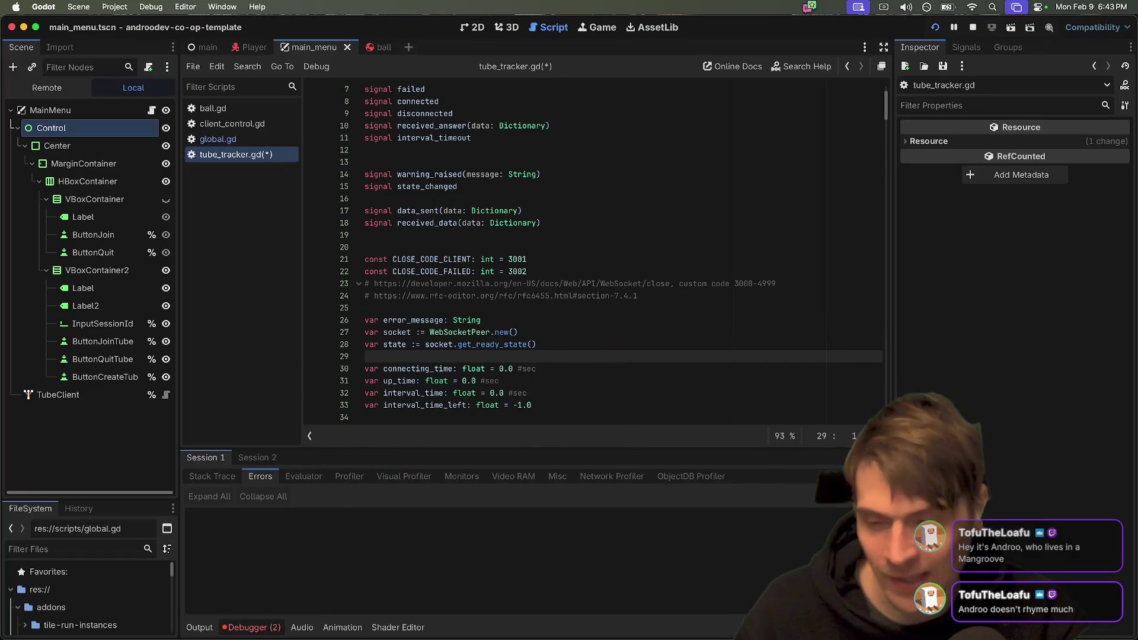
click(243, 459)
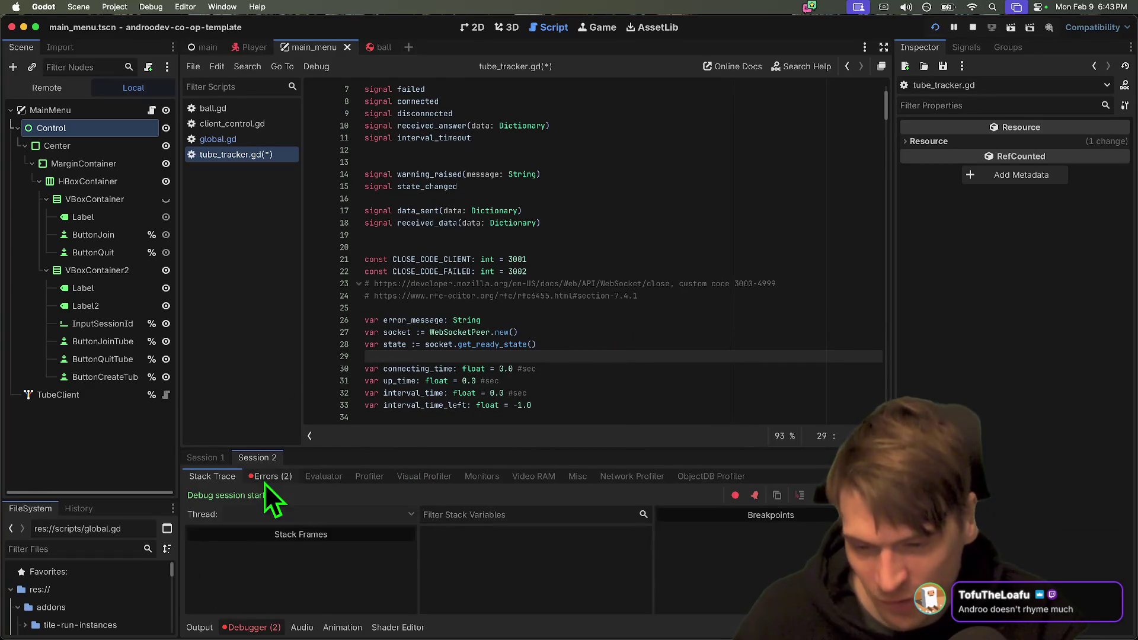
click(265, 480)
click(284, 520)
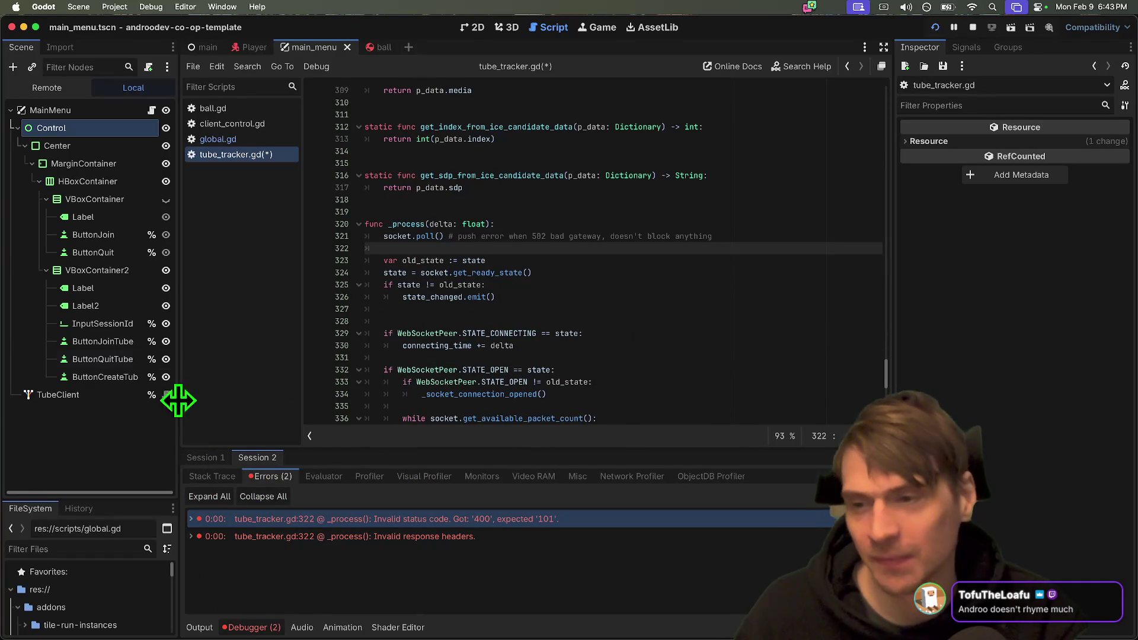
In tube_client.gd, uncomment port_mapped lines 659–661 with Ctrl+K and unindent them one level.
click(153, 111)
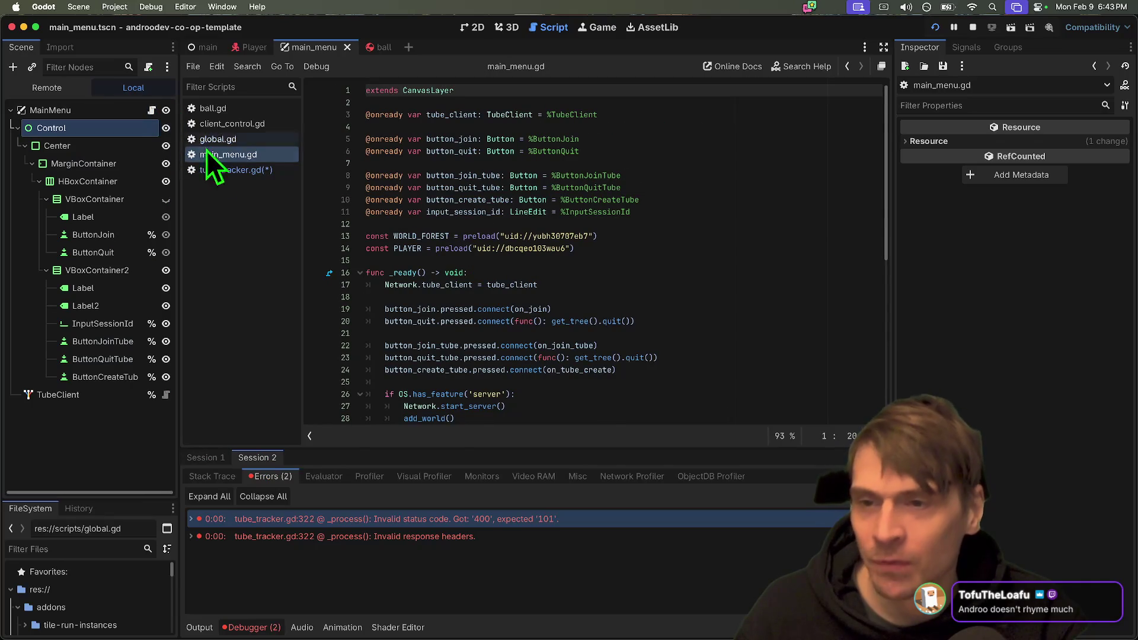
click(166, 395)
click(762, 321)
click(497, 380)
drag(497, 381, 310, 362)
key(ctrl+k)
key(Left)
drag(447, 381, 343, 354)
key(shift+Tab)
click(581, 358)
Run two game instances, host a session in the first, and join it from the second.
key(super+b)
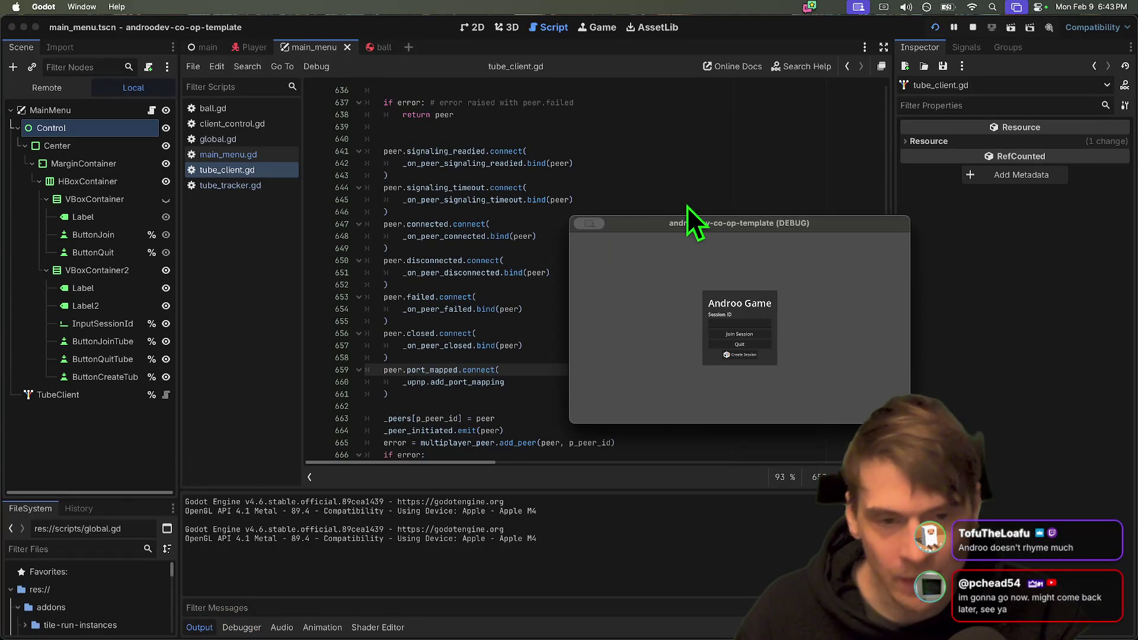
drag(681, 215, 397, 167)
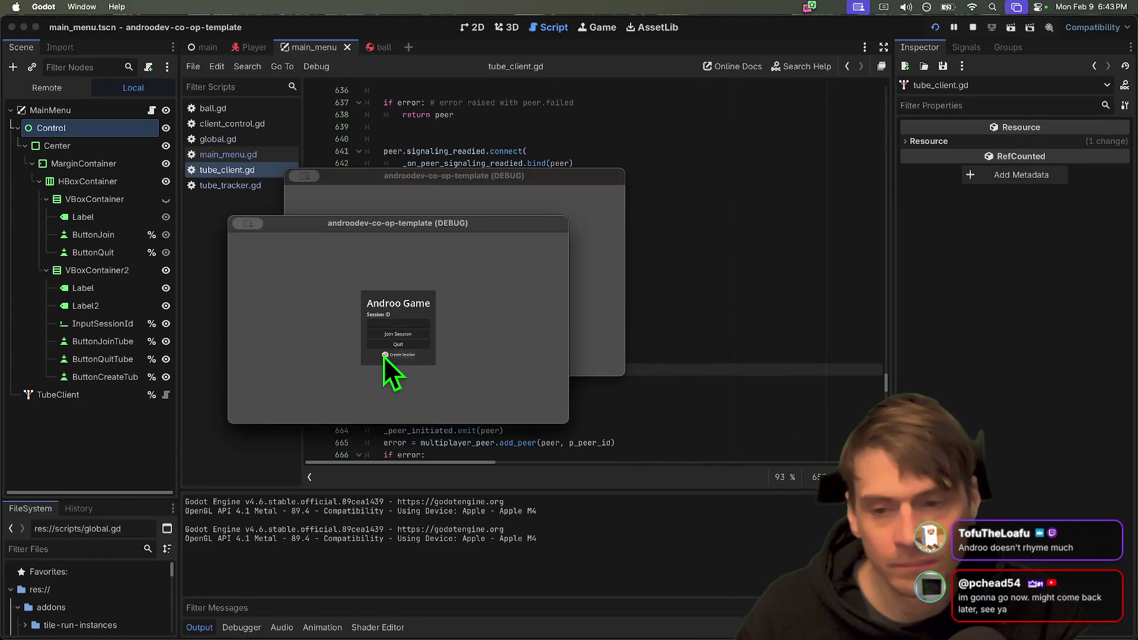
click(384, 354)
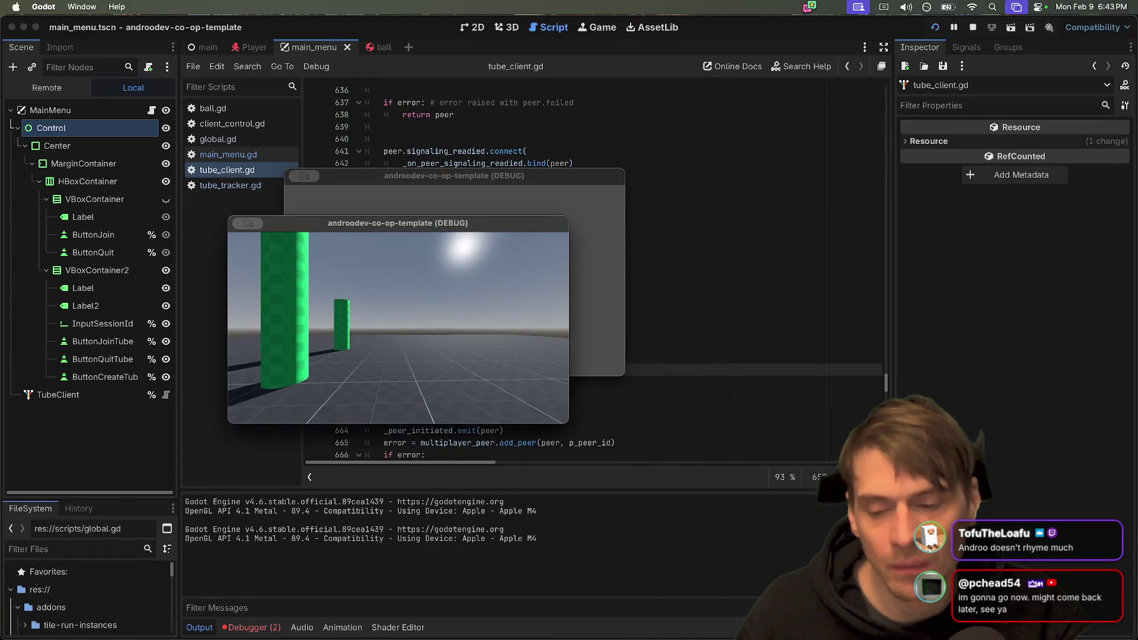
drag(489, 178, 825, 168)
click(282, 263)
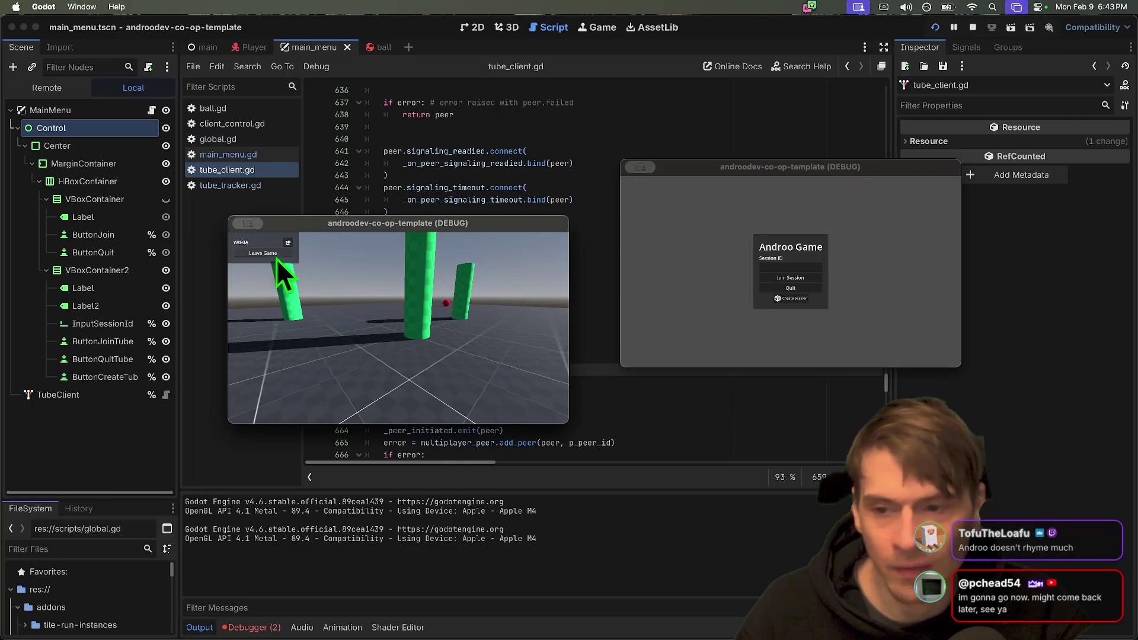
click(778, 268)
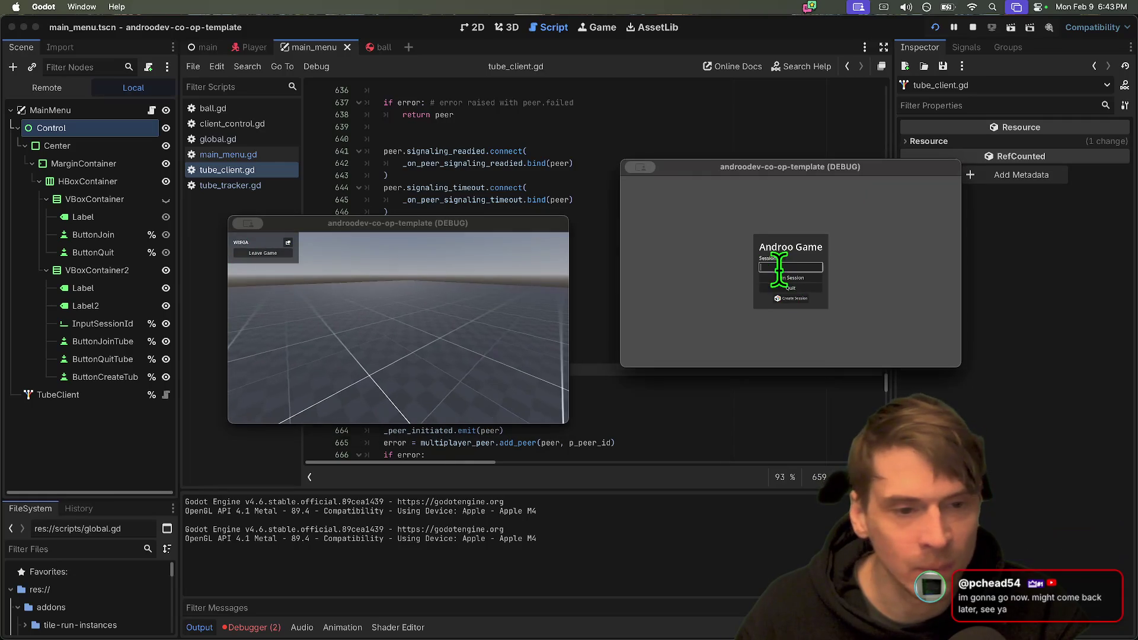
text(WBKA)
click(785, 276)
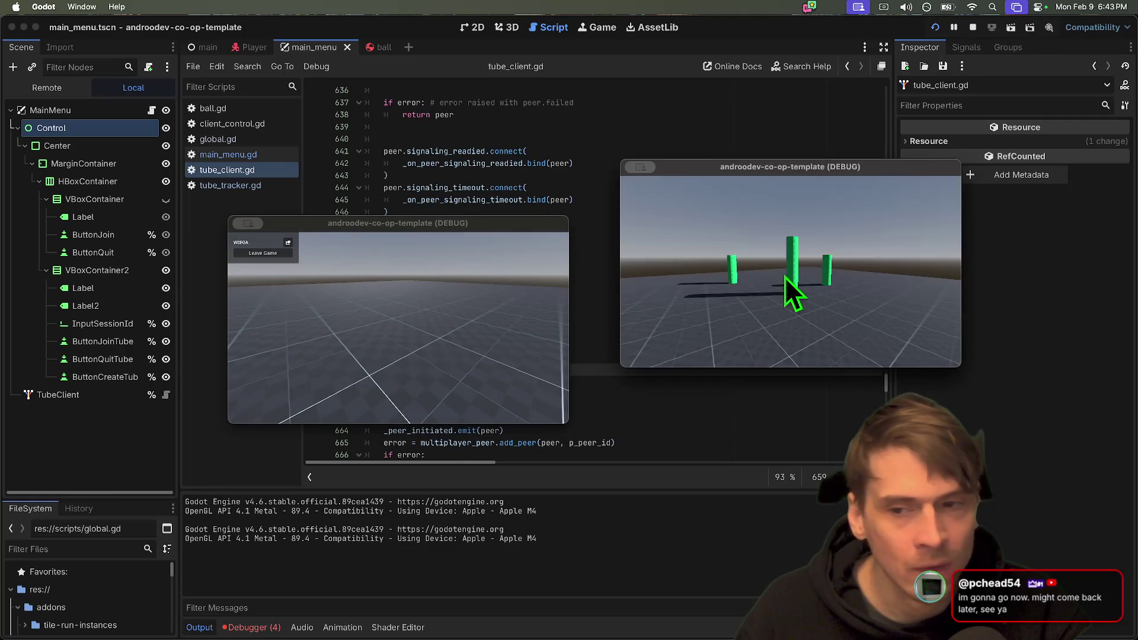
Walk the second player around, stop the debug session, and reopen tube_client.gd.
key(w)
key(w)
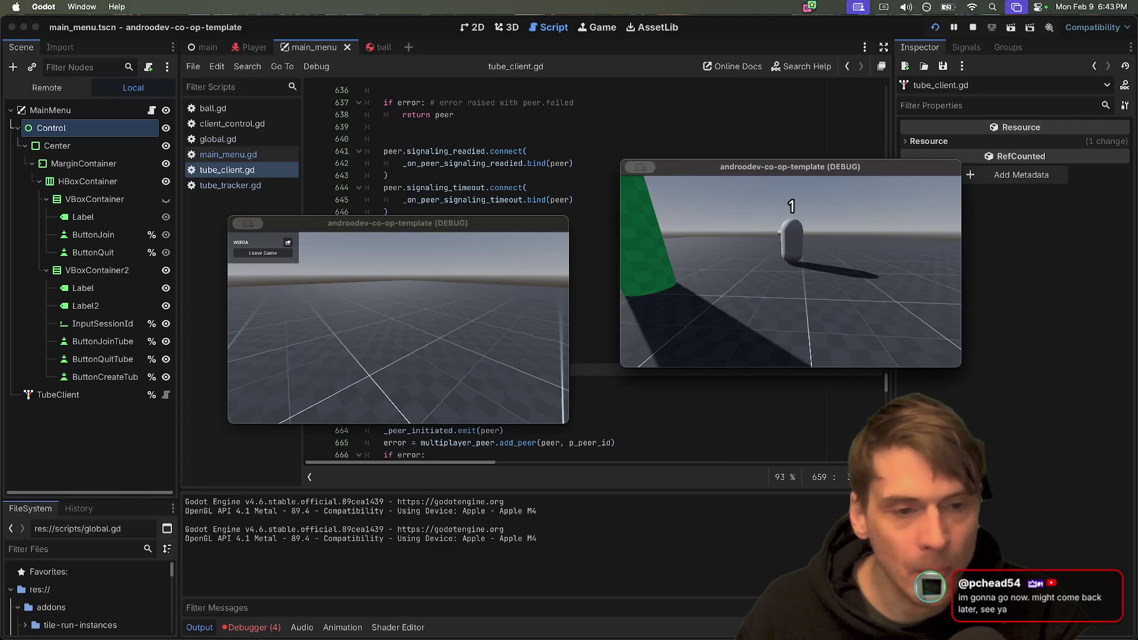
key(w)
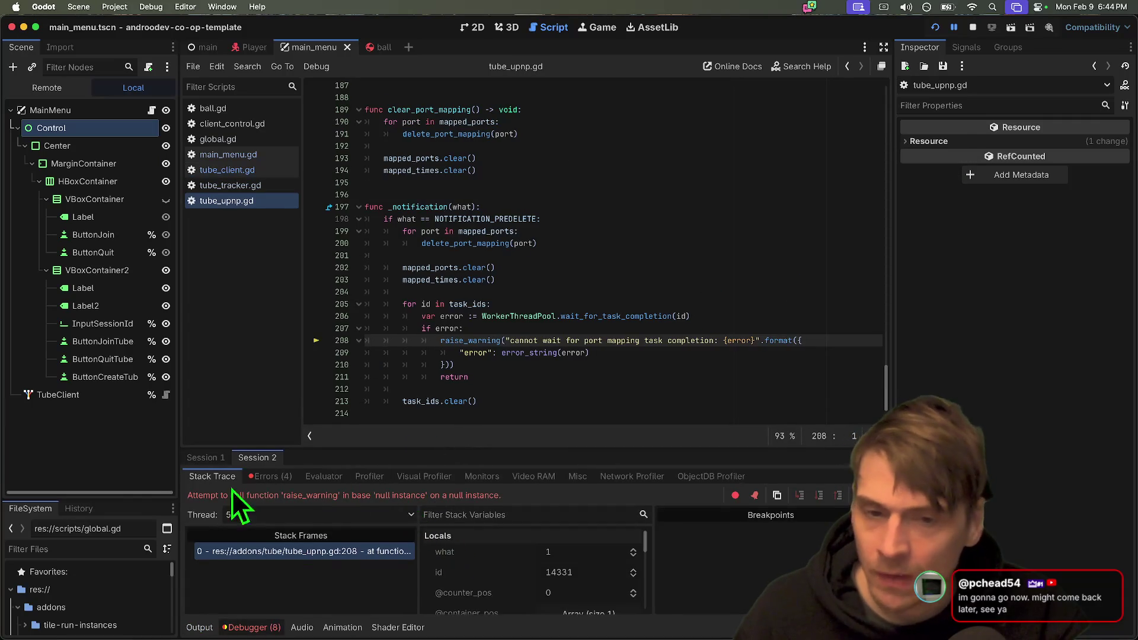
click(975, 28)
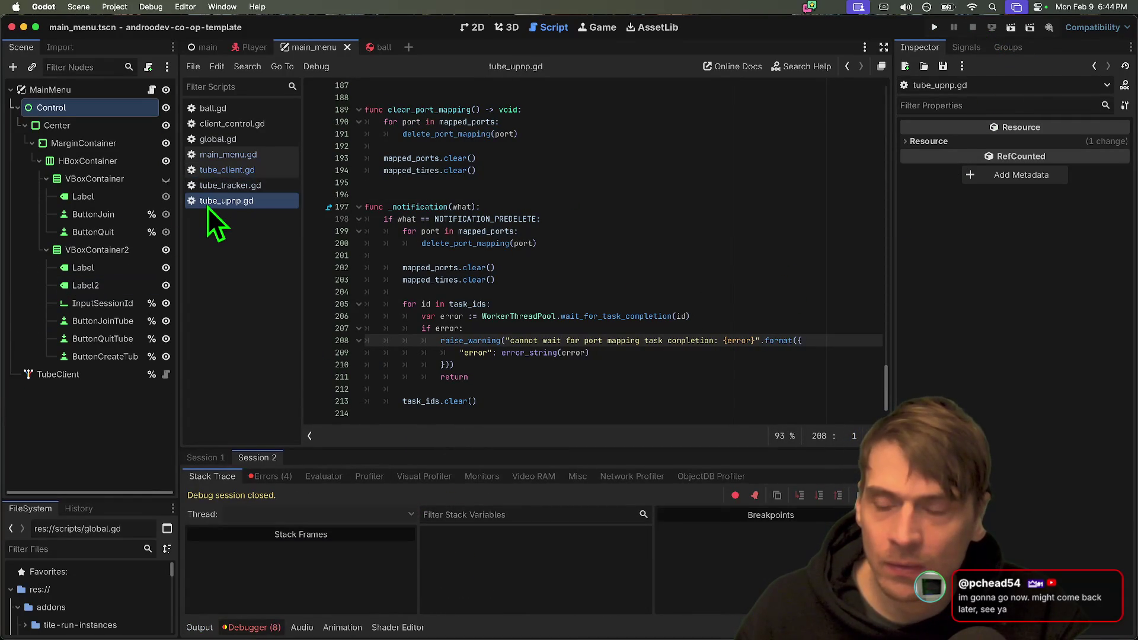
click(248, 170)
scroll(605, 311, down, 3)
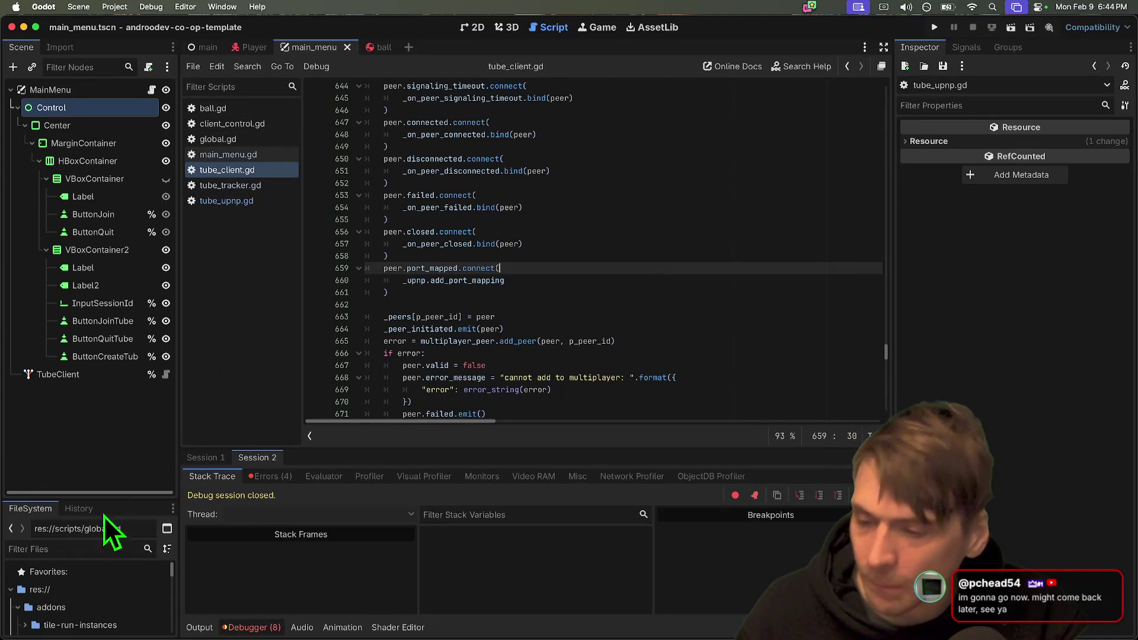
Open network.gd and start a new line 15 above add_player(1) in tube_create.
text(netw)
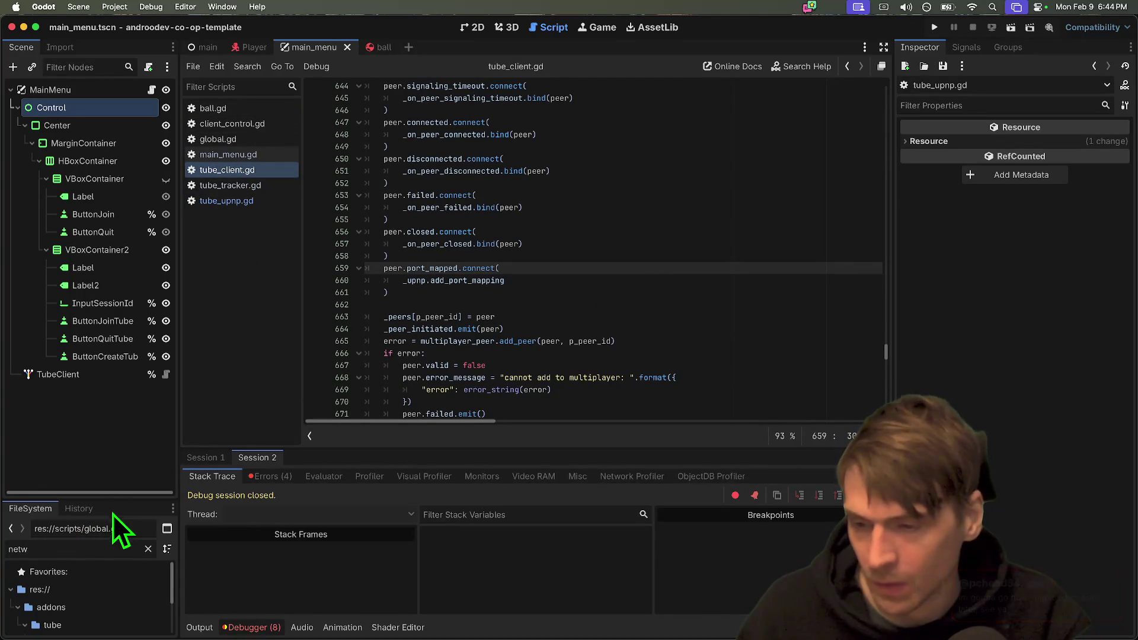
drag(115, 502, 116, 375)
double_click(97, 557)
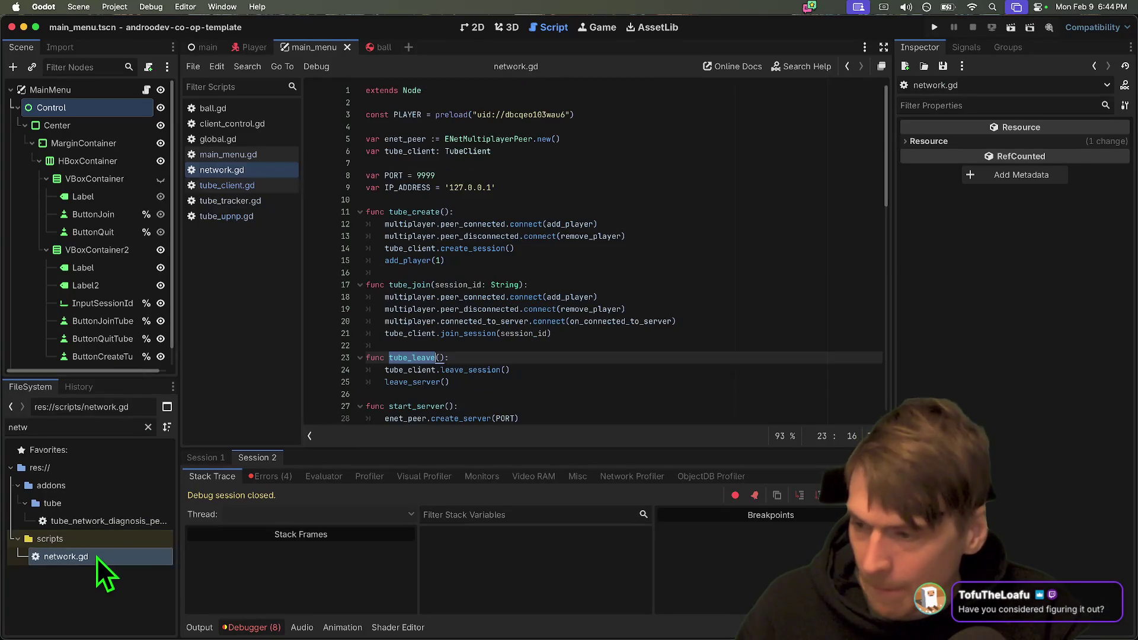
click(781, 336)
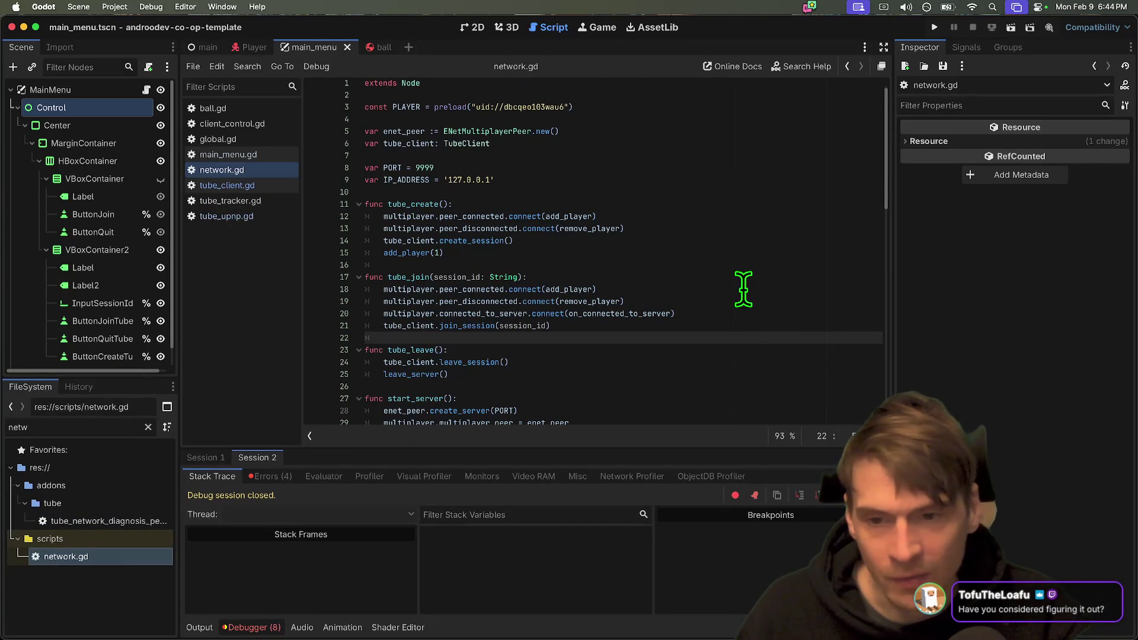
click(744, 265)
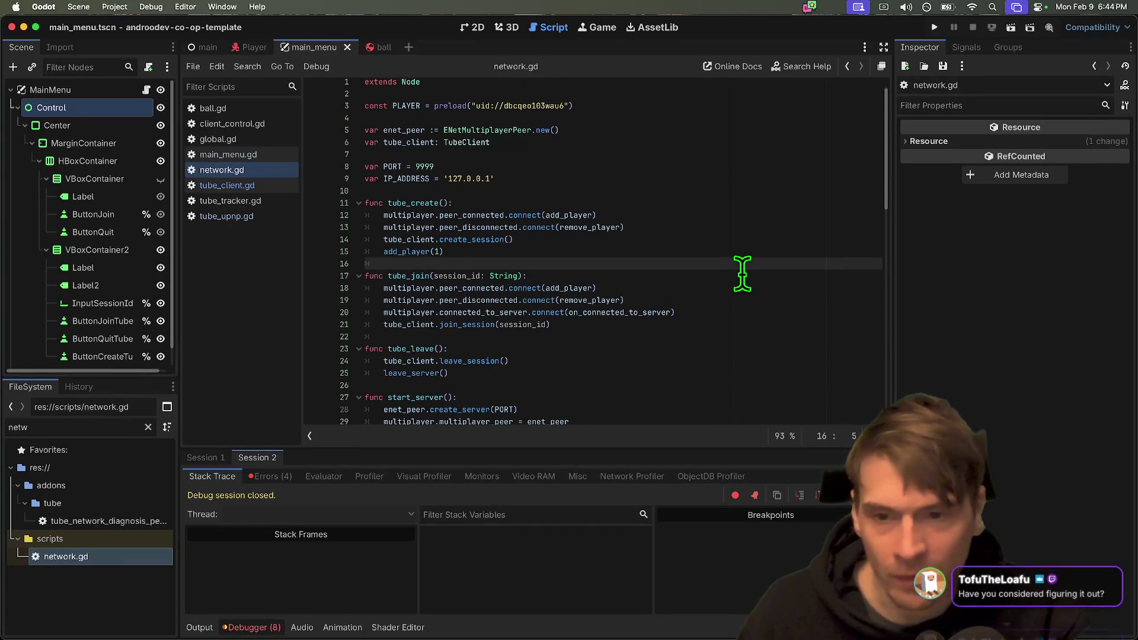
key(Up)
key(Return)
key(Up)
text(WtF0A)
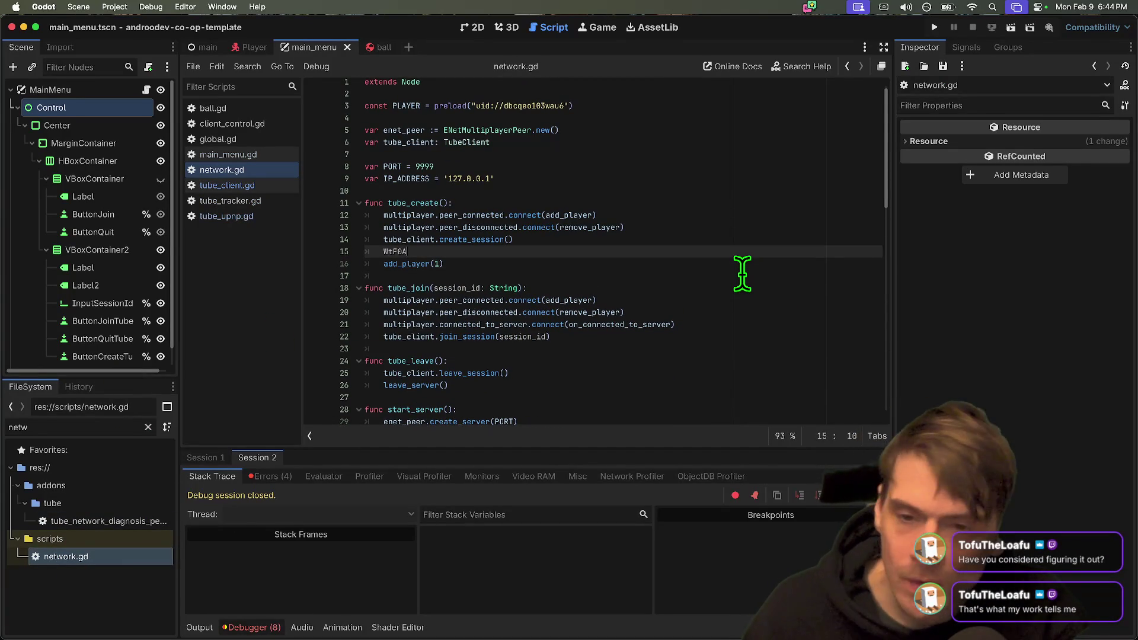
text(tube_client.)
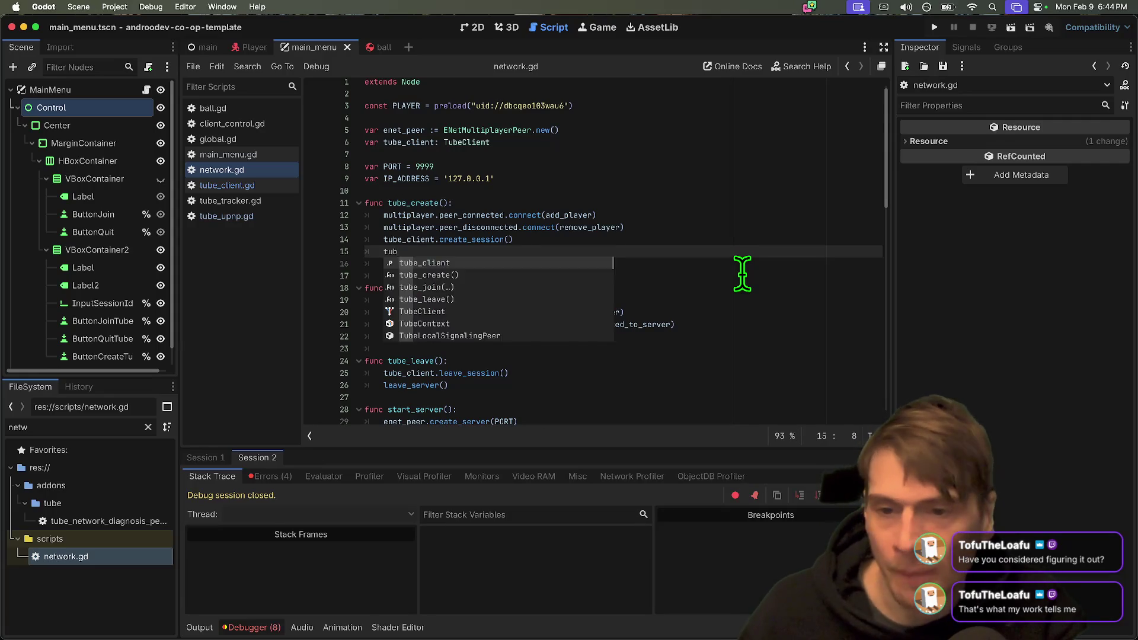
Check the port_mapped signal name in tube_client.gd, then delete the unfinished line in network.gd.
click(237, 185)
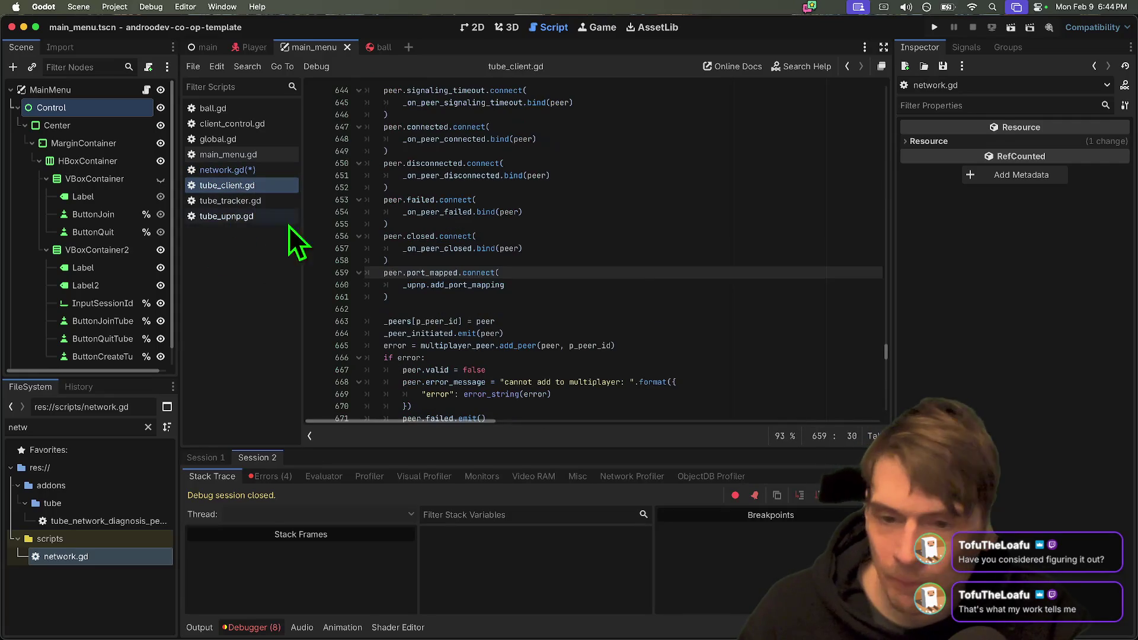
double_click(443, 272)
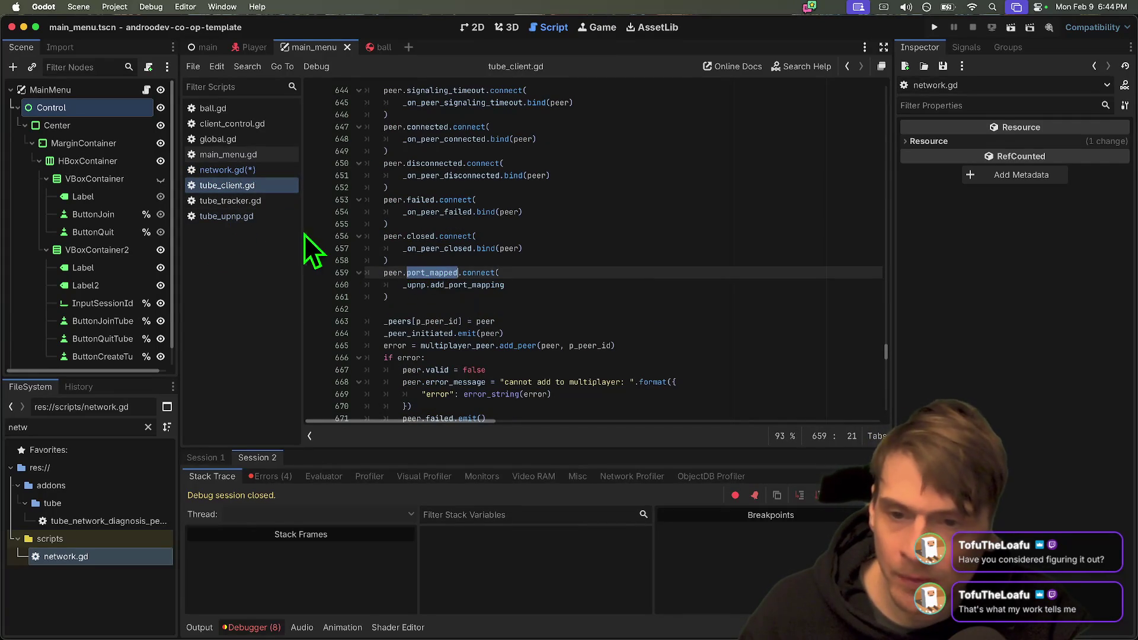
key(alt+Left)
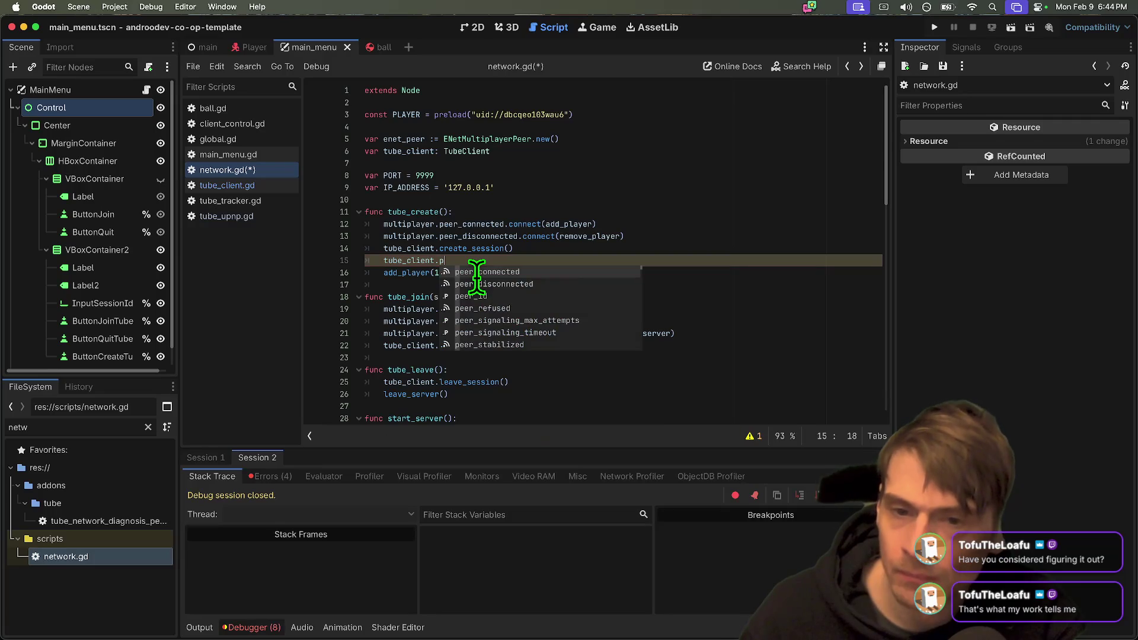
key(Escape)
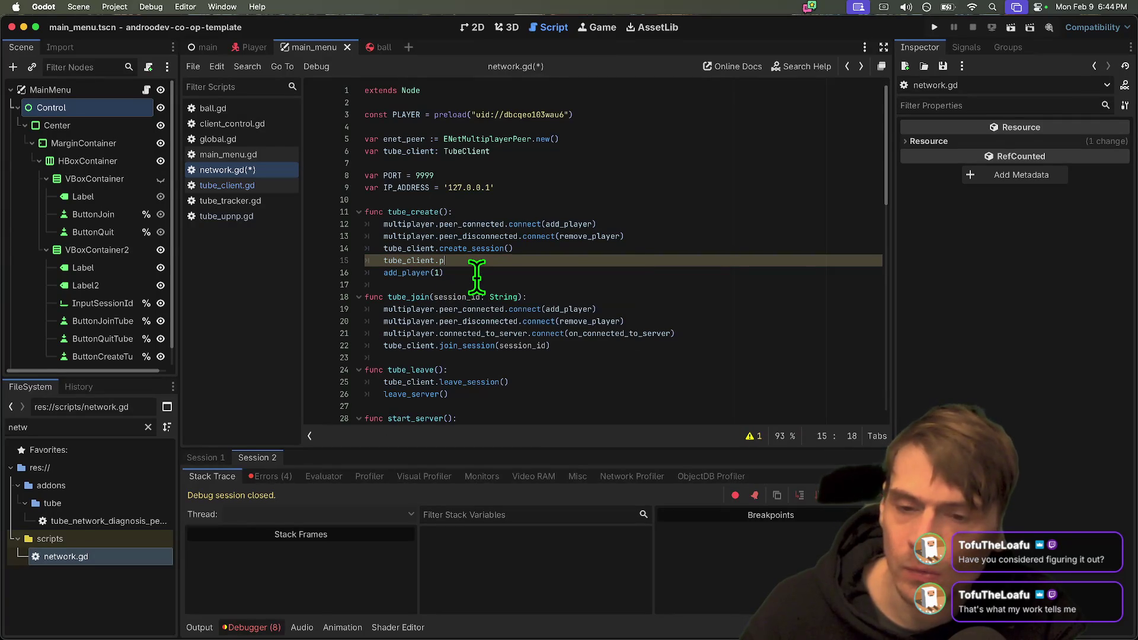
key(BackSpace)
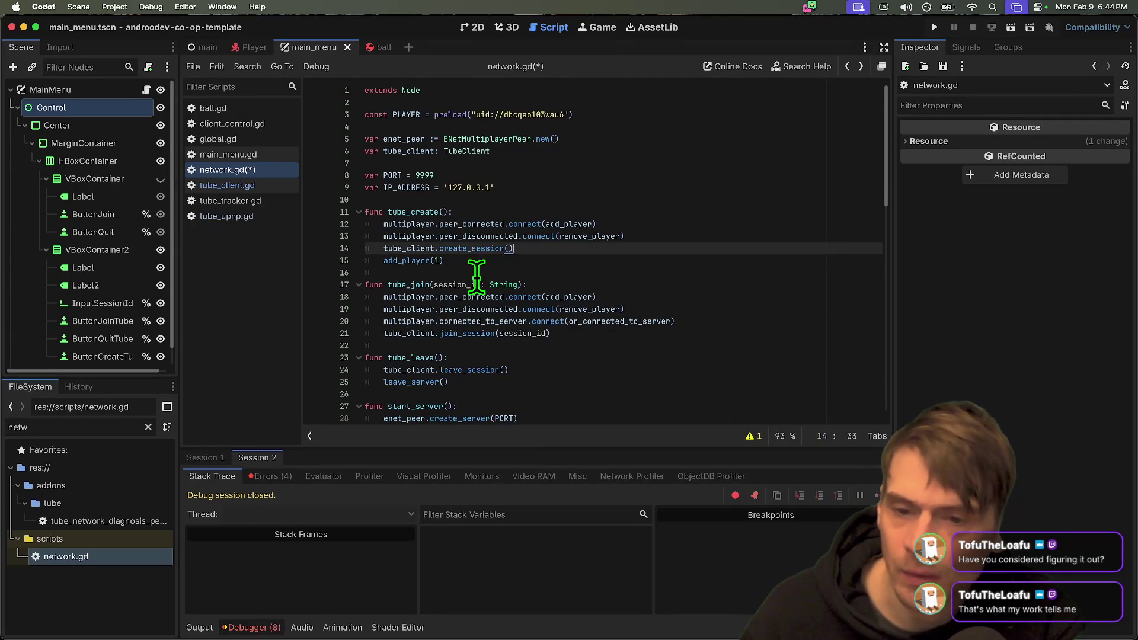
Rework the blank lines so an empty line sits just above add_player(1).
key(Return)
key(BackSpace)
key(Home)
key(Return)
key(Up)
key(BackSpace)
key(BackSpace)
key(Down)
key(Down)
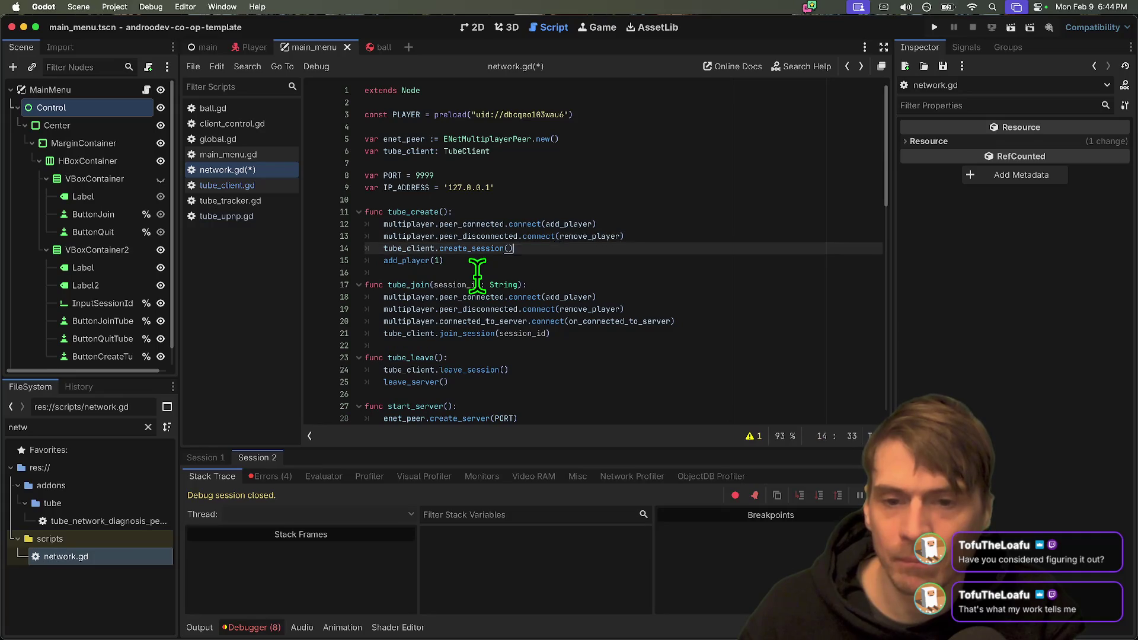
key(Return)
key(Up)
Write multiplayer.peer_connected.disconnect() on line 15 via autocomplete, then open tube_client.gd.
text(l)
key(Return)
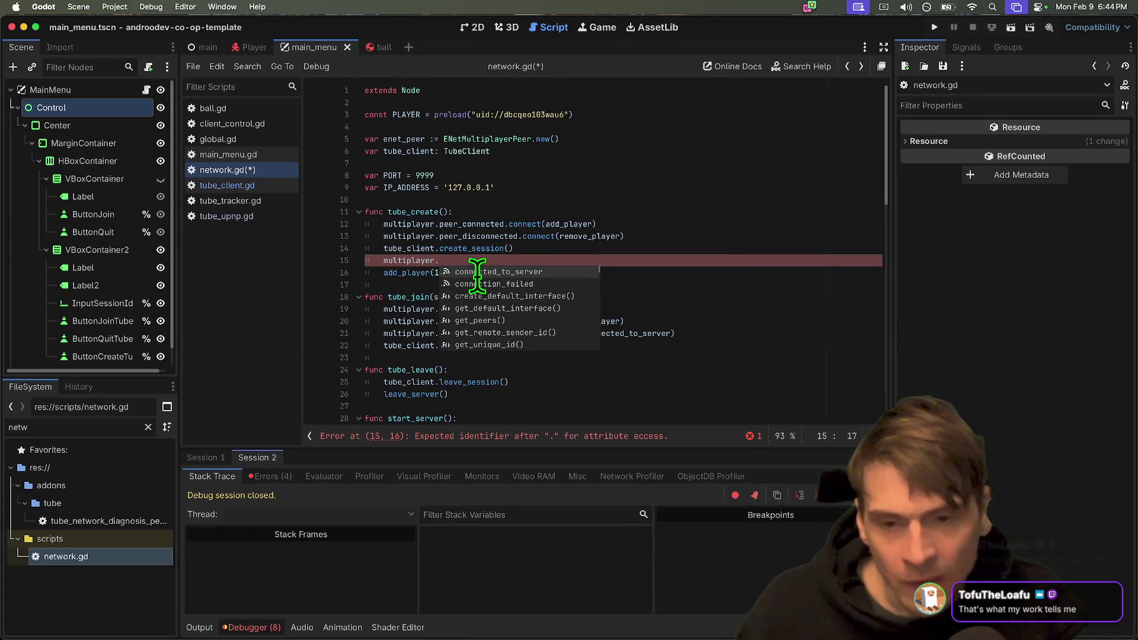
text(pe)
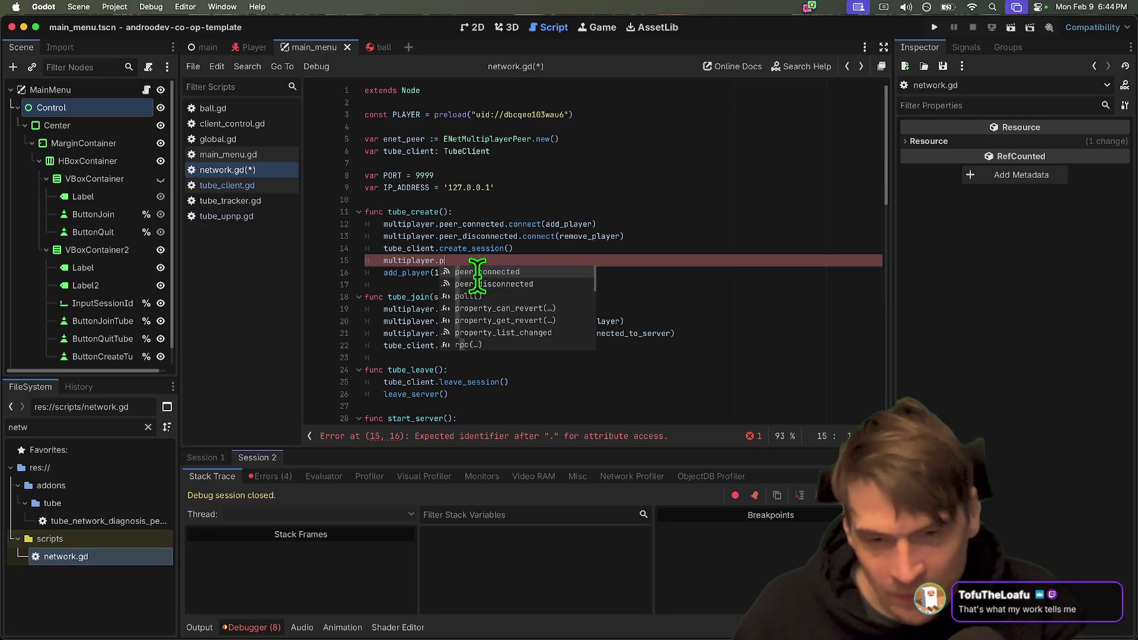
key(Return)
text(.)
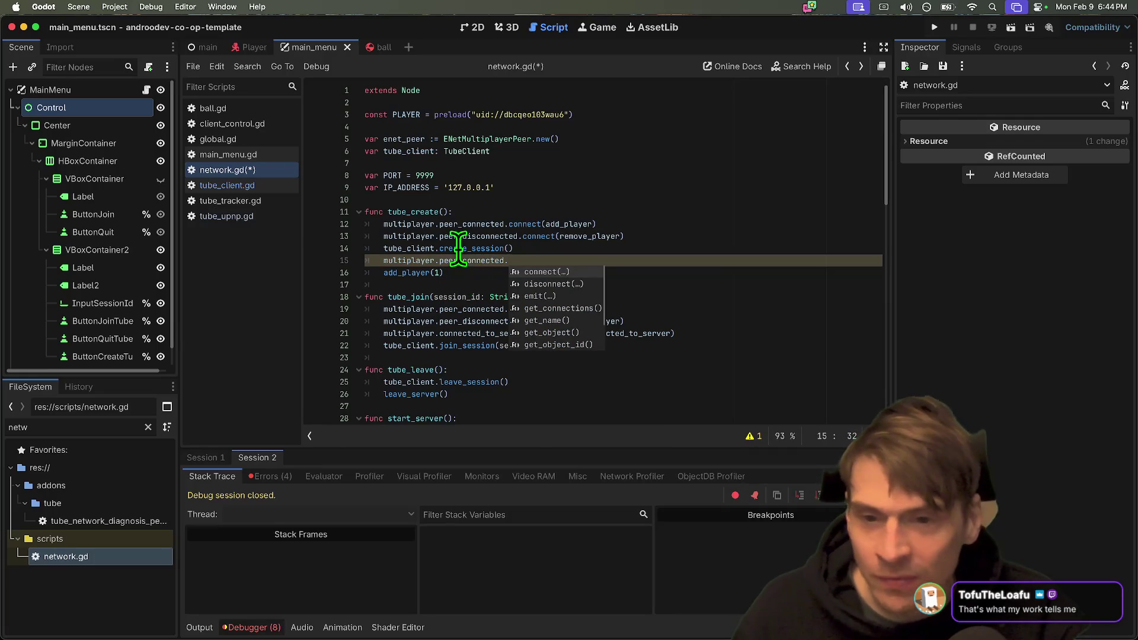
key(Return)
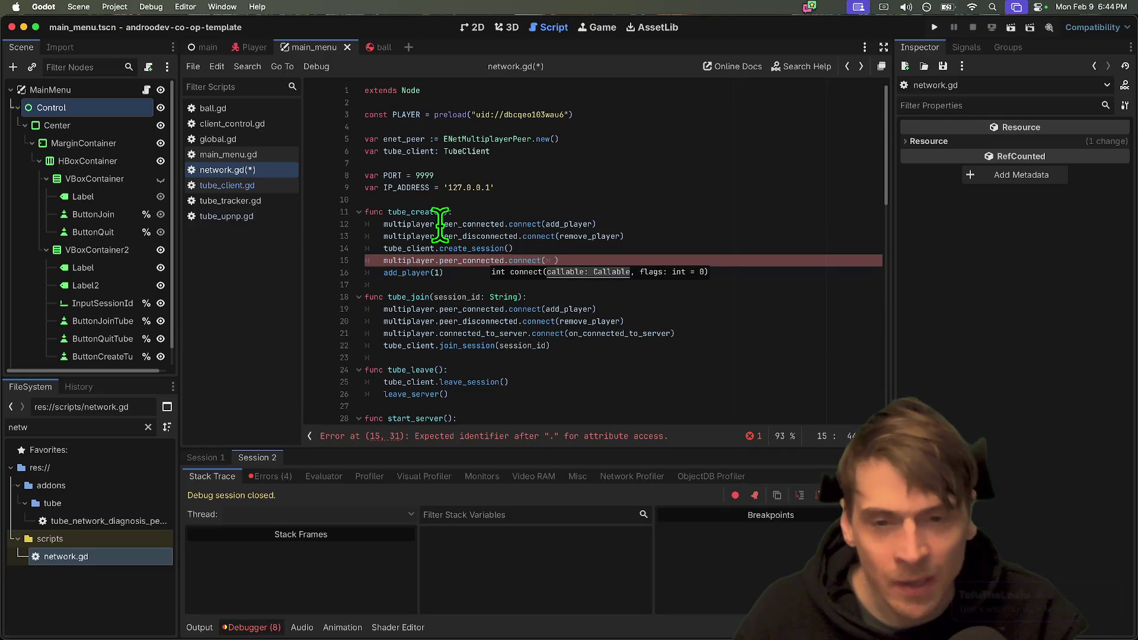
key(Right)
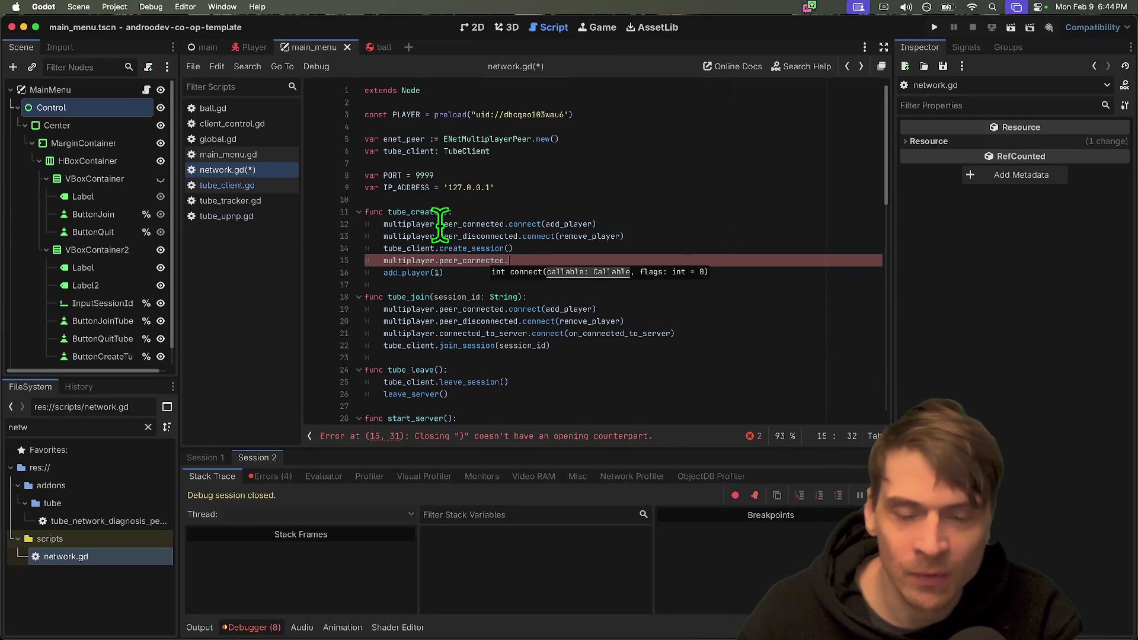
text(dis)
key(Return)
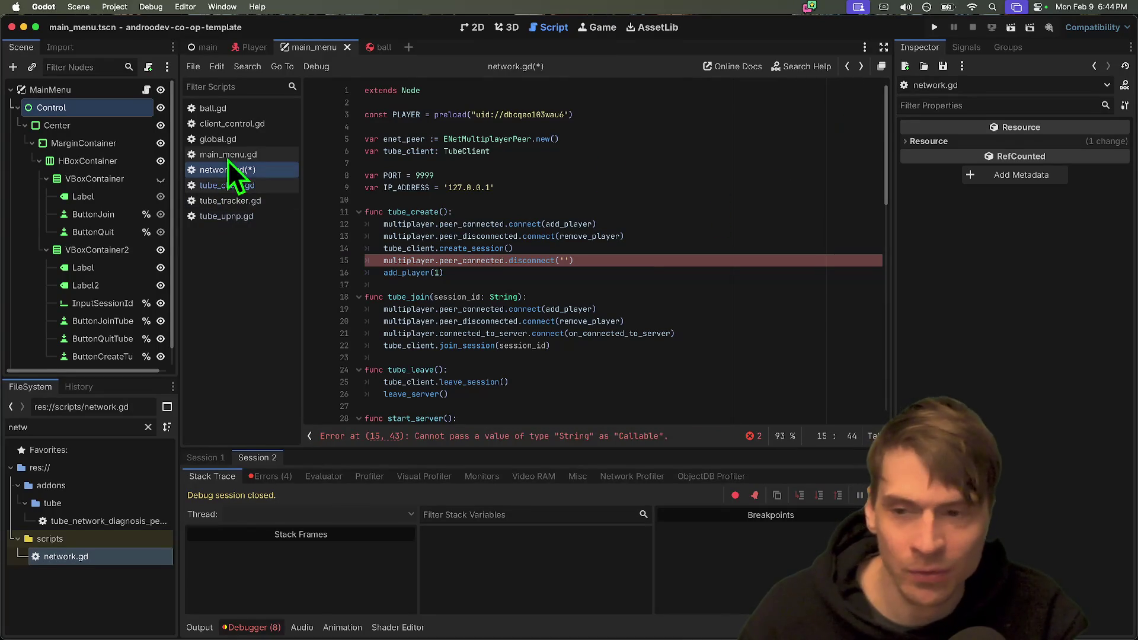
click(239, 182)
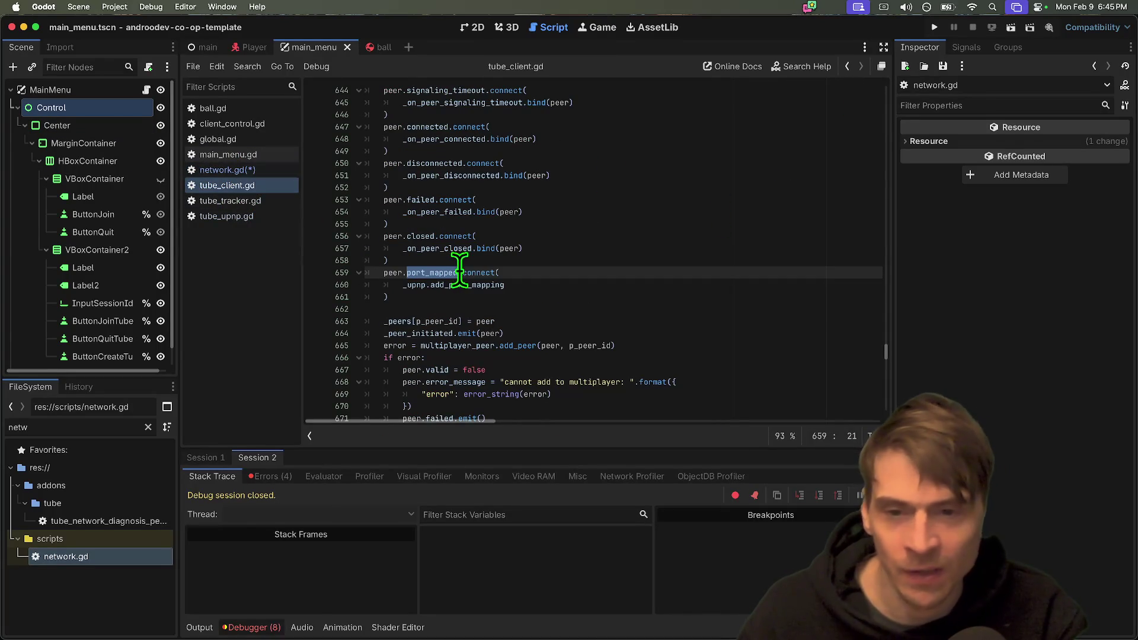
Jump from the add_port_mapping line to _upnp's declaration in tube_client.gd, then return to network.gd line 15.
click(209, 171)
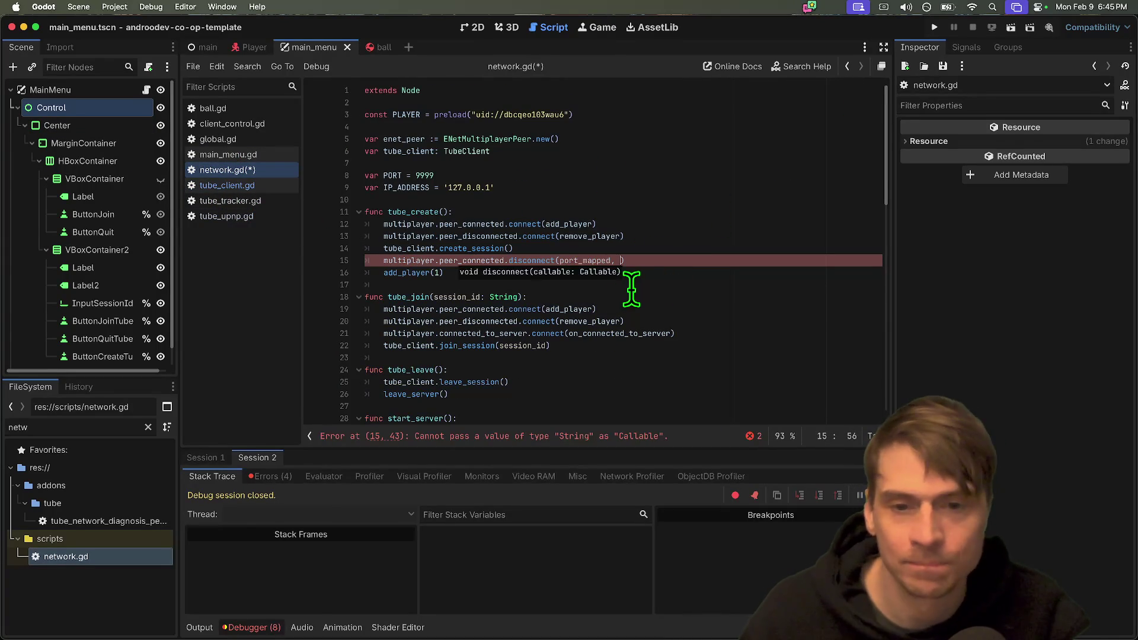
click(262, 185)
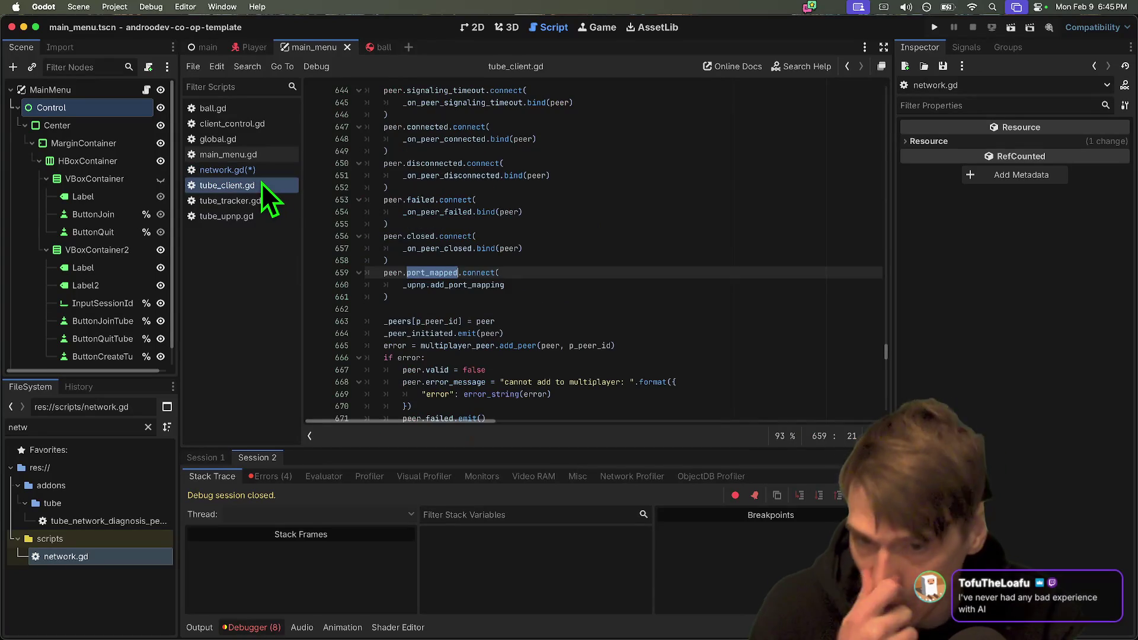
mouse_move(491, 283)
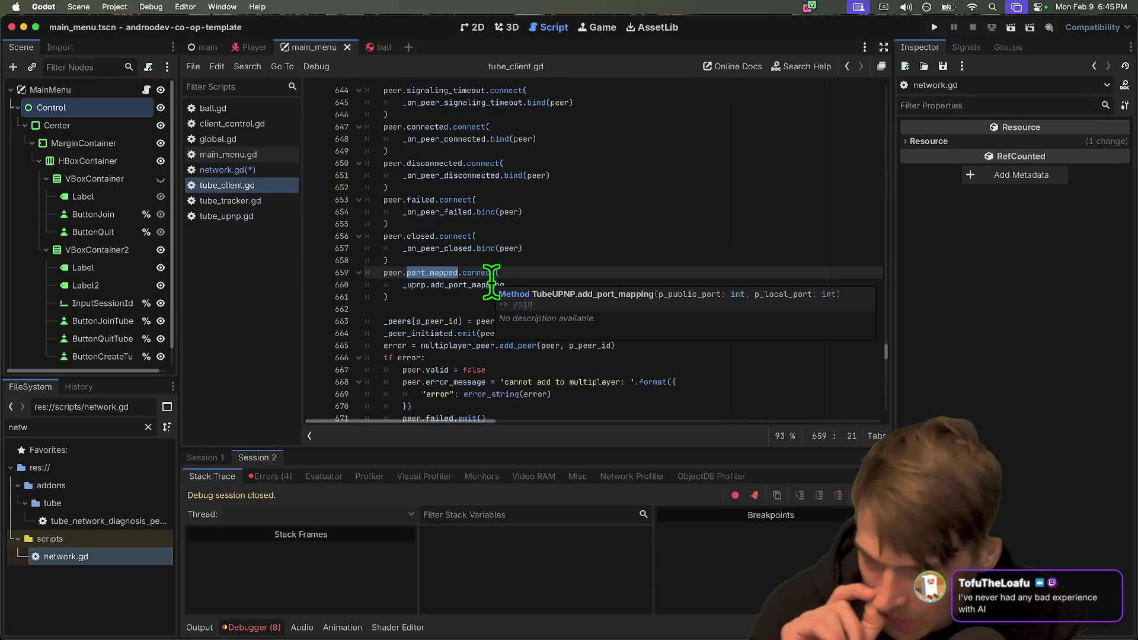
click(490, 284)
double_click(490, 284)
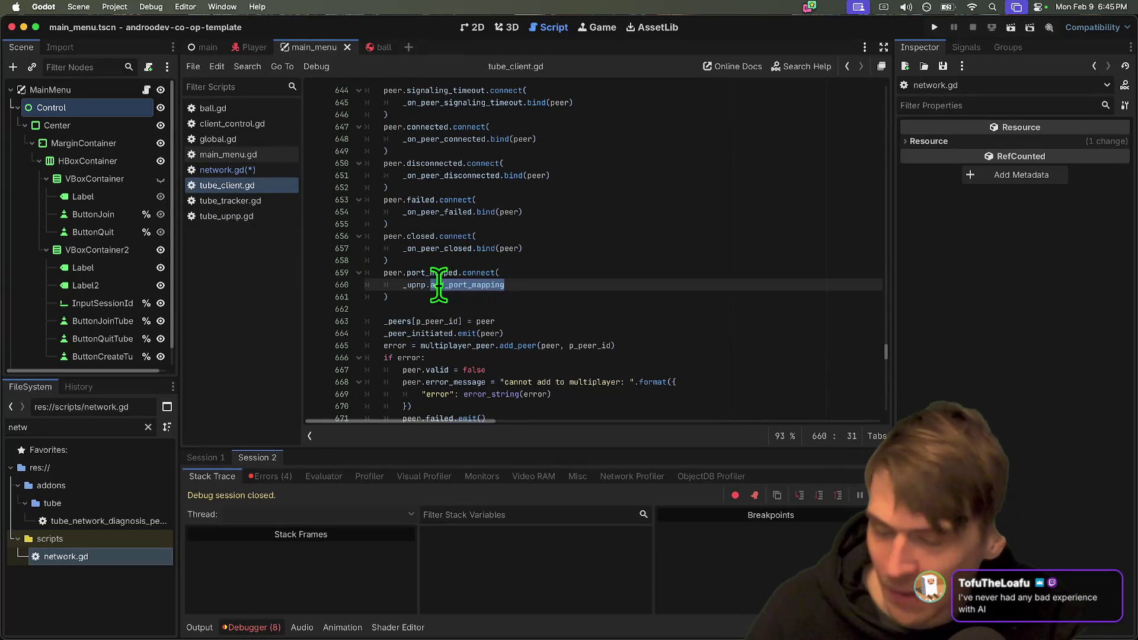
super+click(422, 286)
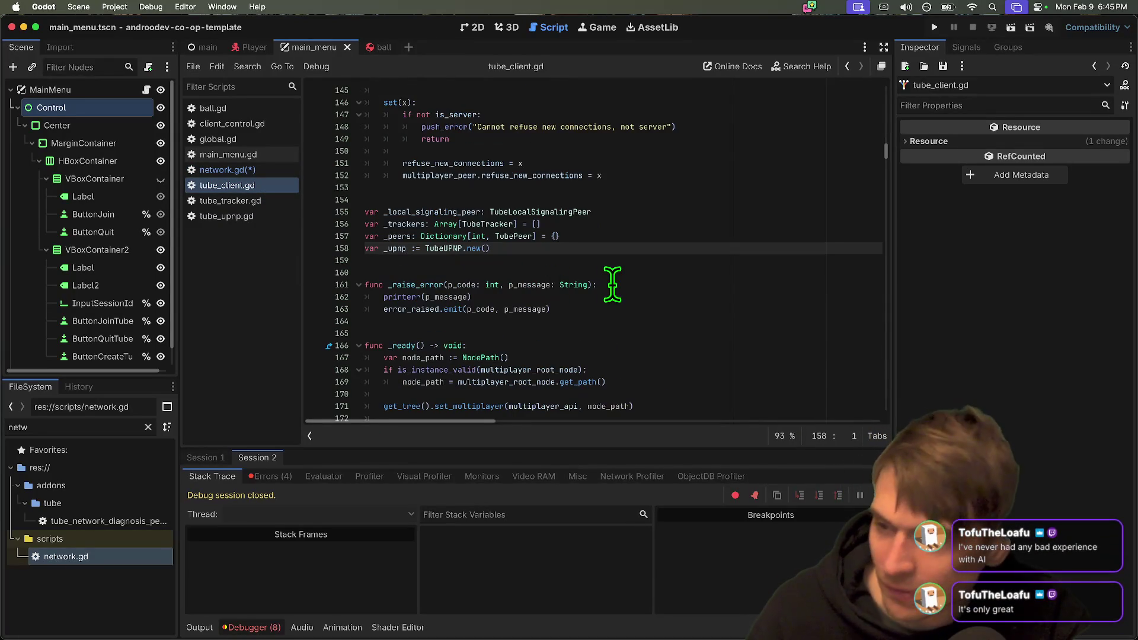
double_click(394, 249)
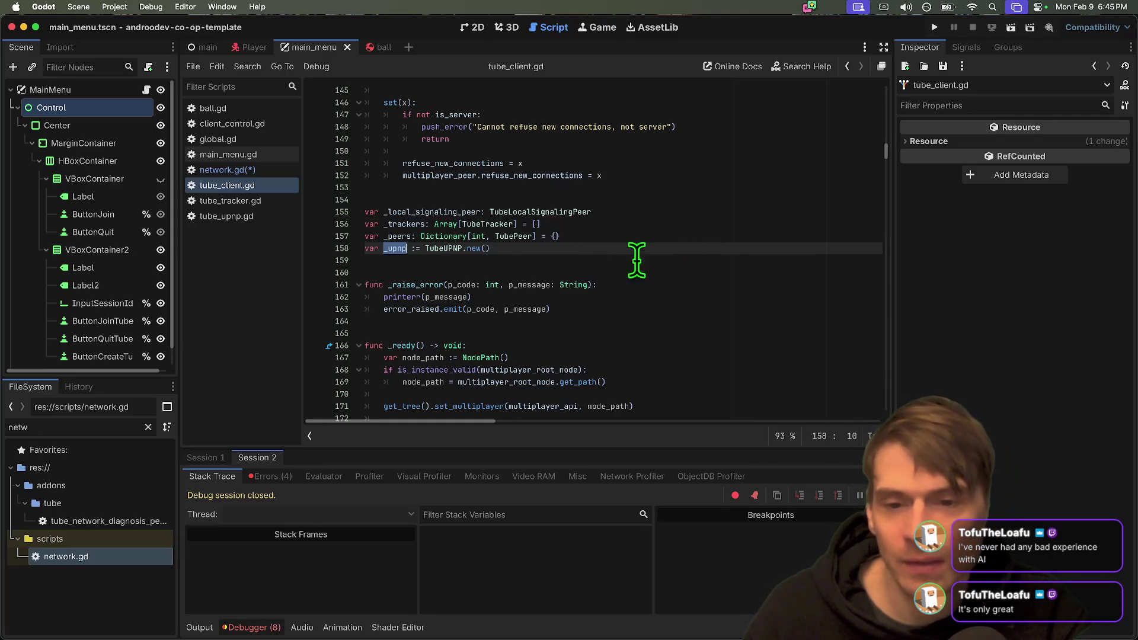
key(alt+Left)
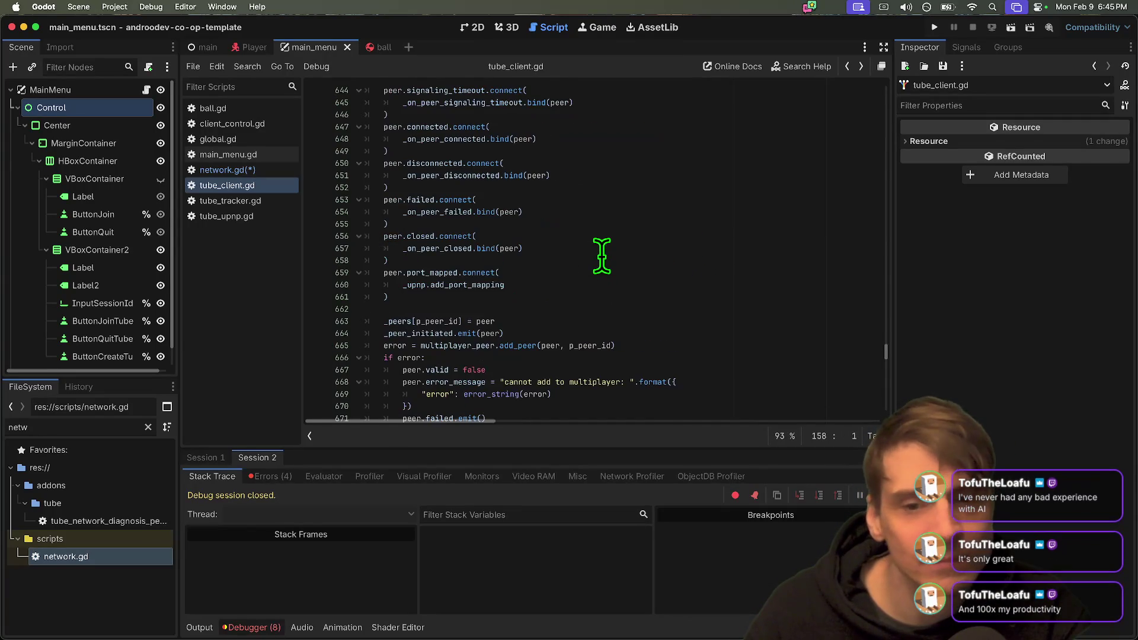
key(alt+Left)
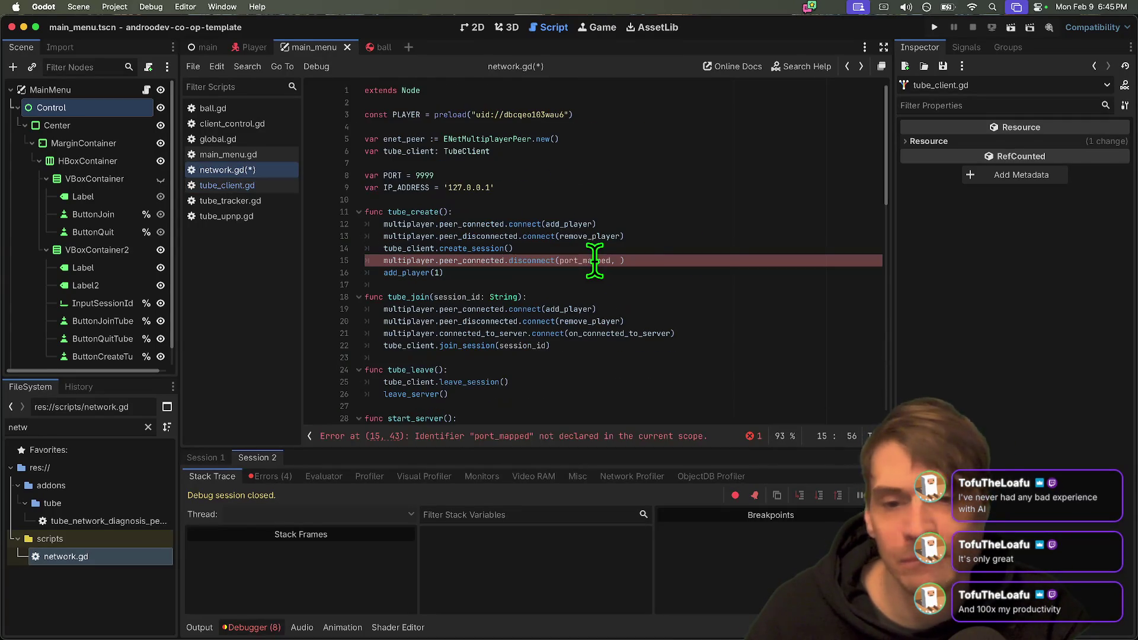
Add _upnp after port_mapped in the disconnect call, drop the trailing dot, and switch away from Godot.
text(_upnp.)
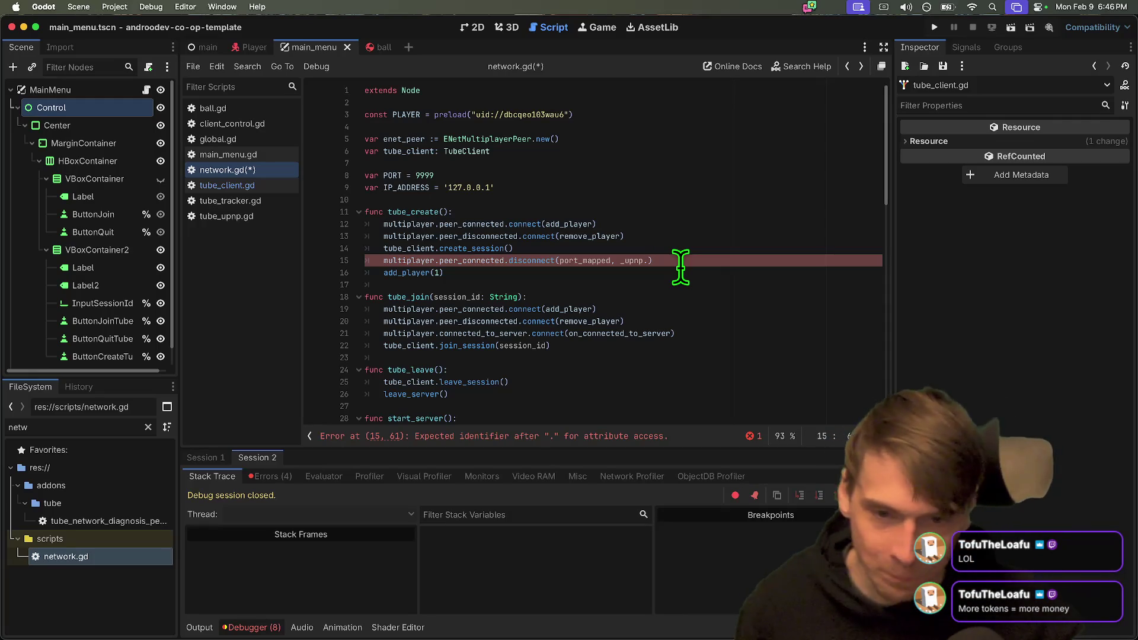
key(BackSpace)
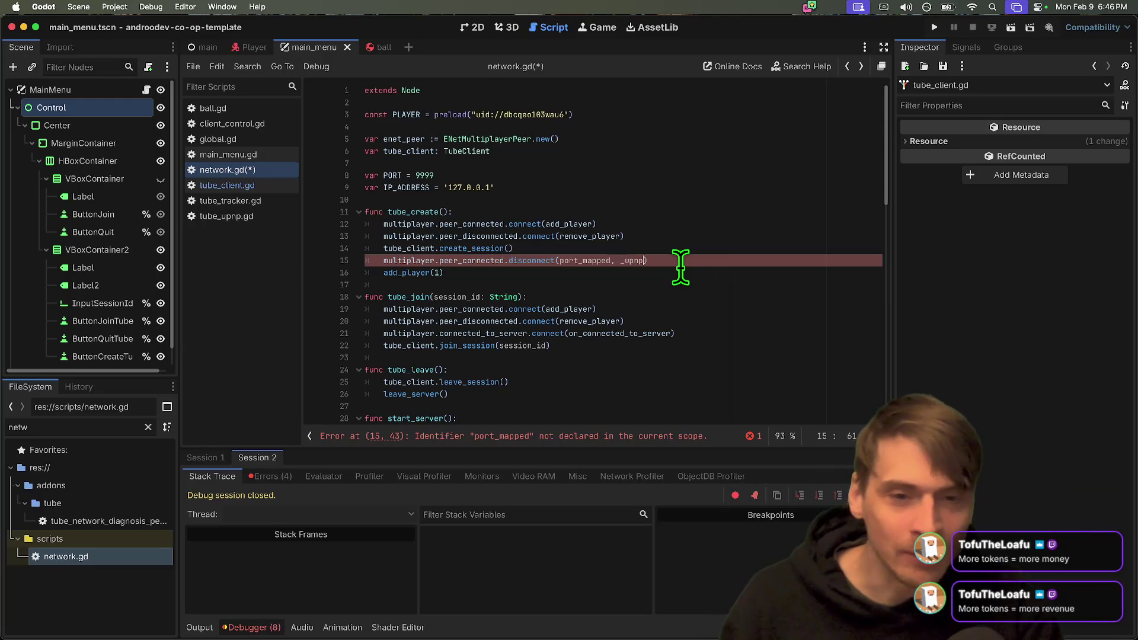
key(super+Tab)
key(super+Tab)
key(super+Tab)
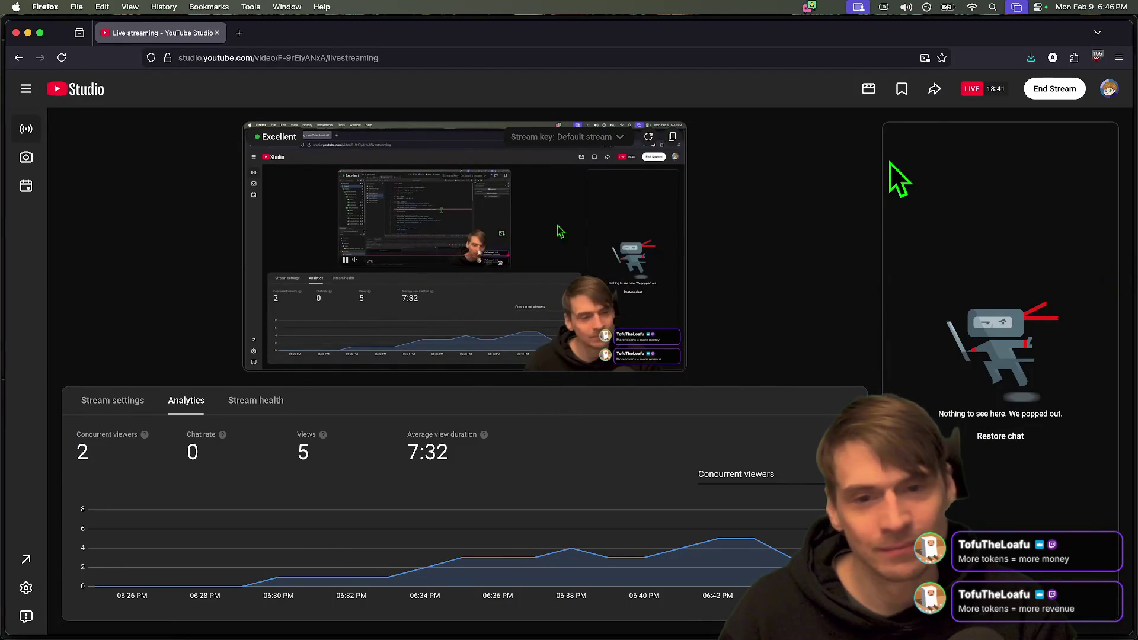
Close Firefox's YouTube Studio tab, return to Godot, and widen its window to the screen's right edge.
key(super+Tab)
mouse_move(397, 634)
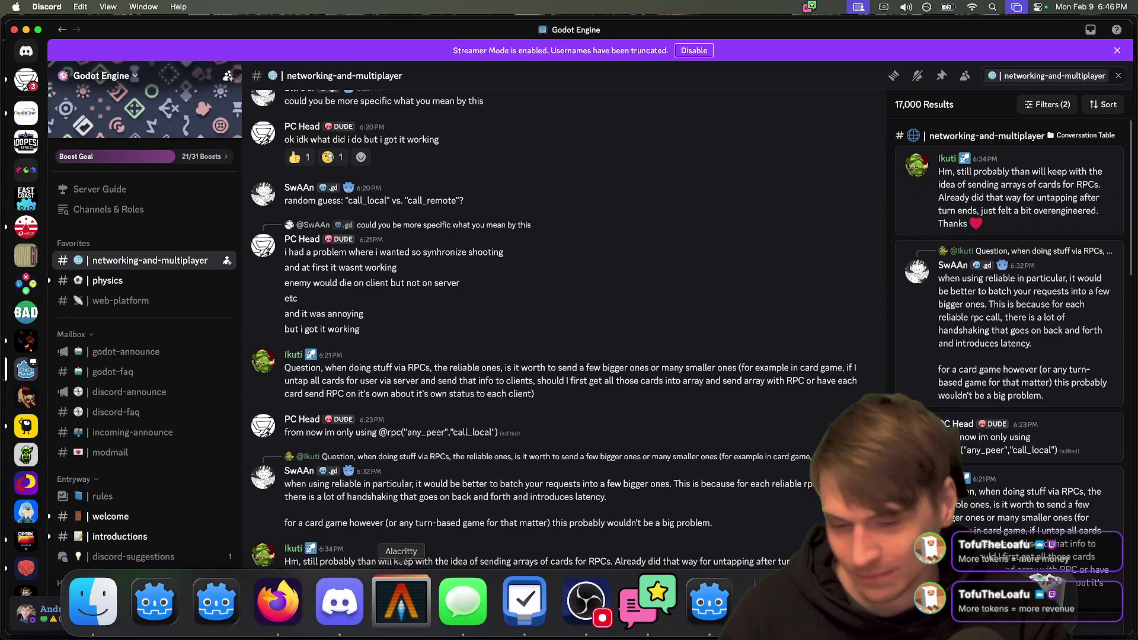
click(277, 600)
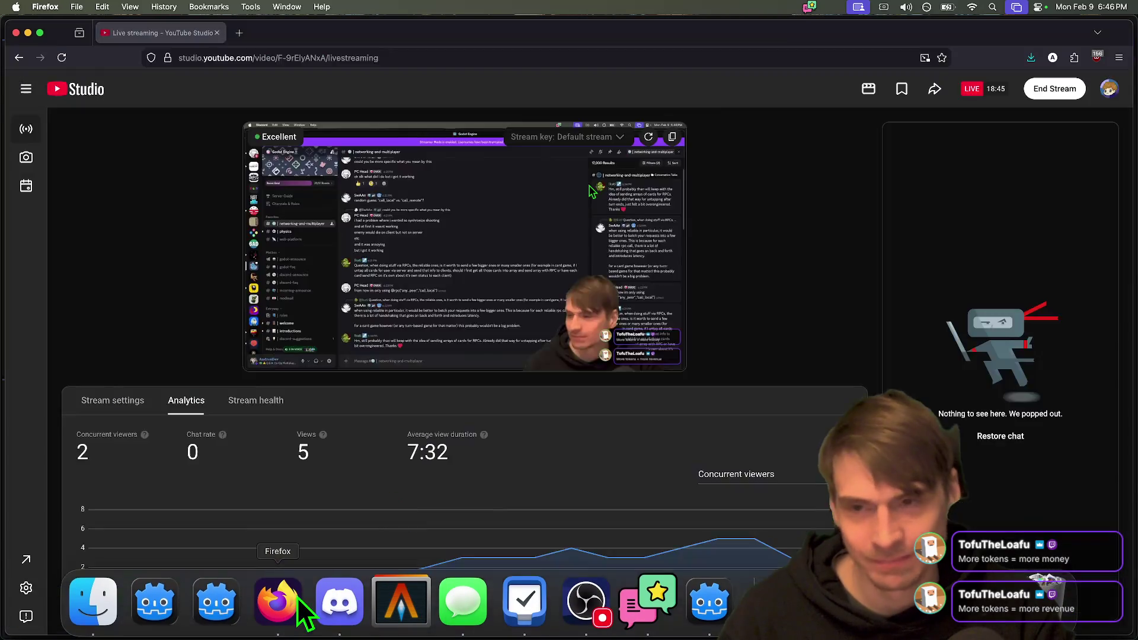
middle_click(113, 30)
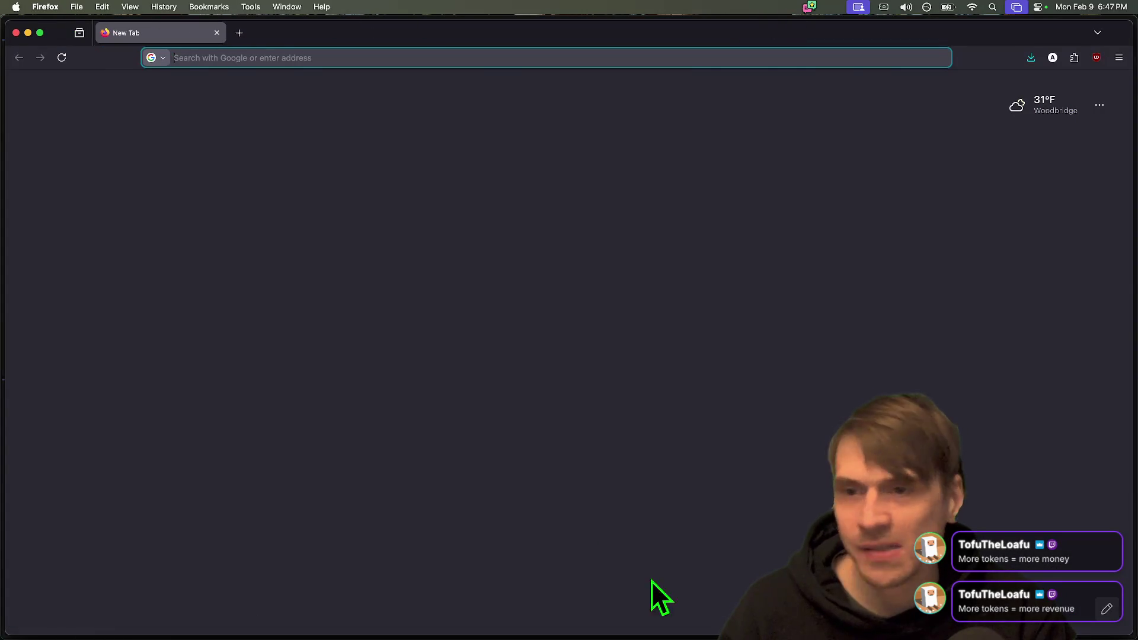
key(super+Tab)
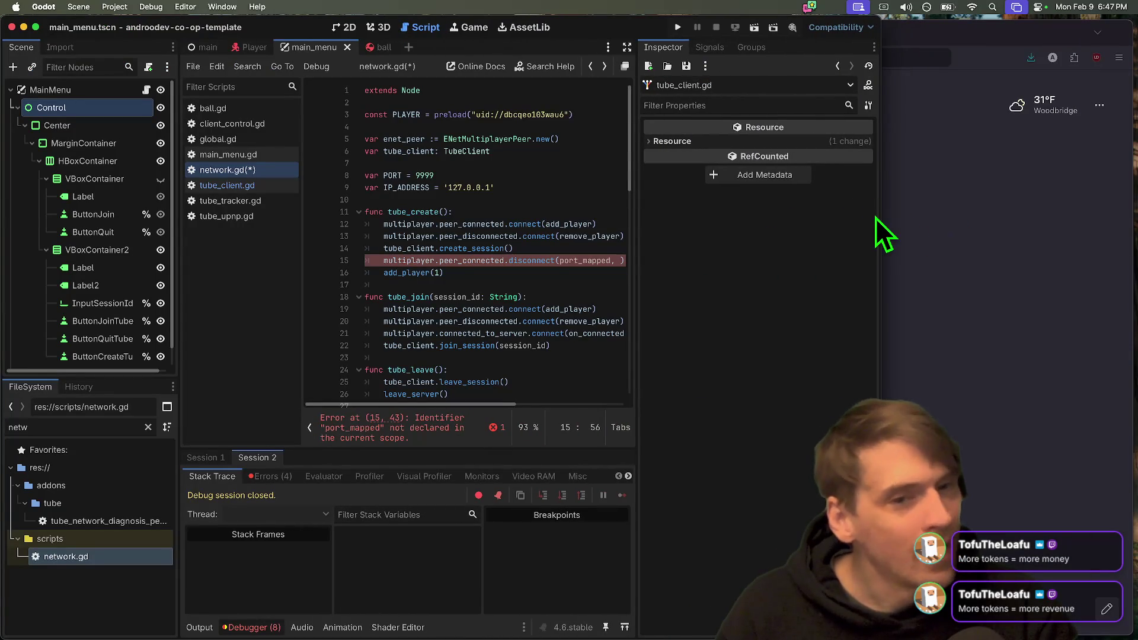
drag(882, 285, 1133, 229)
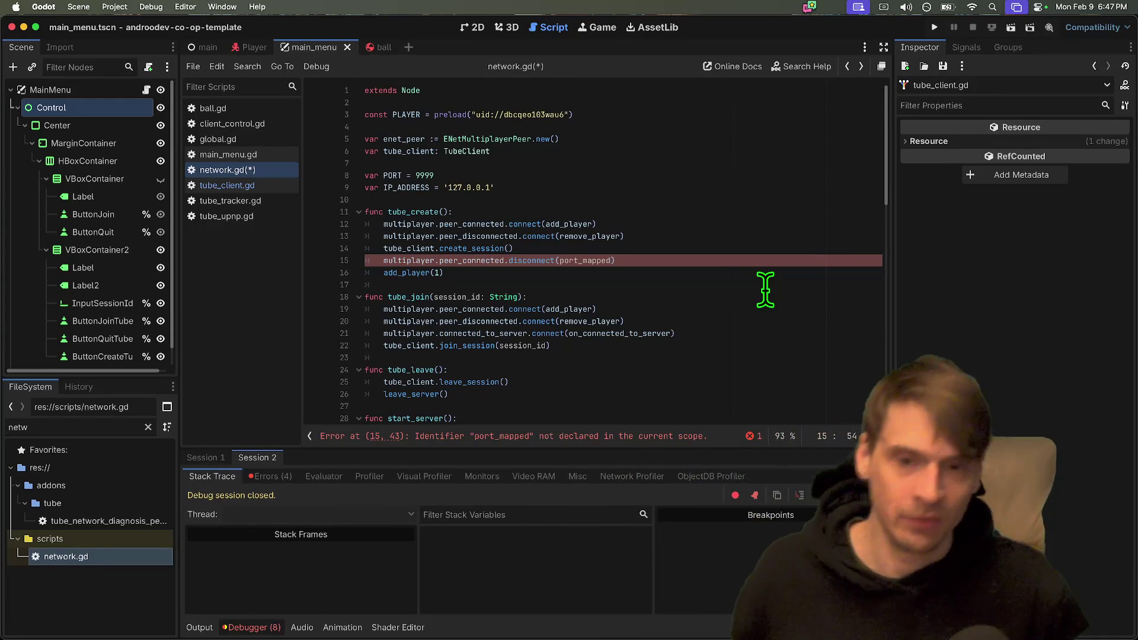
Delete port_mapped from the disconnect call on line 15 of network.gd.
key(alt+BackSpace)
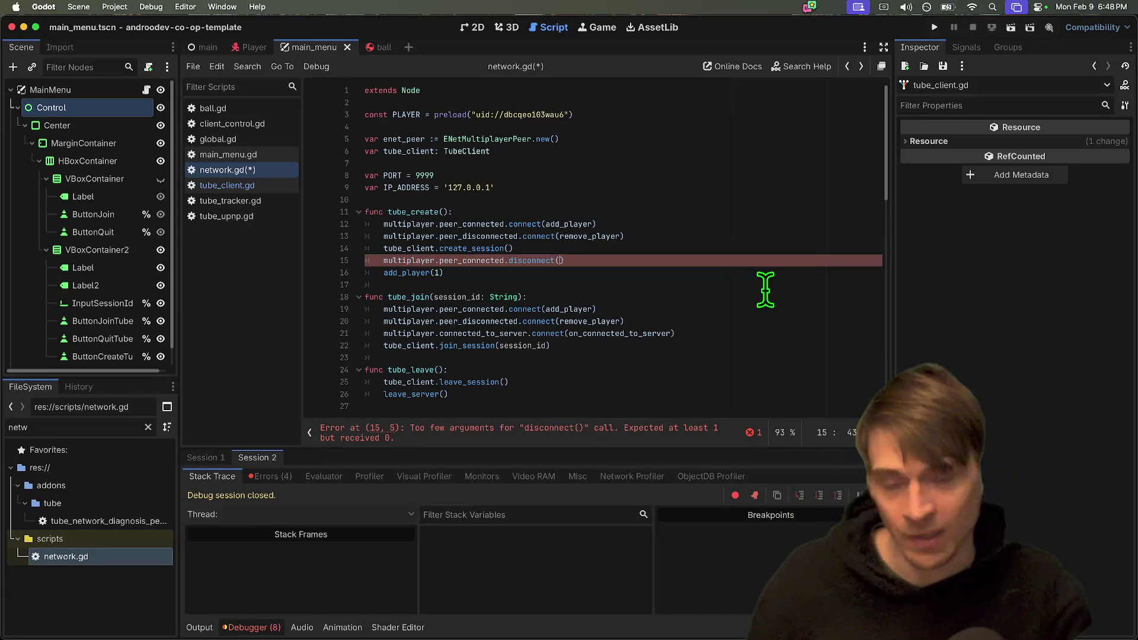
Add _upnp. inside line 15's disconnect call and look through tube_client.gd for the UPnP object.
text(_upnp.)
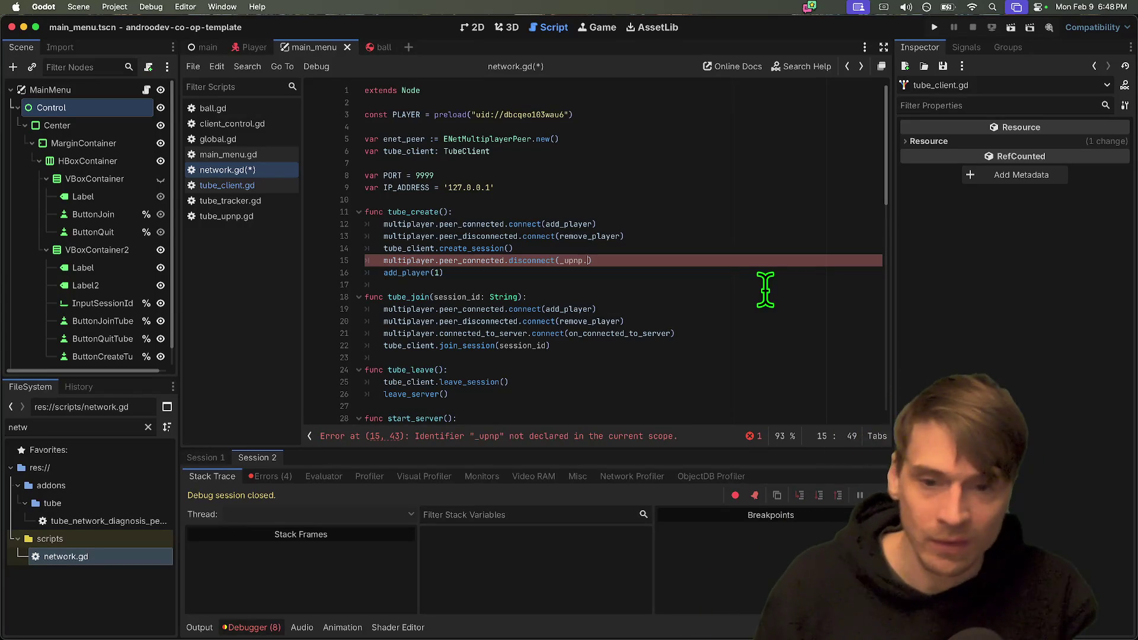
click(259, 185)
scroll(503, 202, down, 20)
scroll(507, 209, up, 2)
key(alt+Left)
key(alt+Right)
scroll(503, 332, up, 3)
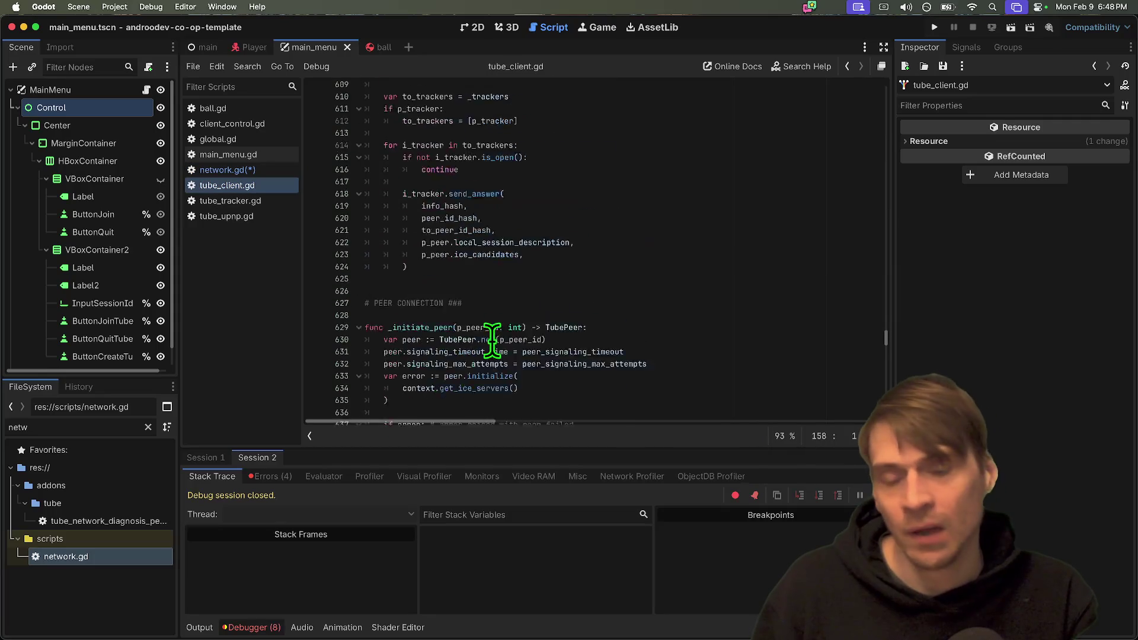
scroll(492, 341, up, 6)
key(alt+Left)
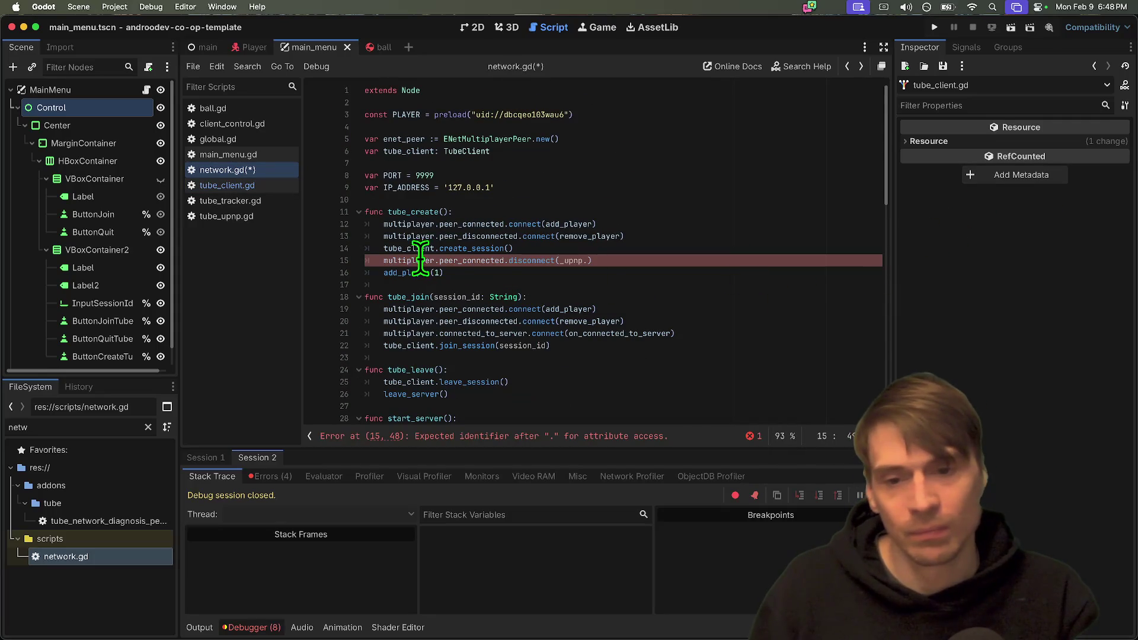
Make line 15 disconnect tube_client._upnp.mapped_ports.
click(418, 248)
click(589, 261)
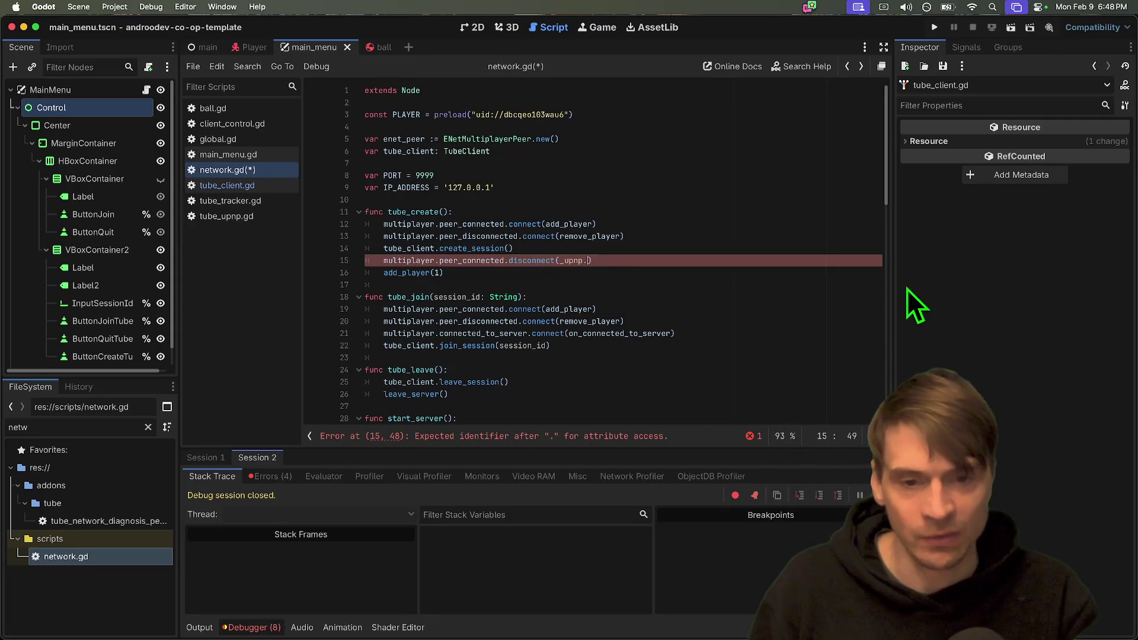
key(Left)
key(Left)
key(Left)
text(tube_client.)
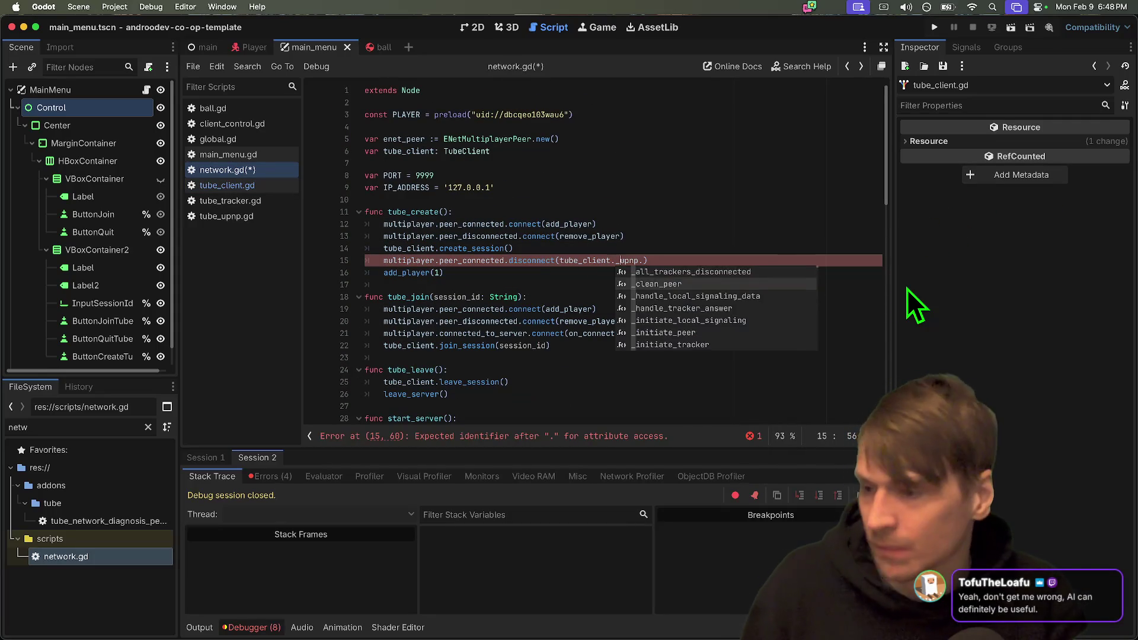
key(Escape)
key(Down)
key(Down)
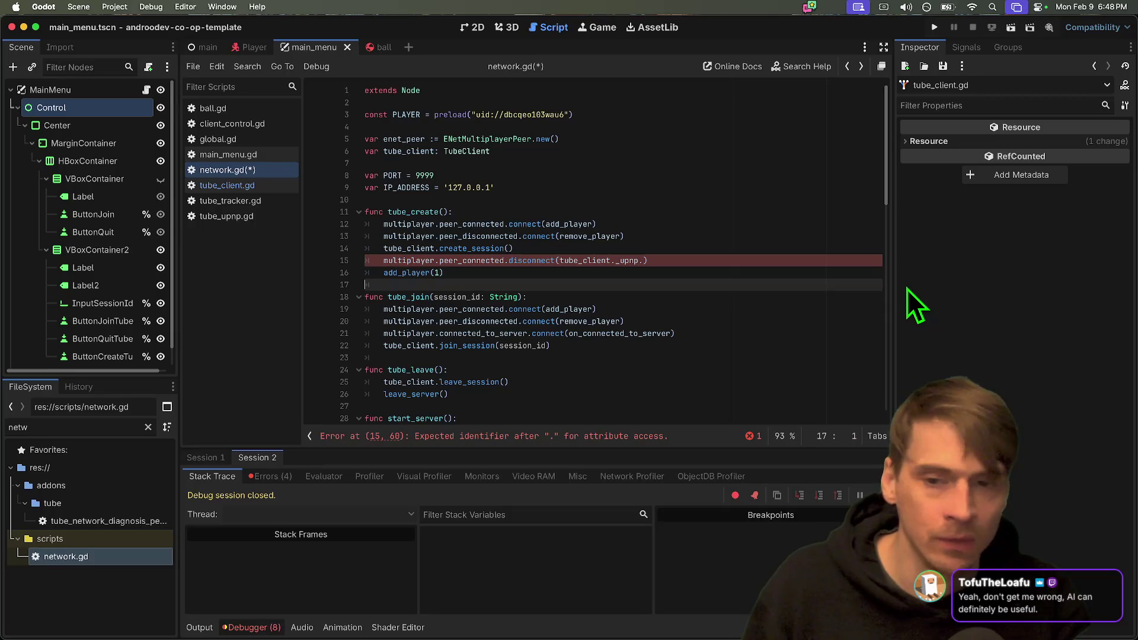
key(Up)
key(Up)
key(End)
key(Left)
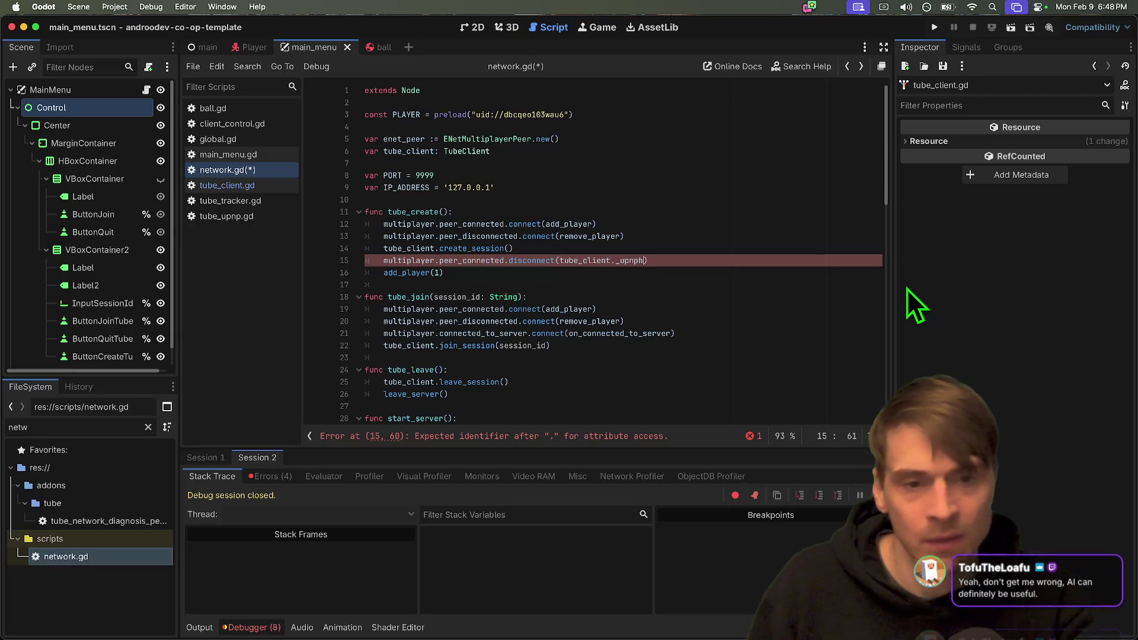
text(.)
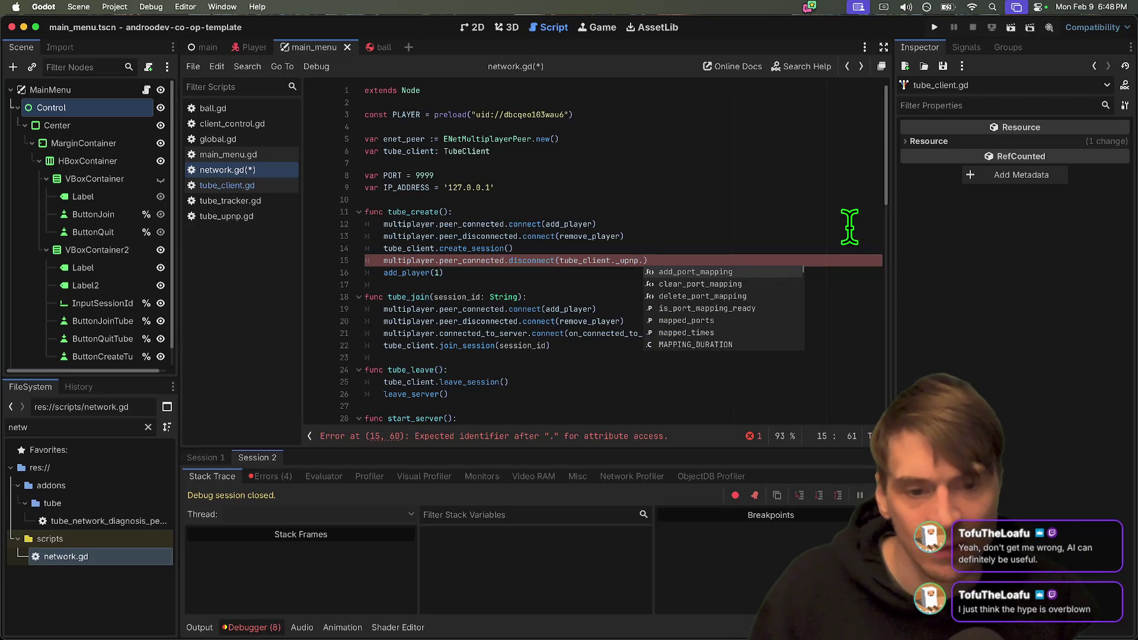
click(743, 318)
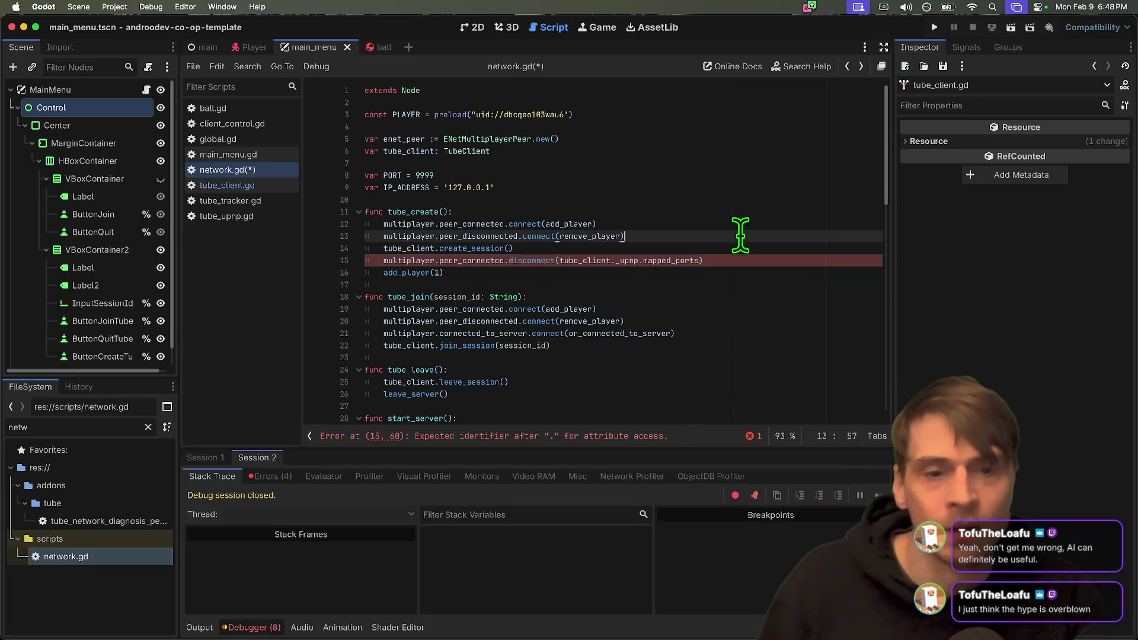
Copy add_port_mapping from tube_client.gd and paste it over mapped_ports on line 15.
click(282, 185)
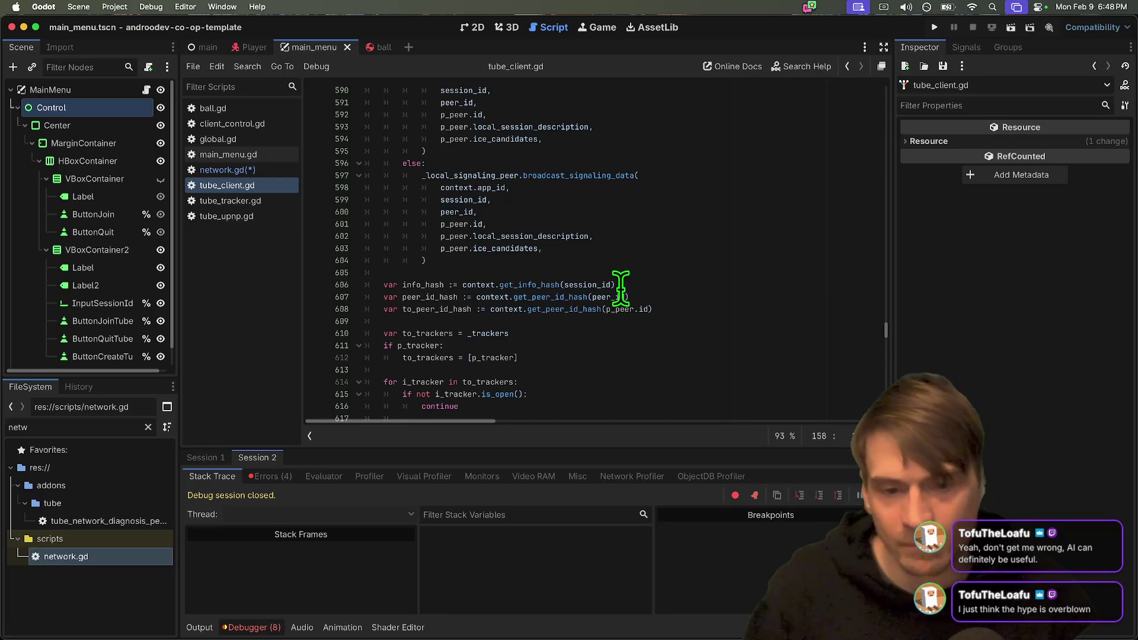
key(ctrl+z)
key(ctrl+z)
key(ctrl+z)
double_click(465, 368)
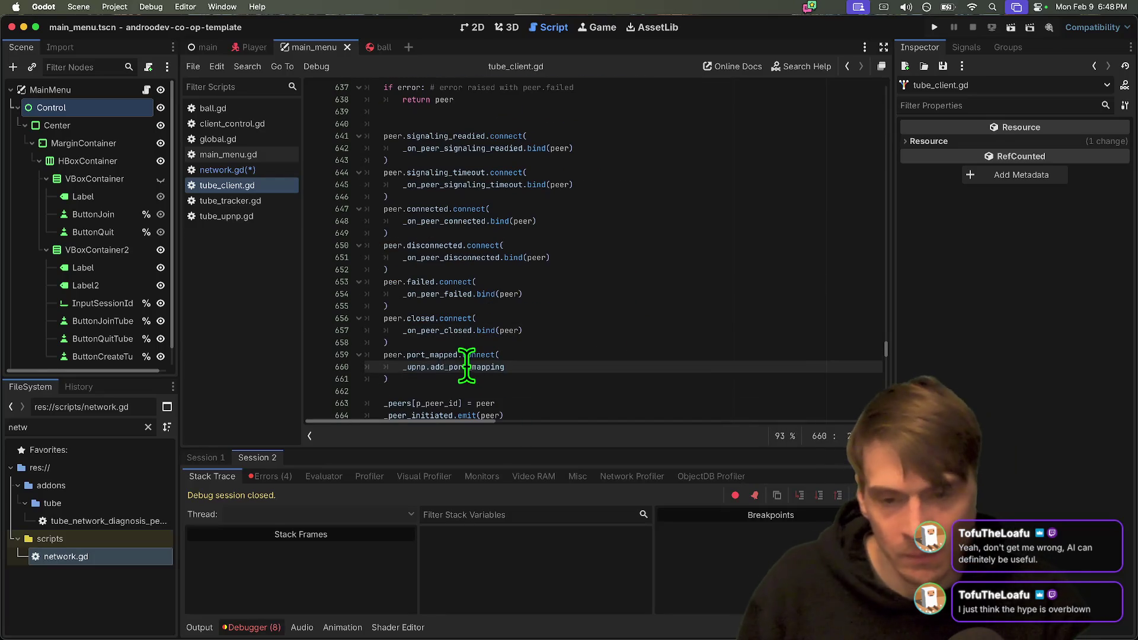
key(ctrl+z)
key(ctrl+z)
key(ctrl+z)
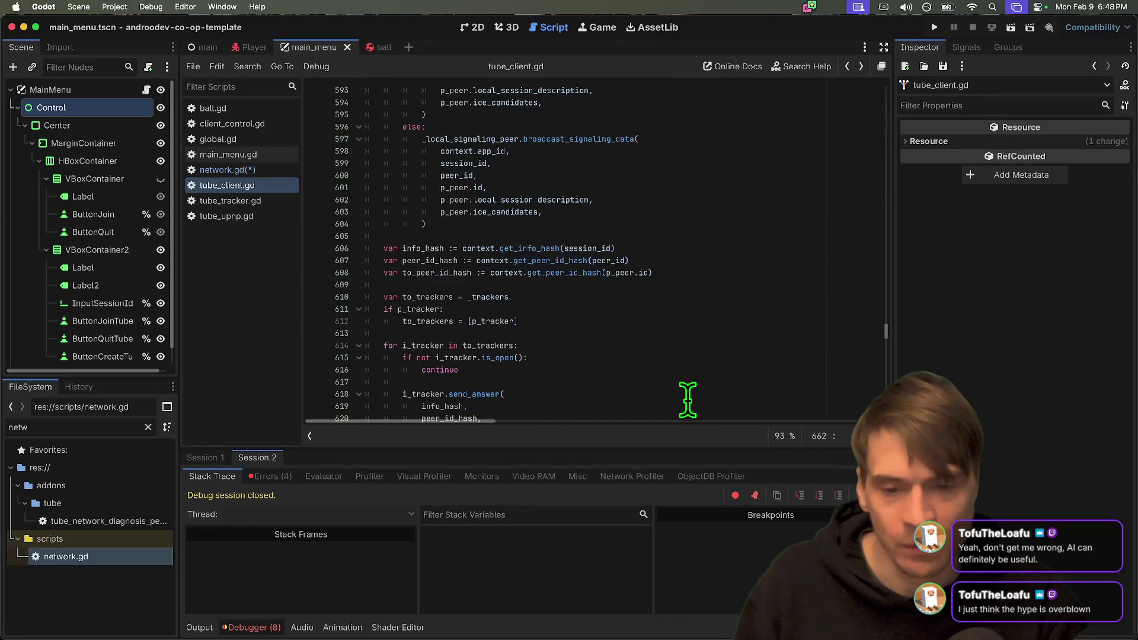
key(alt+Left)
key(alt+Left)
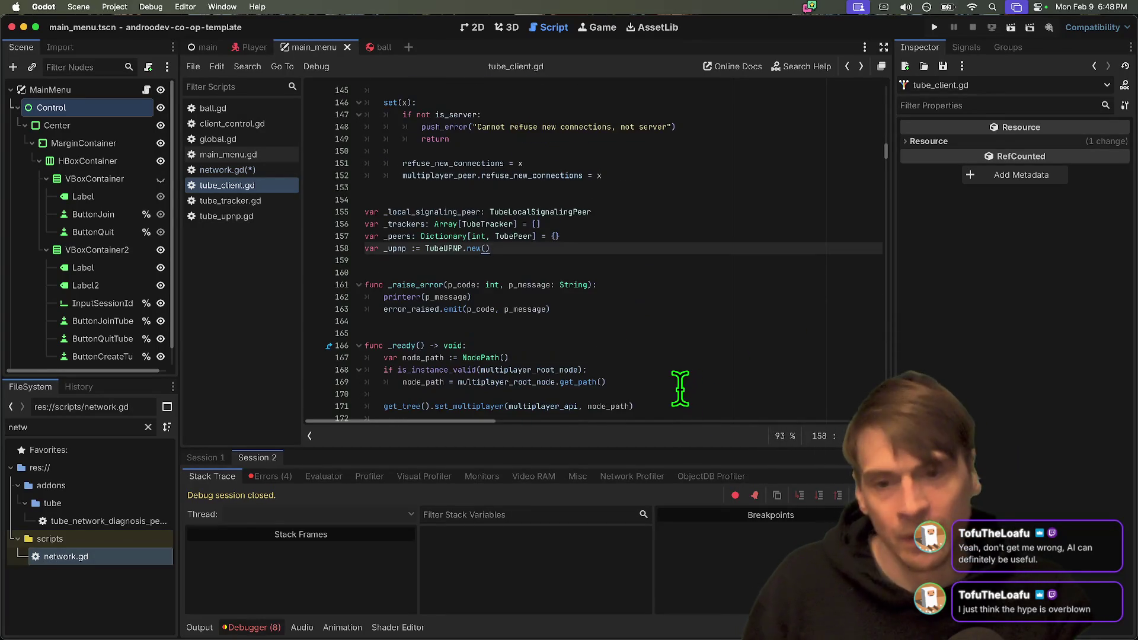
double_click(655, 261)
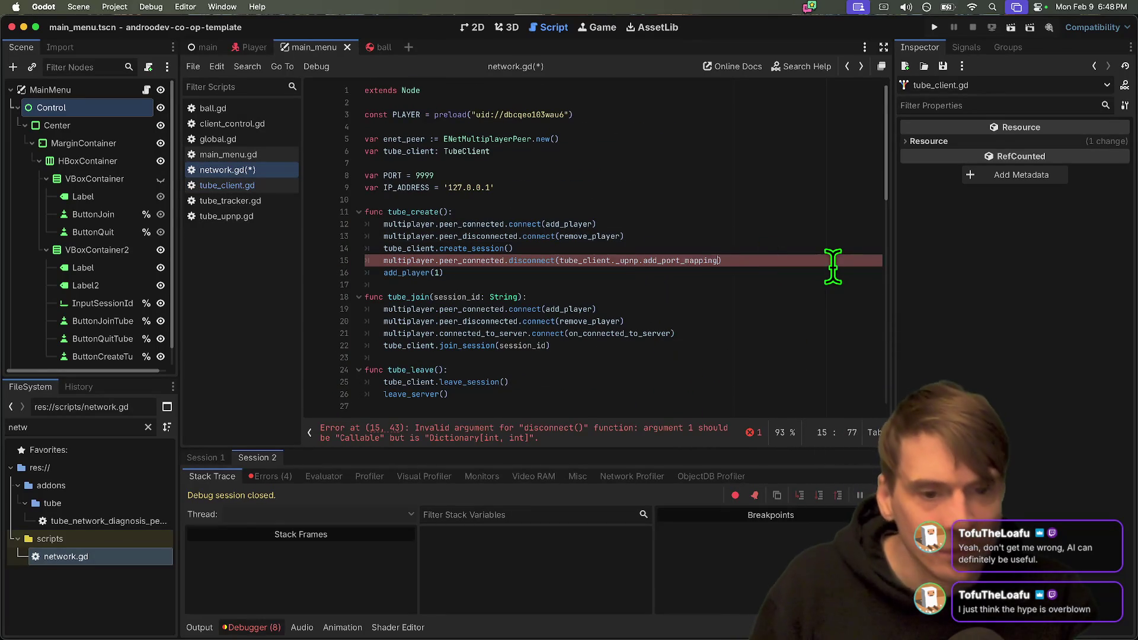
key(ctrl+v)
Save network.gd and run the project.
triple_click(676, 259)
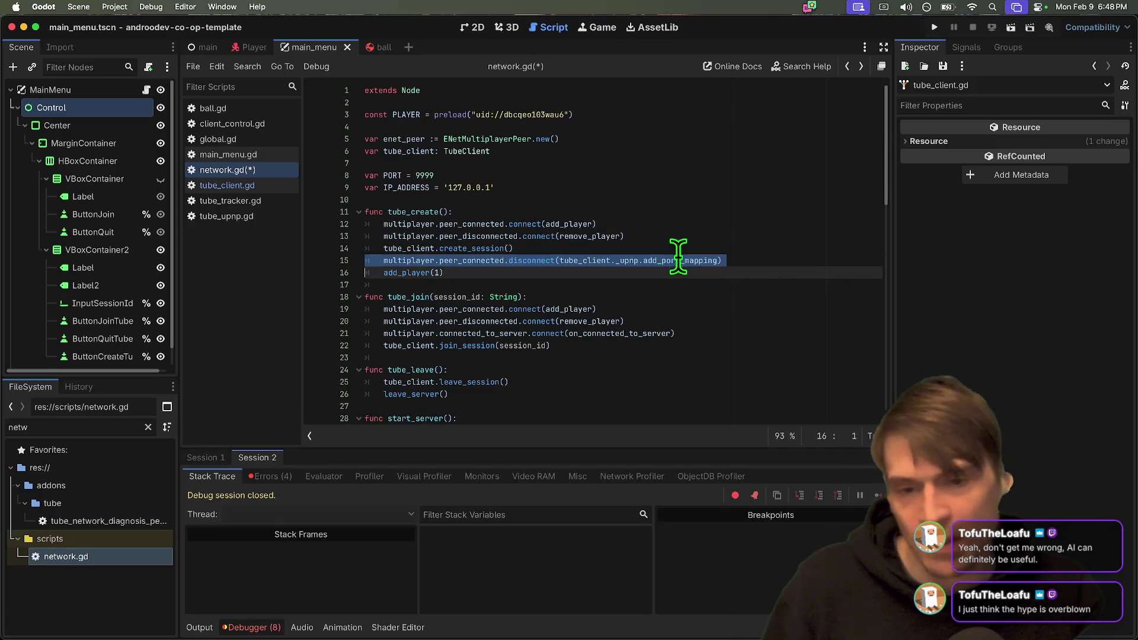
key(ctrl+s)
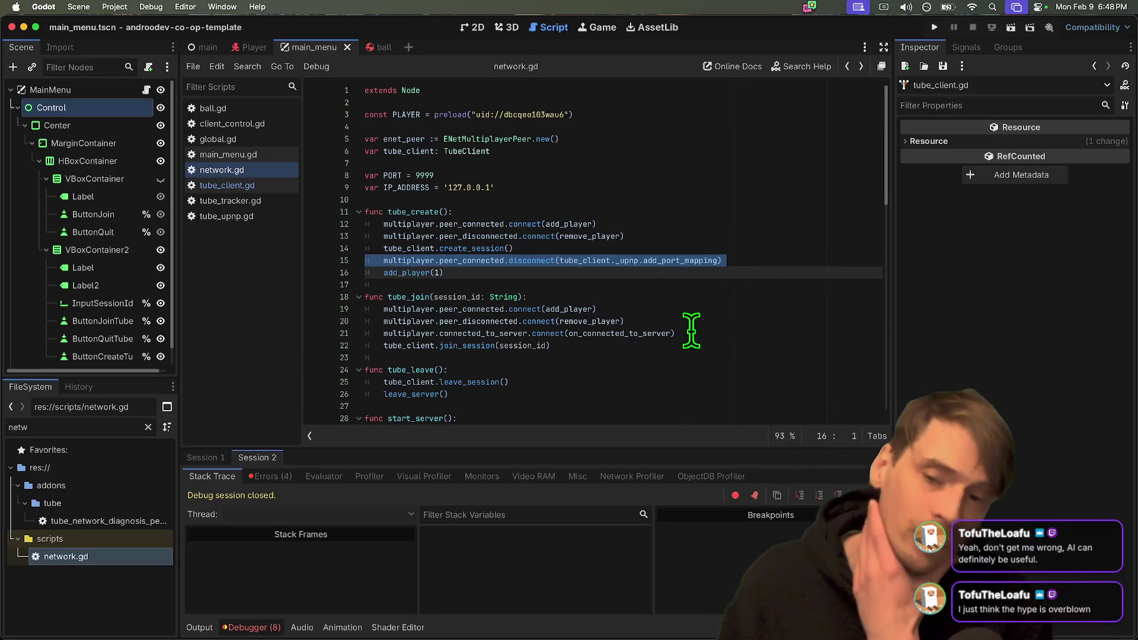
key(ctrl+b)
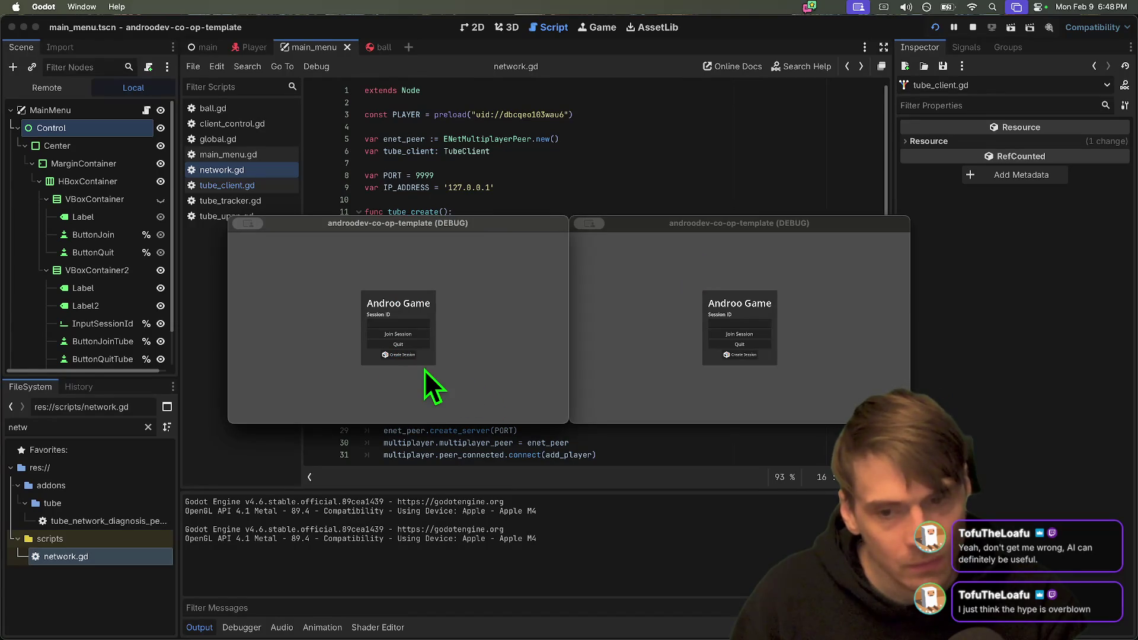
Create a session in the first game window, try the second window, then stop the game.
click(401, 355)
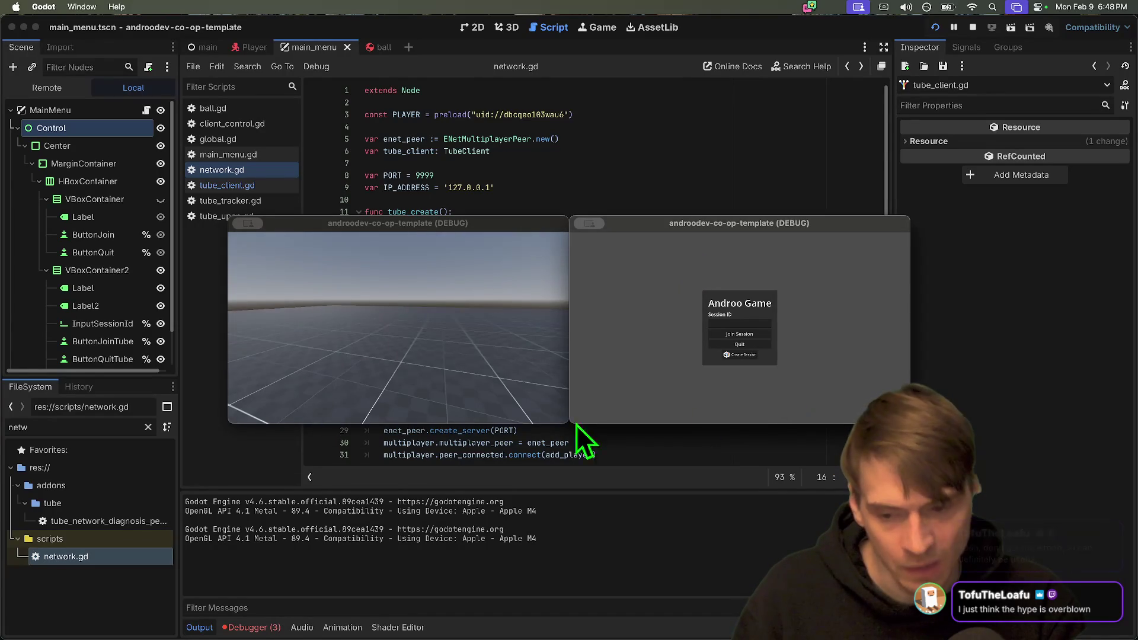
click(456, 409)
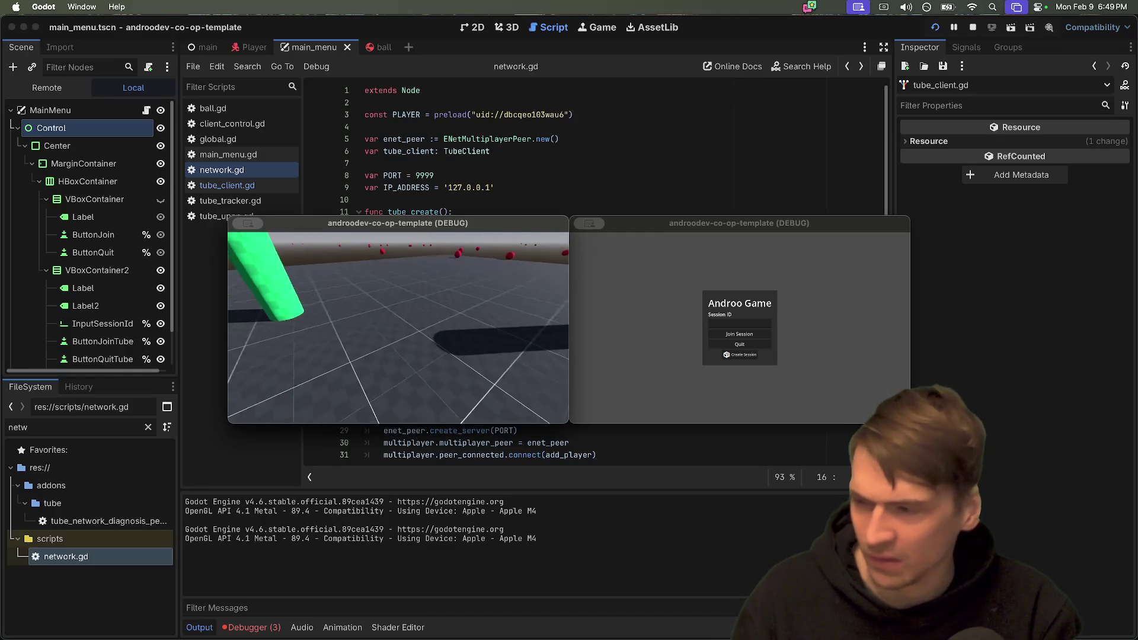
key(Escape)
click(678, 344)
click(731, 323)
click(496, 331)
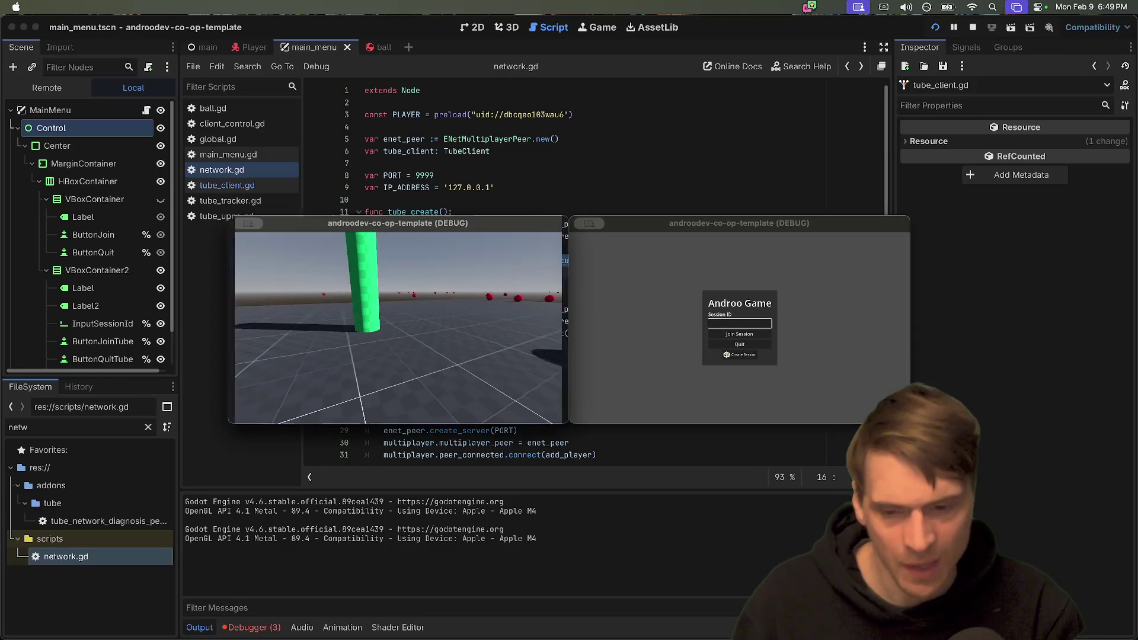
click(523, 354)
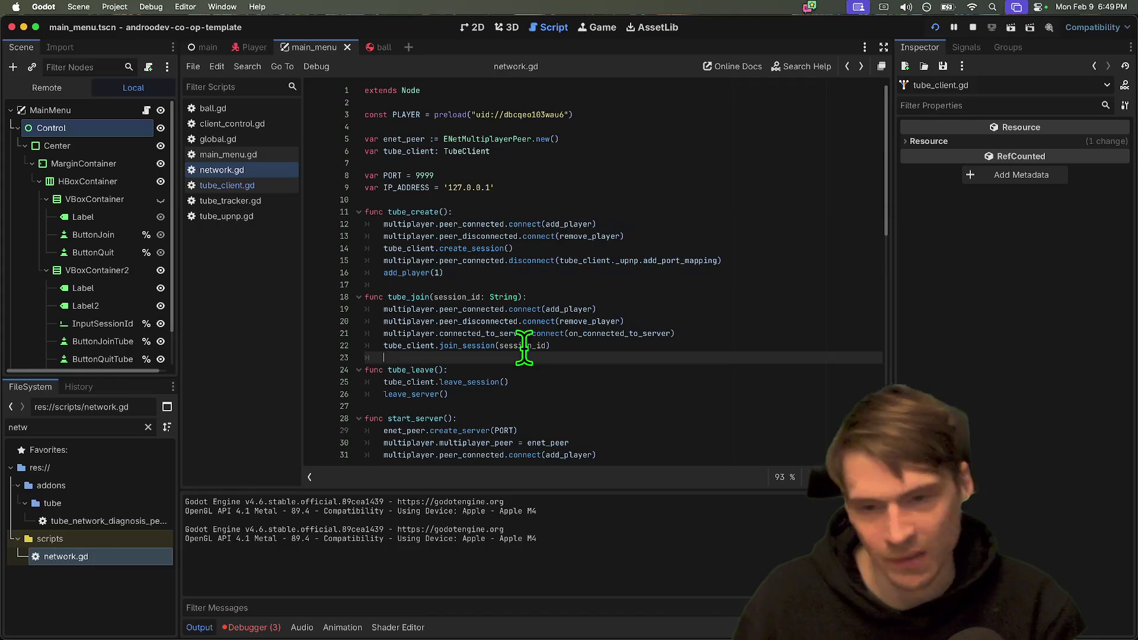
Rerun the project, host a new session, and join it from the second window.
click(934, 27)
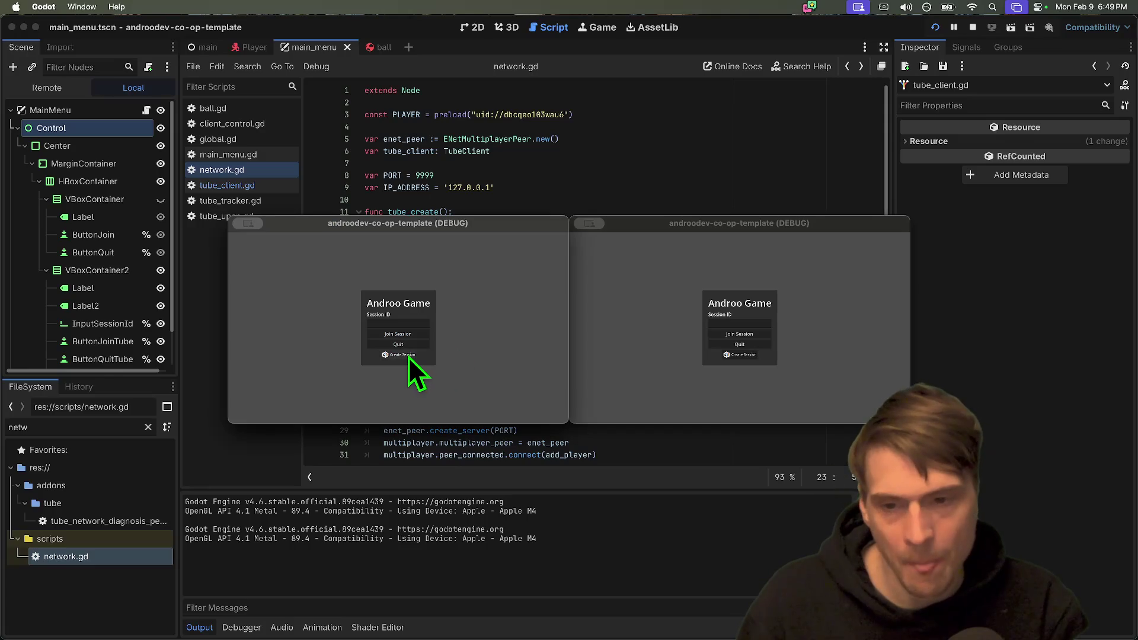
click(408, 357)
click(361, 275)
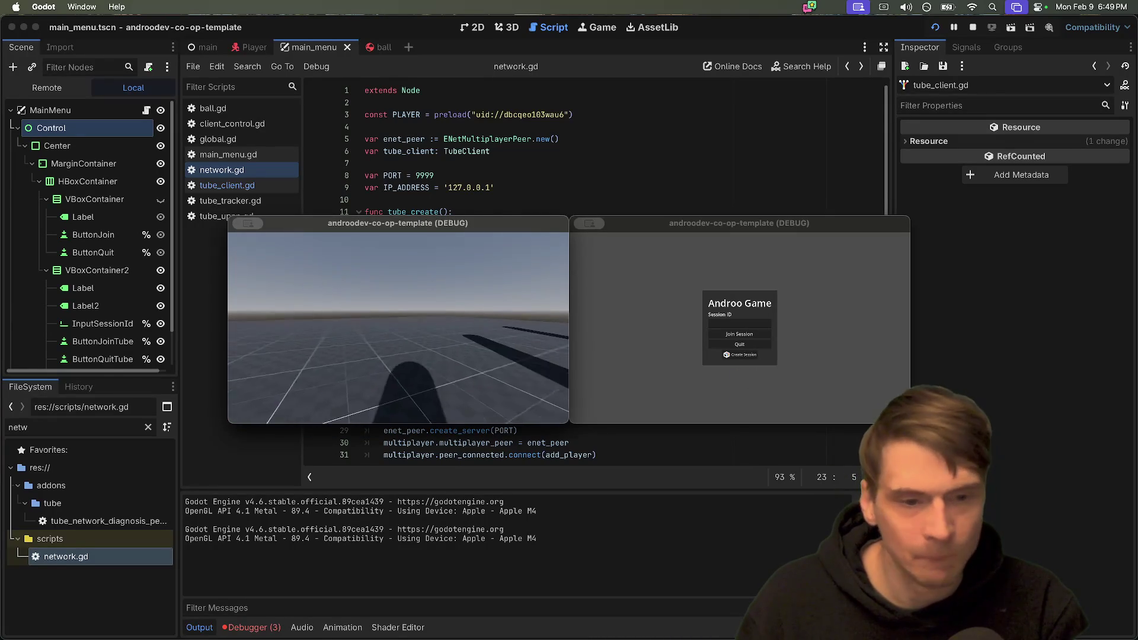
click(755, 321)
text(gg)
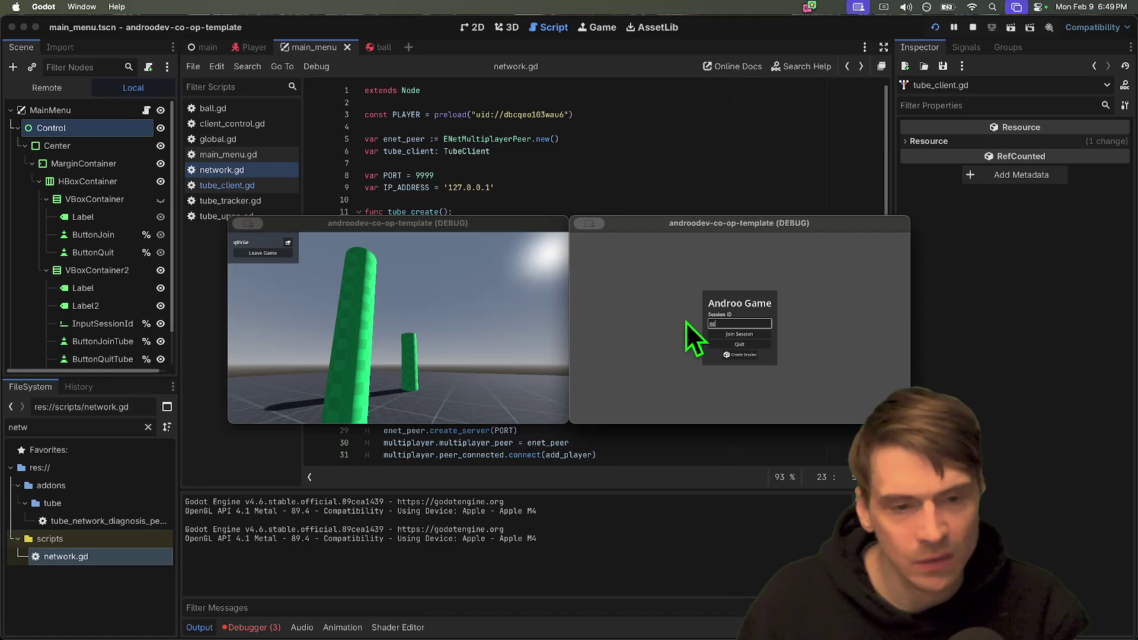
key(BackSpace)
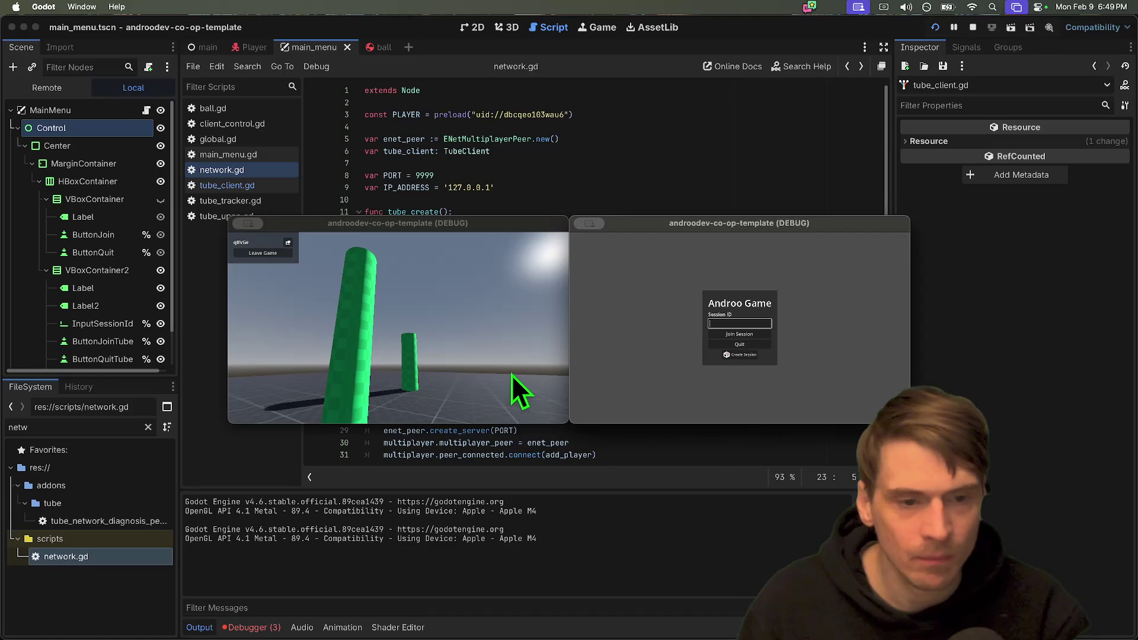
click(728, 337)
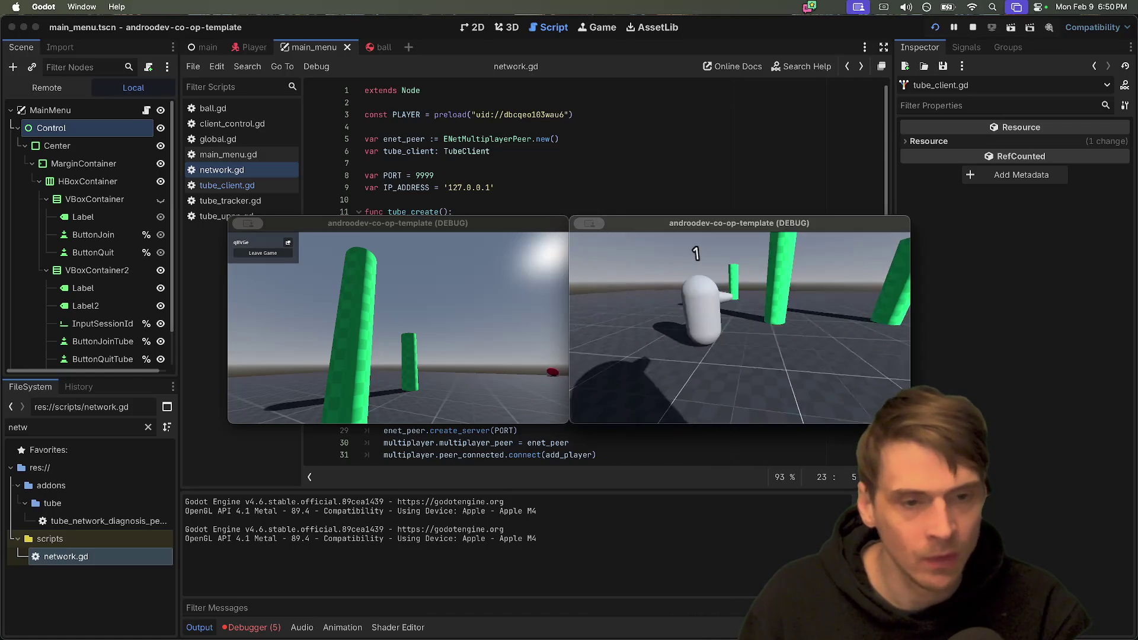
key(w)
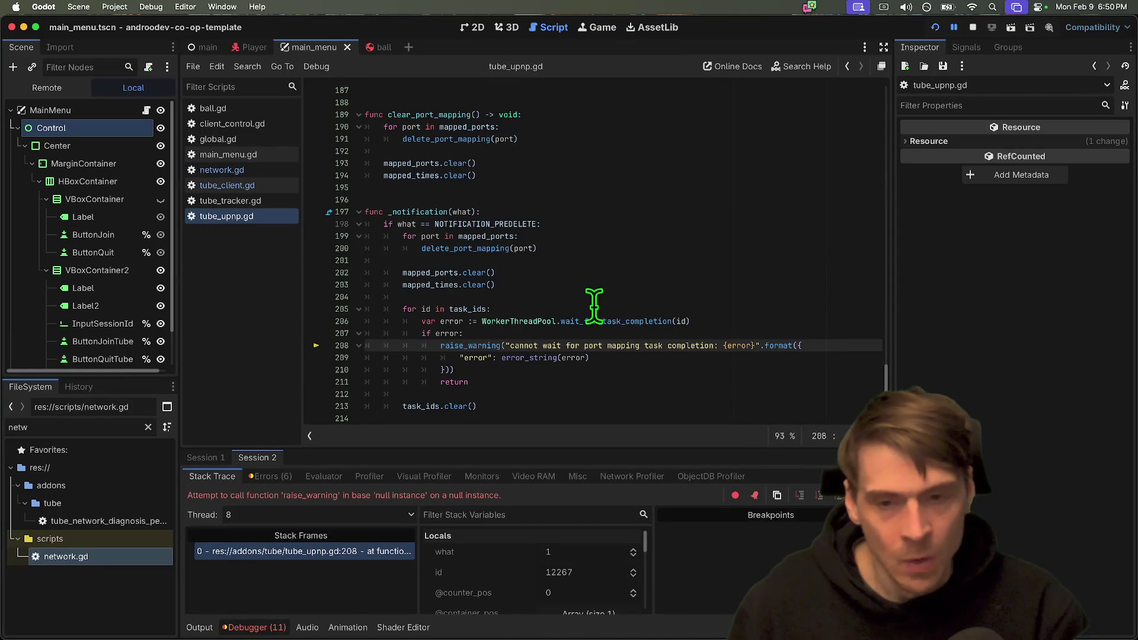
Locate clear_port_mapping, then find the leave_server function on line 67 of network.gd.
click(581, 332)
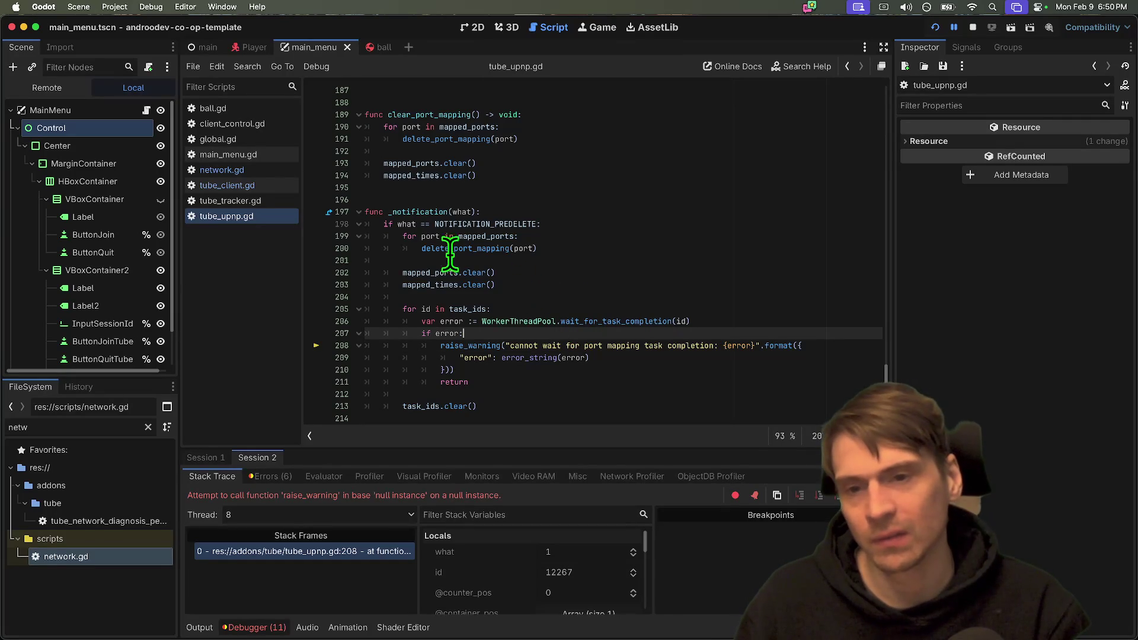
double_click(409, 115)
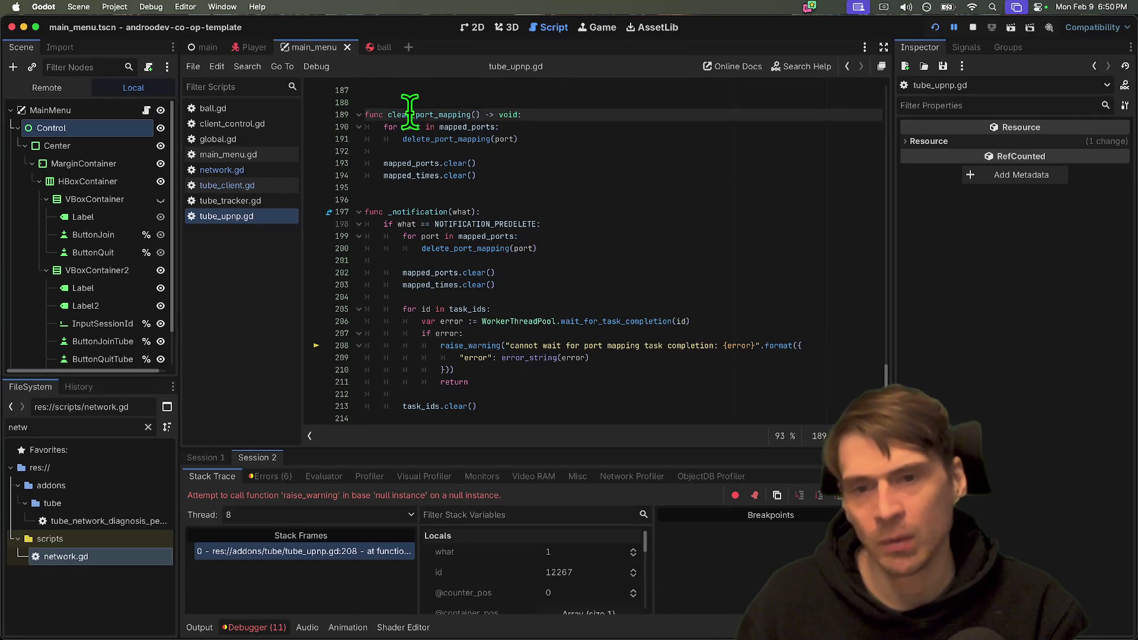
scroll(838, 178, up, 3)
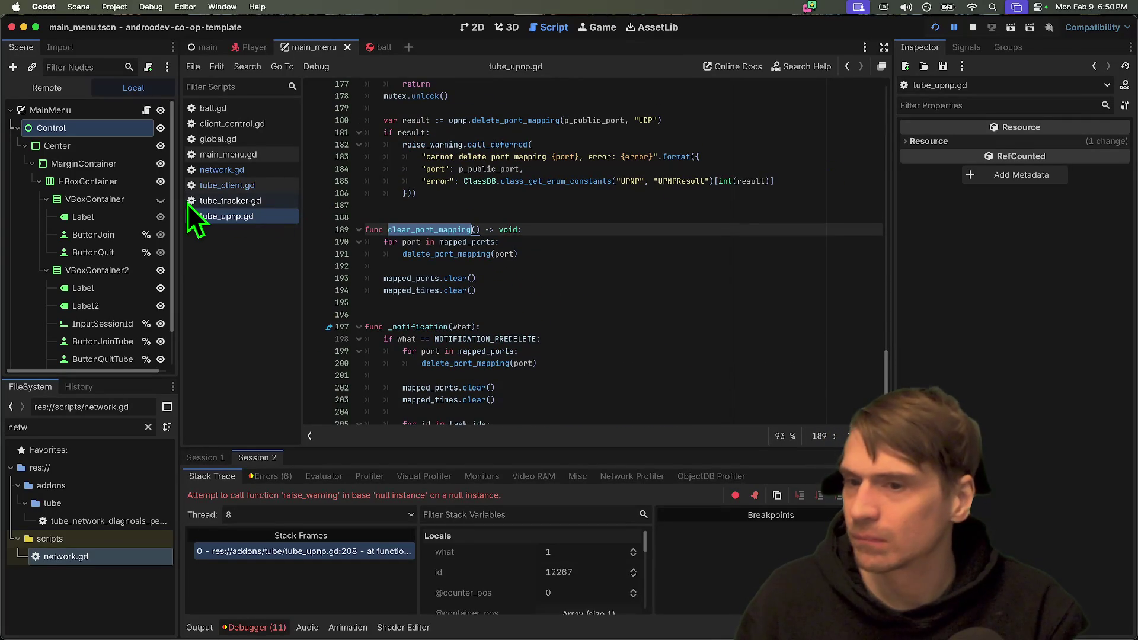
click(219, 175)
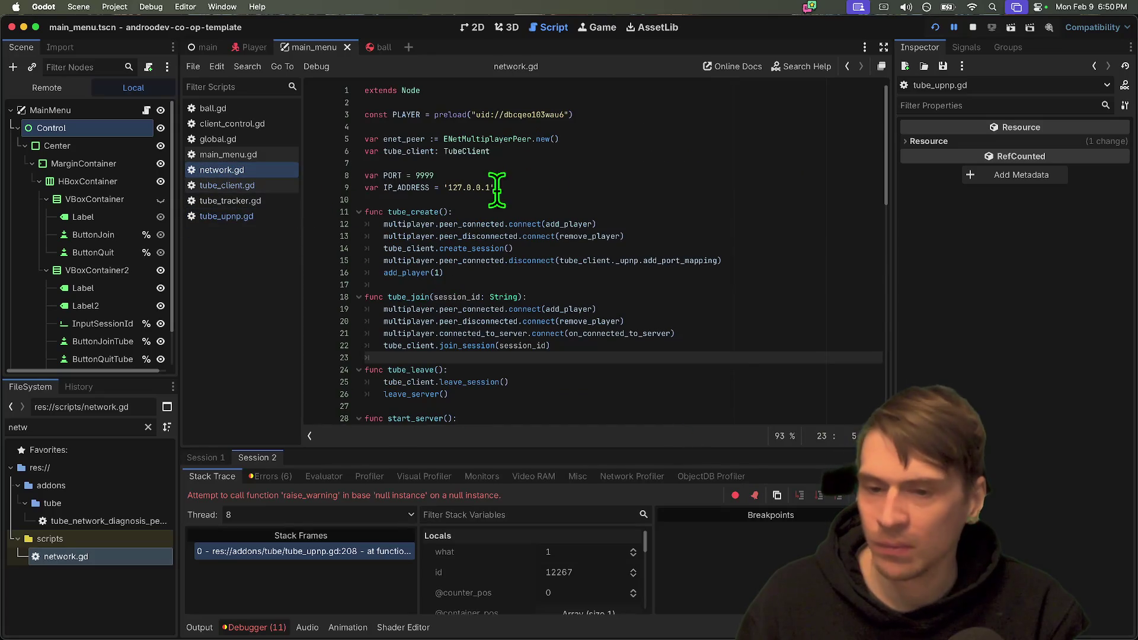
scroll(557, 195, down, 15)
scroll(454, 309, down, 1)
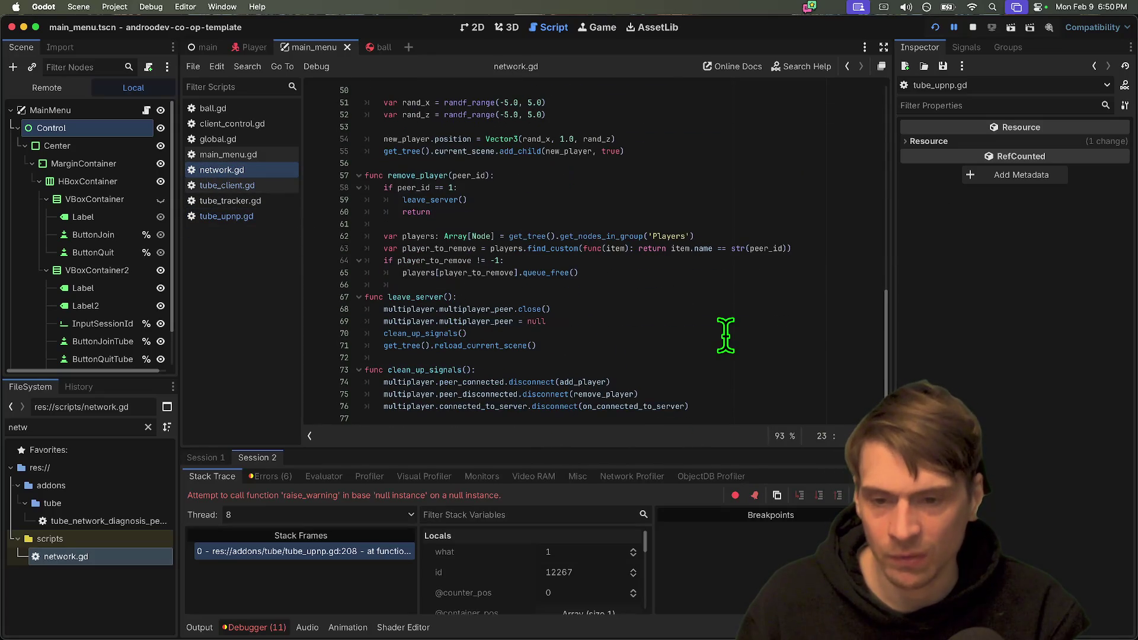
triple_click(725, 333)
click(718, 309)
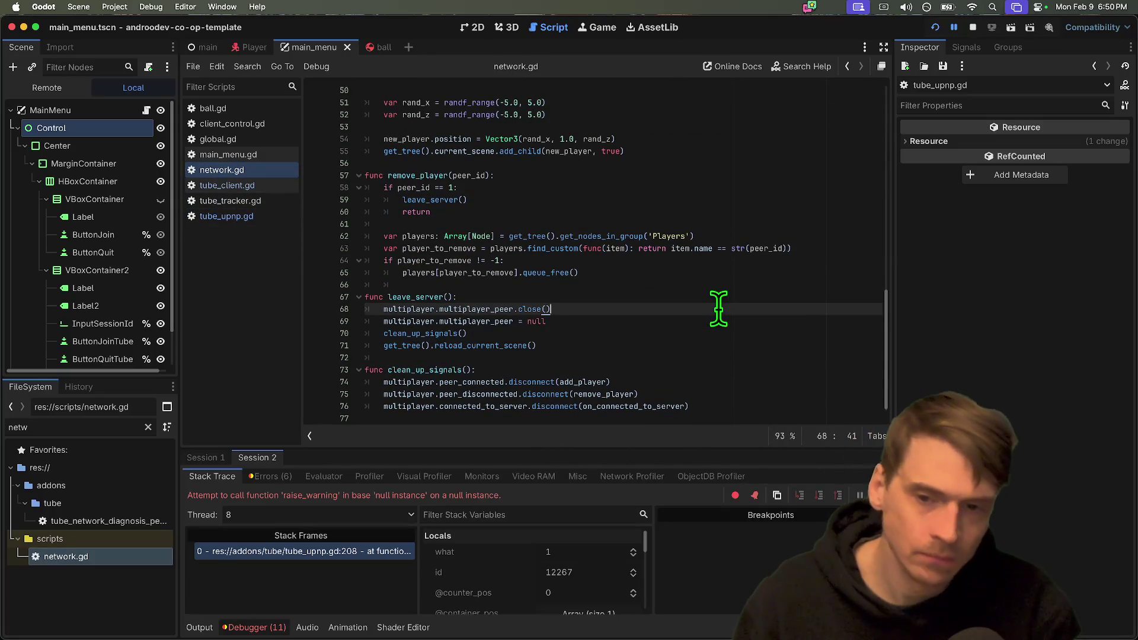
double_click(415, 297)
Add a clear_port_mapping( call on a new line 68 under the leave_server header.
scroll(692, 286, up, 3)
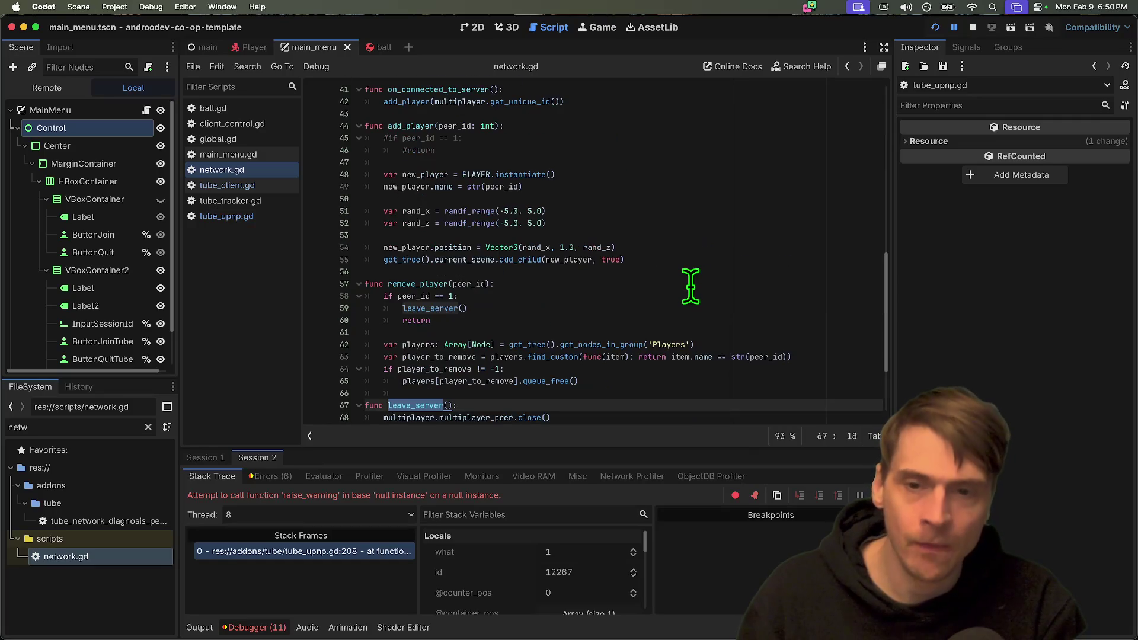
scroll(688, 293, up, 3)
scroll(682, 300, down, 6)
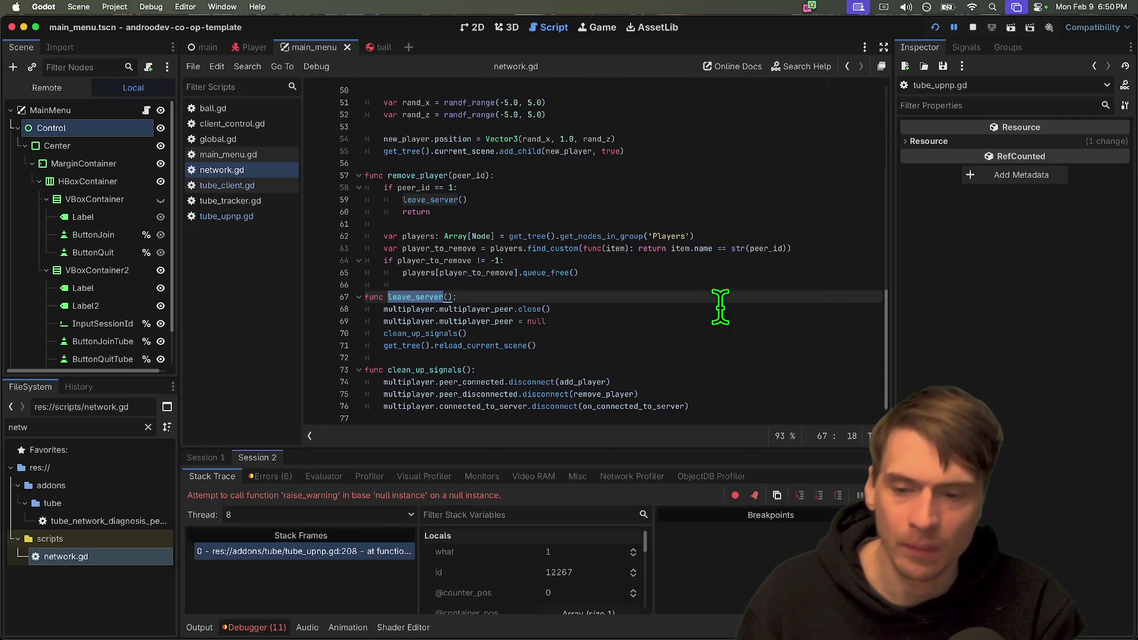
key(Right)
key(Return)
key(Return)
key(Up)
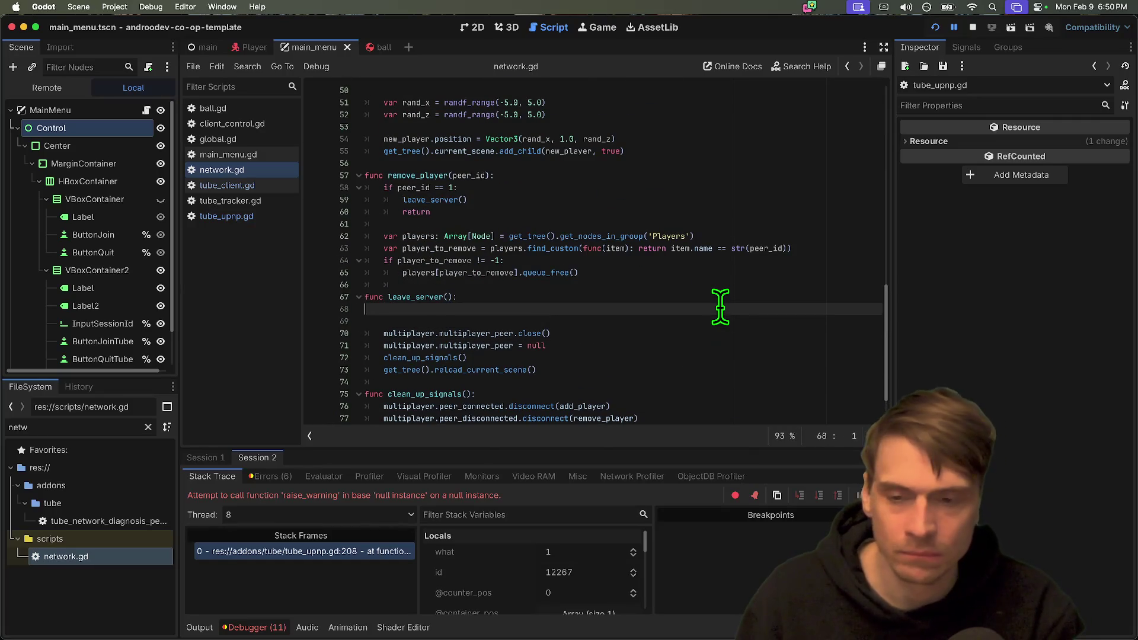
key(Home)
key(End)
text(()
Remove the clear_port_mapping call again and save network.gd.
scroll(647, 160, up, 3)
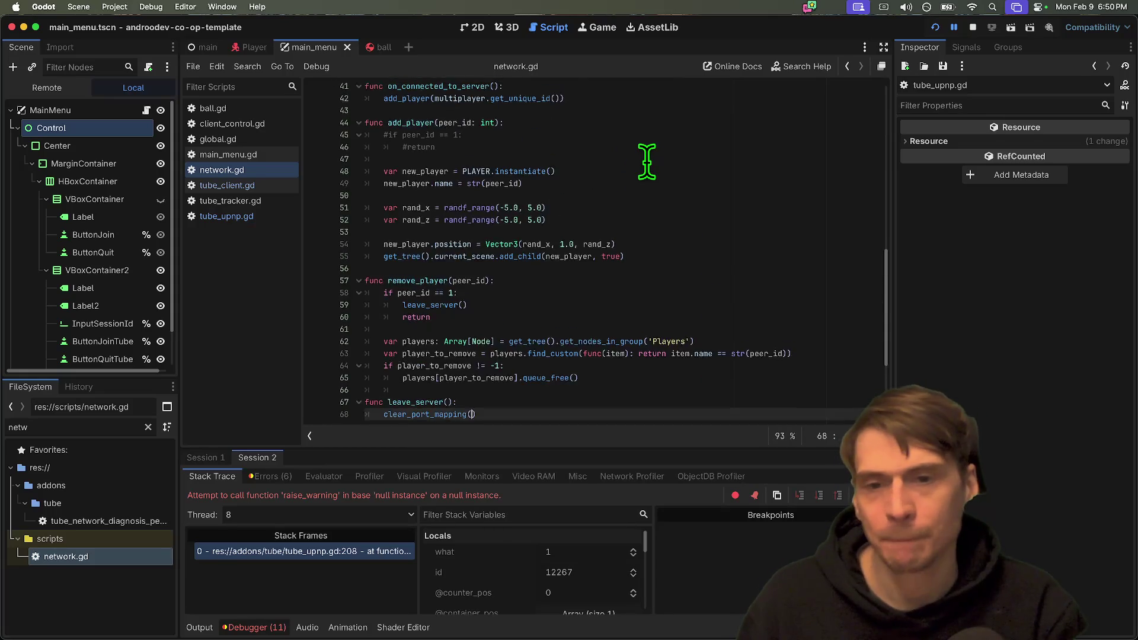
scroll(647, 161, up, 3)
scroll(726, 149, up, 1)
scroll(727, 152, down, 7)
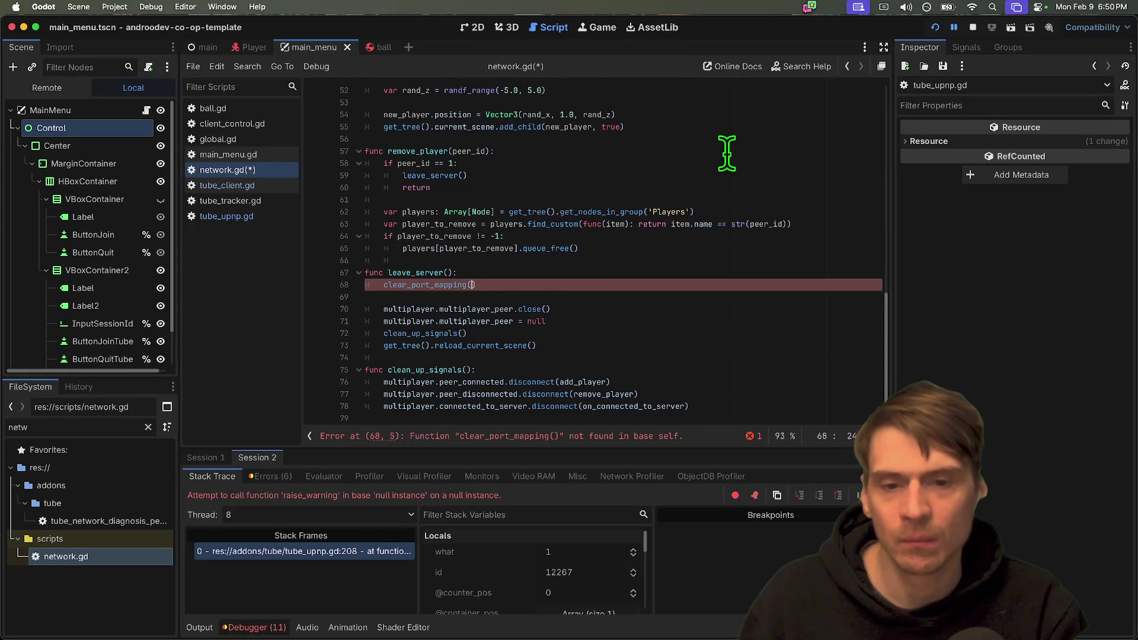
key(super+shift+k)
key(super+shift+k)
key(super+s)
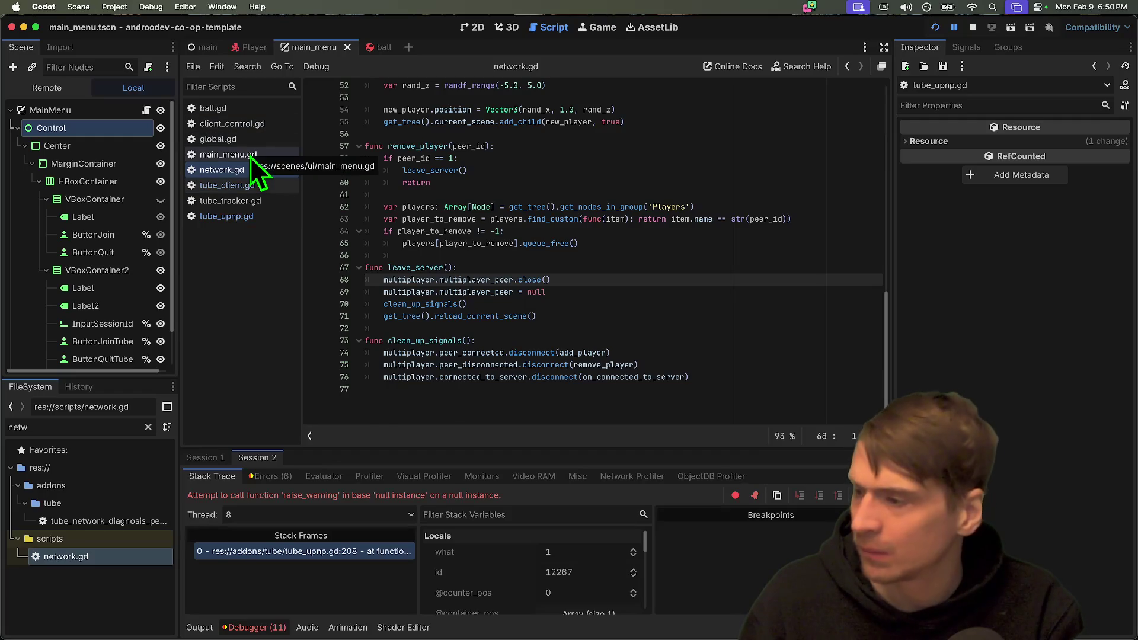
Glance at main_menu.gd, then switch to the Player scene and its player.gd script.
click(250, 156)
click(251, 172)
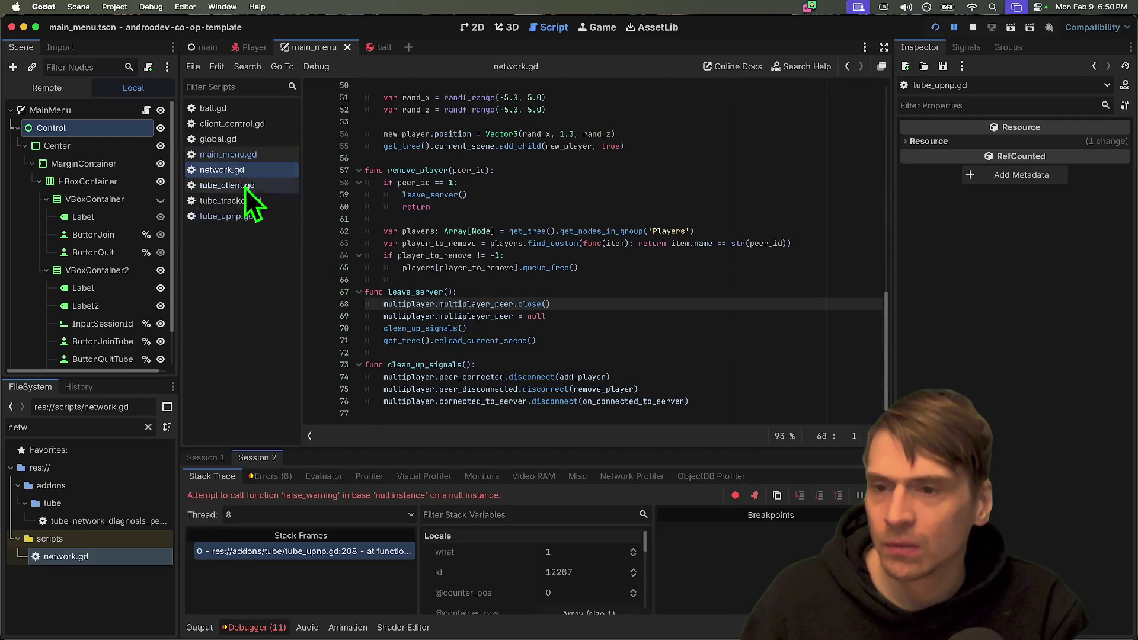
click(251, 48)
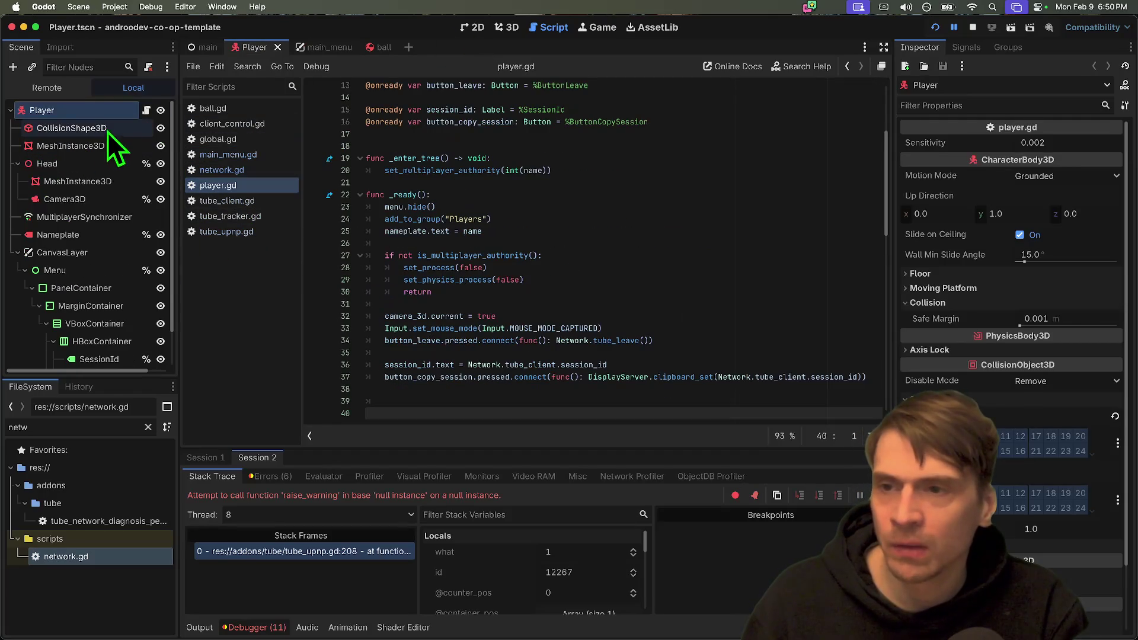
Search player.gd for 'leave' and follow button_leave's Network.tube_leave call into network.gd.
scroll(761, 296, down, 10)
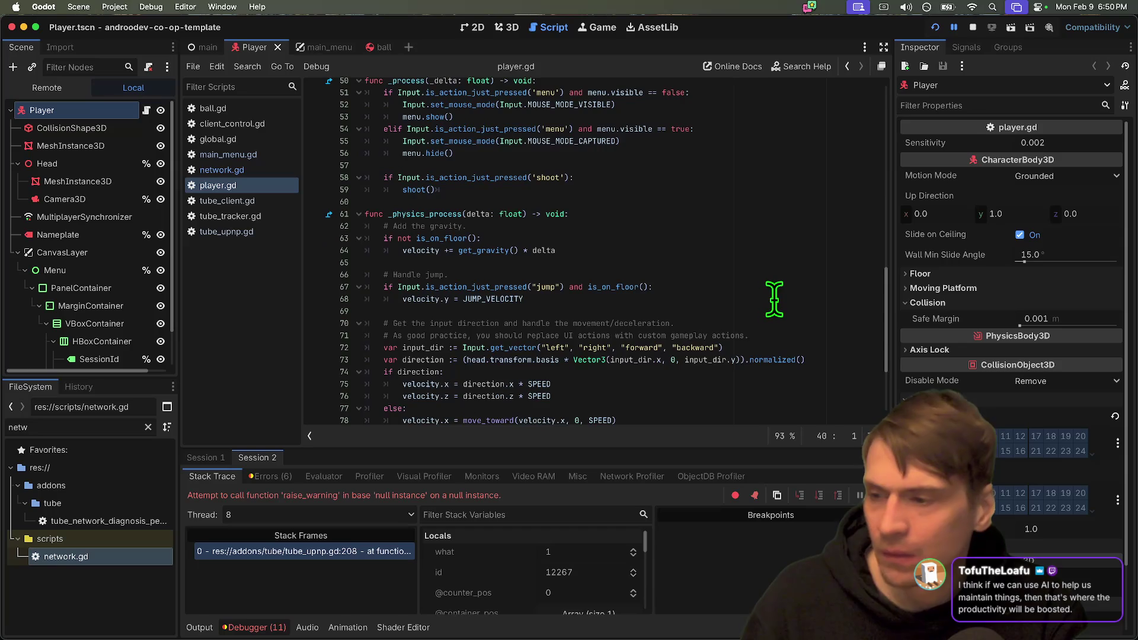
key(ctrl+f)
text(leave)
key(Escape)
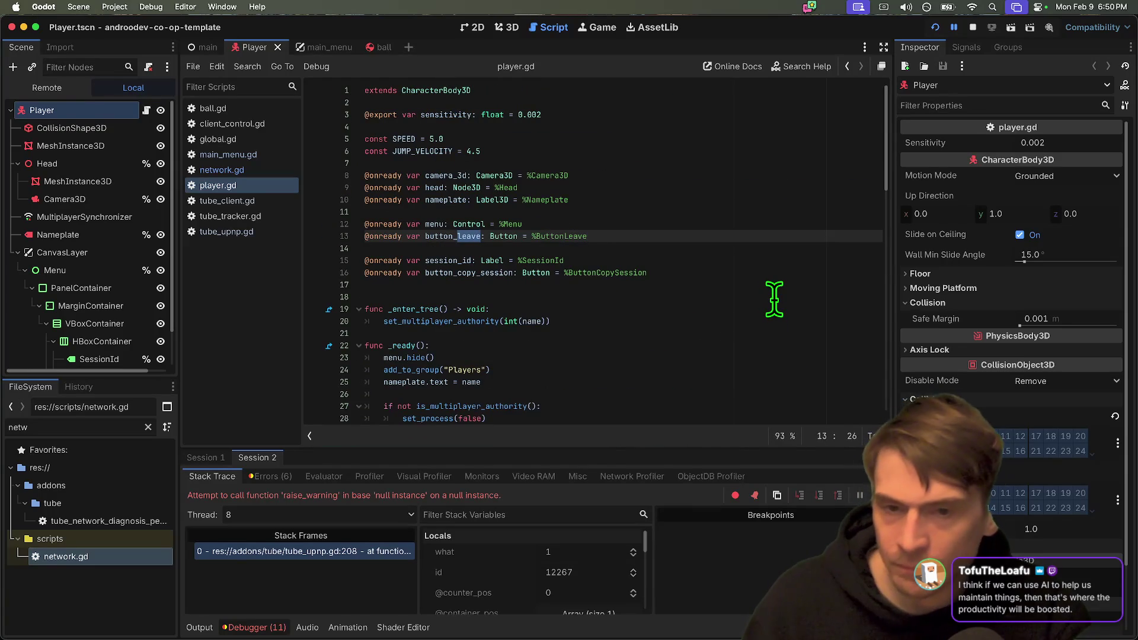
double_click(468, 236)
scroll(480, 243, down, 2)
scroll(631, 234, down, 3)
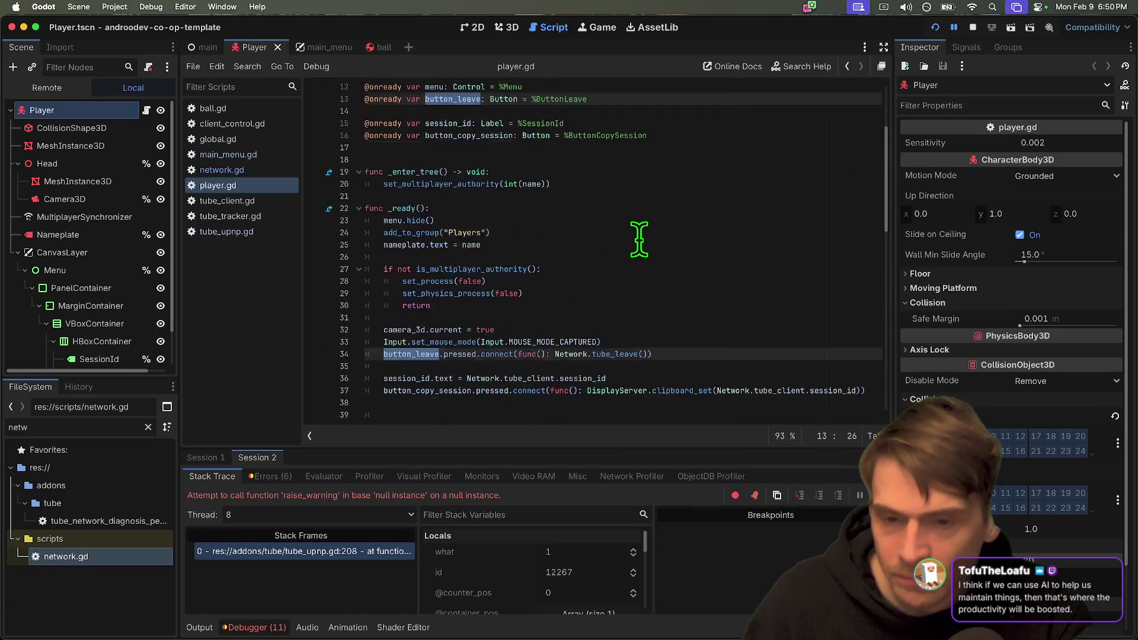
ctrl+click(624, 318)
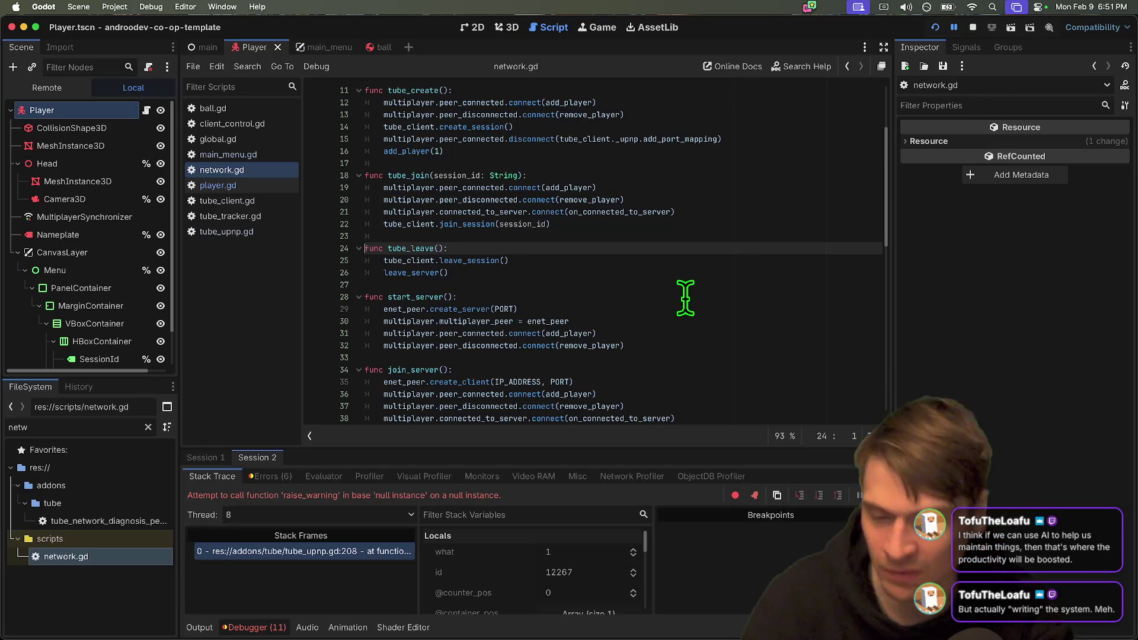
Inspect tube_leave's lines 25–26, highlighting where tube_client is used.
click(697, 272)
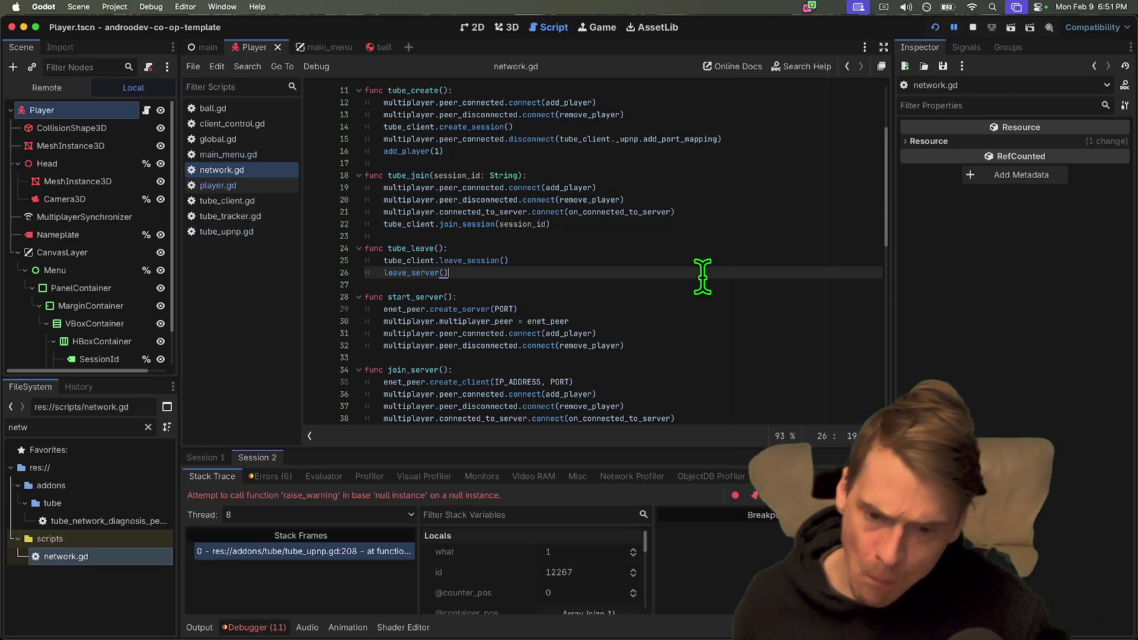
click(607, 258)
key(Down)
key(Down)
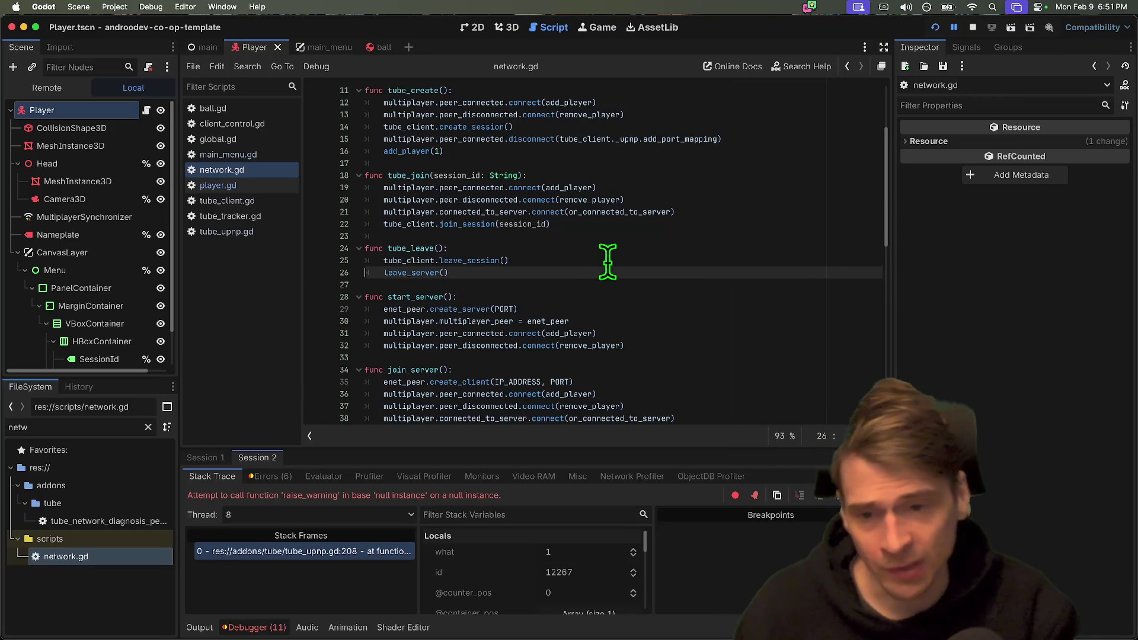
key(Up)
double_click(393, 261)
click(674, 259)
key(Down)
key(Up)
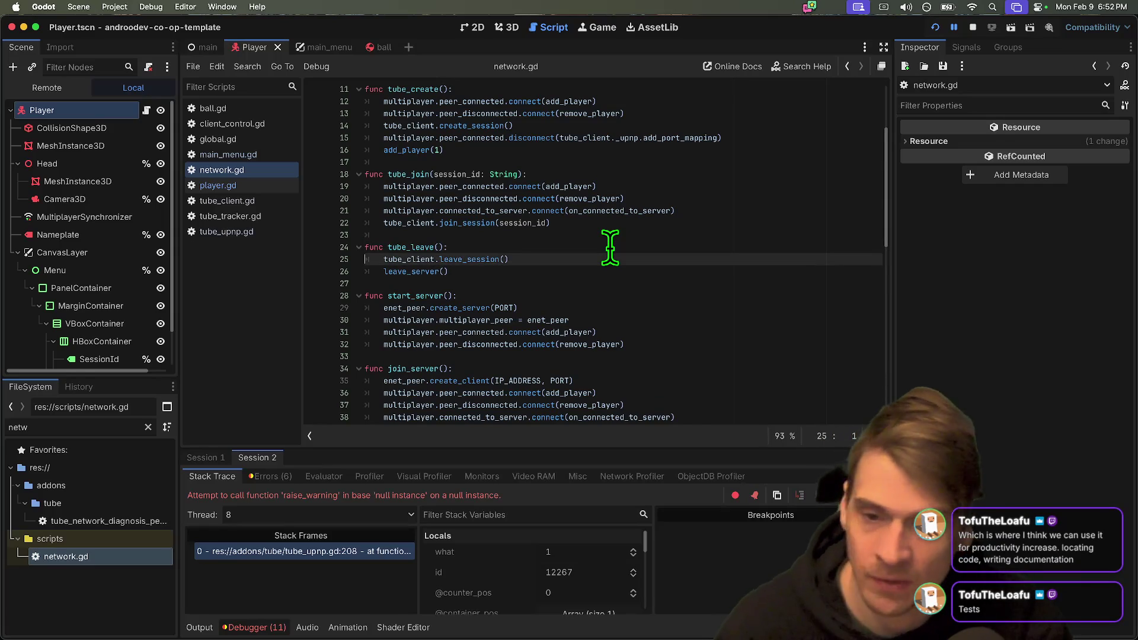
Insert a blank line before leave_server() on line 26, then switch to Firefox.
key(Down)
key(Return)
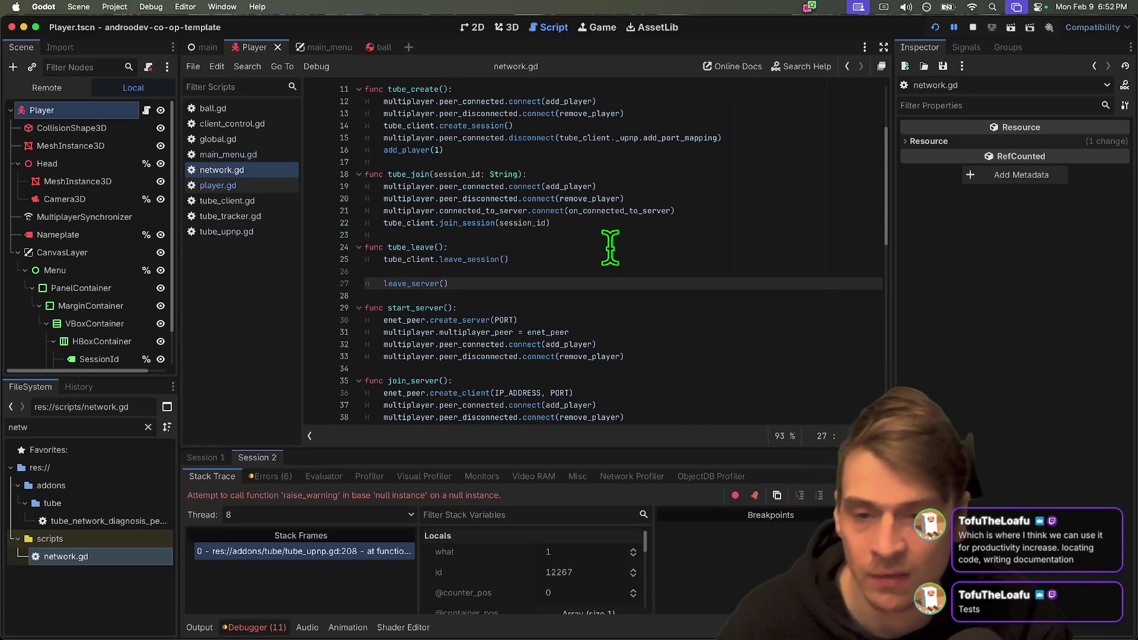
key(BackSpace)
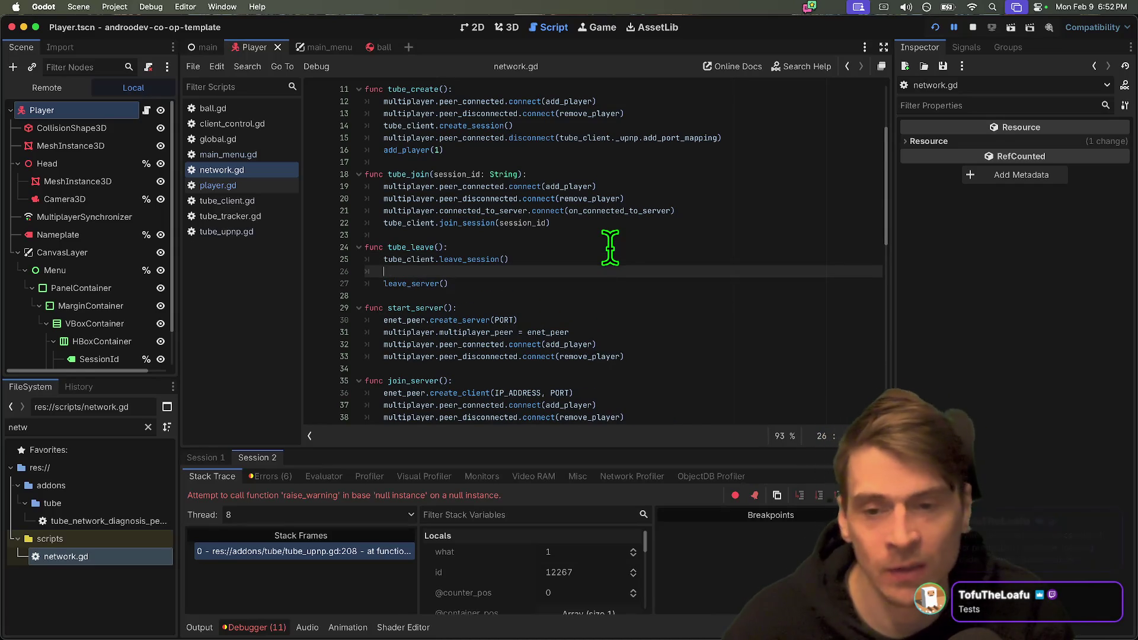
key(super+Tab)
key(super+Tab)
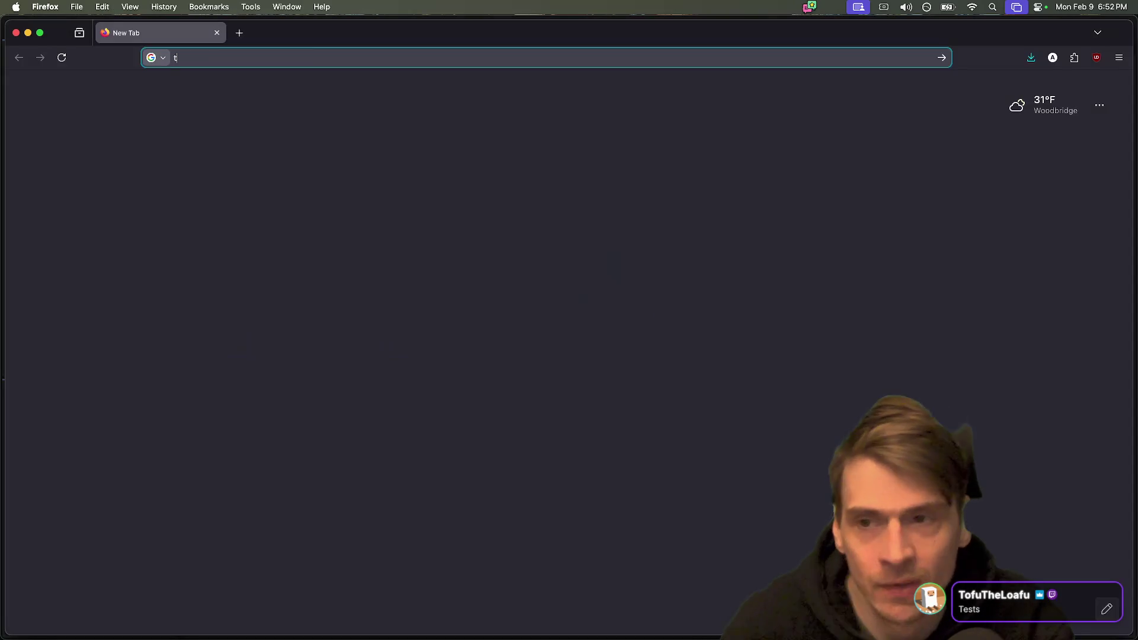
Search Google for 'tdd', scroll through the results, and return to Godot.
text(tdd)
key(Return)
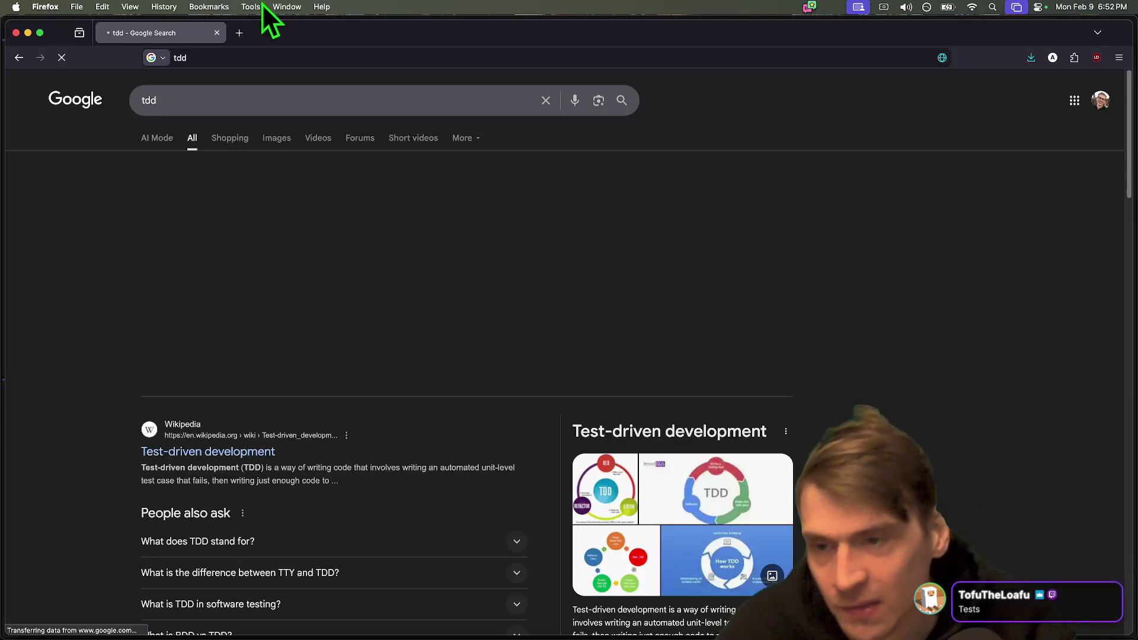
scroll(370, 459, down, 15)
scroll(673, 488, up, 15)
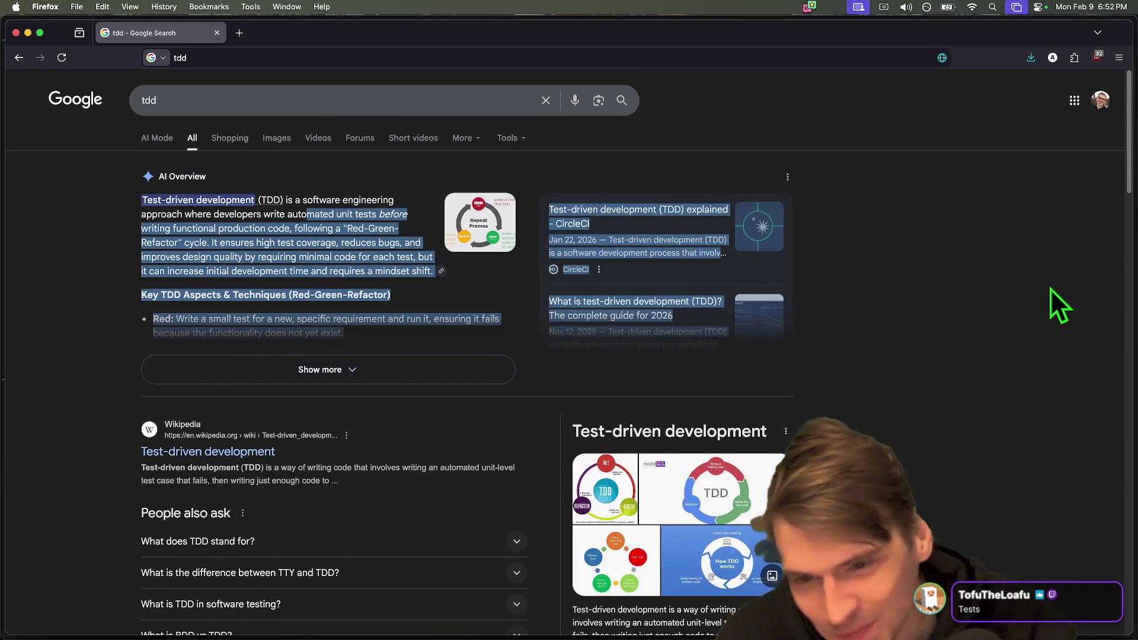
scroll(955, 381, down, 5)
scroll(871, 392, down, 10)
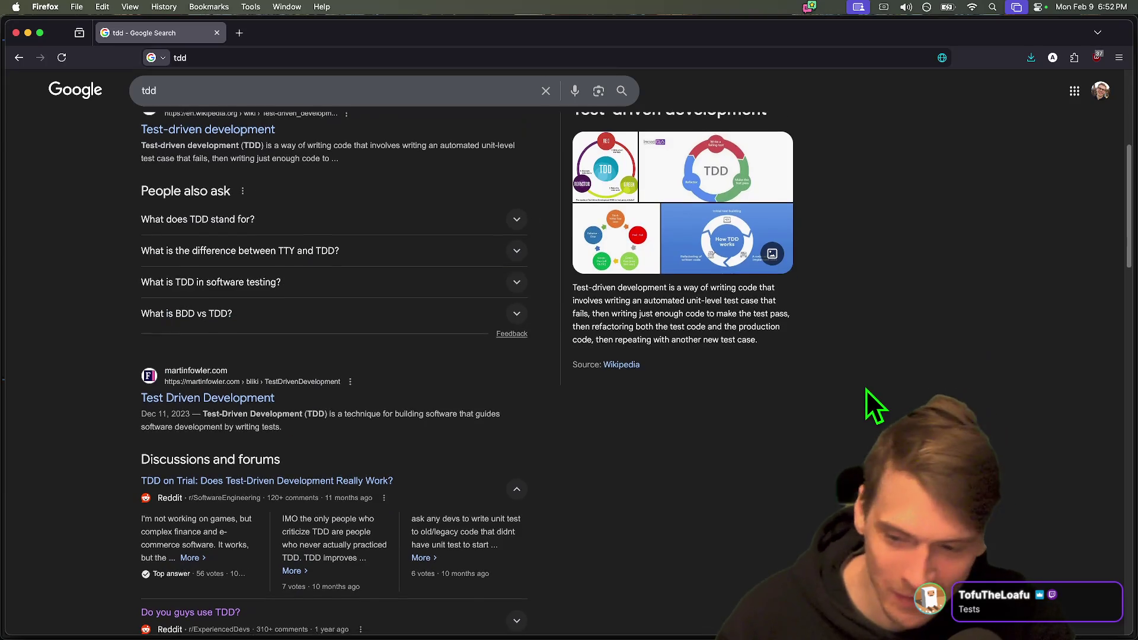
scroll(847, 383, up, 9)
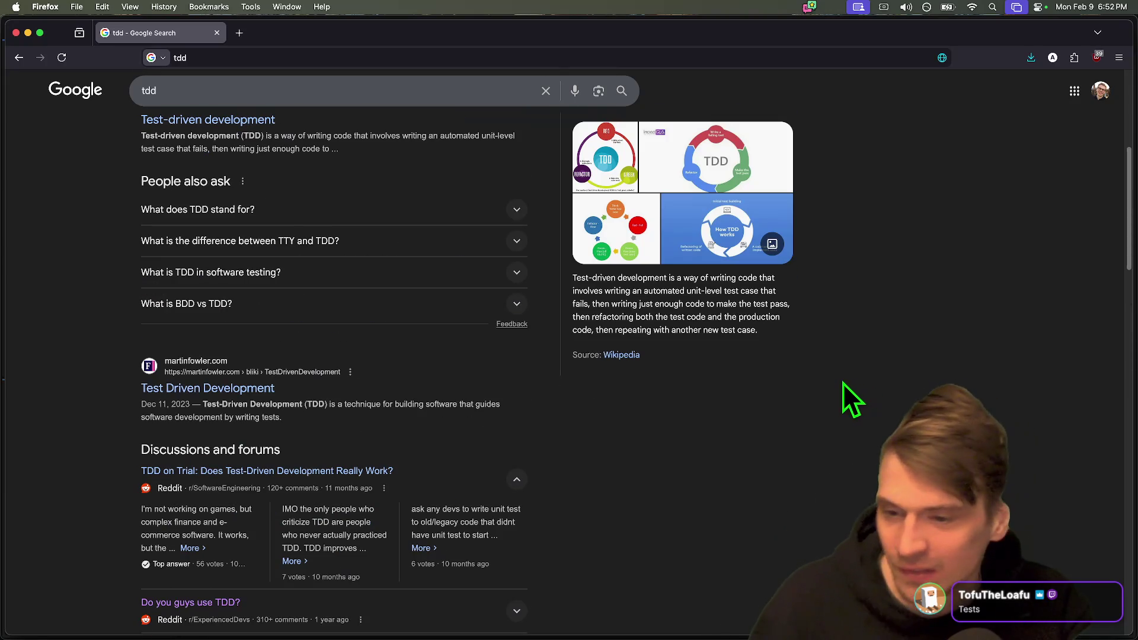
scroll(834, 424, down, 3)
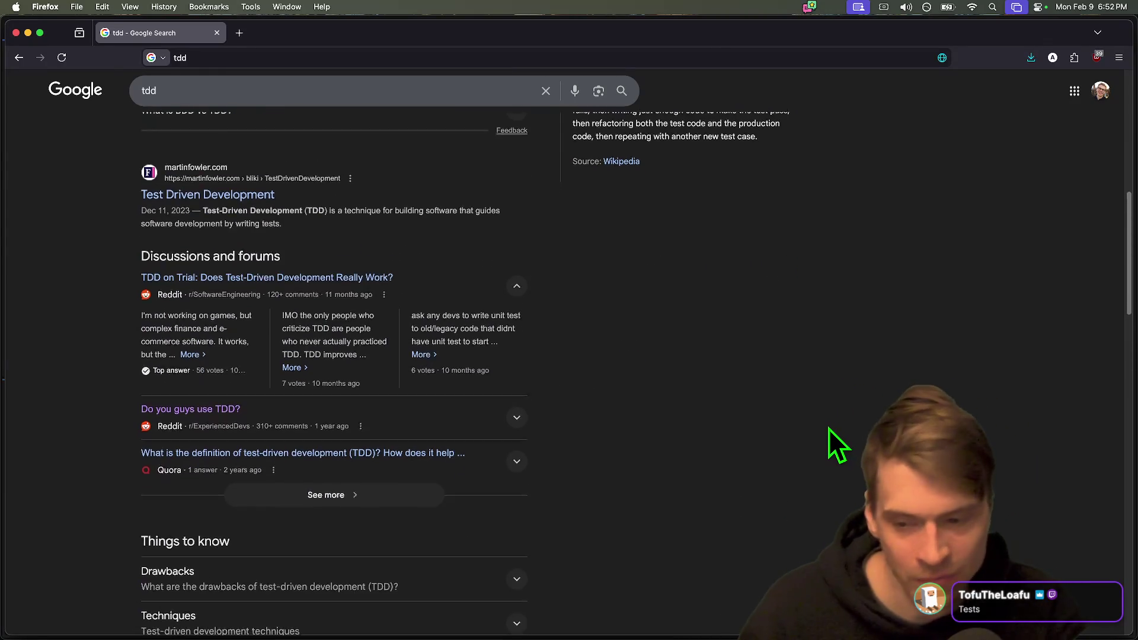
scroll(829, 429, down, 4)
scroll(825, 428, down, 10)
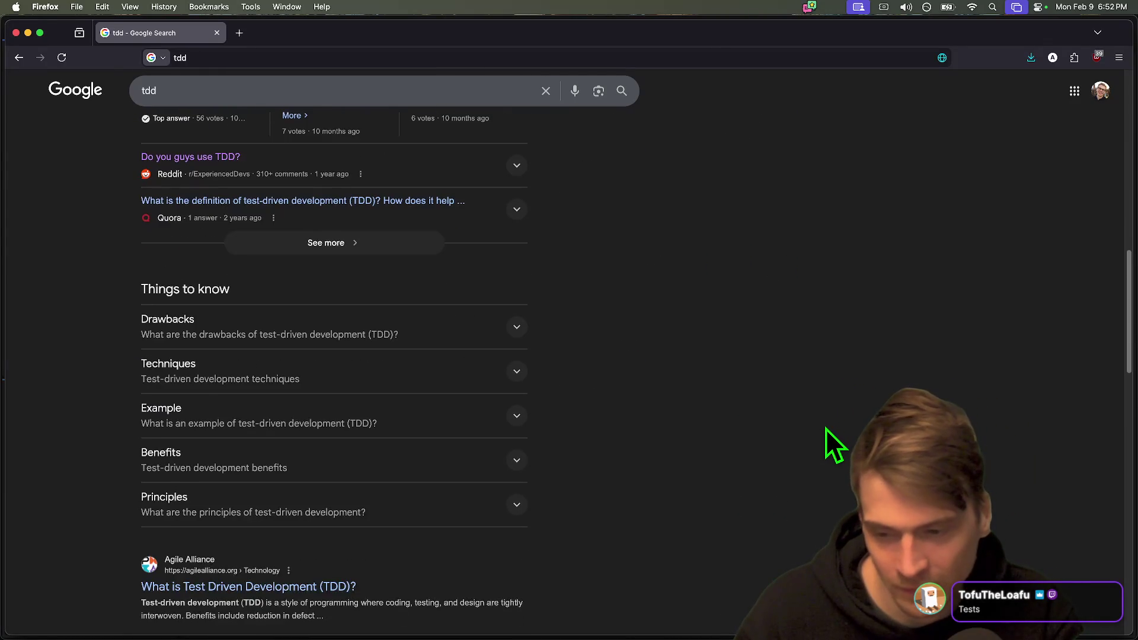
scroll(765, 433, up, 15)
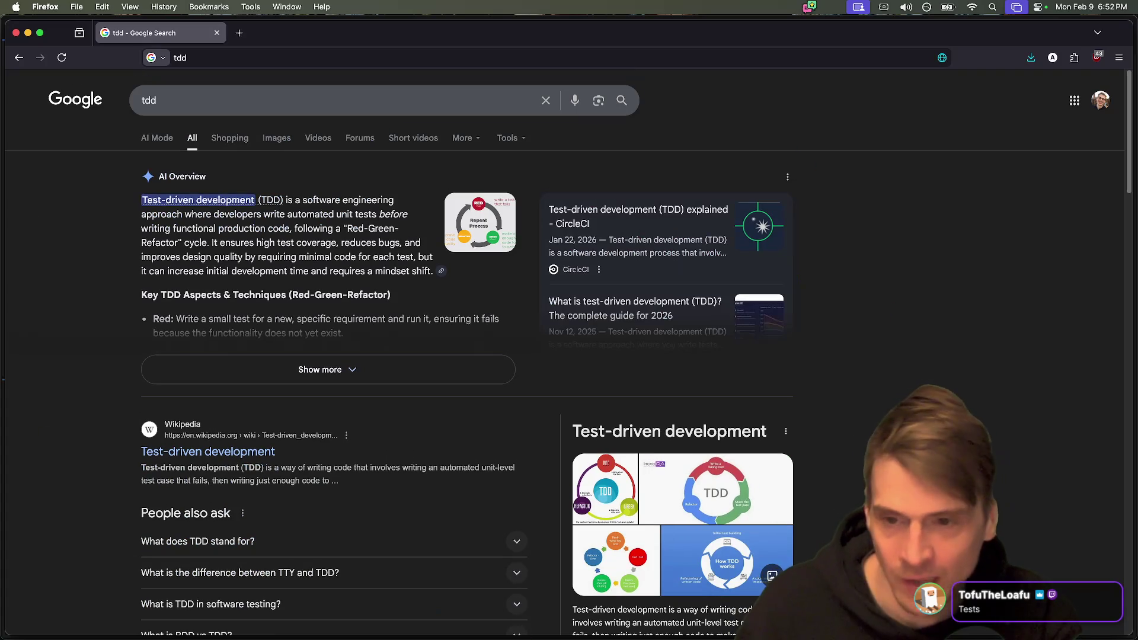
key(super+Tab)
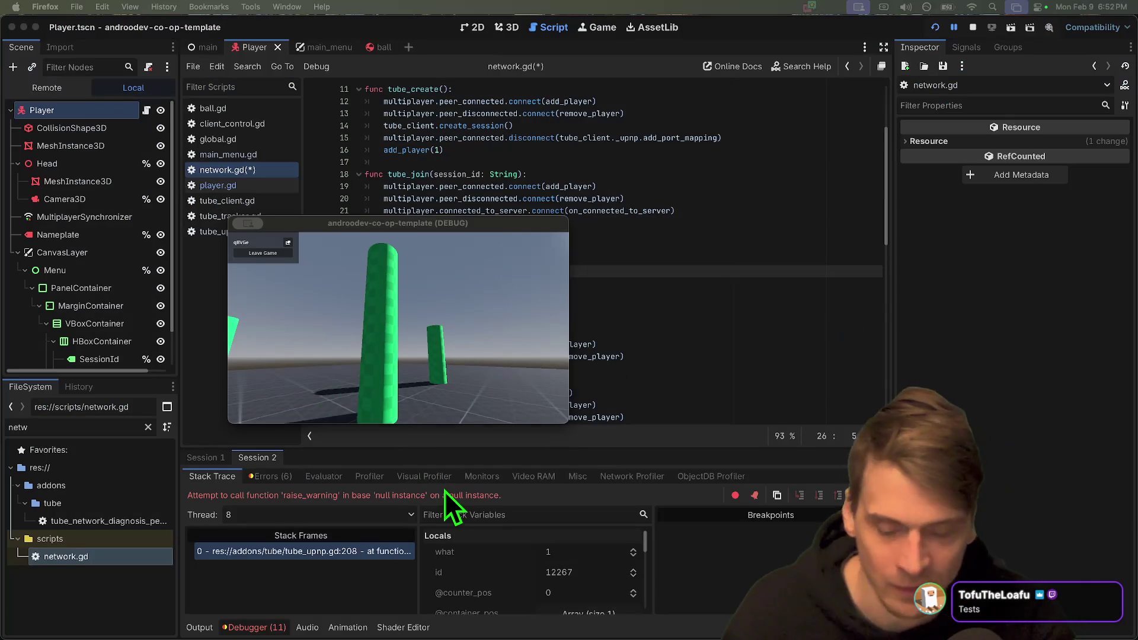
Back in network.gd, delete the blank line above leave_server() in tube_leave.
click(426, 415)
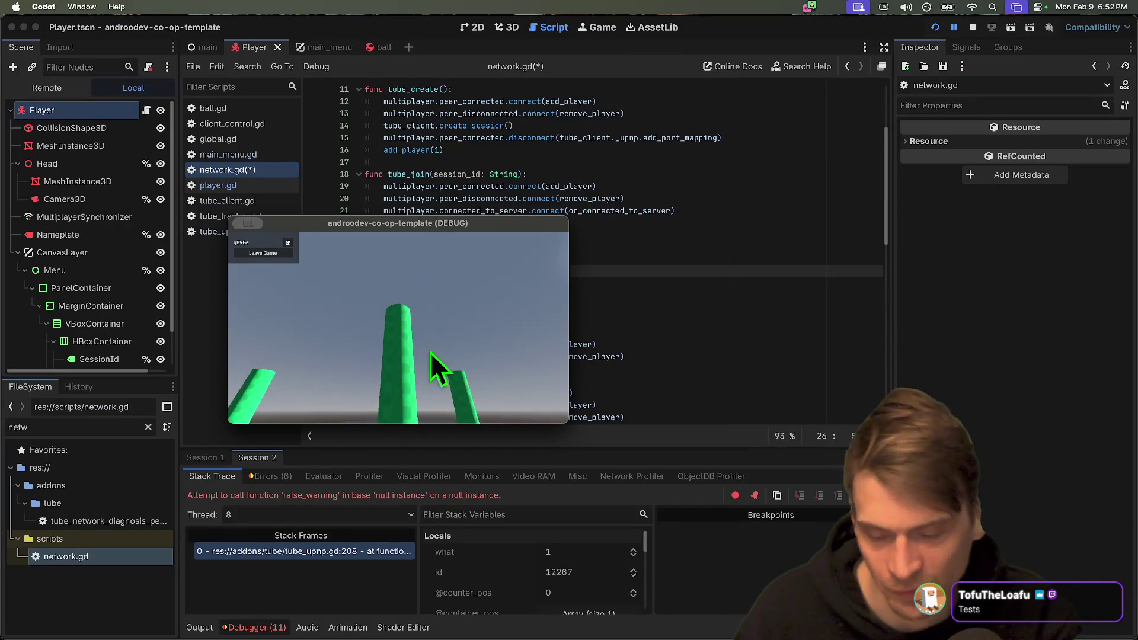
key(super+Tab)
click(622, 273)
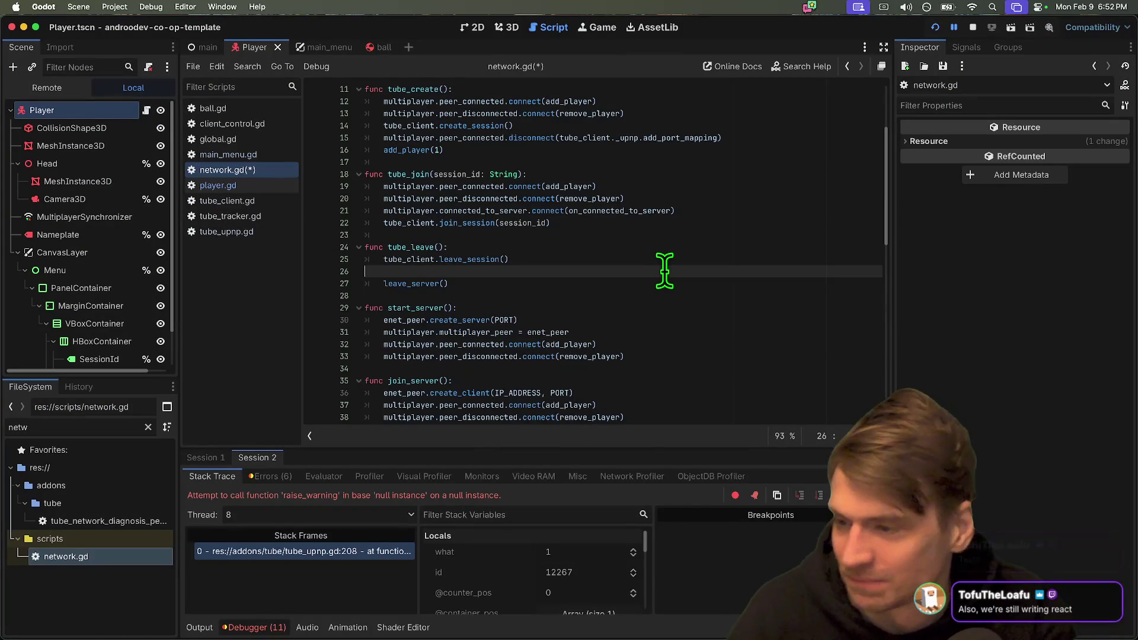
key(ctrl+shift+k)
key(End)
key(Home)
key(Home)
key(Return)
key(BackSpace)
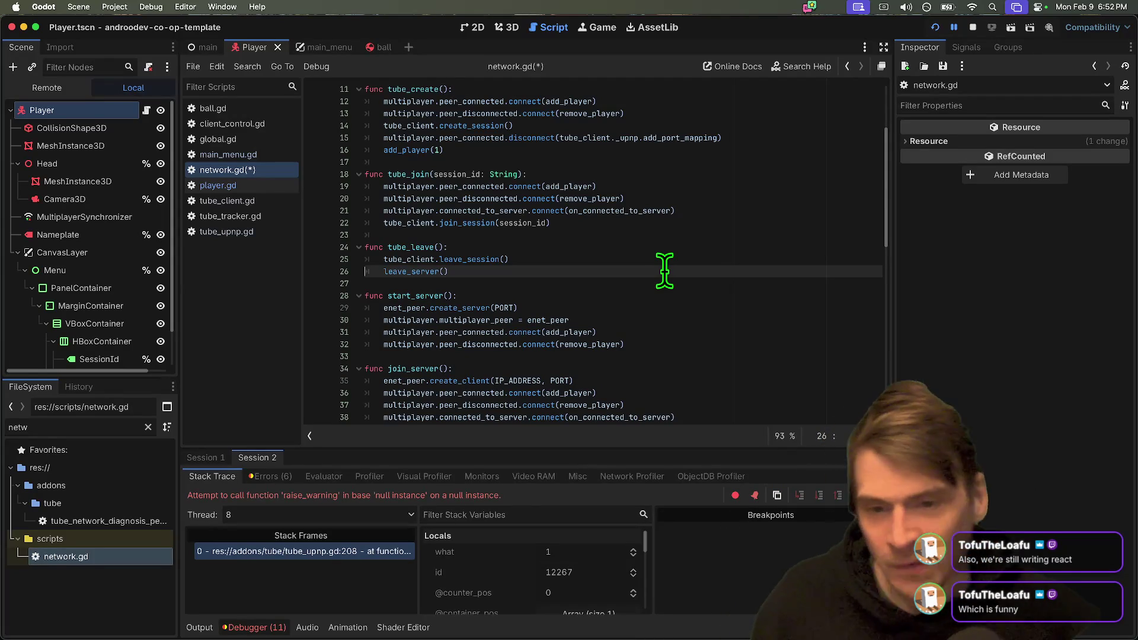
Put the caret on line 26 and open the leave_session definition in tube_client.gd.
key(Left)
key(Down)
key(Home)
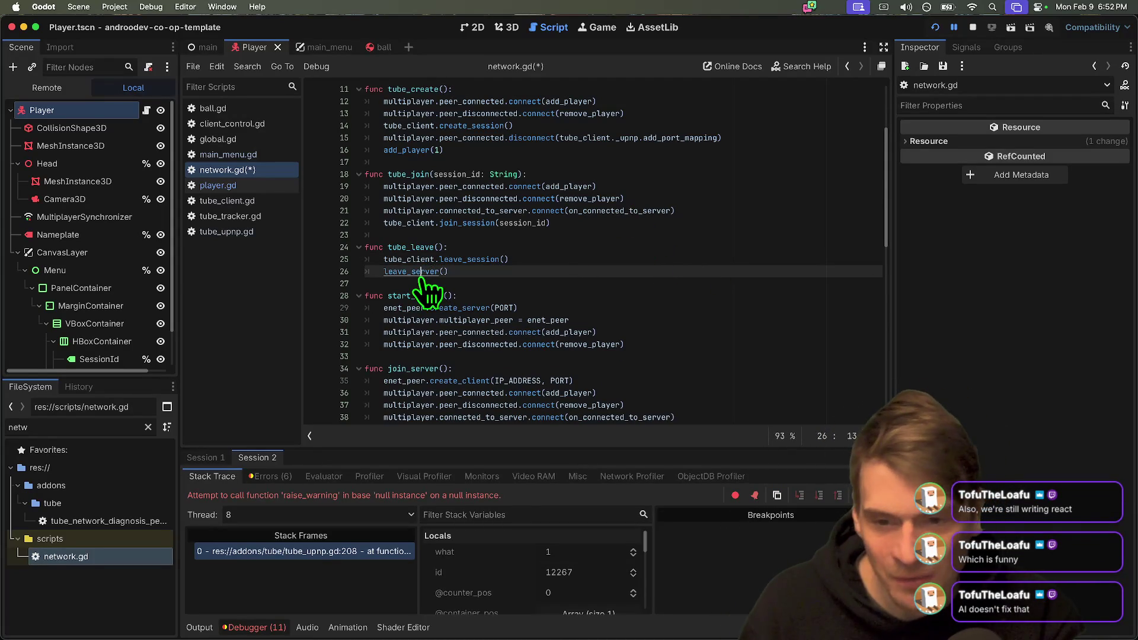
key(Home)
scroll(638, 286, down, 1)
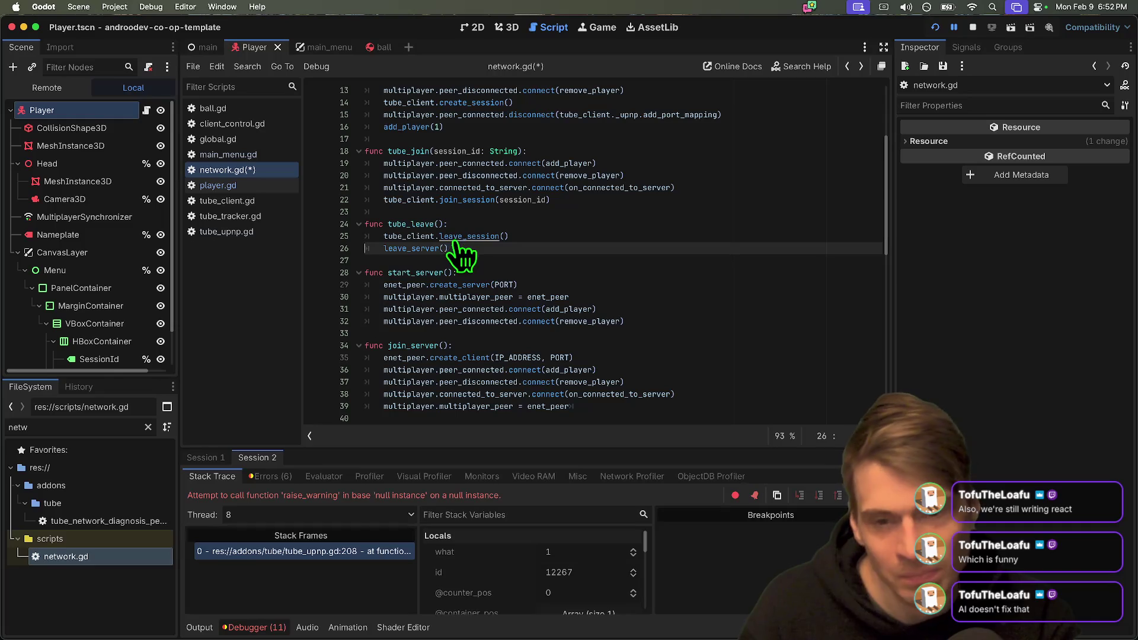
super+click(475, 236)
Remove the extra blank lines before the SIGNALING section in tube_client.gd.
key(Down)
key(Down)
key(Down)
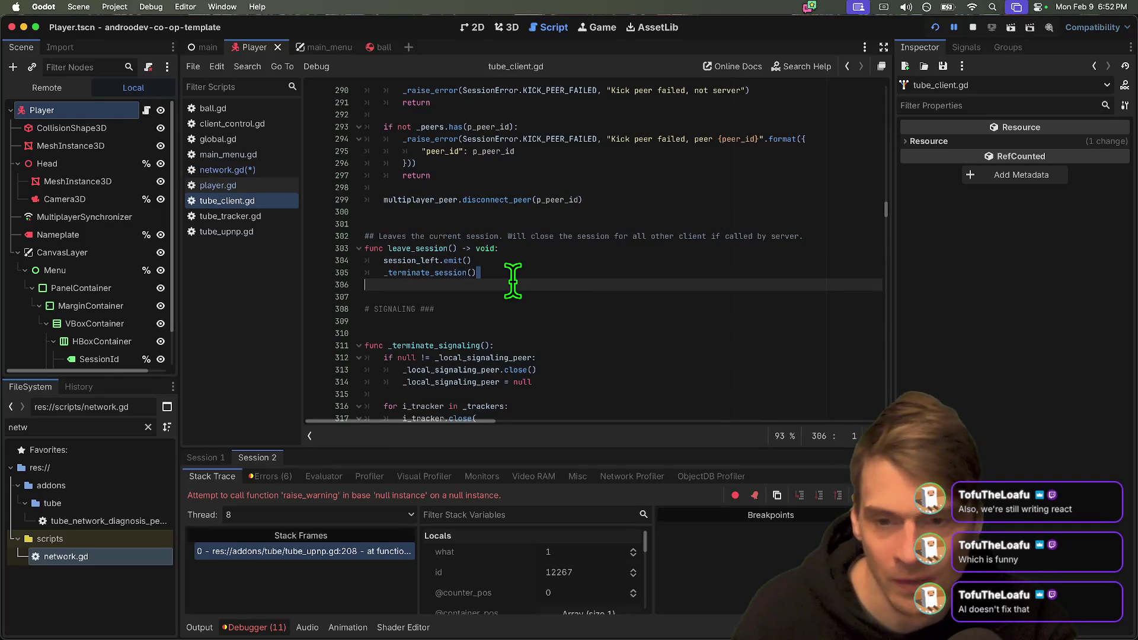
key(Down)
key(End)
key(Delete)
key(Delete)
key(Up)
key(Up)
key(Left)
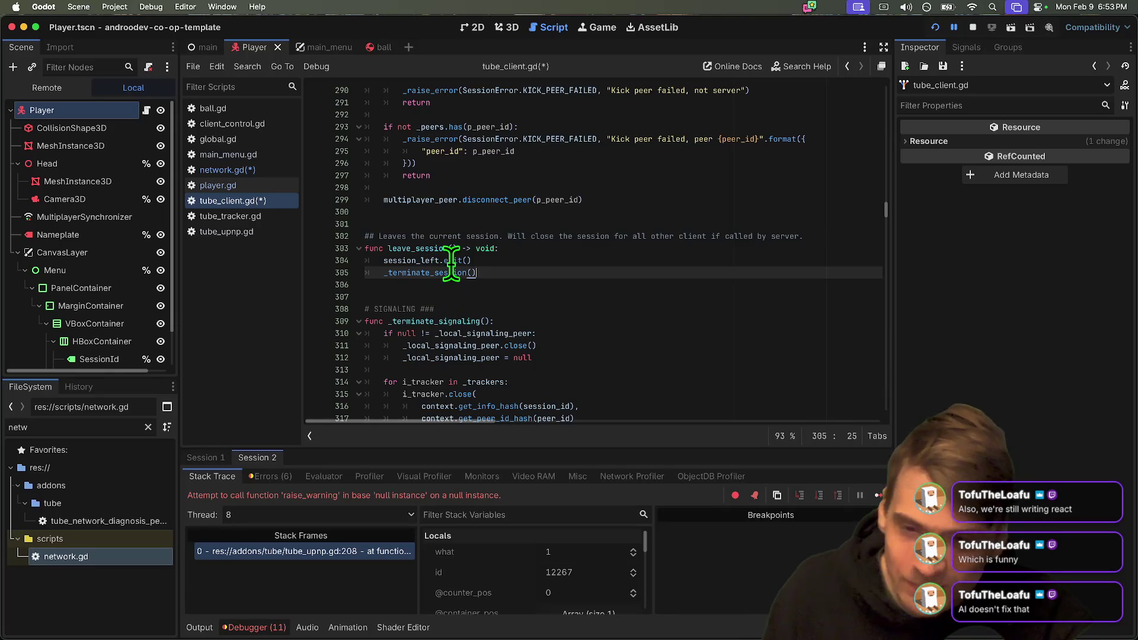
Follow tube_leave through leave_session to _terminate_session and select its clear_port_mapping line.
click(270, 185)
click(269, 171)
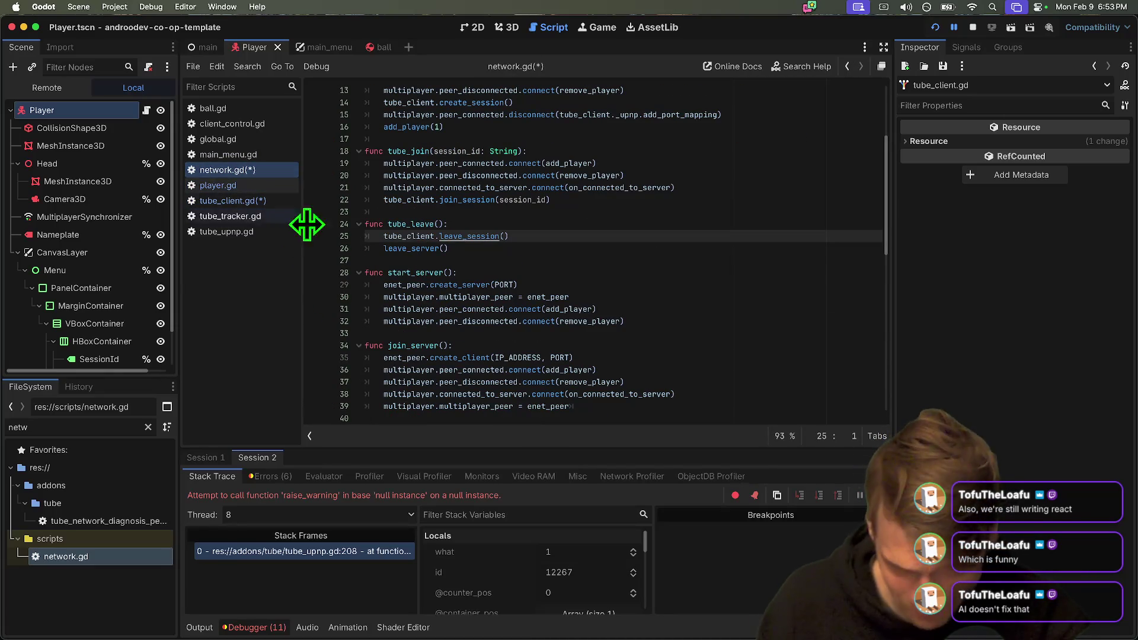
super+click(451, 237)
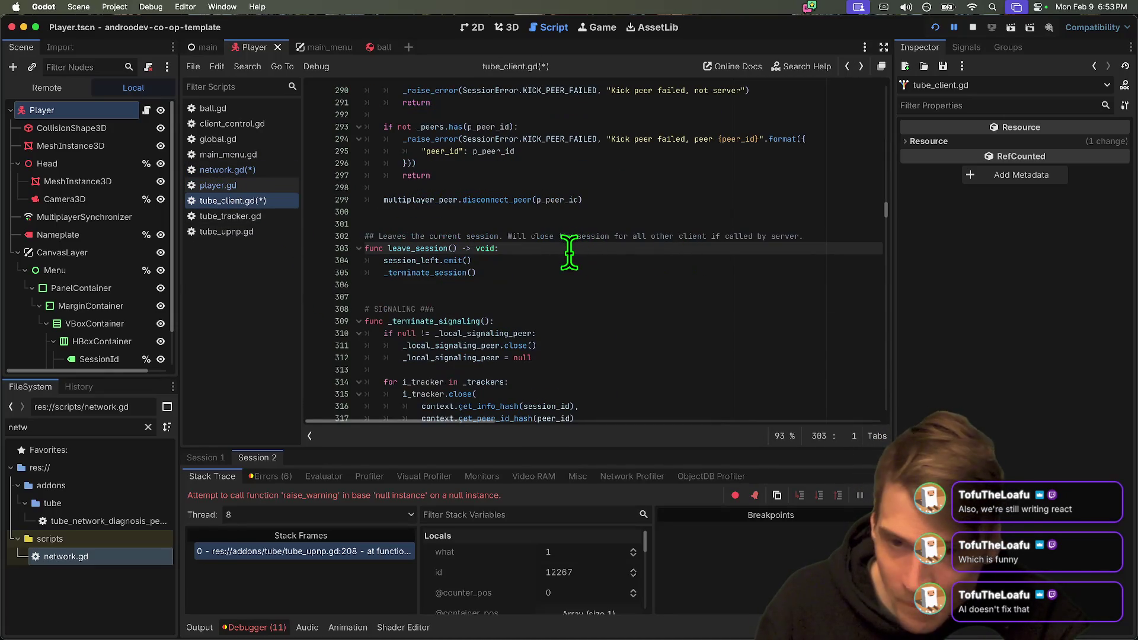
key(alt+Left)
super+click(490, 243)
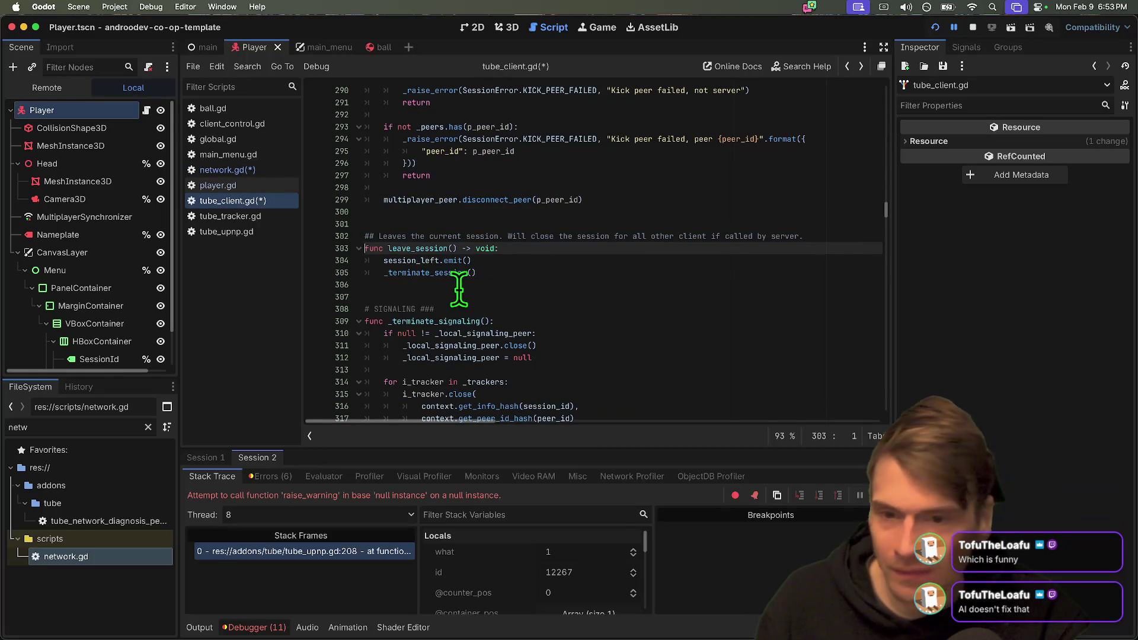
key(alt+Left)
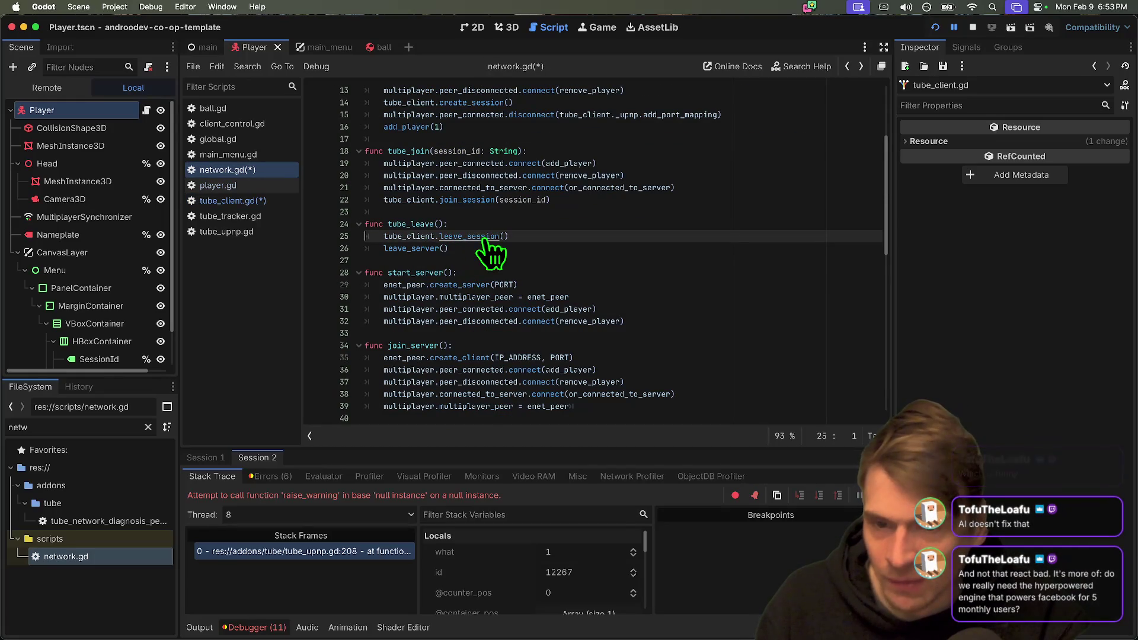
super+click(454, 237)
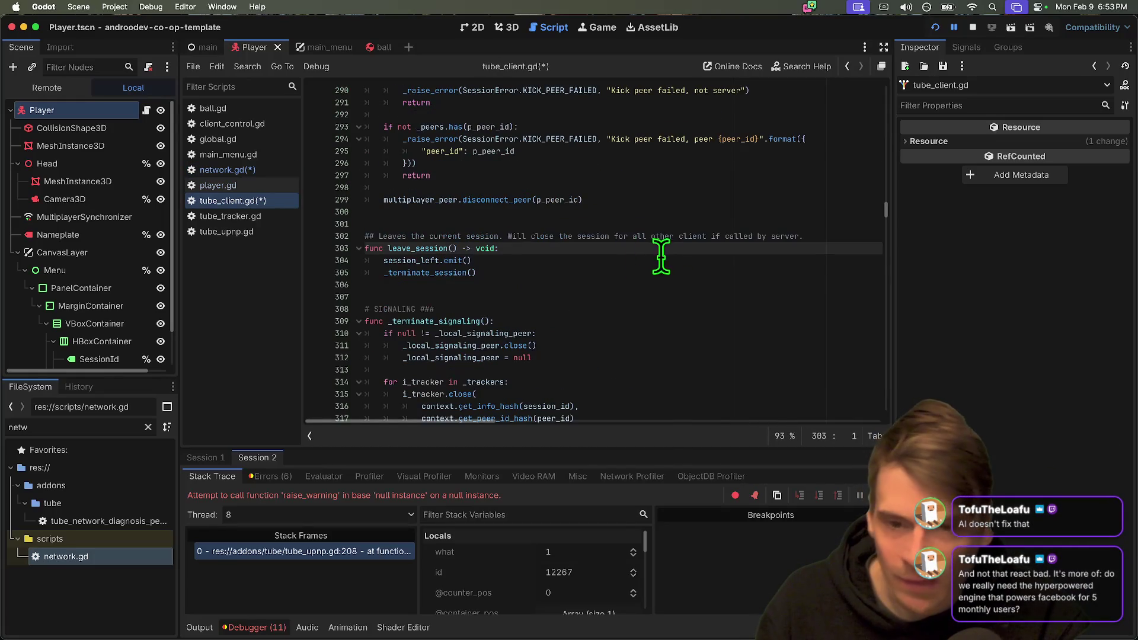
super+click(430, 274)
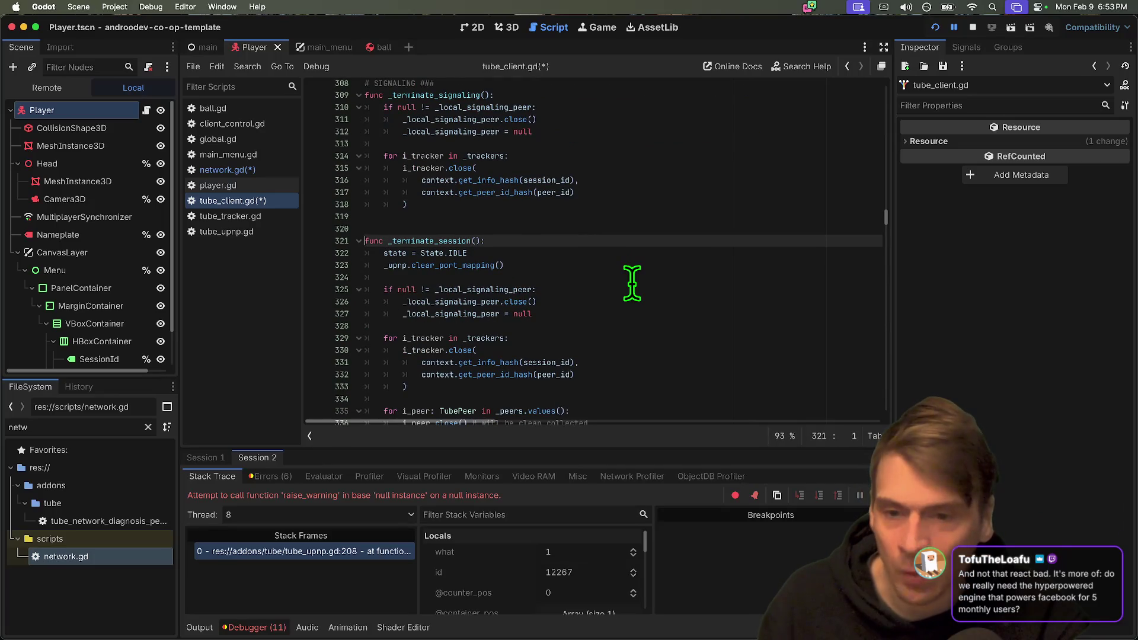
triple_click(408, 264)
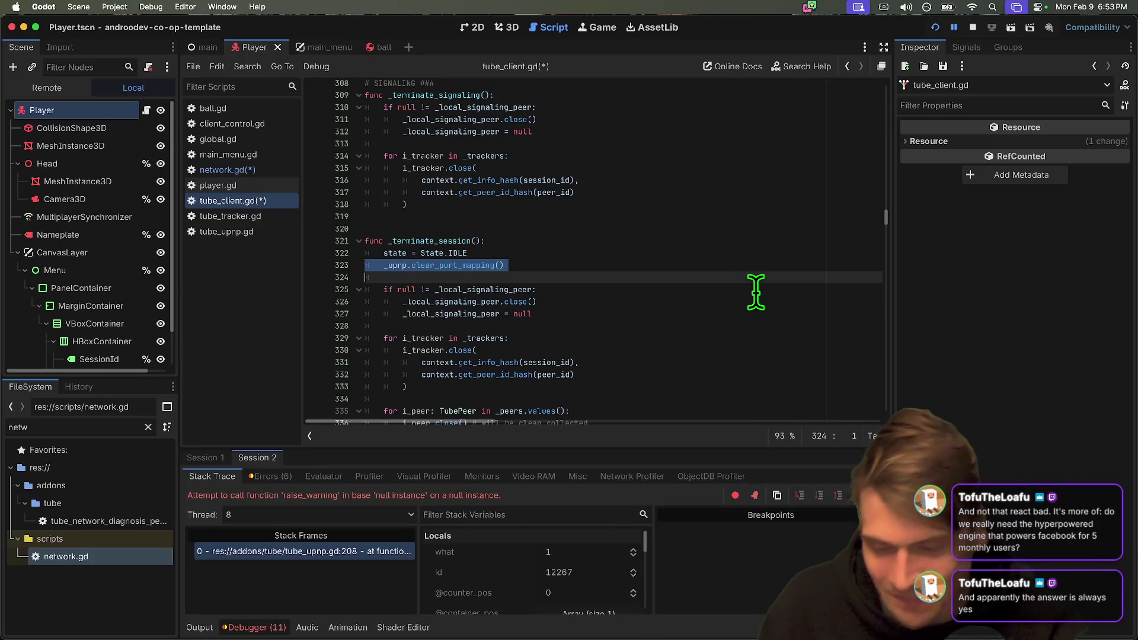
Briefly switch applications, then return focus to the tube_client.gd script editor.
key(super+Tab)
key(Tab)
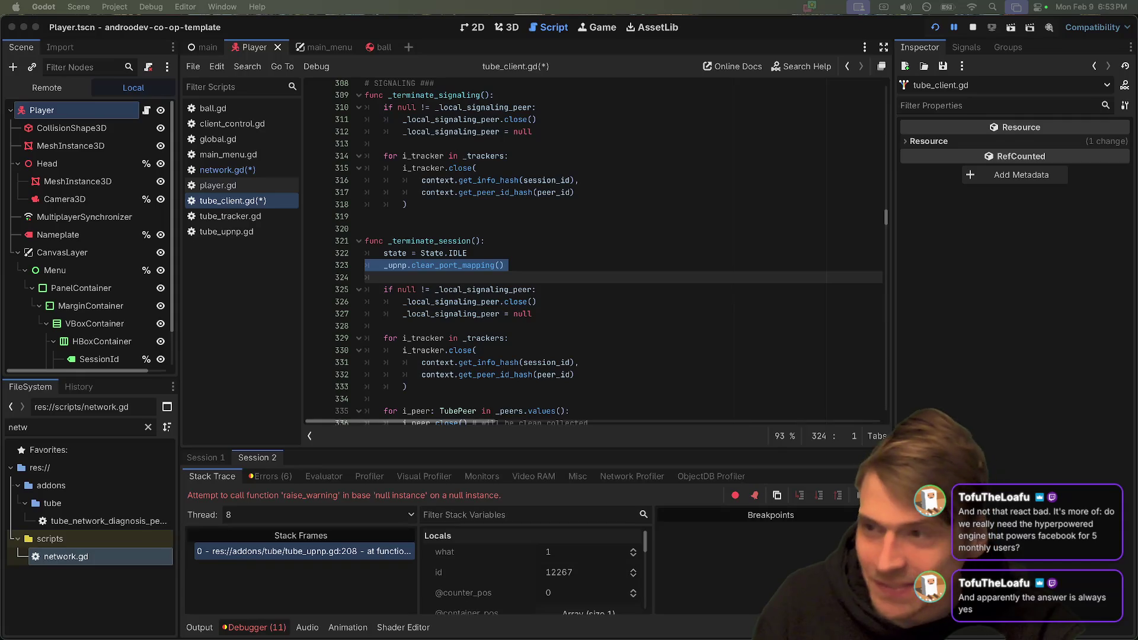
click(483, 265)
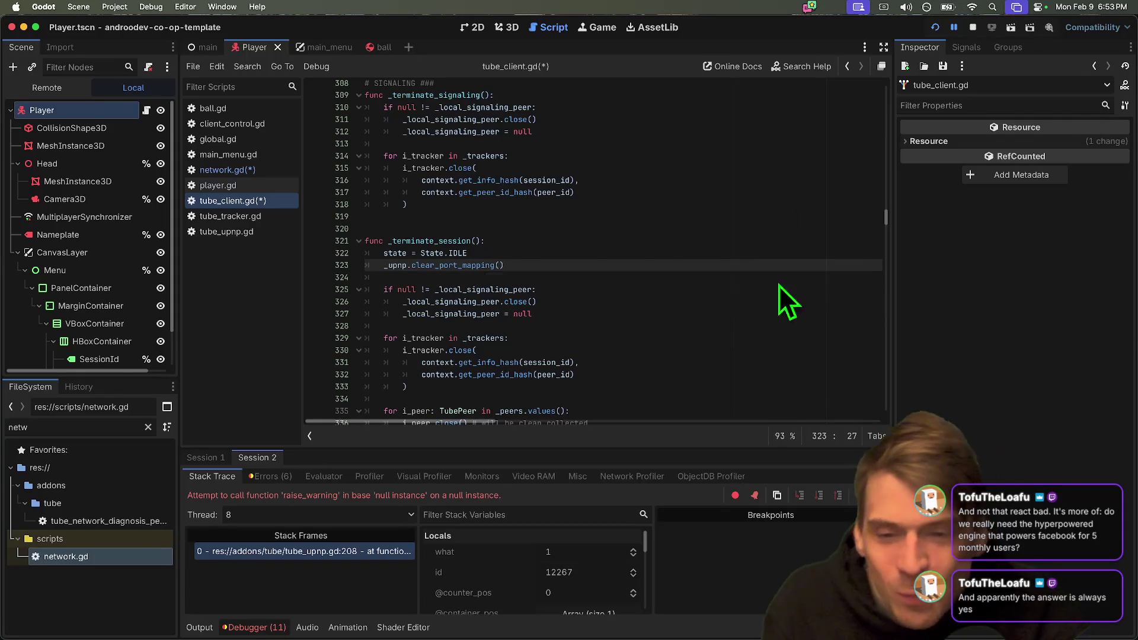
Delete and restore blank line 320 above _terminate_session, then switch to Firefox.
click(749, 228)
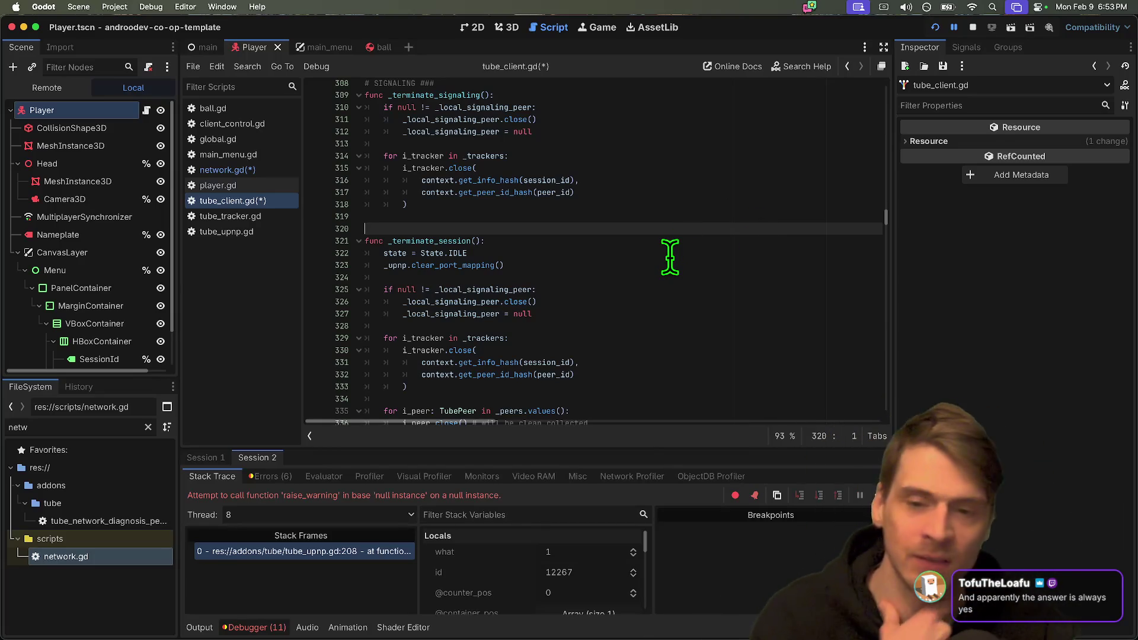
key(BackSpace)
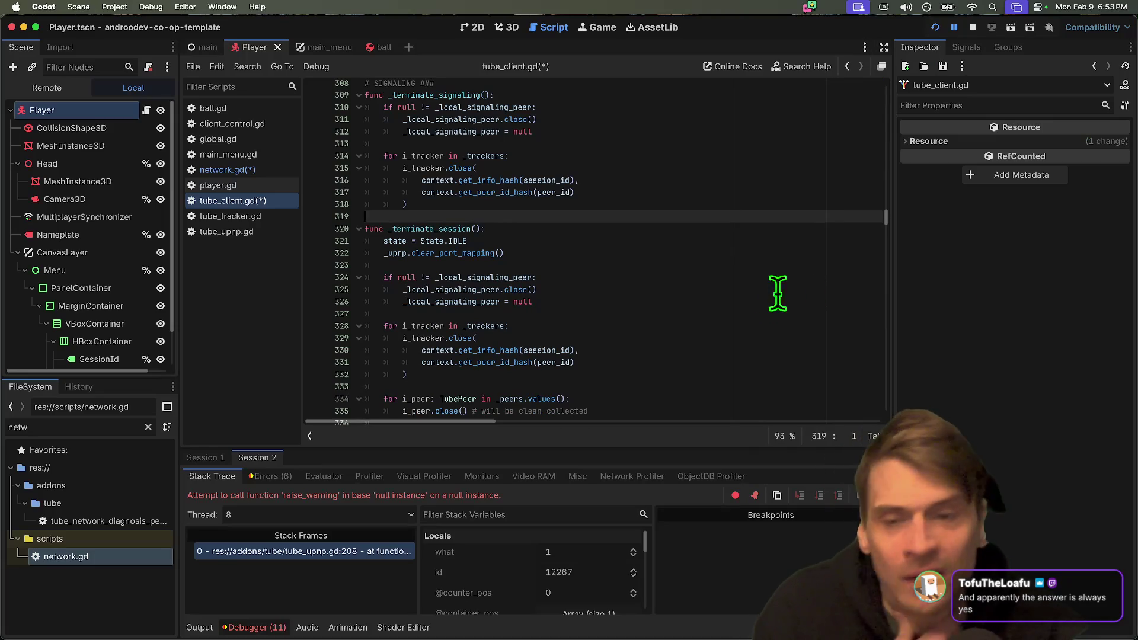
key(Return)
key(super+Tab)
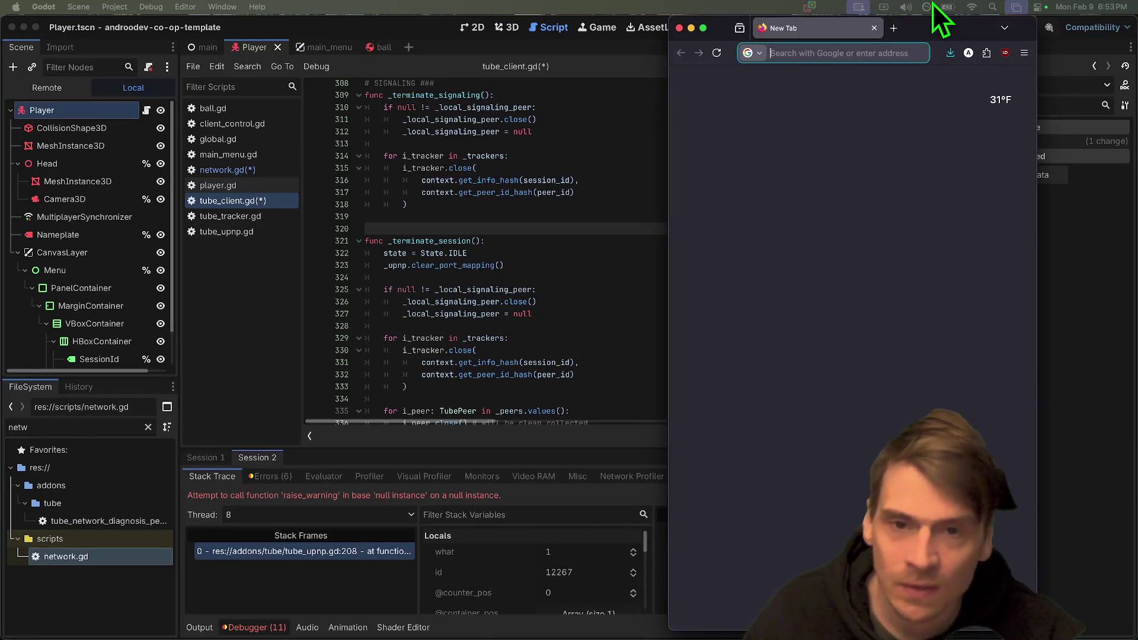
Maximise Firefox, load data-star.dev, scroll through its homepage, then return to Godot.
double_click(904, 28)
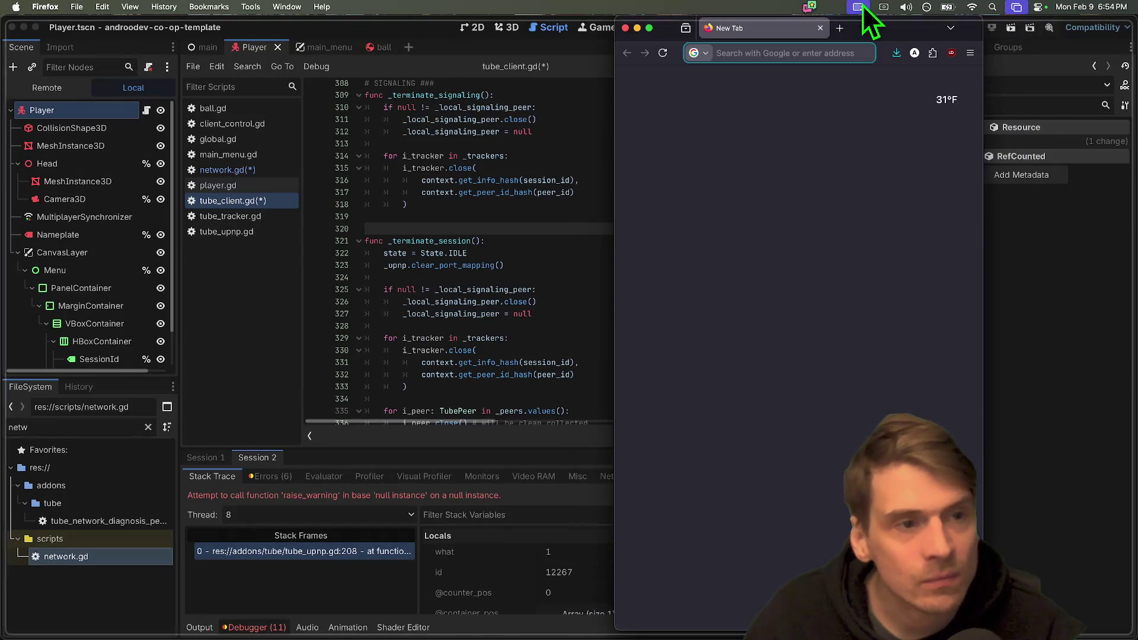
text(dat)
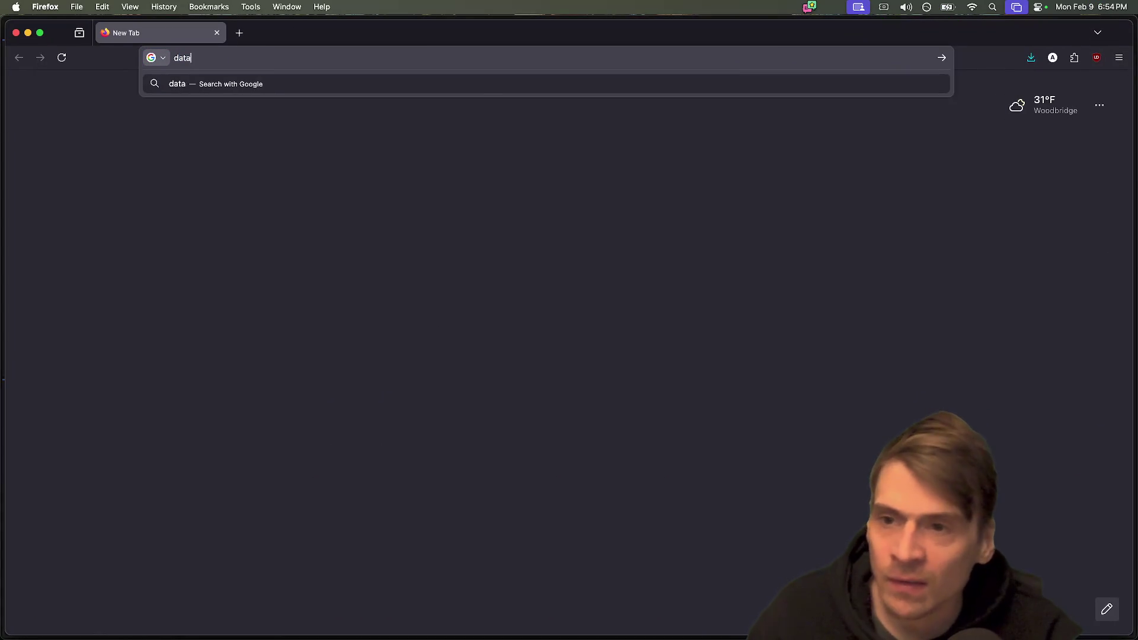
text(ar.dev/)
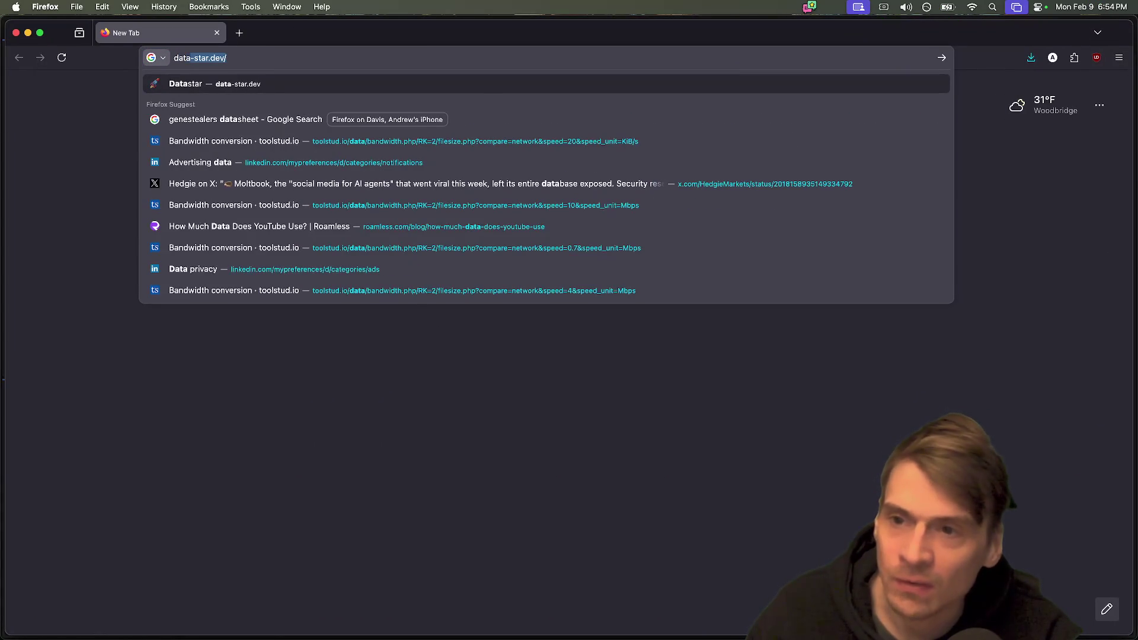
key(Return)
scroll(767, 411, down, 10)
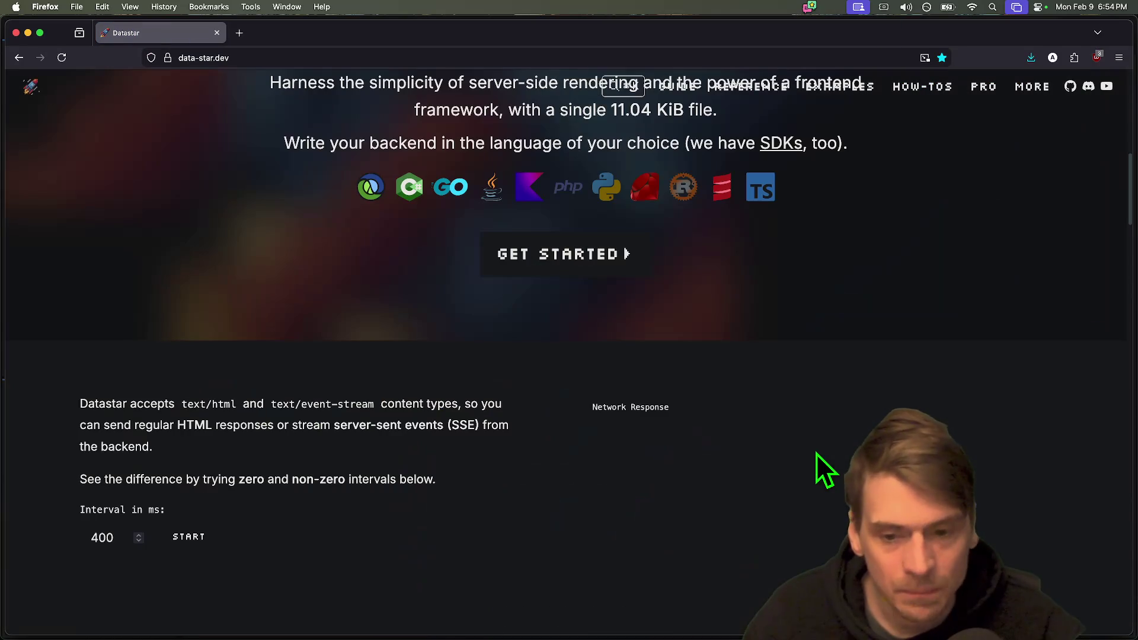
scroll(816, 453, down, 10)
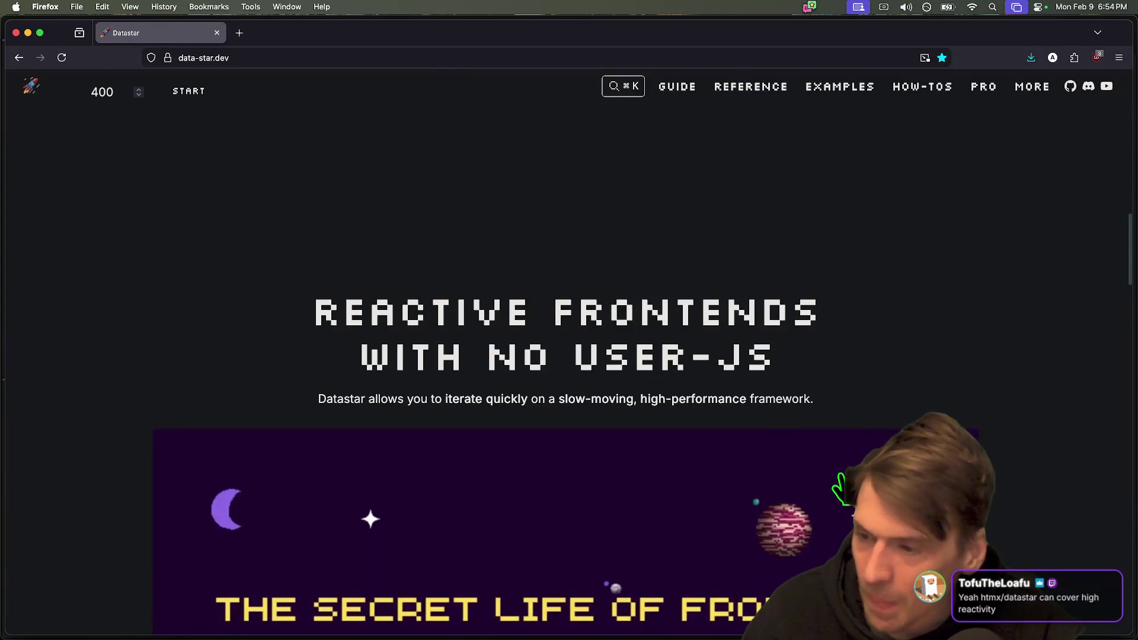
scroll(816, 457, down, 5)
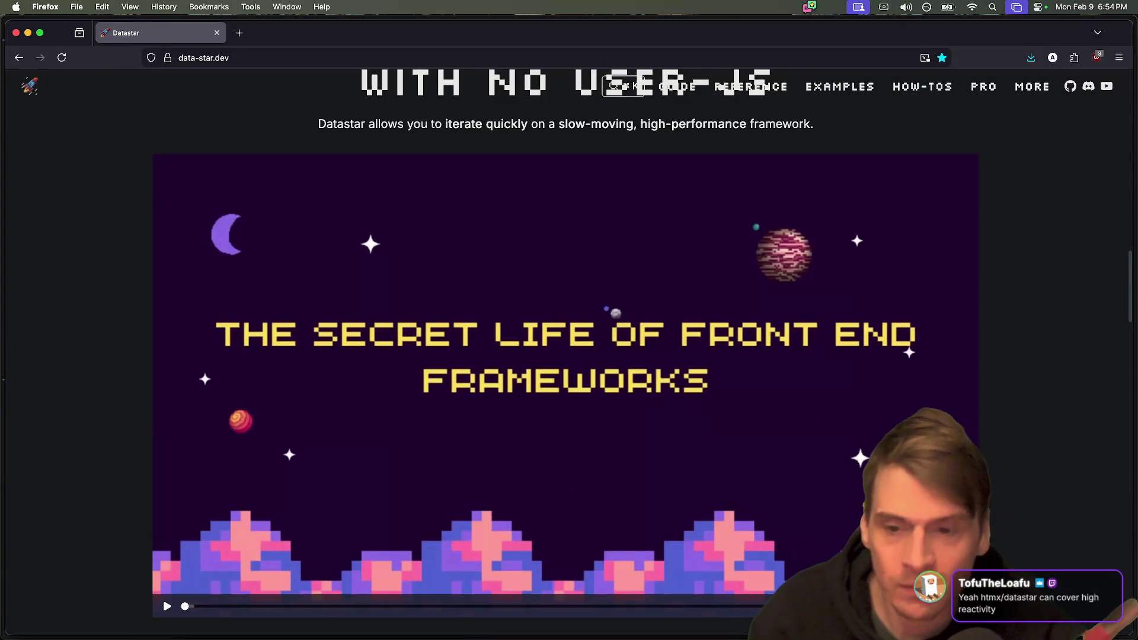
scroll(816, 457, down, 20)
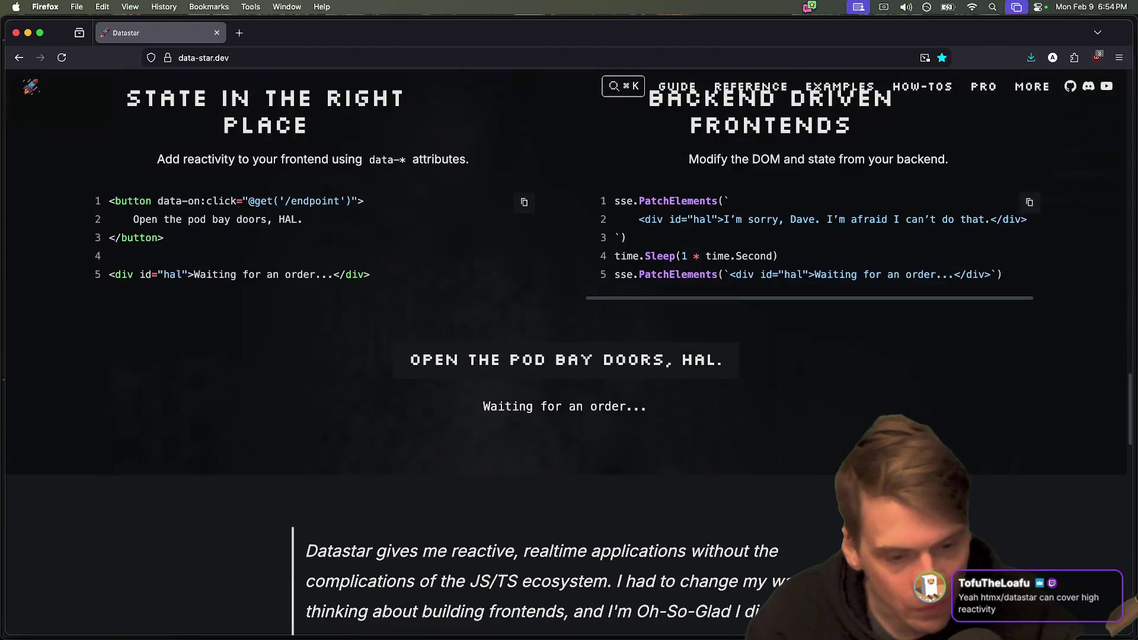
scroll(816, 456, up, 20)
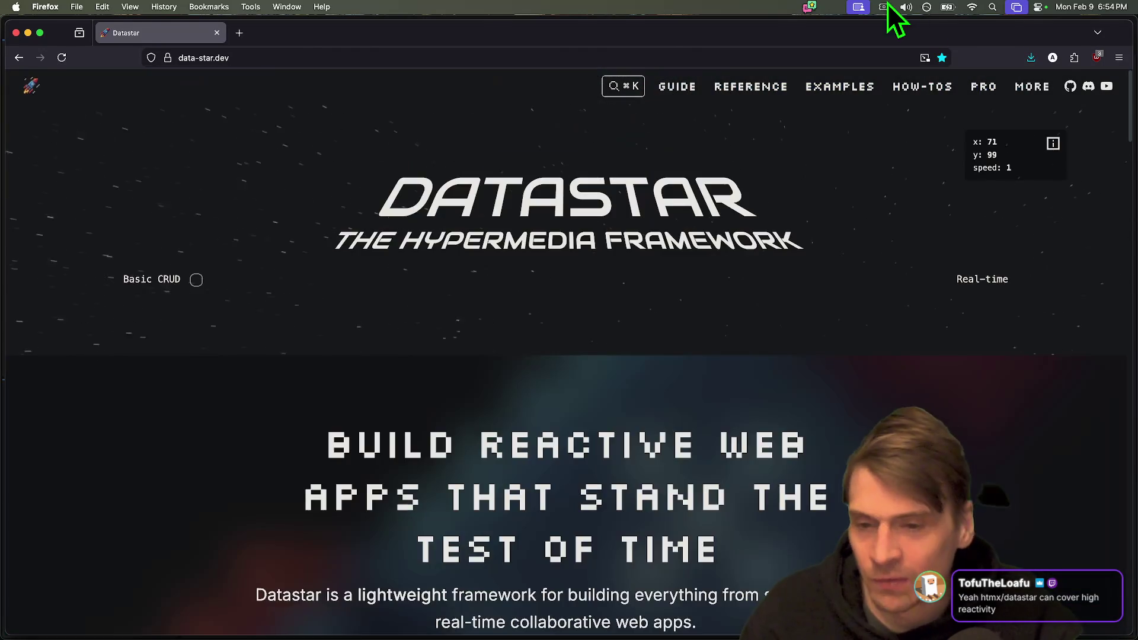
key(super+Tab)
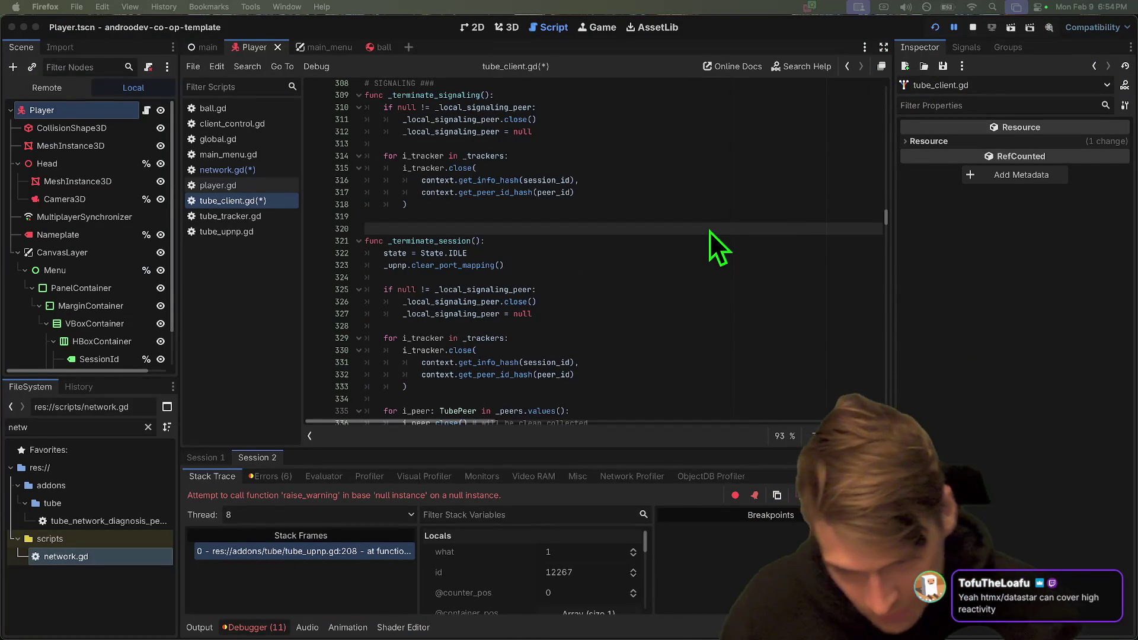
Undo the last edit back to line 320, save the scripts and relaunch the game.
scroll(634, 300, down, 15)
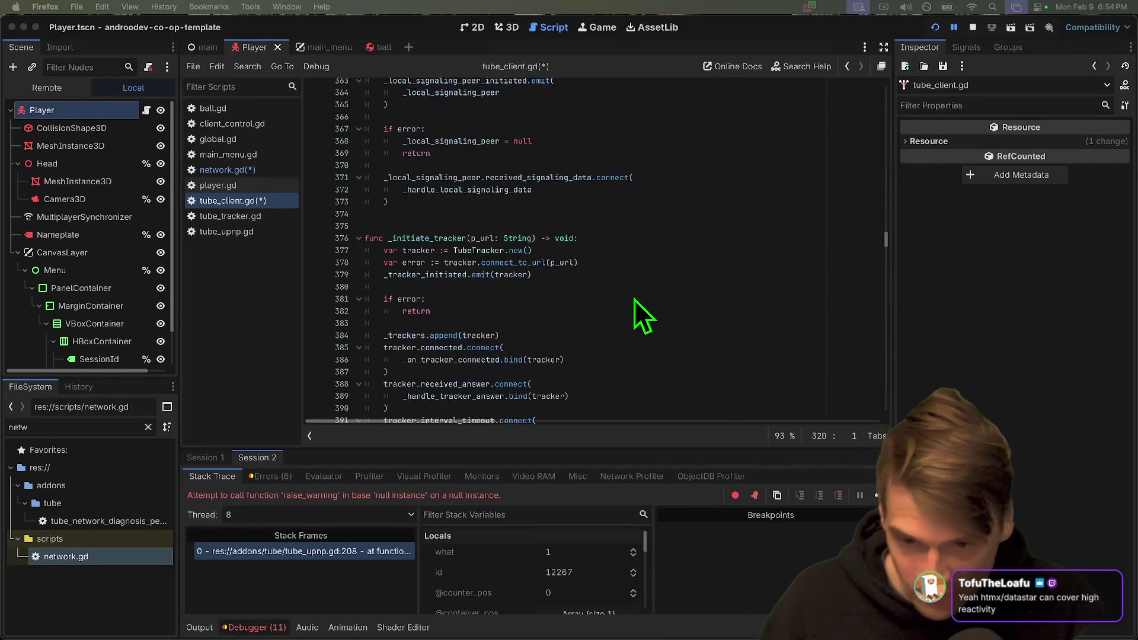
scroll(634, 300, down, 8)
click(685, 261)
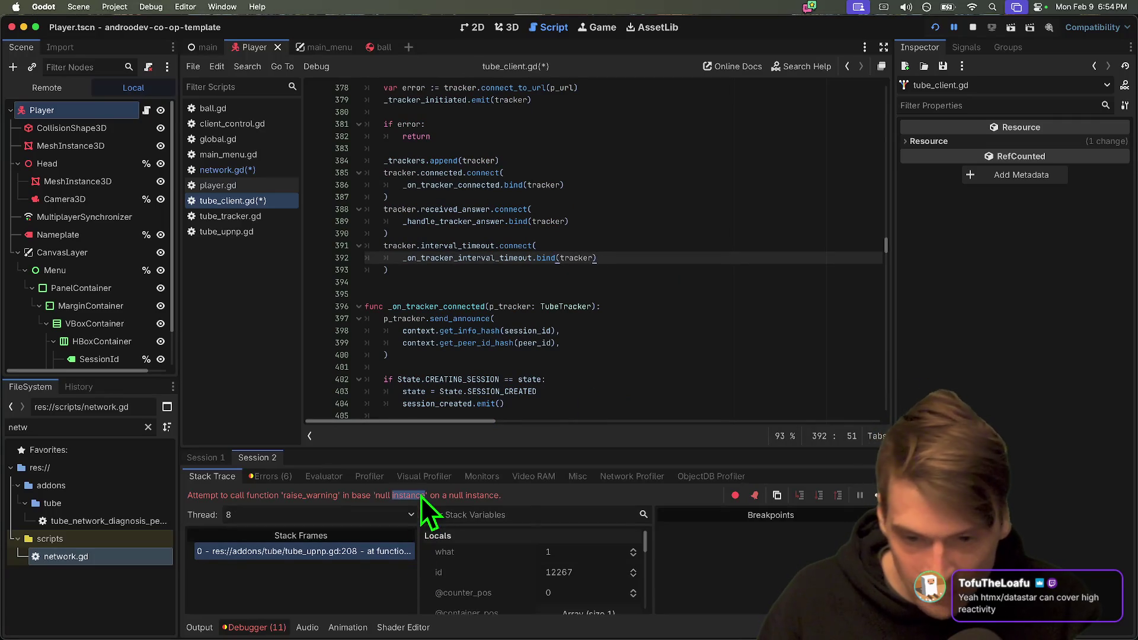
key(super+z)
key(super+z)
key(super+z)
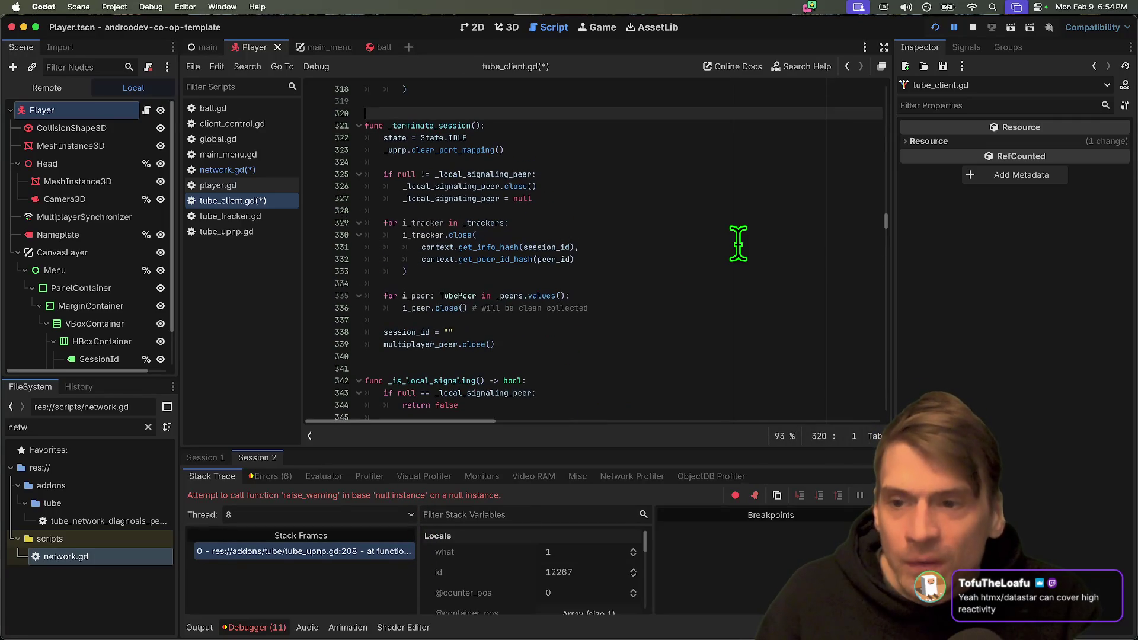
key(super+s)
key(super+b)
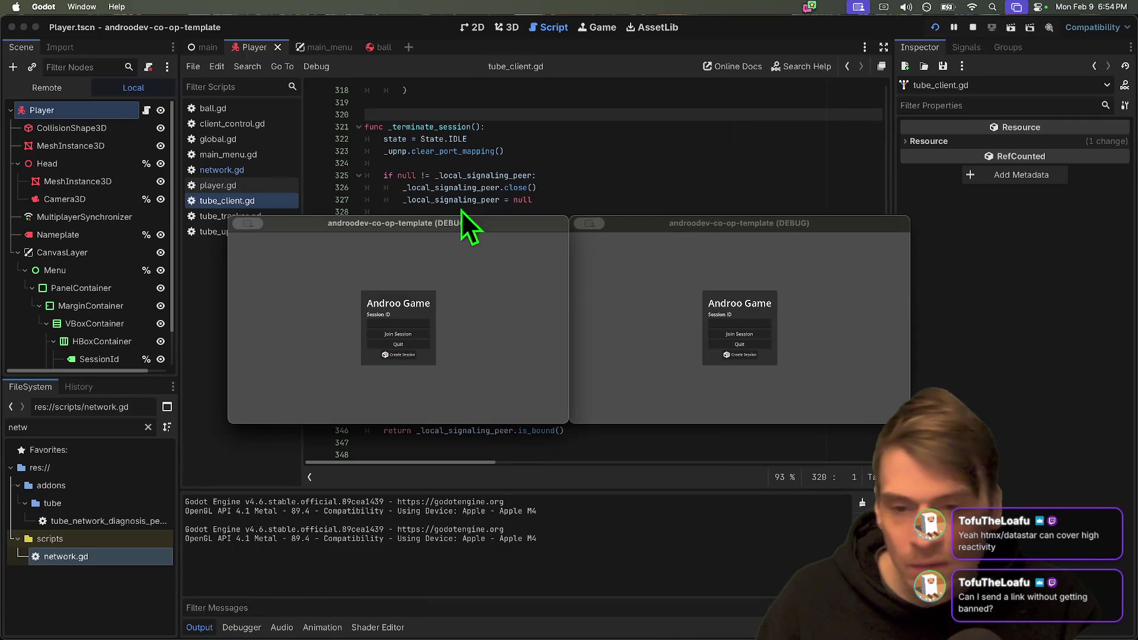
Bring the Firefox window to the front from the Dock.
click(249, 619)
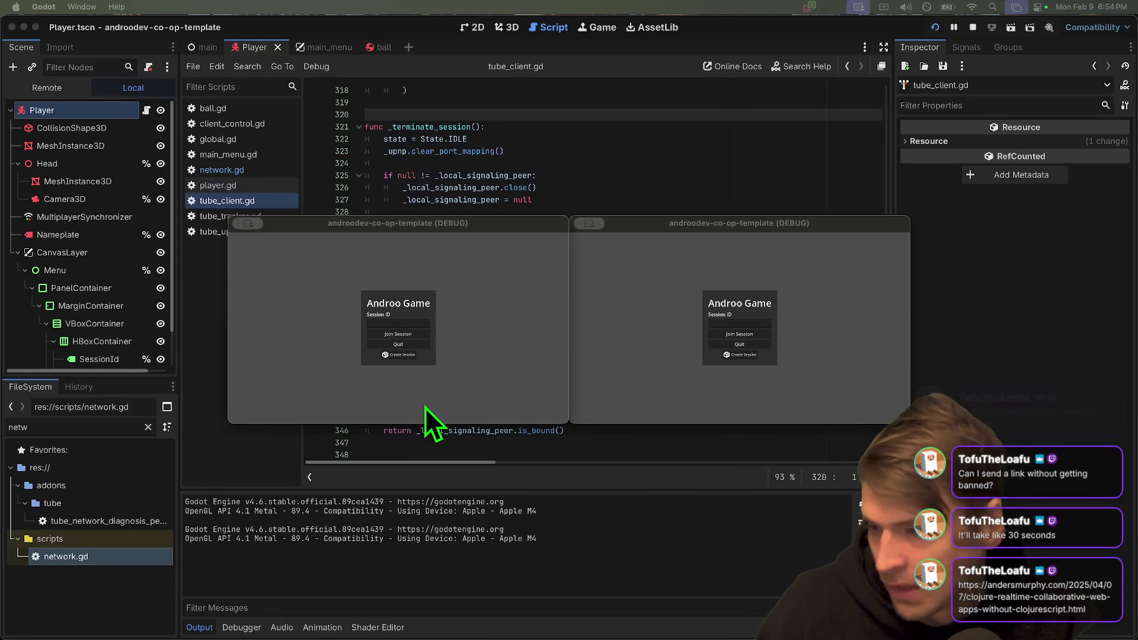
mouse_move(246, 637)
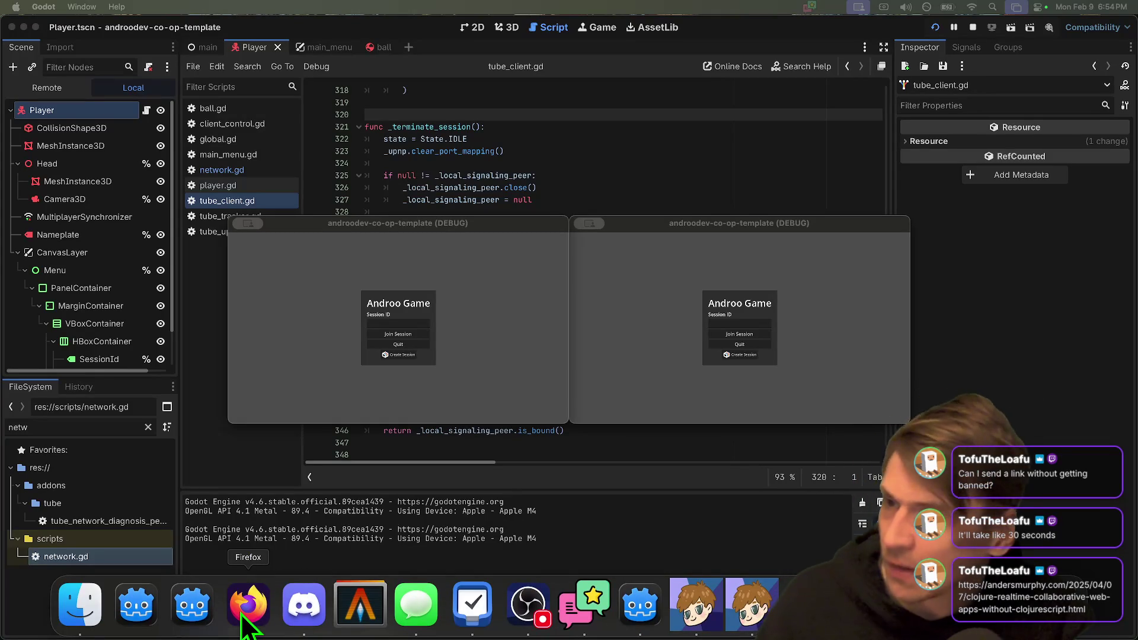
click(243, 617)
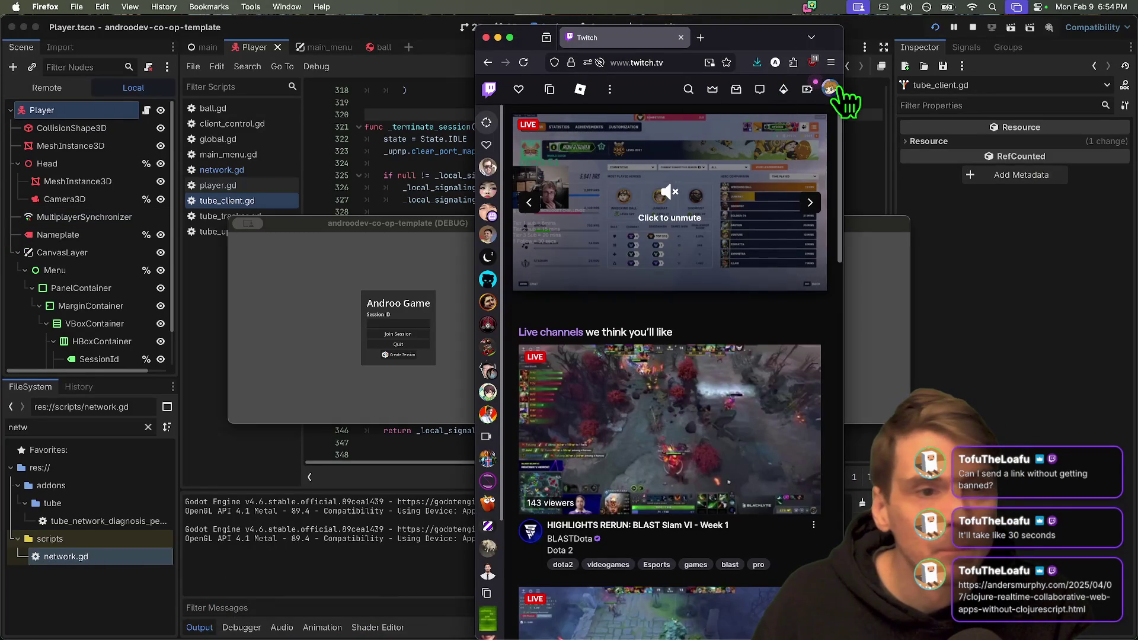
Go to the streamer's Twitch channel, open the article shared in chat, and maximise Firefox.
click(831, 90)
click(764, 153)
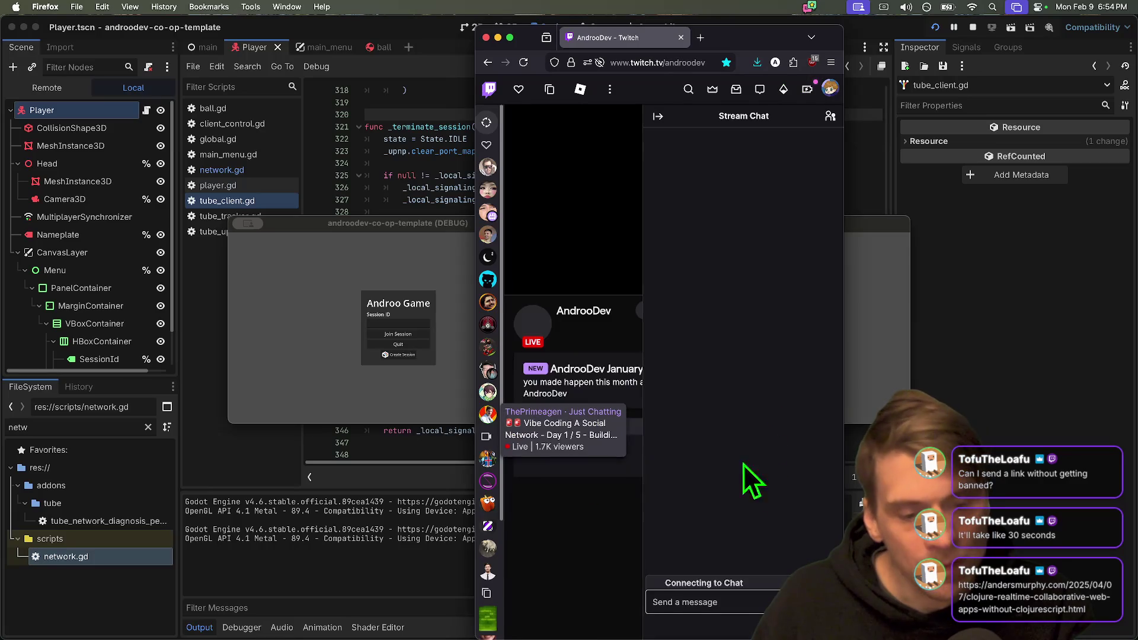
click(756, 528)
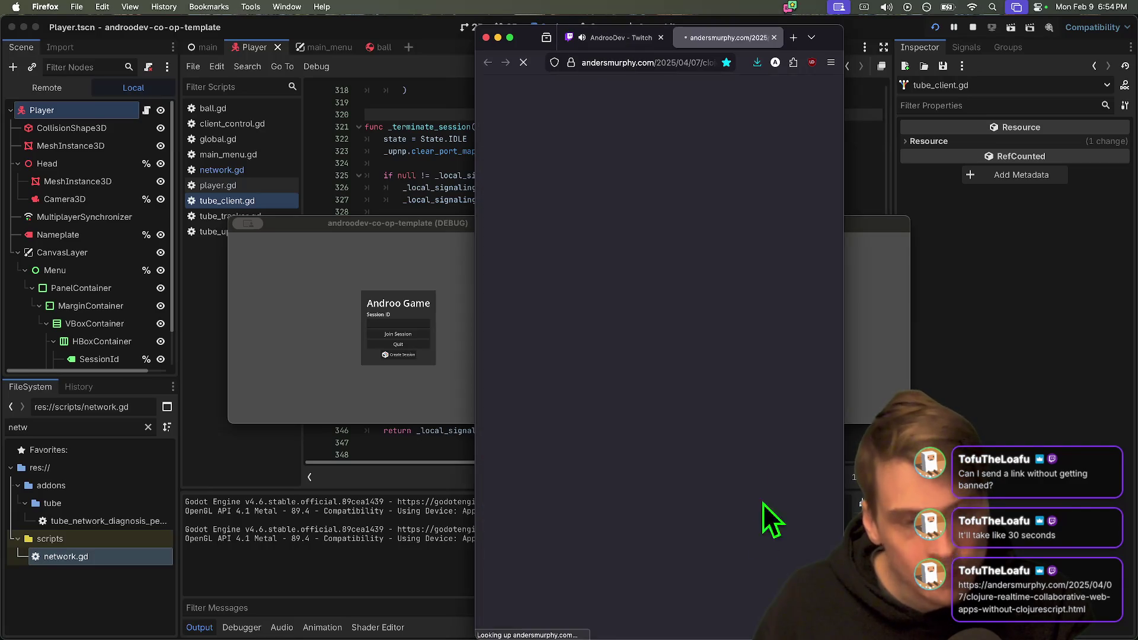
double_click(828, 34)
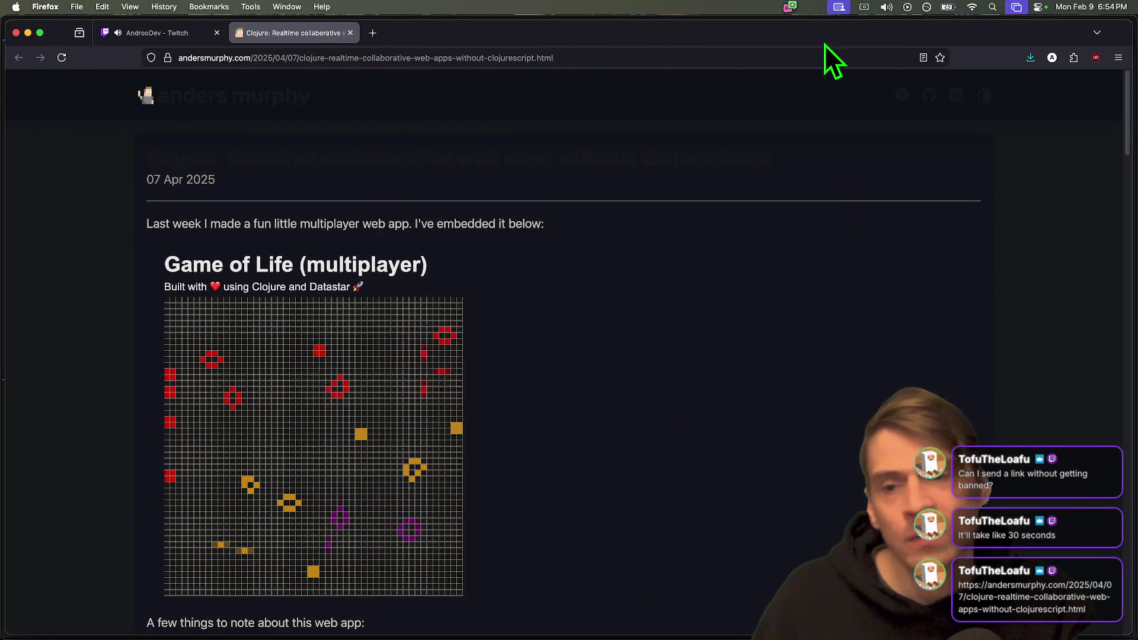
Turn Dark Reader off for andersmurphy.com and restore the full-size browser window.
click(1075, 59)
click(1077, 60)
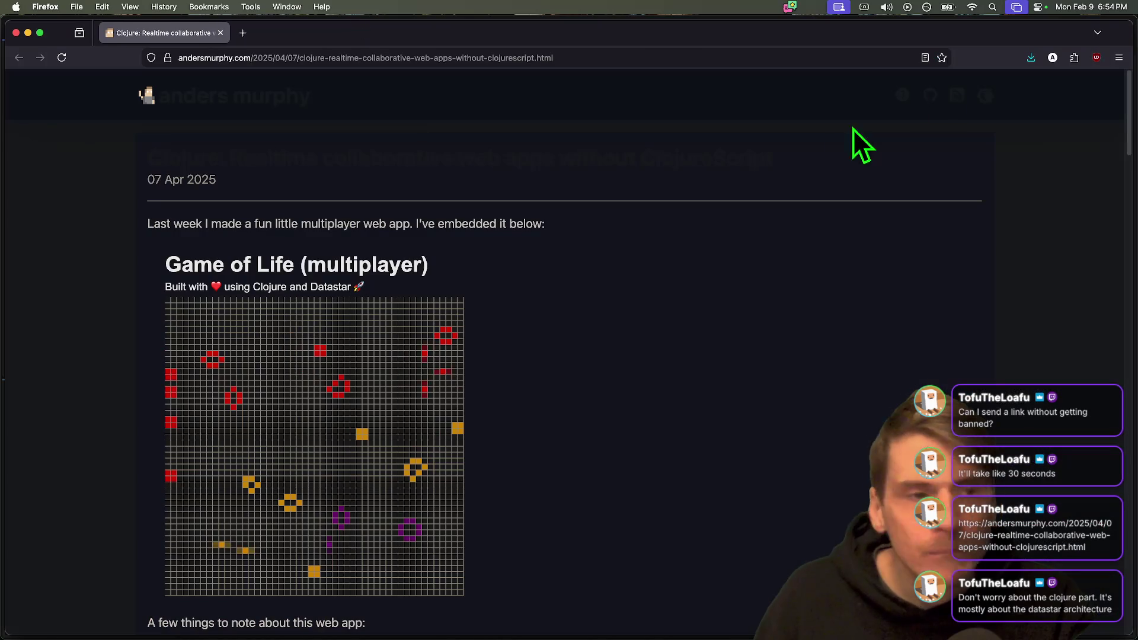
click(1076, 58)
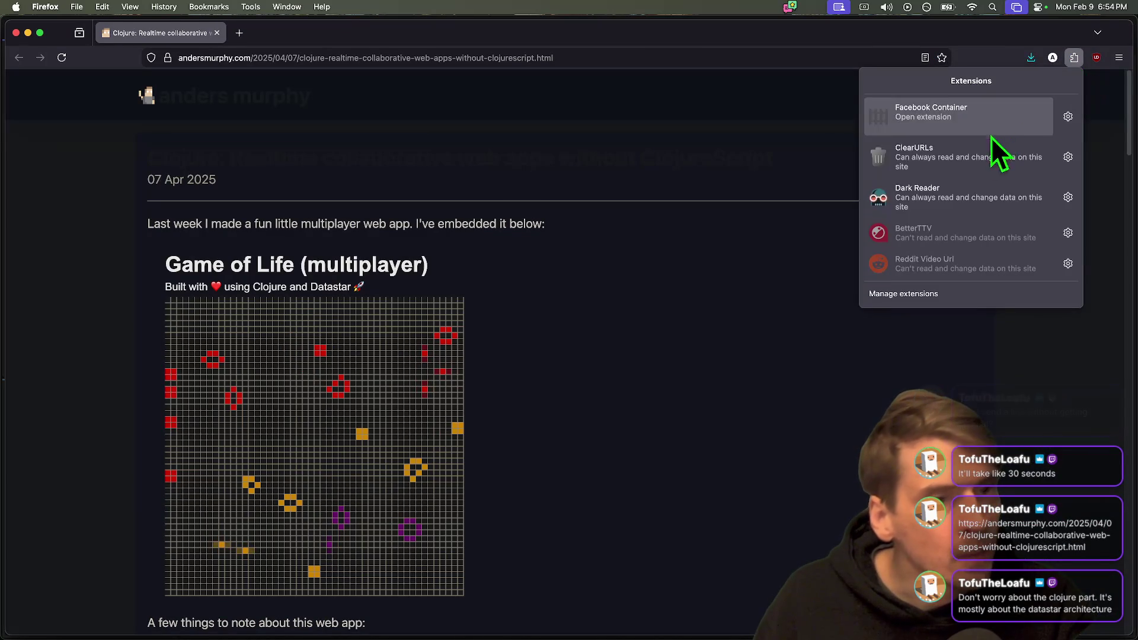
click(946, 193)
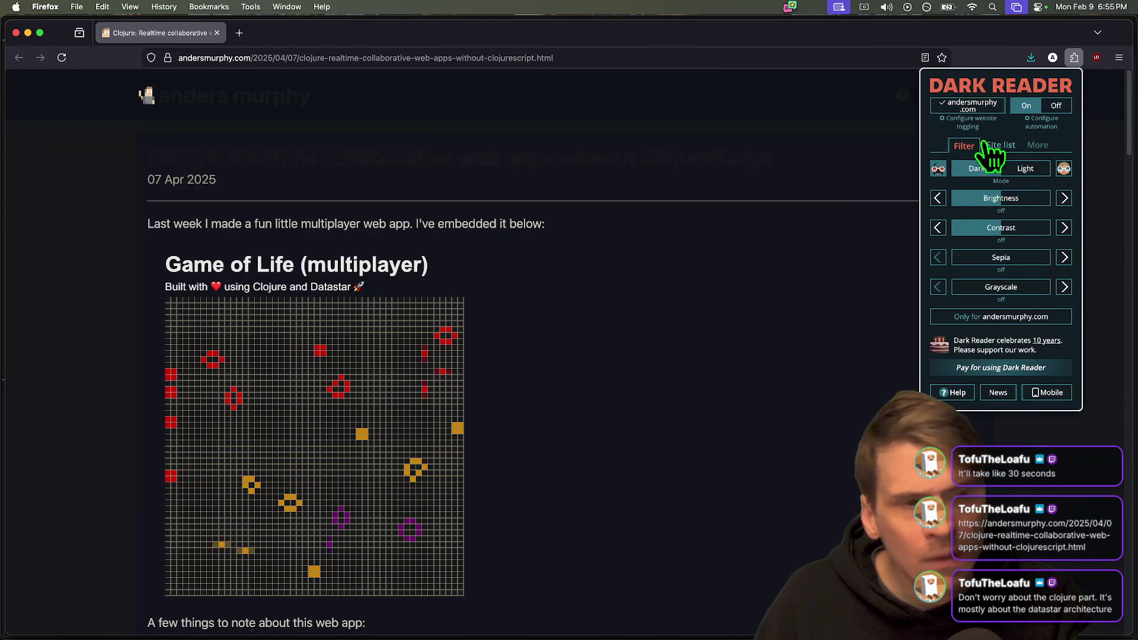
click(975, 107)
click(670, 390)
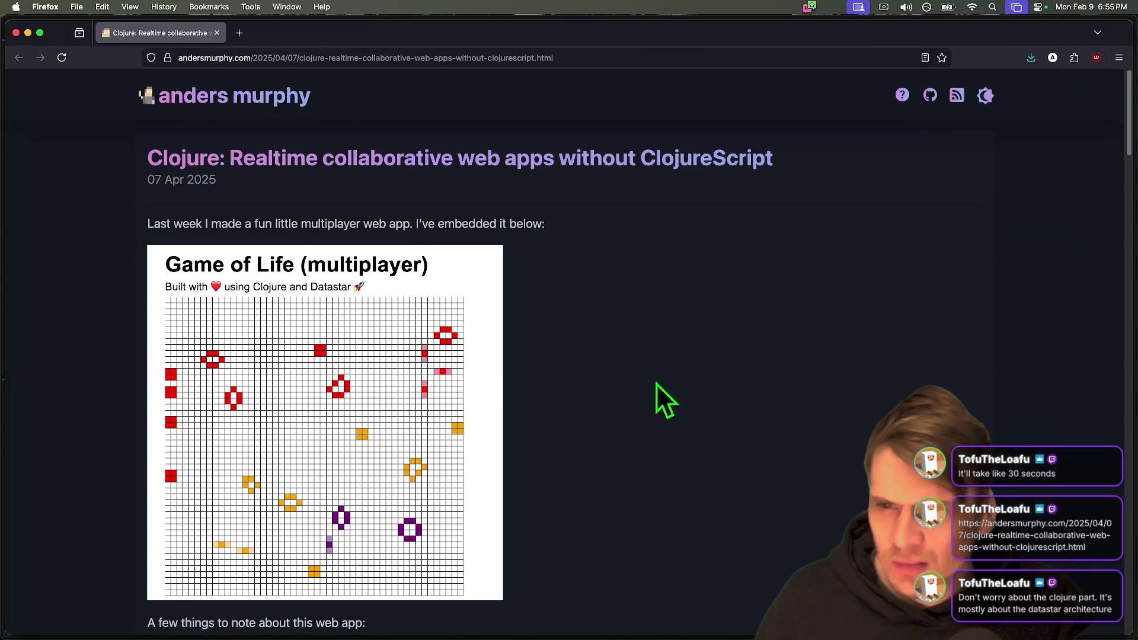
drag(453, 30, 663, 326)
drag(728, 258, 548, 5)
Open a new tab and load data-star.dev.
key(cmd+t)
text(dat)
key(Return)
Scroll to the Anders Murphy testimonial on the Datastar page, then switch back to the Clojure article.
scroll(569, 355, down, 10)
scroll(938, 380, down, 15)
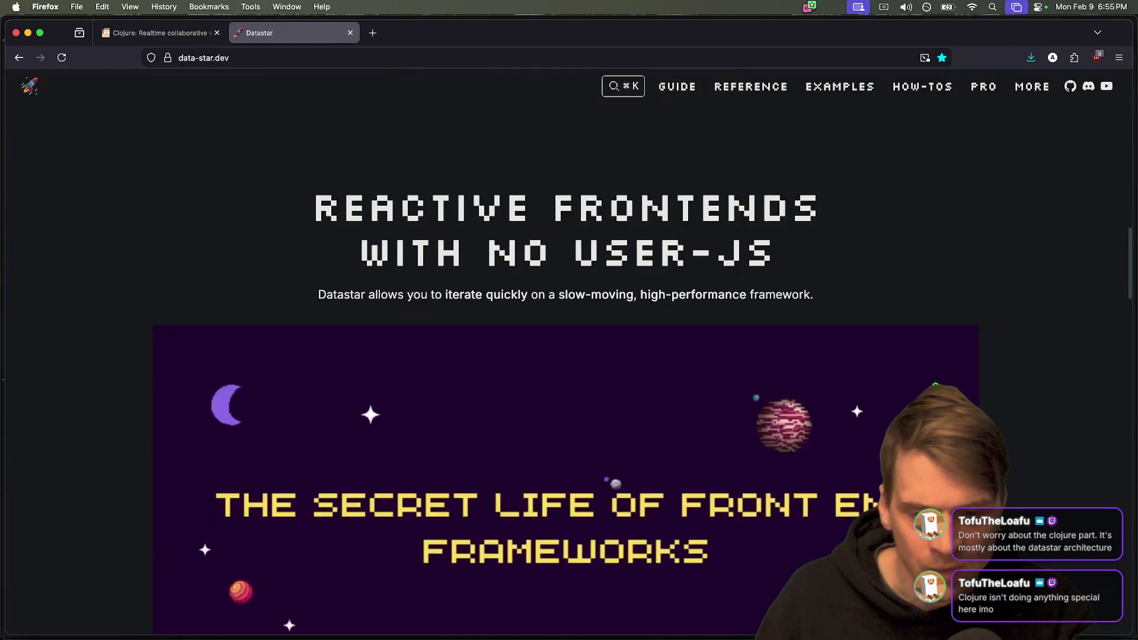
scroll(938, 379, down, 8)
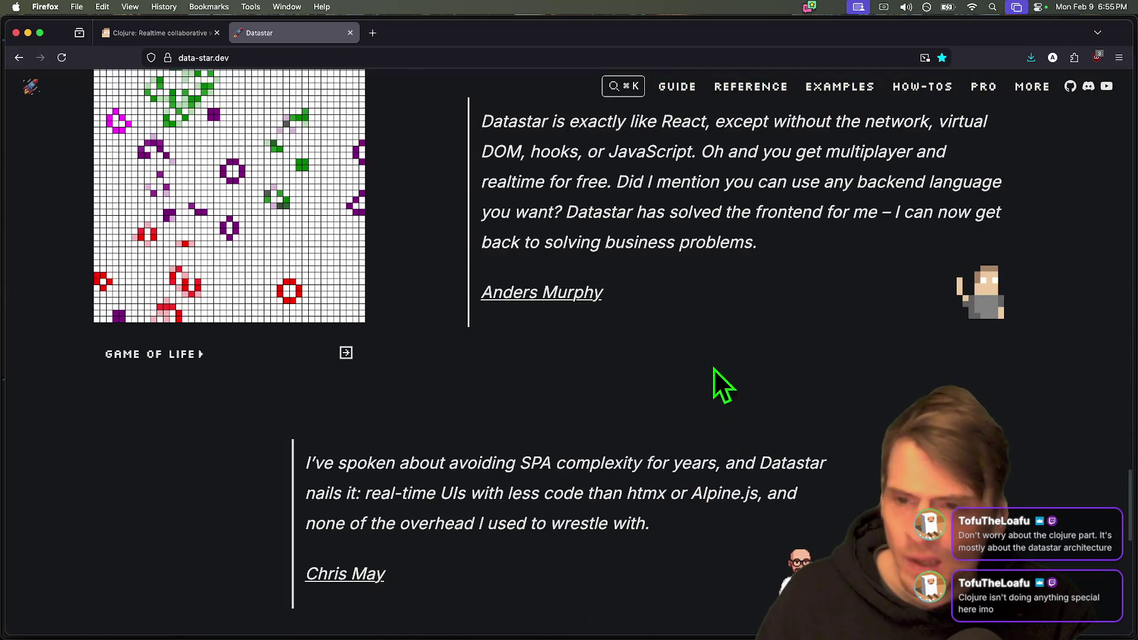
scroll(871, 381, up, 3)
mouse_move(385, 371)
mouse_down()
mouse_move(629, 497)
mouse_move(668, 481)
mouse_up()
click(705, 412)
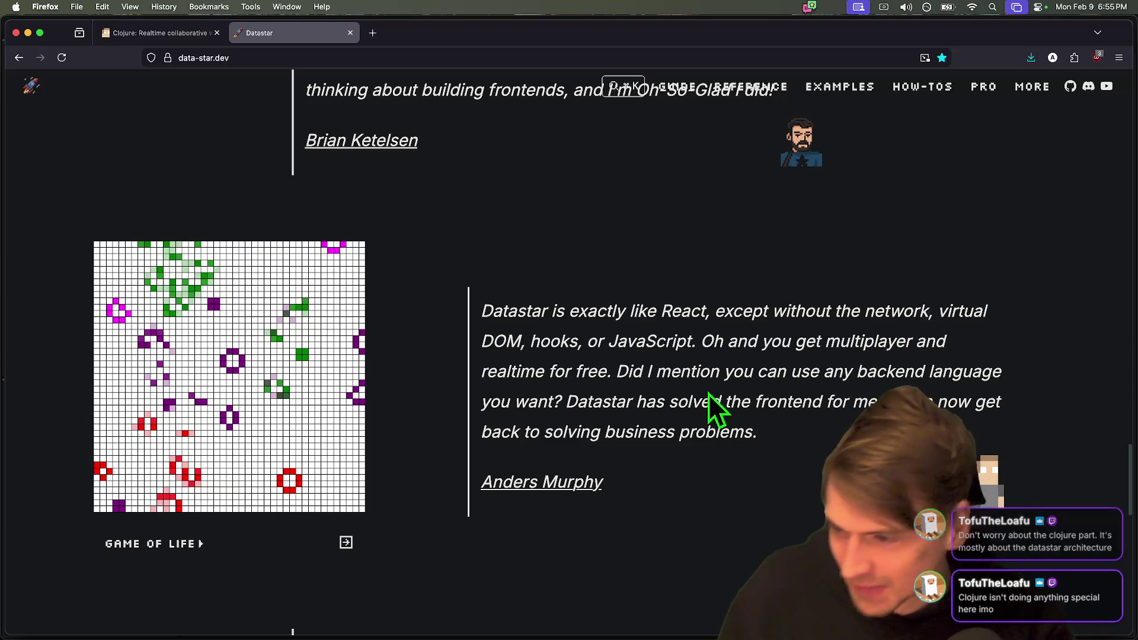
key(ctrl+shift+Tab)
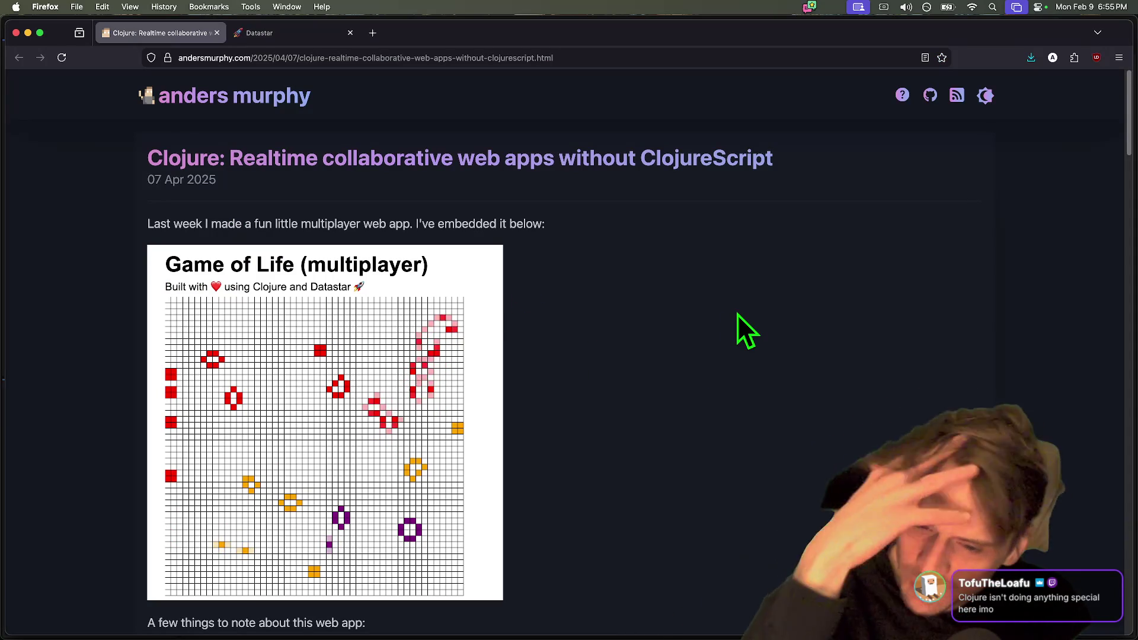
Highlight the server-sent events part of the article's first bullet point.
scroll(736, 316, down, 2)
scroll(734, 321, up, 1)
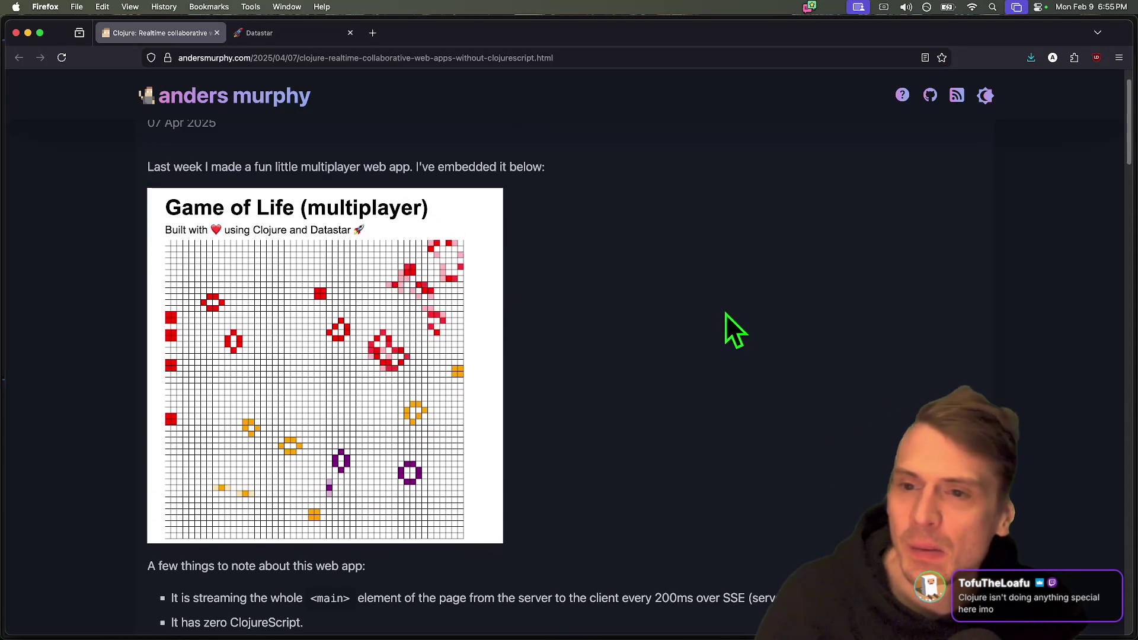
scroll(278, 439, down, 2)
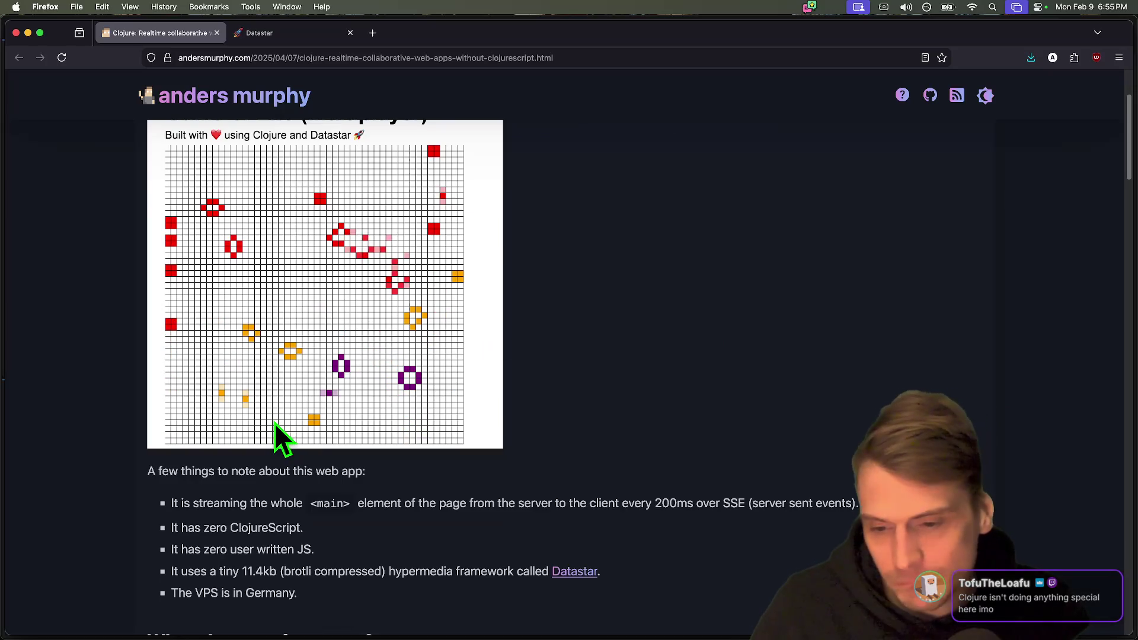
mouse_move(211, 502)
mouse_down()
mouse_move(757, 499)
mouse_move(521, 501)
mouse_up()
click(517, 503)
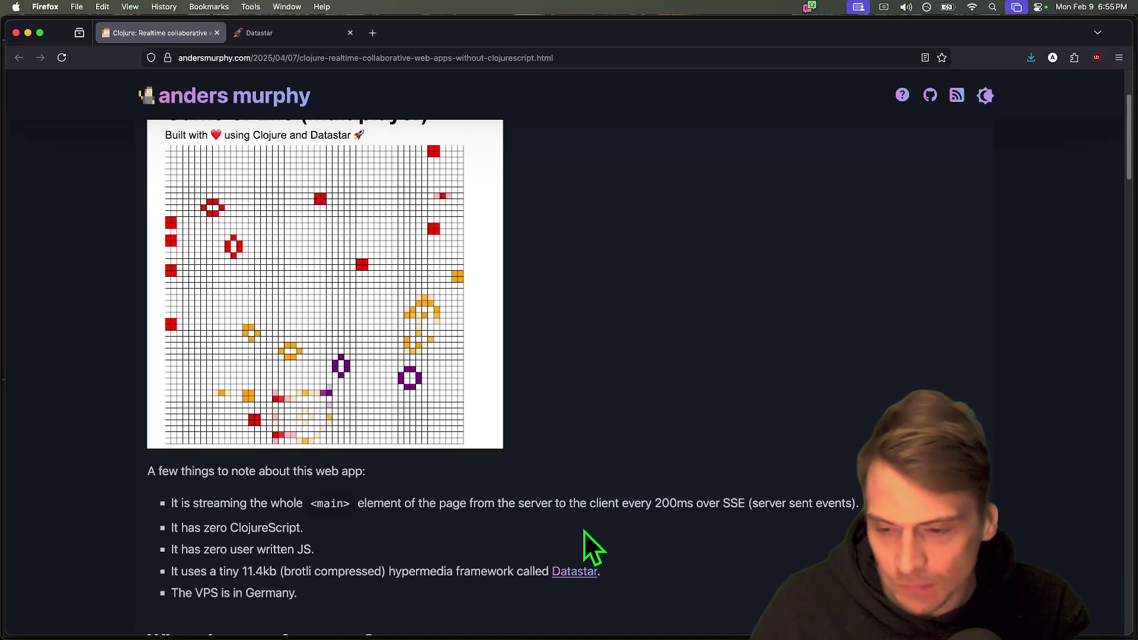
Scroll on past the Update paragraph to the Phoenix Live View clone heading.
scroll(569, 374, down, 1)
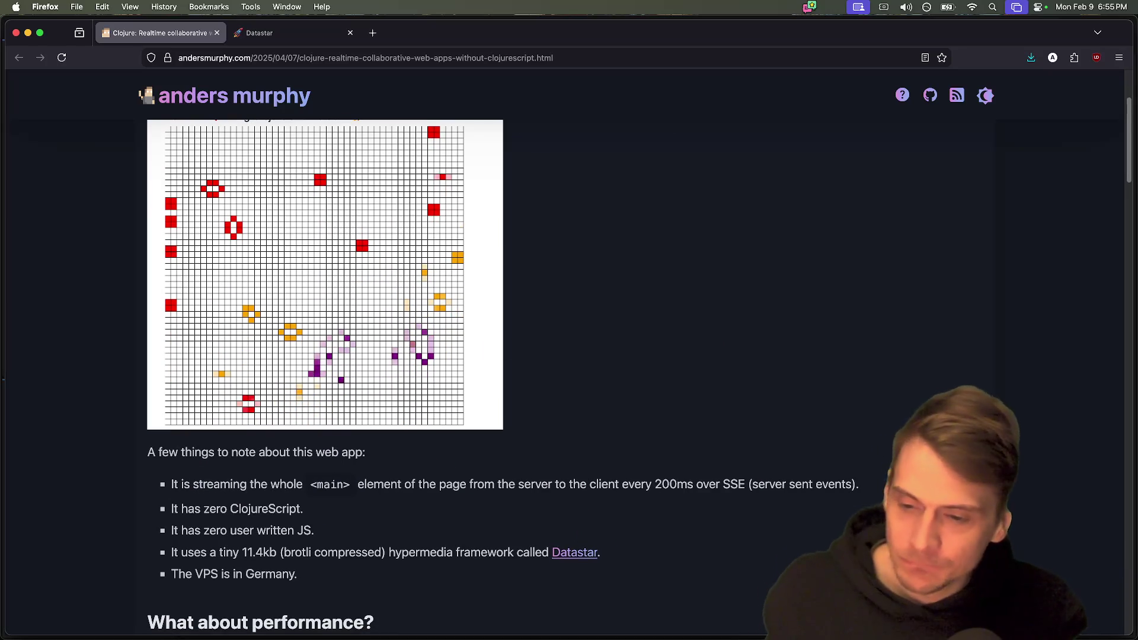
scroll(569, 373, down, 1)
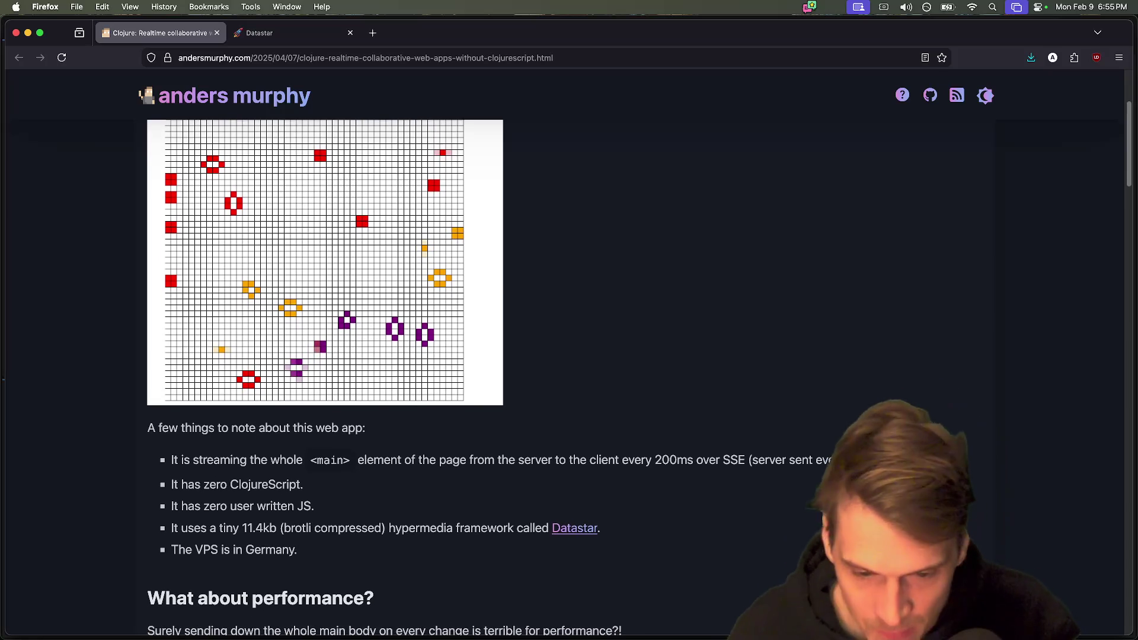
scroll(569, 374, down, 5)
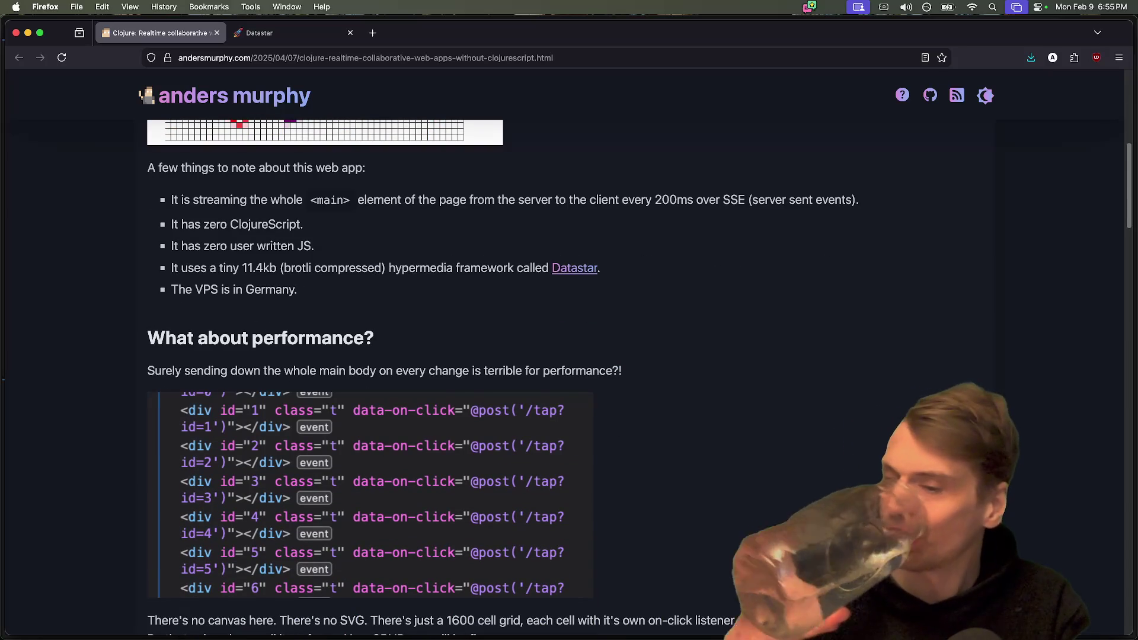
scroll(569, 373, down, 2)
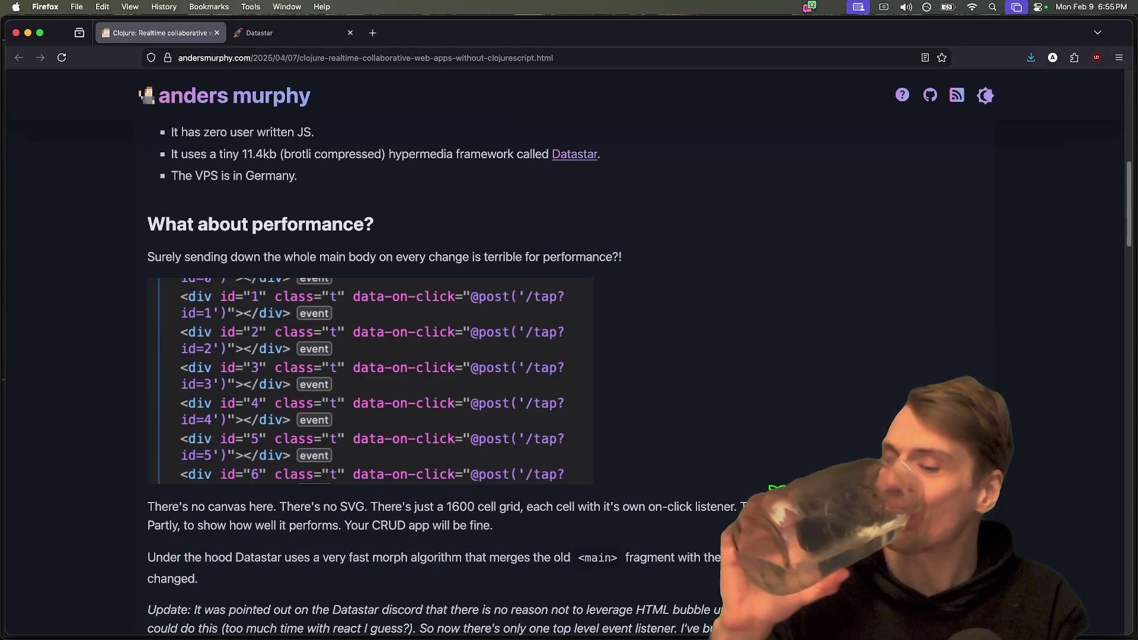
scroll(776, 492, down, 2)
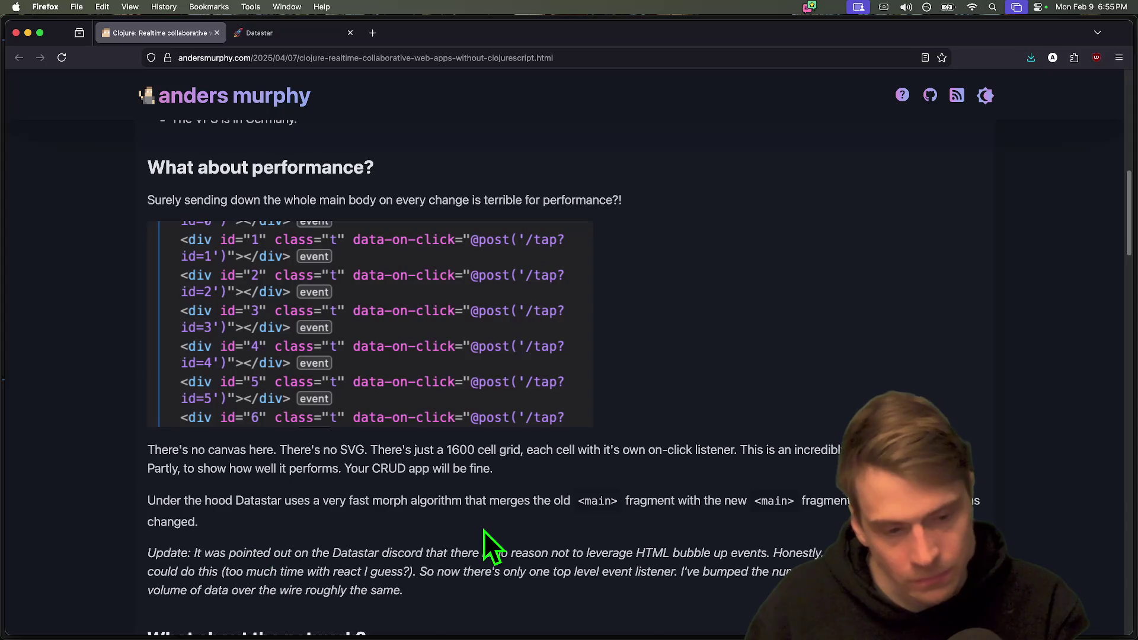
scroll(484, 532, down, 4)
drag(525, 471, 325, 435)
click(326, 434)
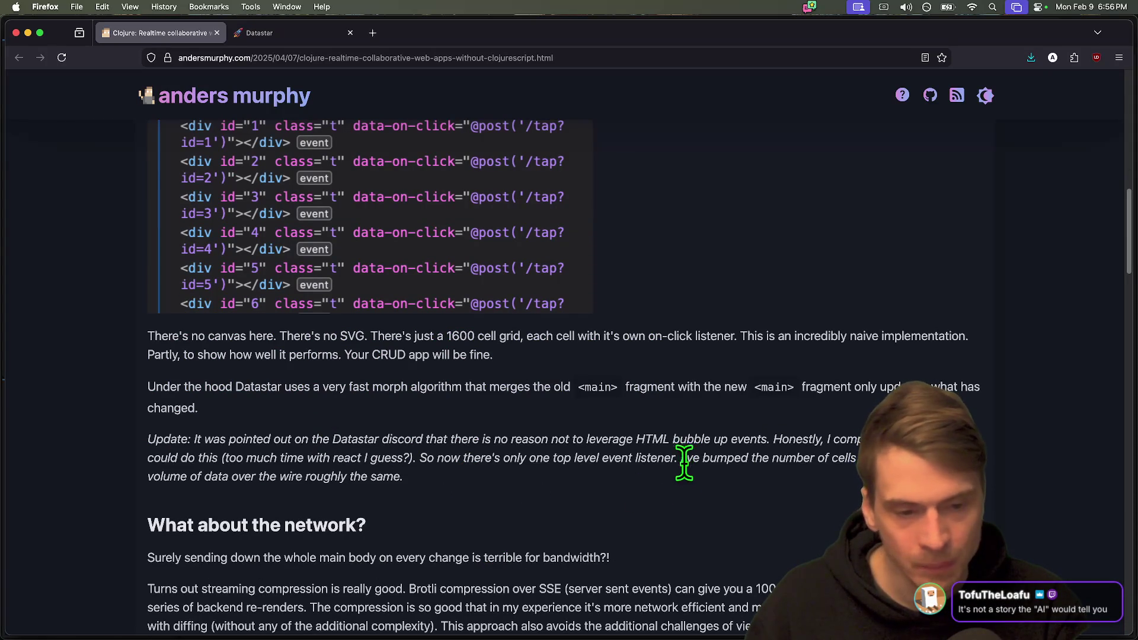
scroll(657, 506, down, 8)
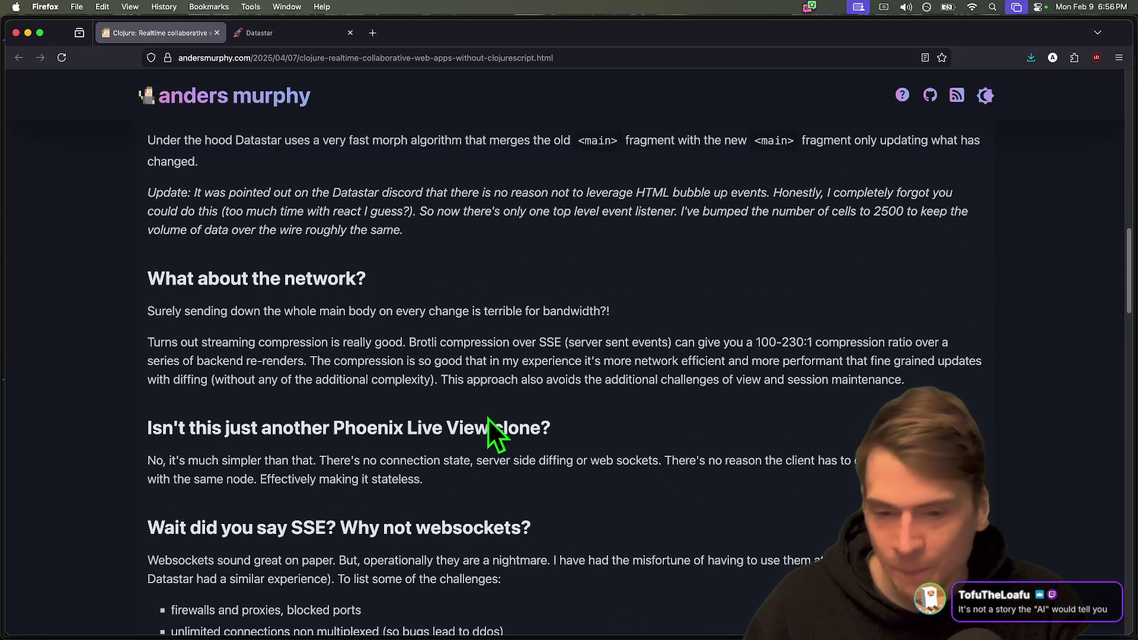
triple_click(603, 415)
click(586, 464)
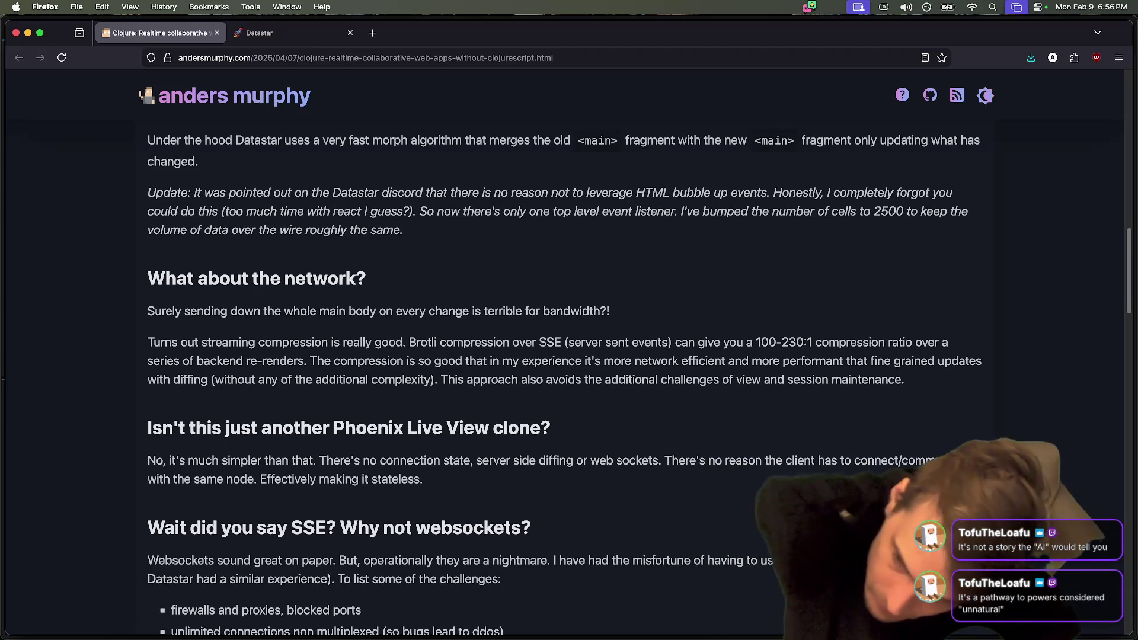
Scroll through the SSE section to the UI model, highlighting the 'view = f (state)' text.
scroll(735, 397, down, 2)
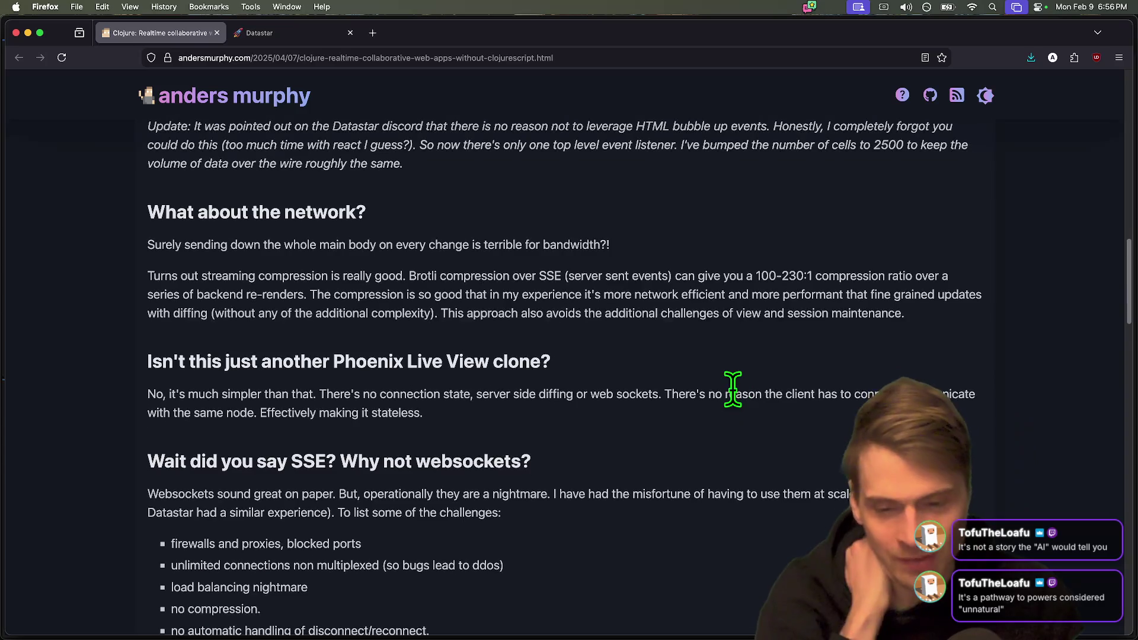
scroll(733, 389, down, 3)
scroll(732, 390, down, 2)
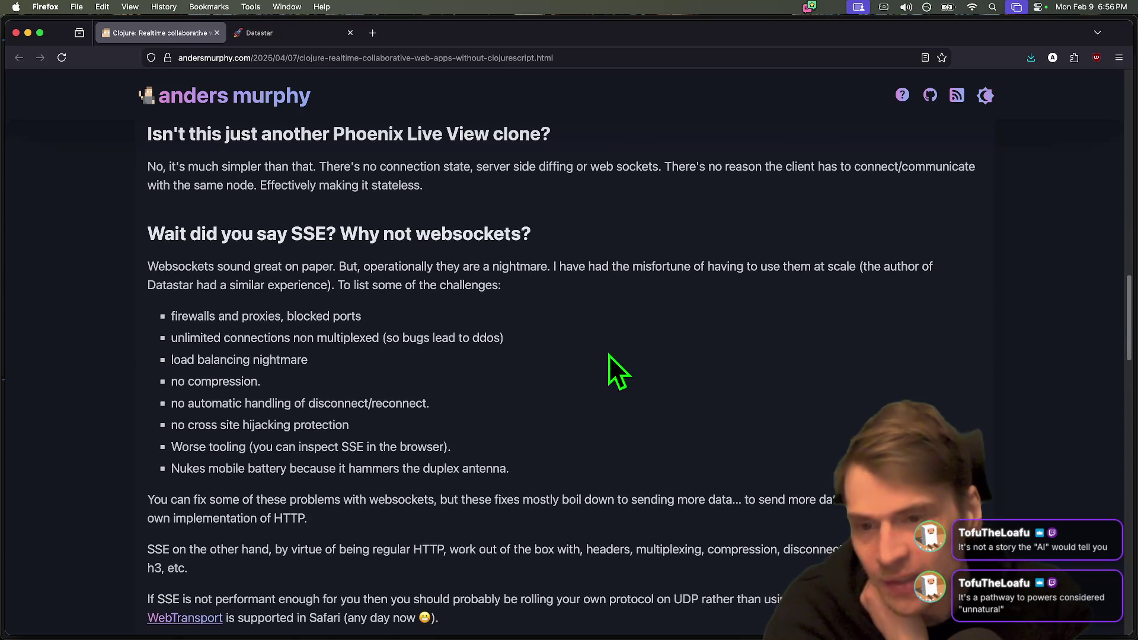
scroll(592, 353, down, 3)
scroll(582, 350, down, 2)
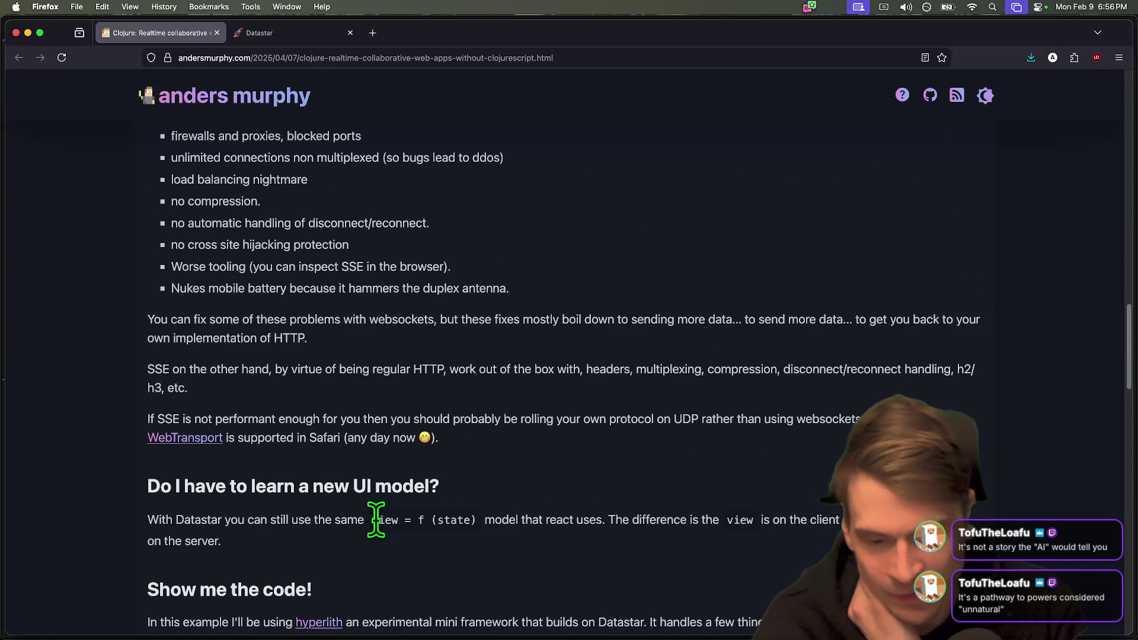
click(565, 546)
scroll(504, 552, down, 1)
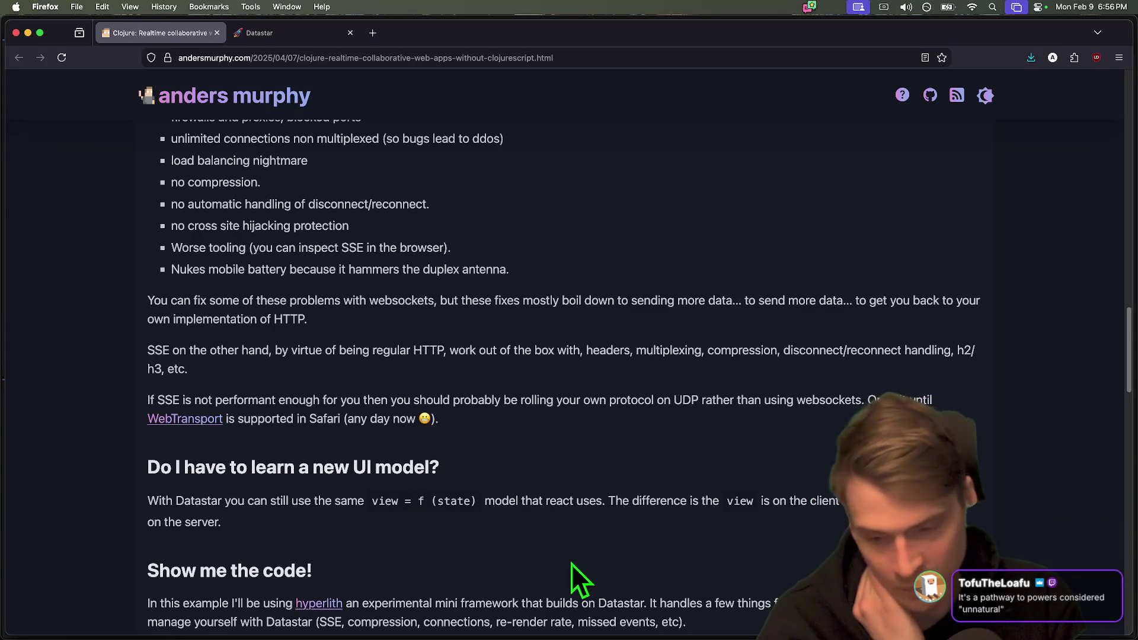
scroll(571, 564, down, 5)
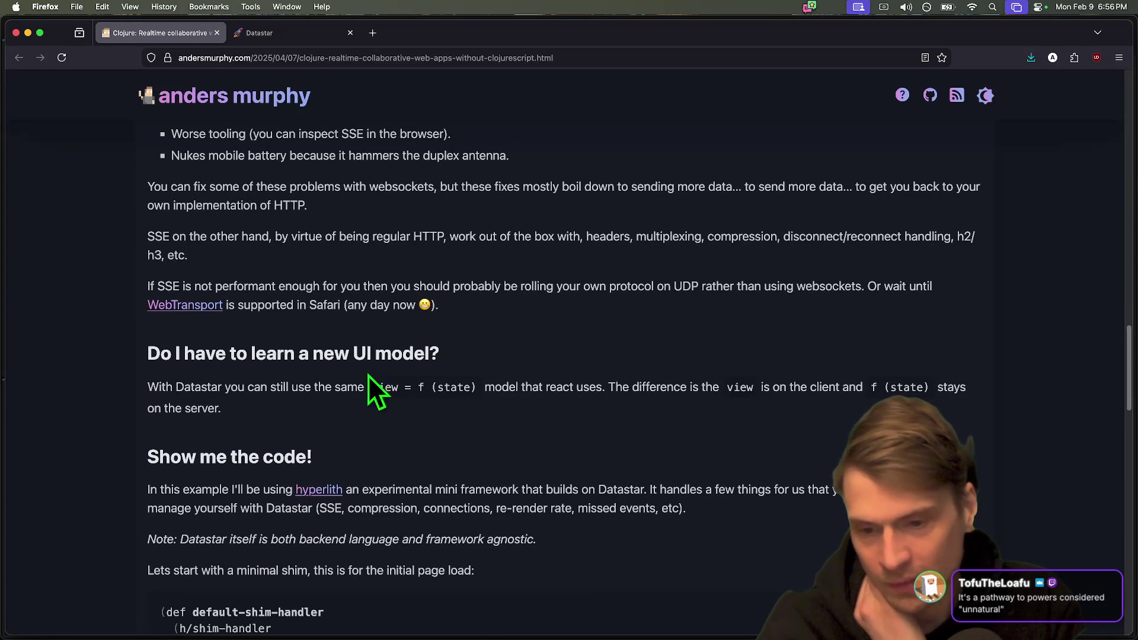
drag(372, 387, 461, 386)
click(451, 397)
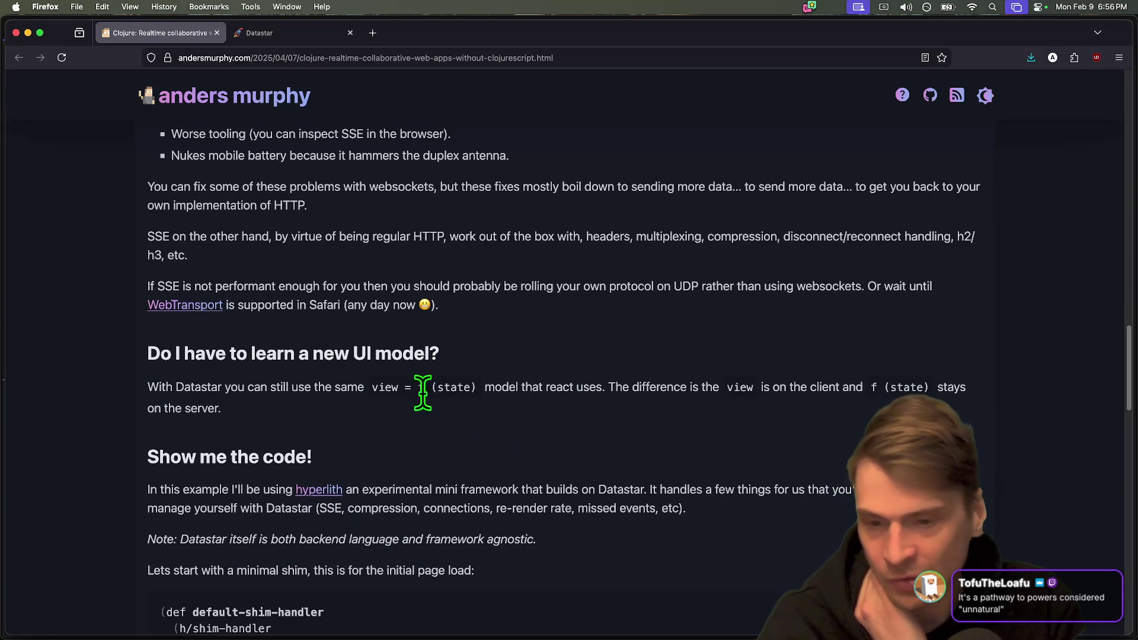
Continue to 'Show me the code!' and open the hyperlith project link.
scroll(868, 414, down, 3)
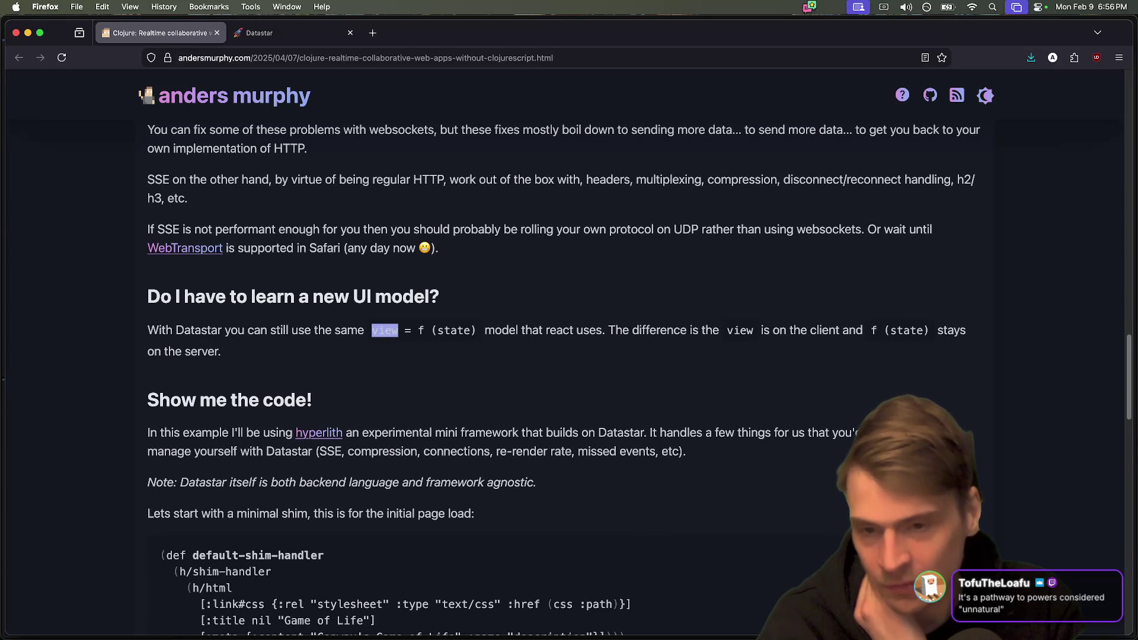
click(728, 365)
drag(611, 335, 955, 344)
click(913, 368)
scroll(910, 368, down, 3)
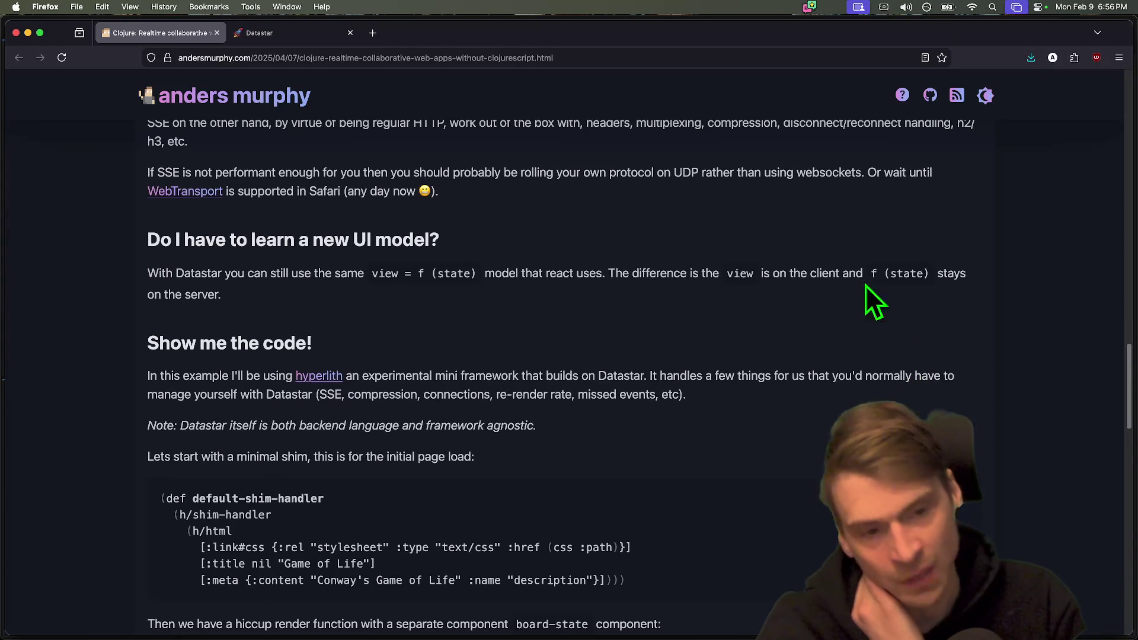
scroll(799, 395, down, 10)
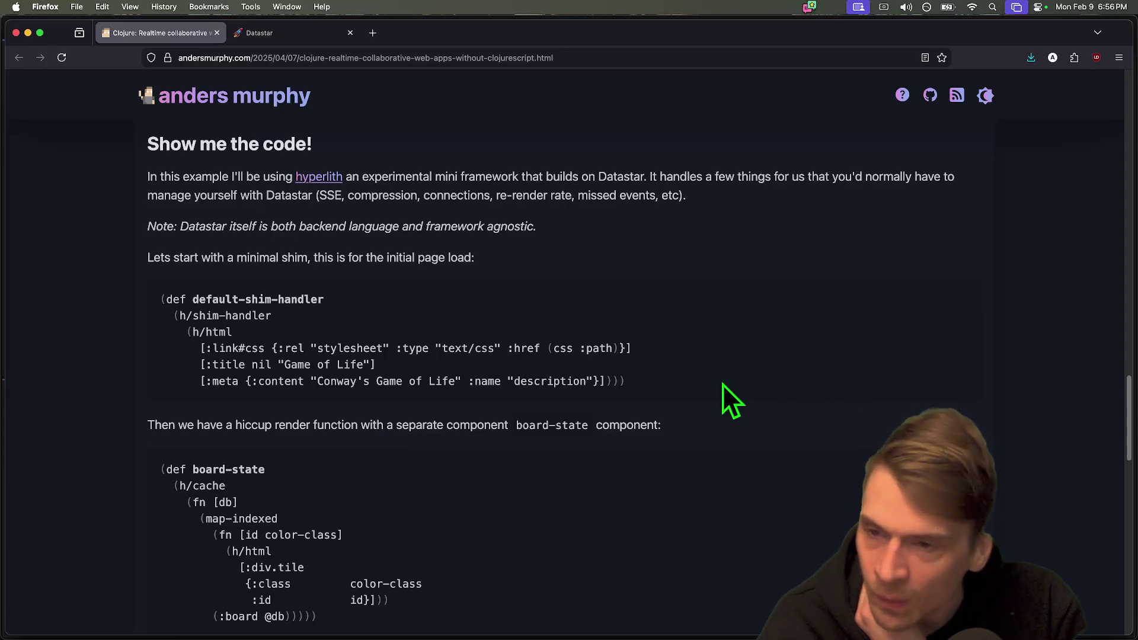
scroll(723, 274, down, 1)
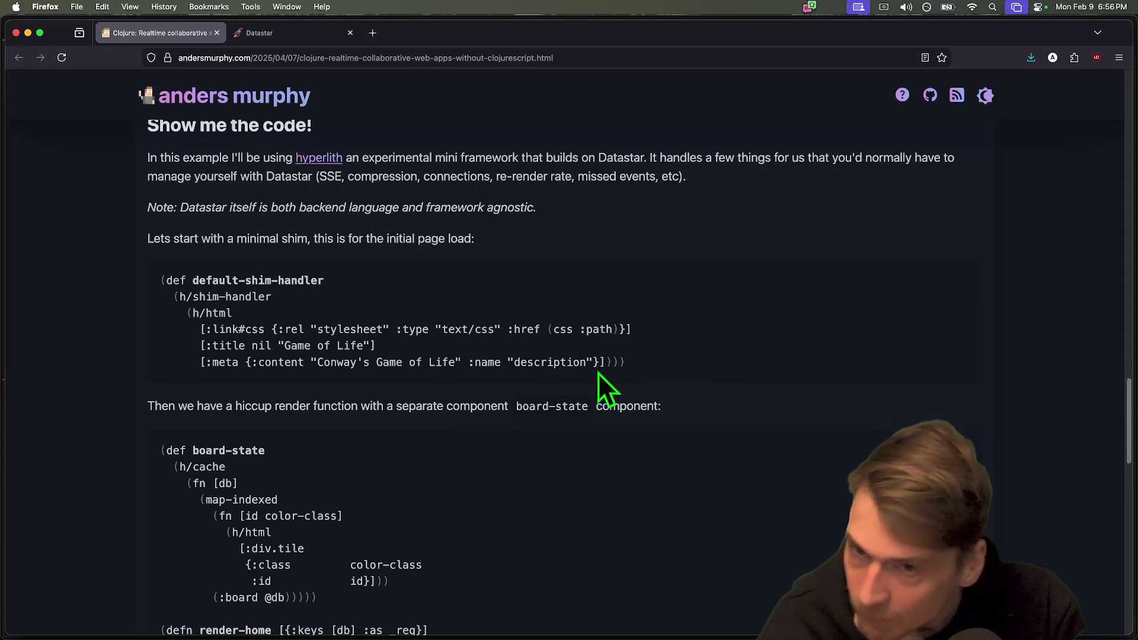
click(338, 158)
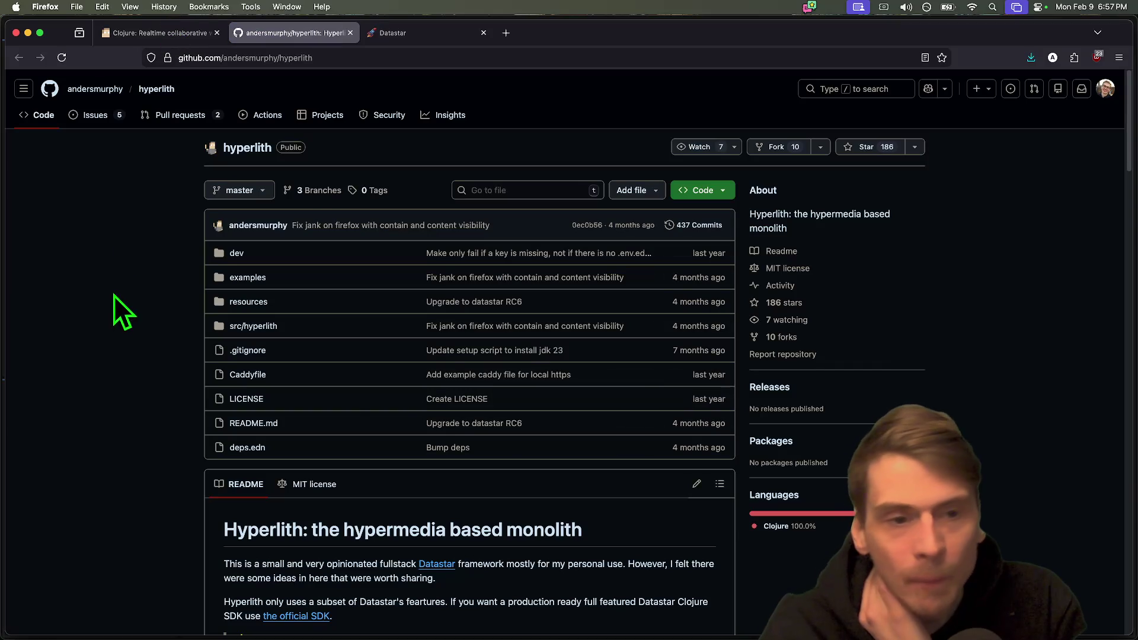
Skim the hyperlith GitHub README, then switch back to the Clojure article tab.
scroll(1080, 443, down, 3)
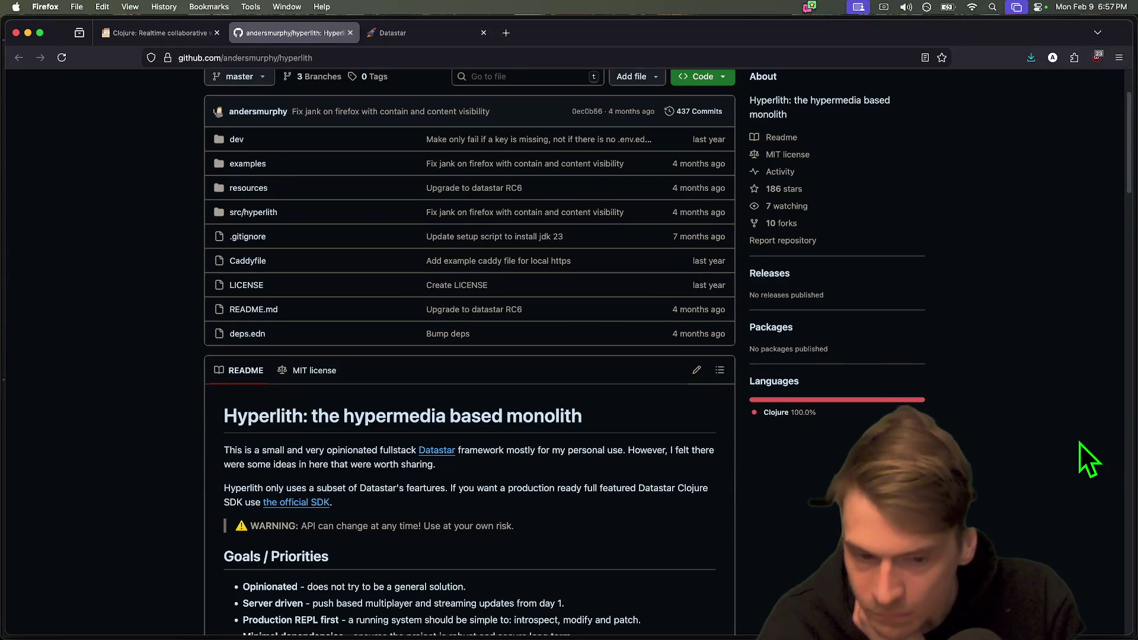
scroll(983, 398, down, 8)
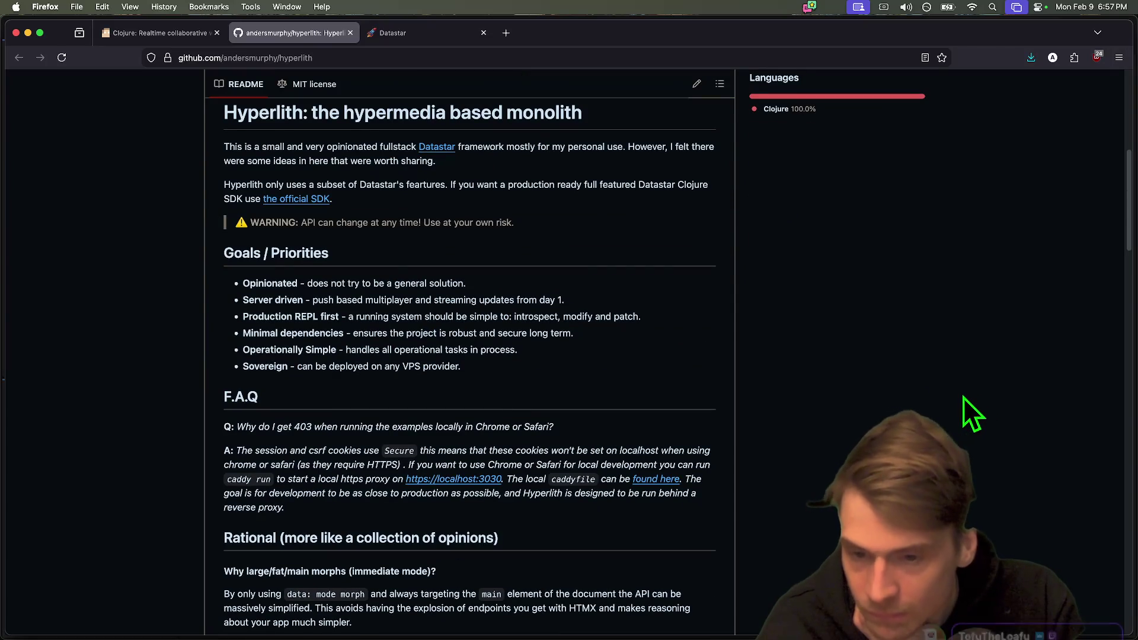
scroll(297, 386, up, 10)
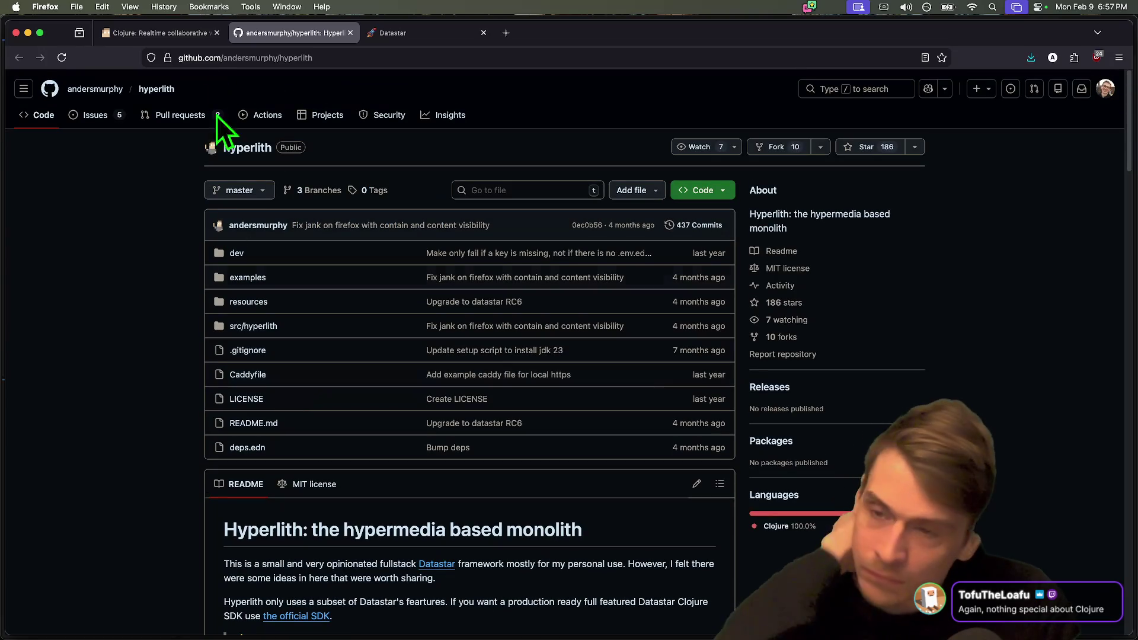
click(195, 32)
Scroll further down the article, briefly selecting and clearing paragraph text.
scroll(194, 471, down, 2)
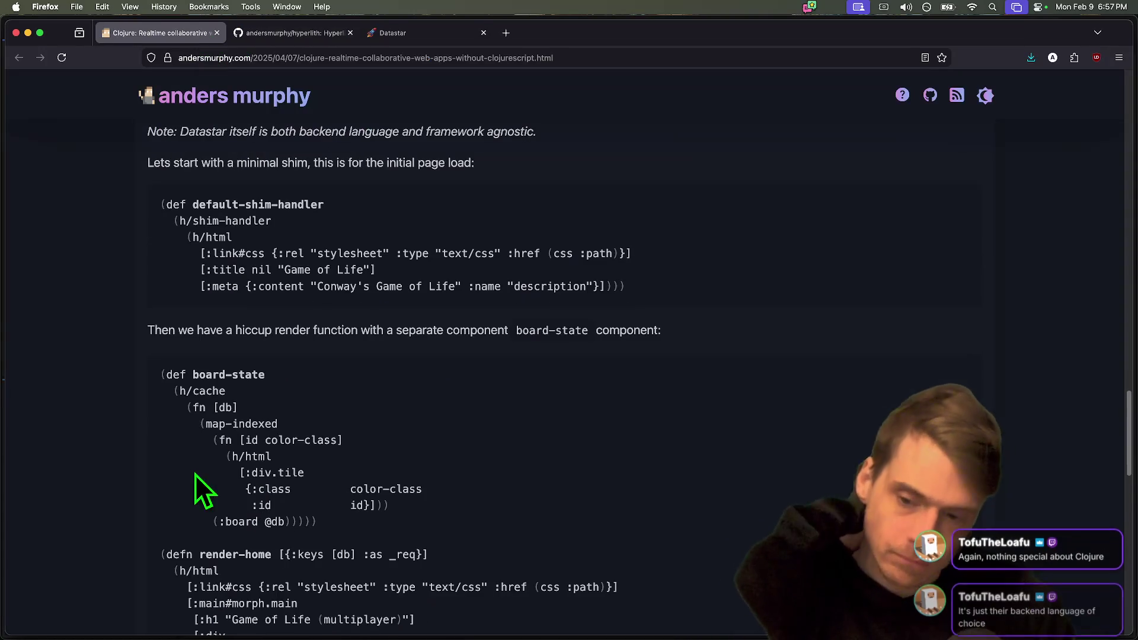
scroll(194, 471, down, 2)
mouse_move(147, 216)
mouse_down()
mouse_move(450, 546)
mouse_move(581, 555)
mouse_up()
click(633, 552)
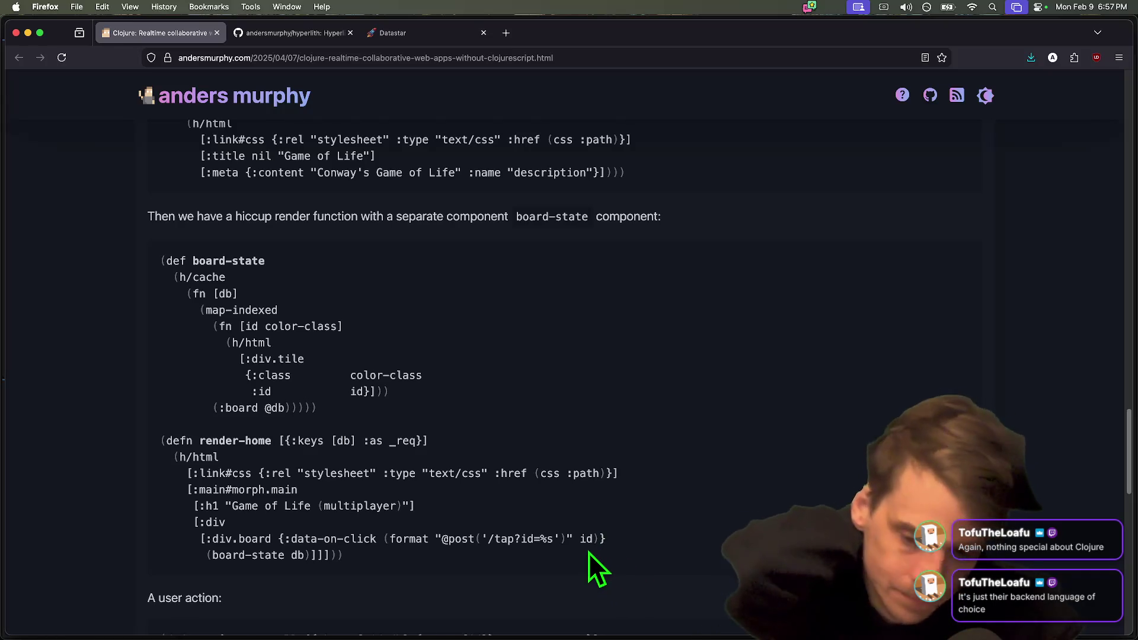
scroll(589, 552, down, 2)
scroll(578, 533, down, 10)
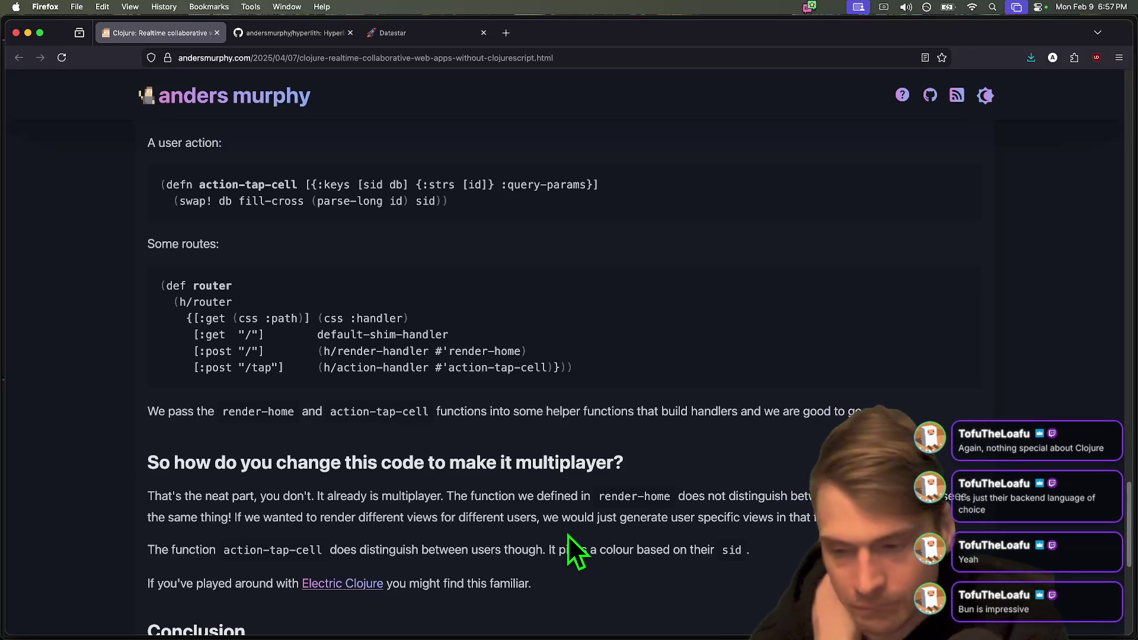
drag(523, 517, 642, 487)
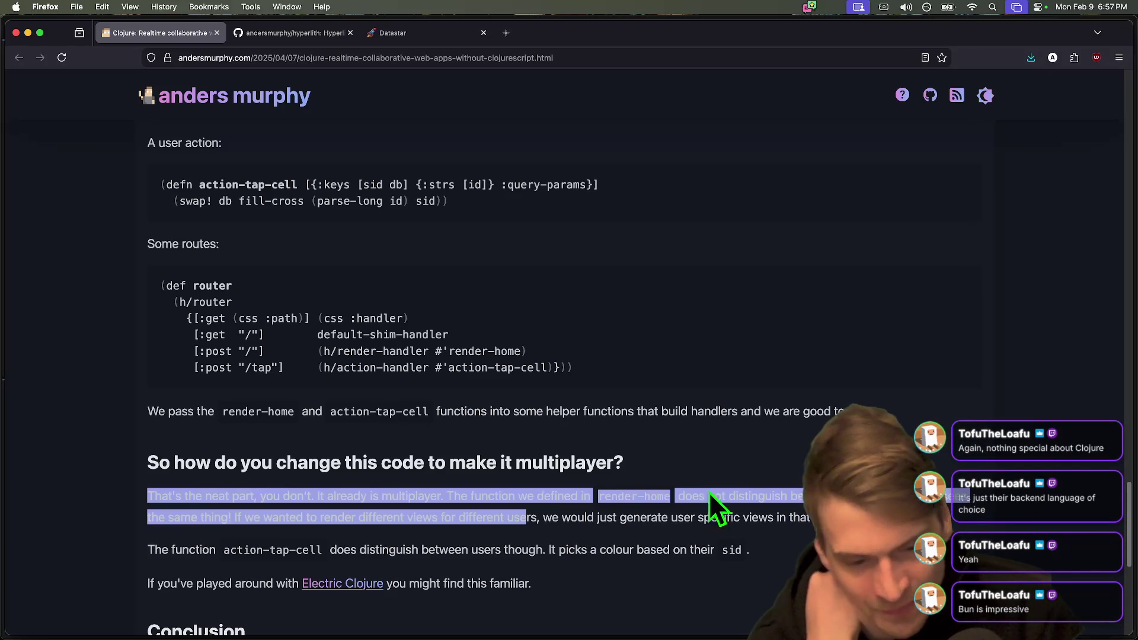
click(643, 487)
Scroll back and forth to bring the embedded Game of Life board into view.
scroll(642, 487, down, 1)
scroll(347, 581, down, 10)
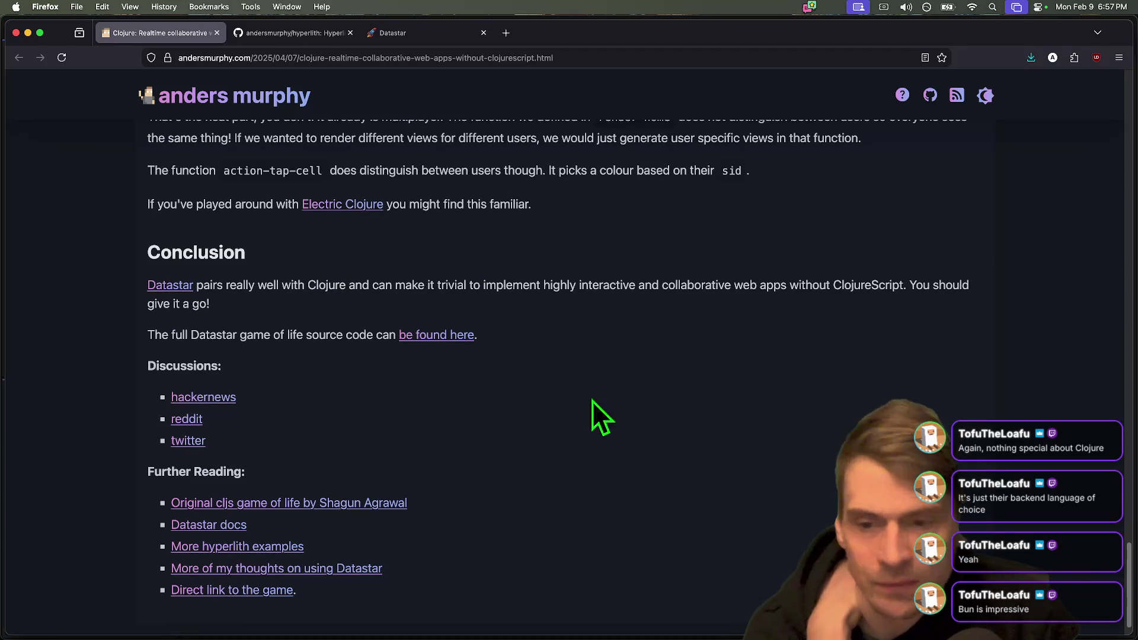
scroll(570, 382, down, 2)
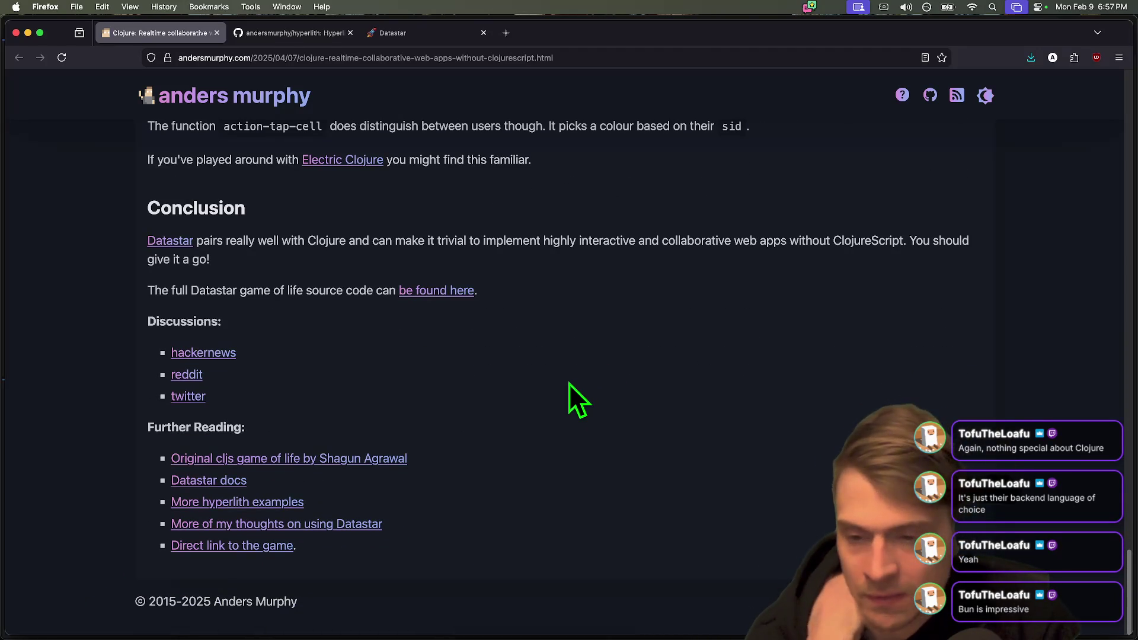
scroll(569, 383, up, 3)
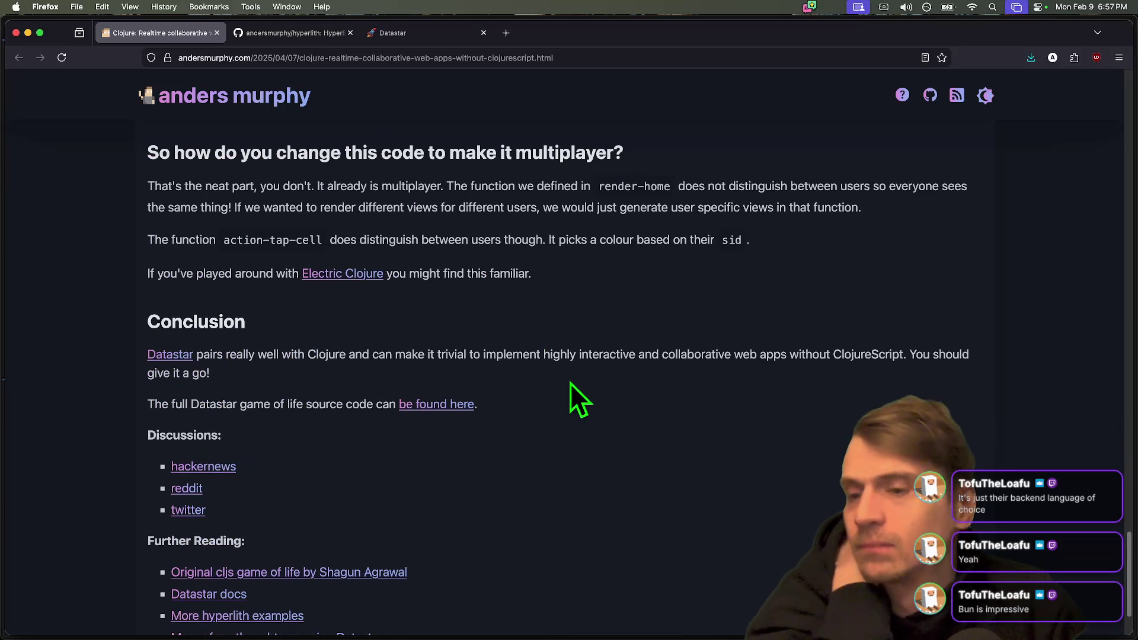
scroll(564, 381, down, 3)
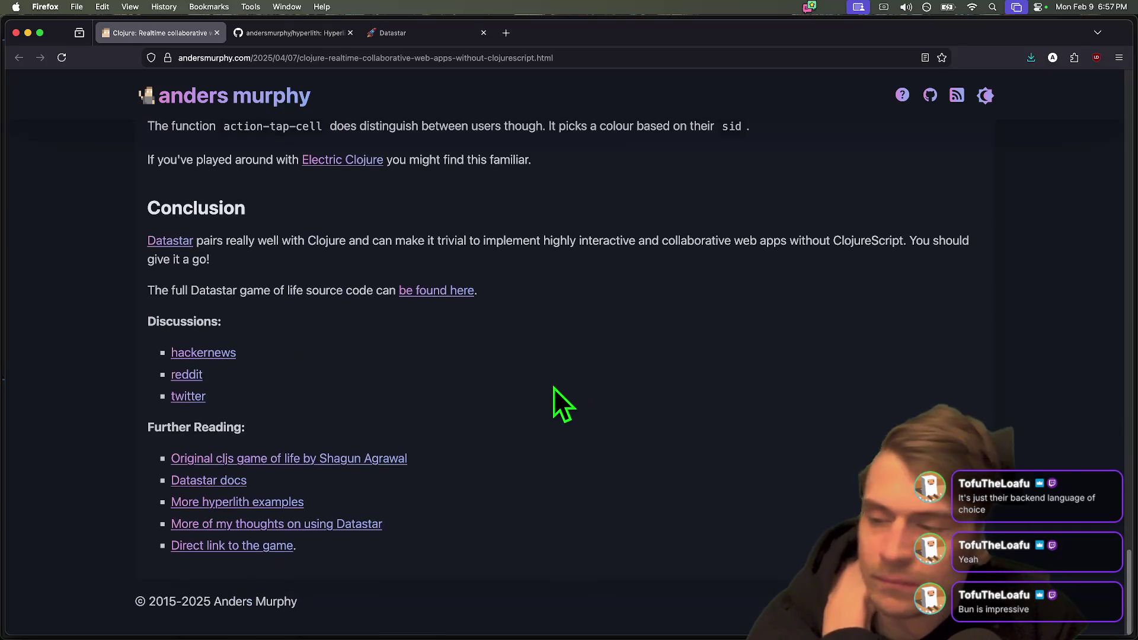
scroll(543, 499, up, 20)
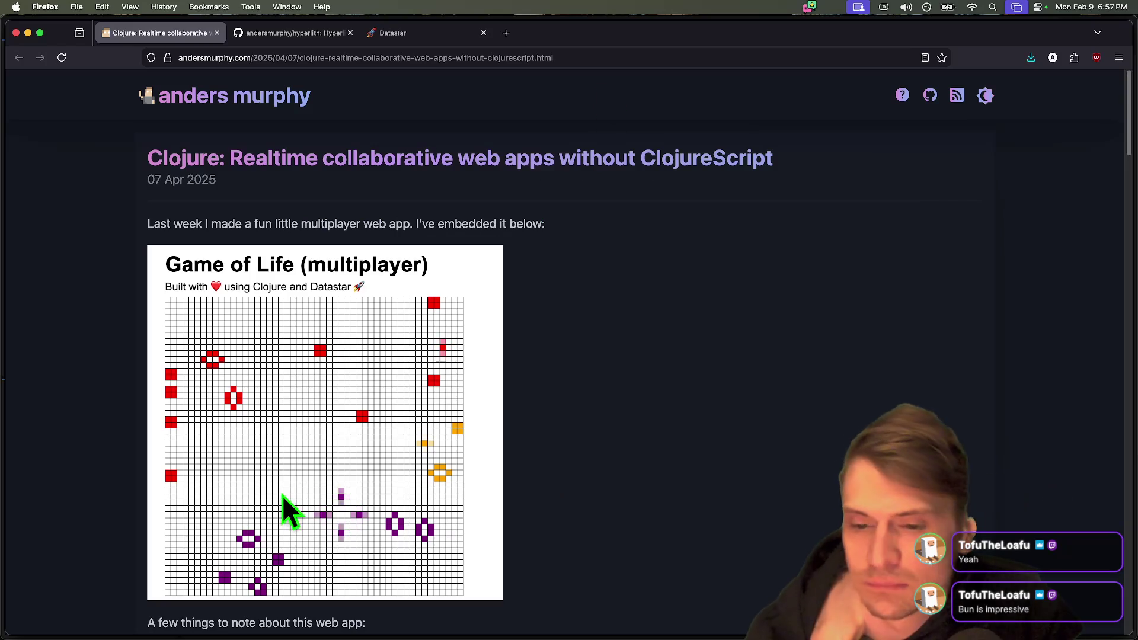
scroll(464, 518, down, 5)
scroll(451, 485, up, 2)
drag(294, 141, 165, 141)
scroll(386, 202, up, 3)
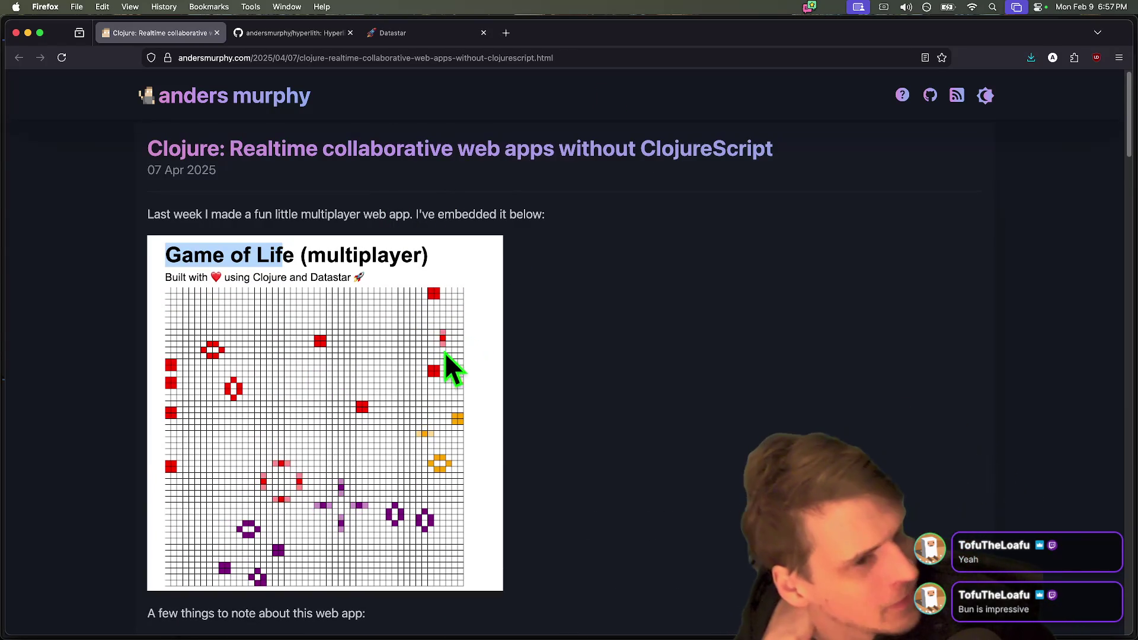
Add live cells to the Game of Life grid, including new red cells.
click(408, 362)
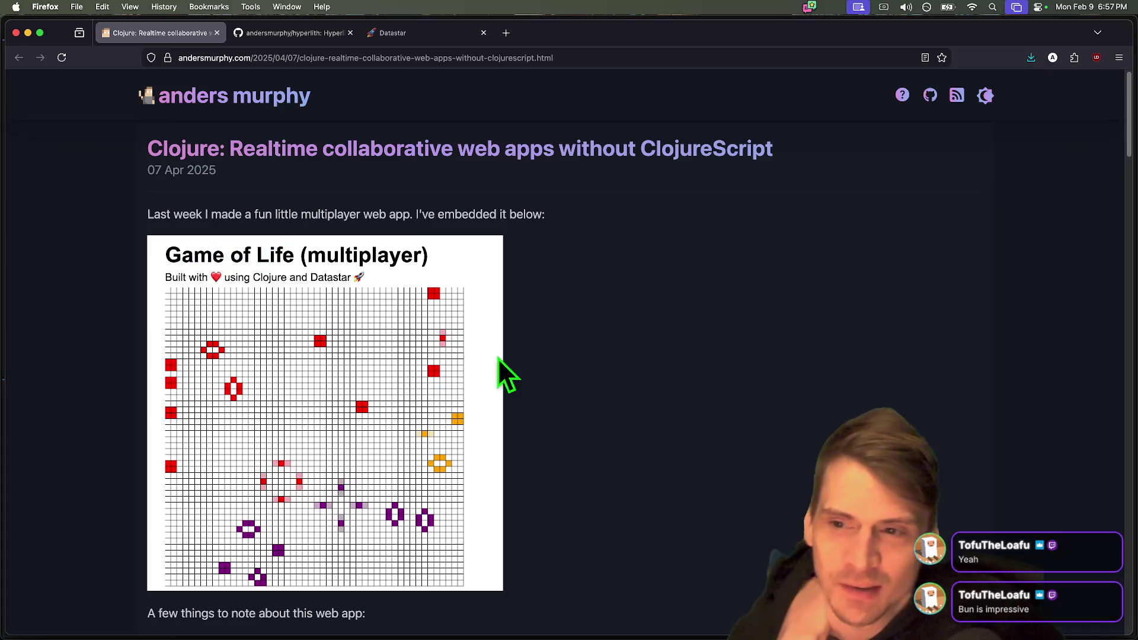
scroll(474, 374, down, 1)
scroll(405, 389, down, 1)
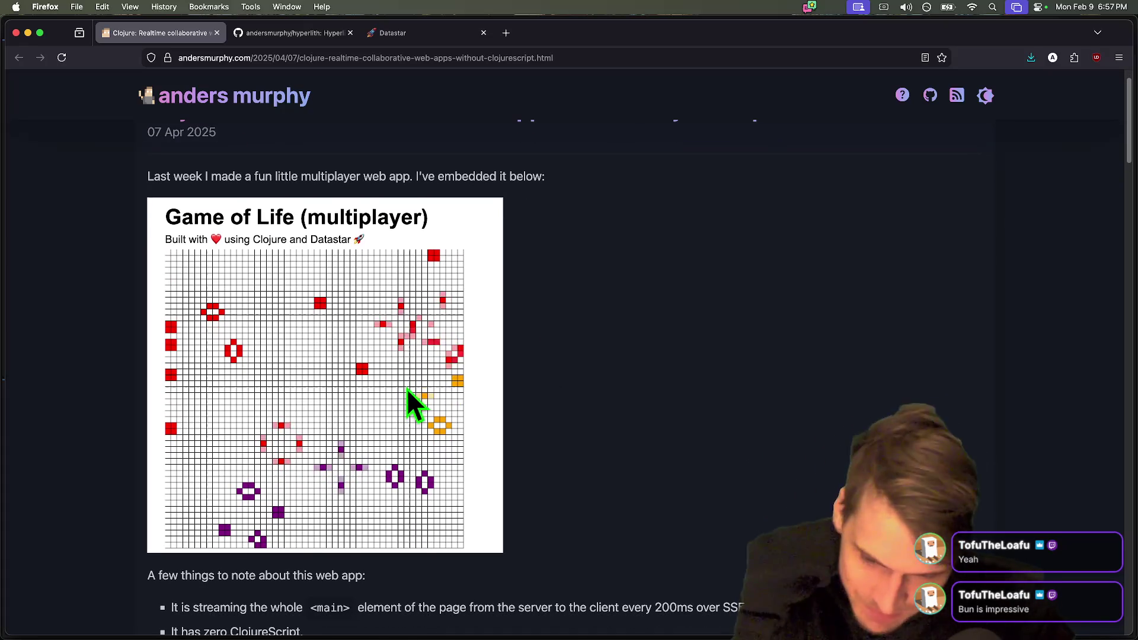
scroll(403, 393, down, 1)
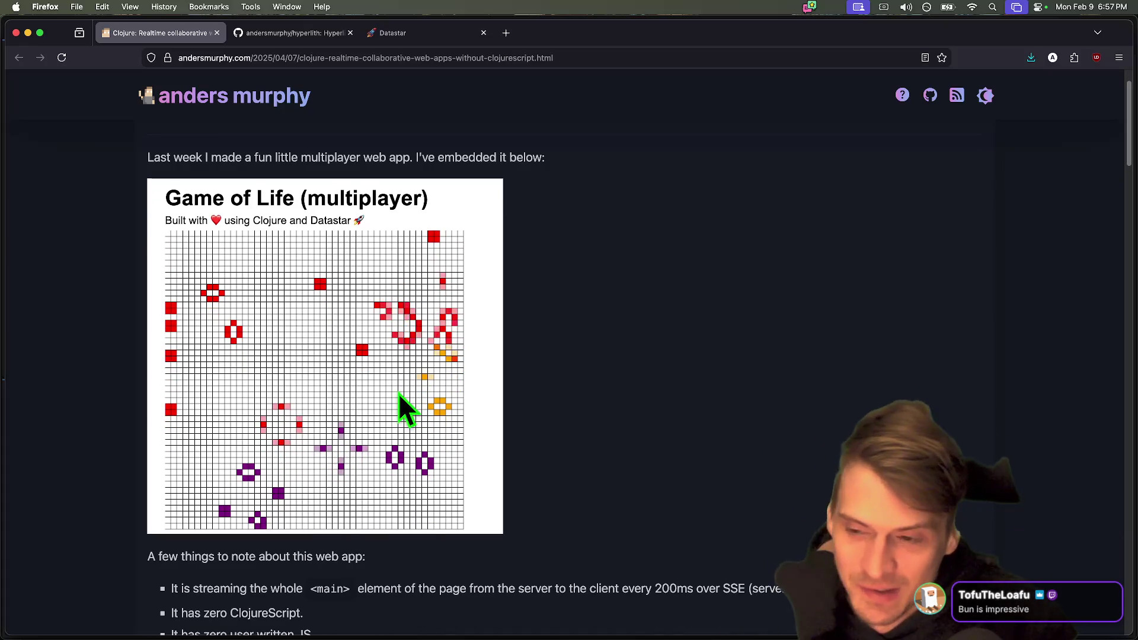
click(222, 254)
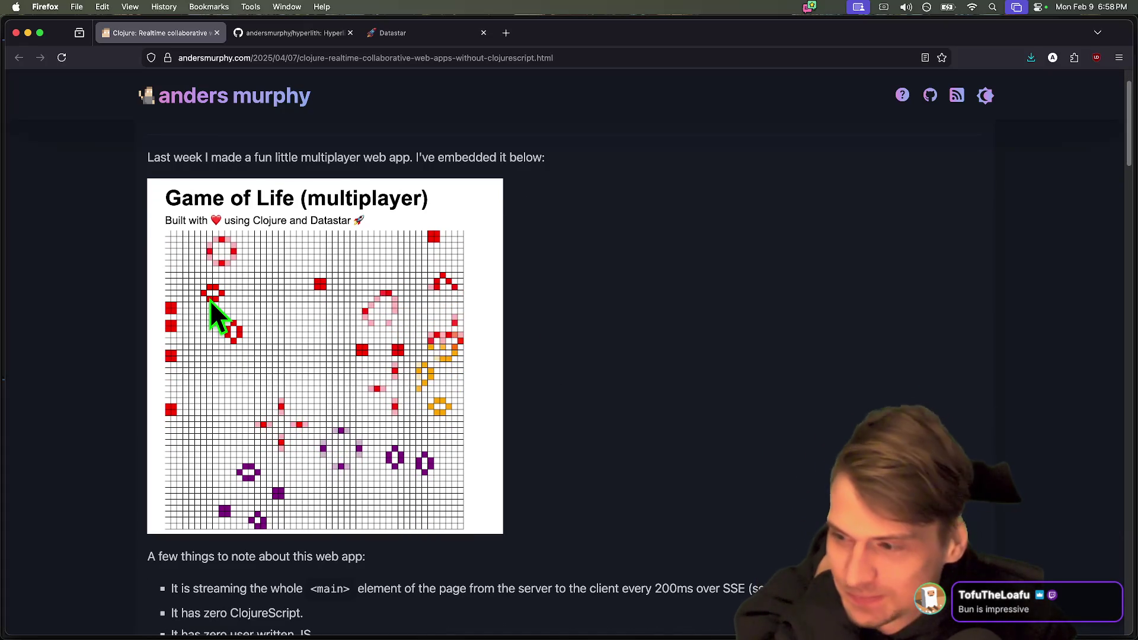
Place several more patterns on the grid, including one near the ring.
scroll(209, 301, down, 1)
scroll(209, 301, down, 5)
drag(208, 310, 758, 589)
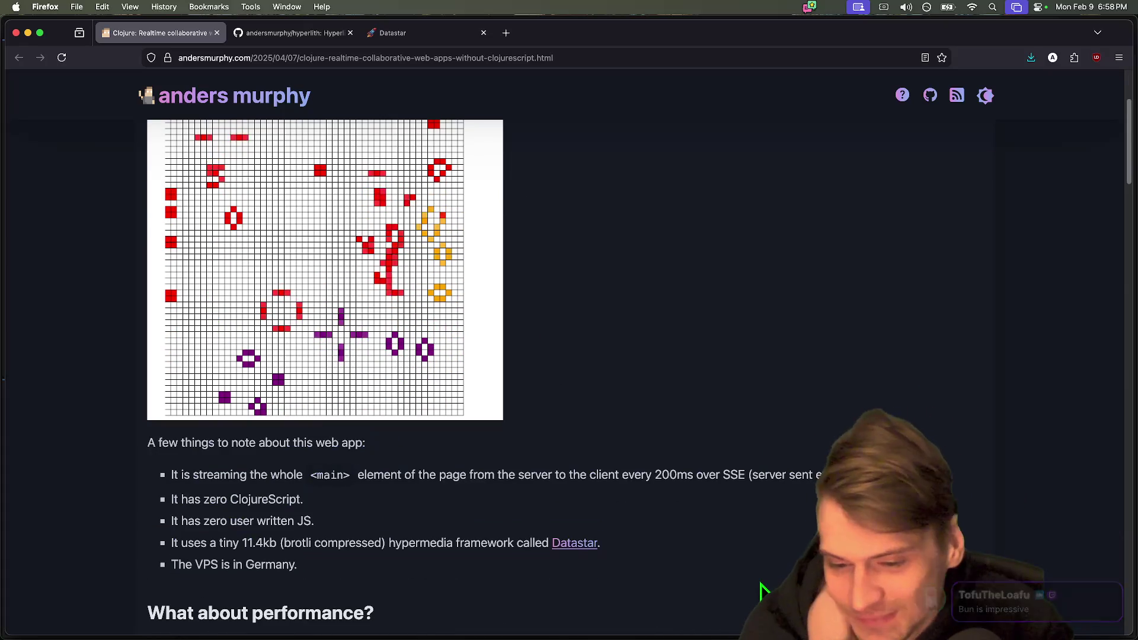
scroll(747, 563, up, 1)
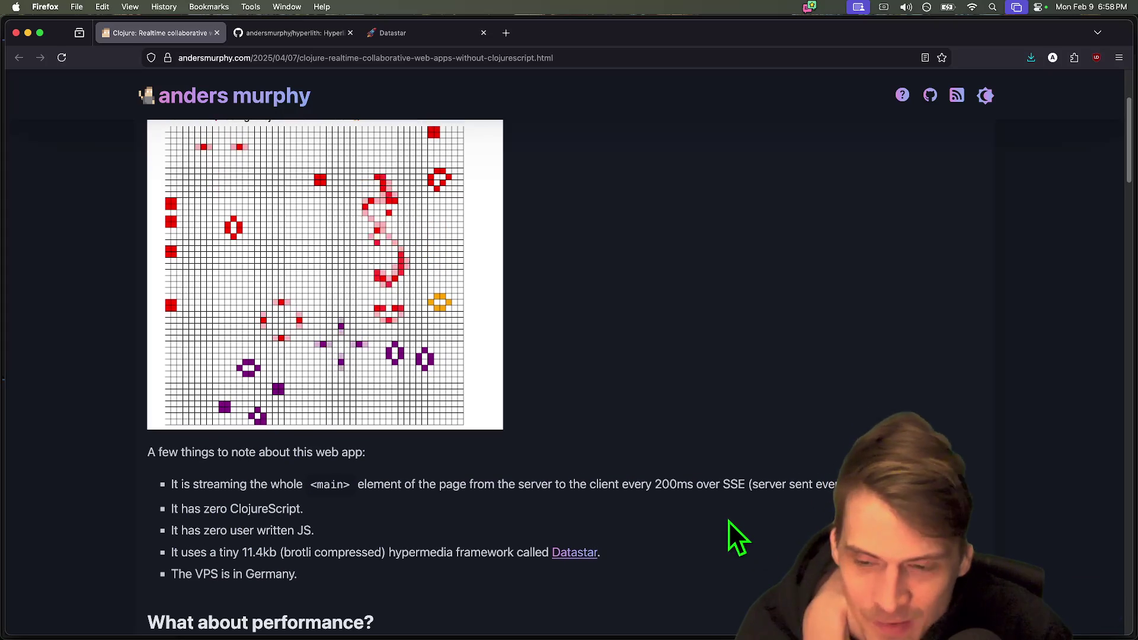
scroll(366, 354, up, 1)
right_click(480, 325)
click(476, 270)
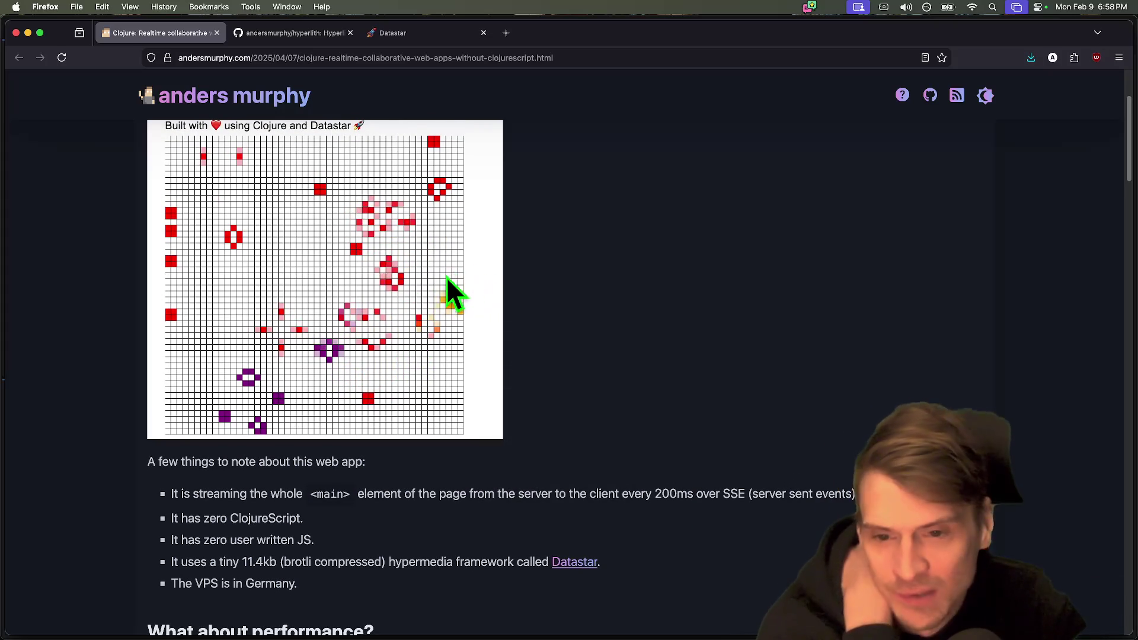
click(314, 428)
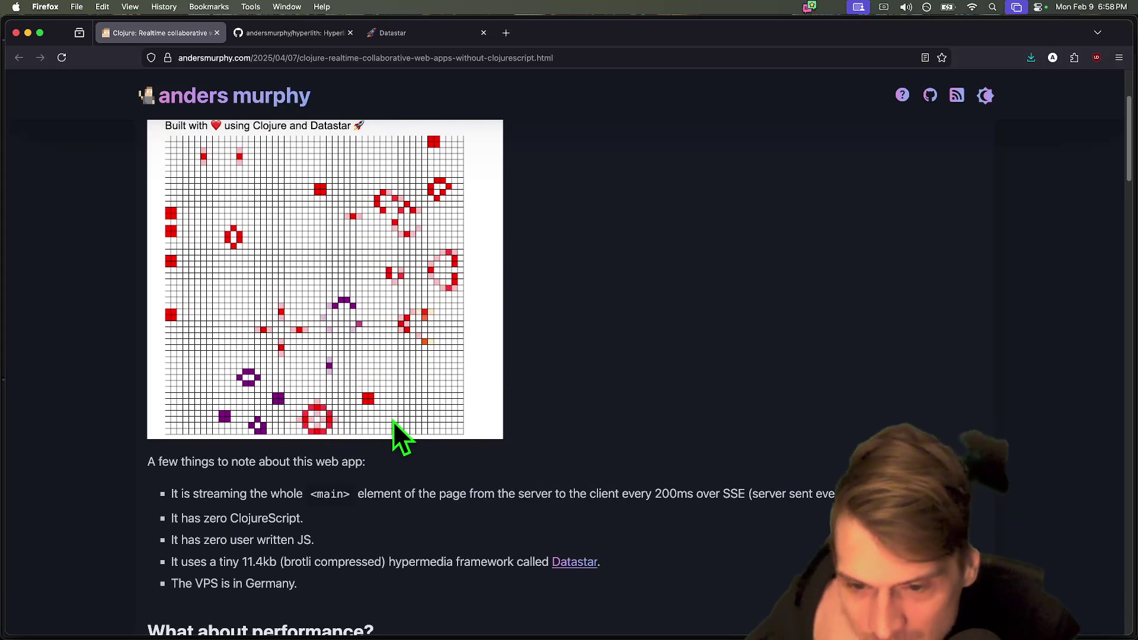
click(365, 337)
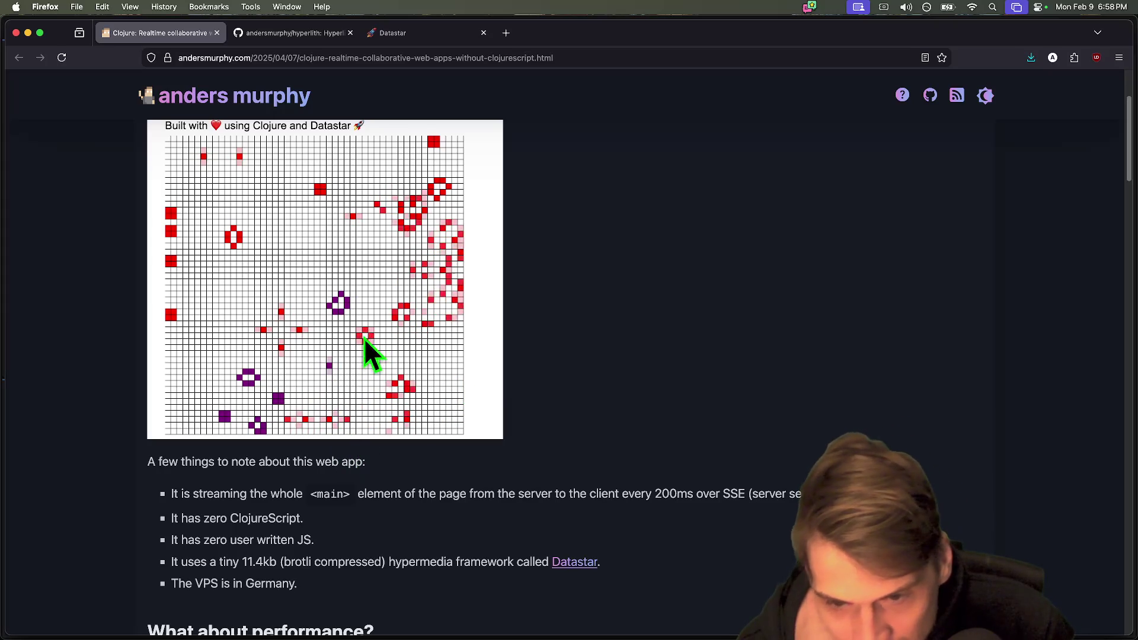
click(284, 259)
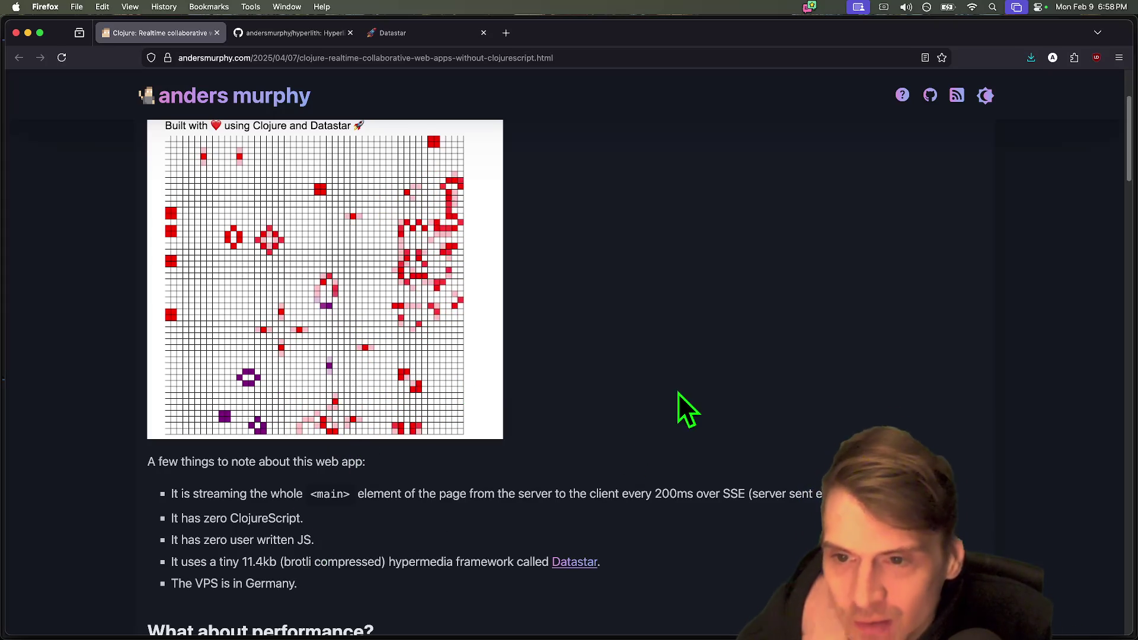
click(174, 330)
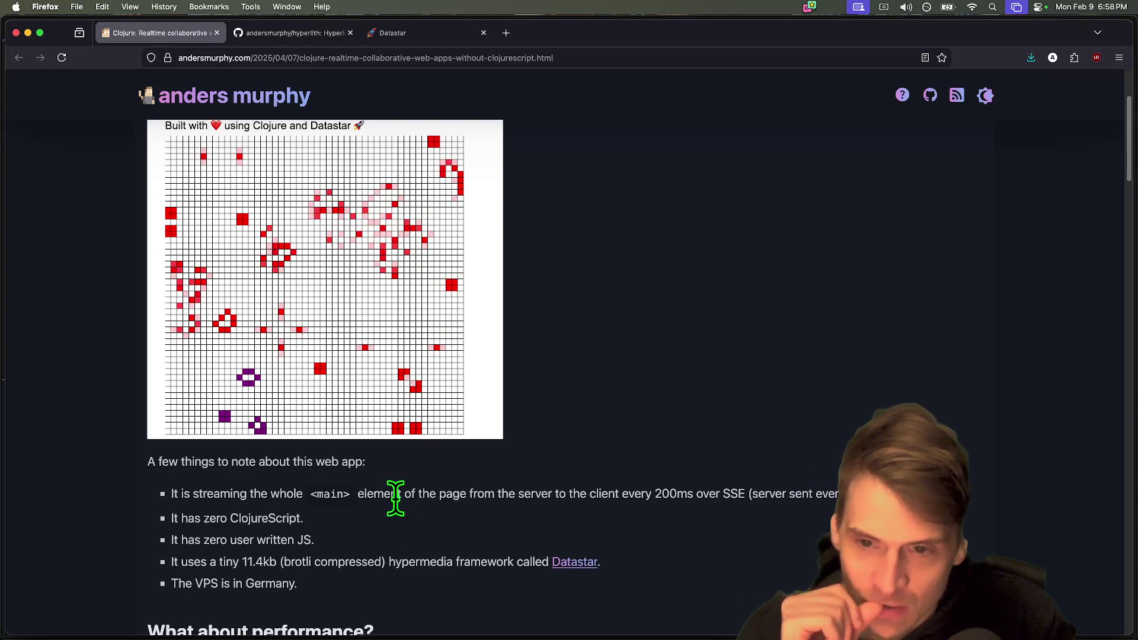
Read the bullet list on compression, briefly selecting the word 'compressed'.
scroll(597, 488, up, 2)
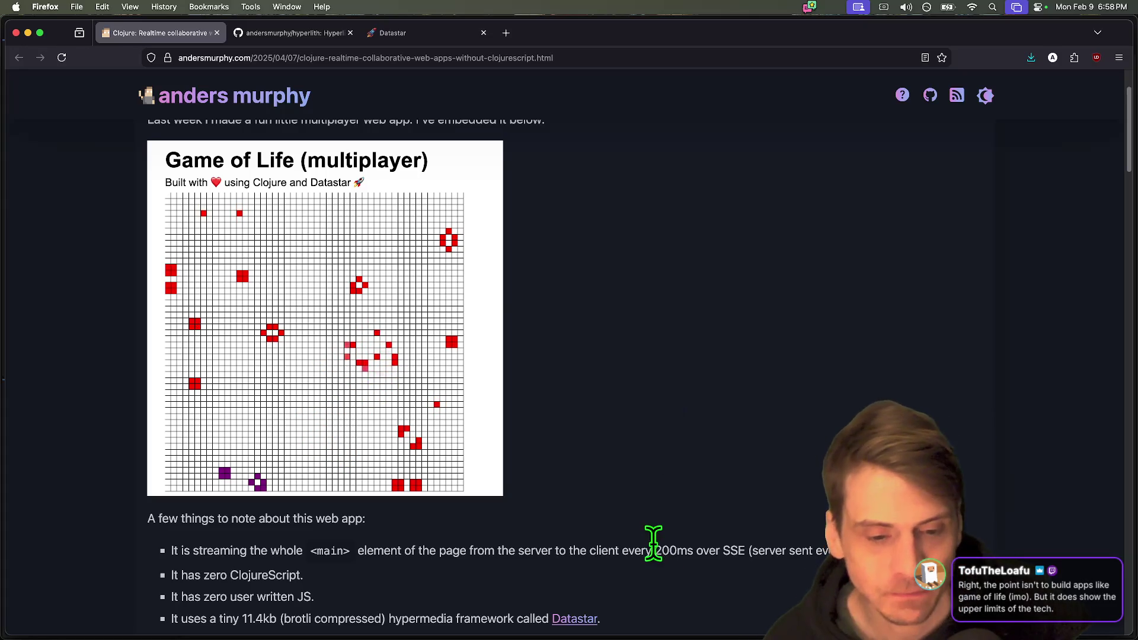
scroll(709, 537, down, 3)
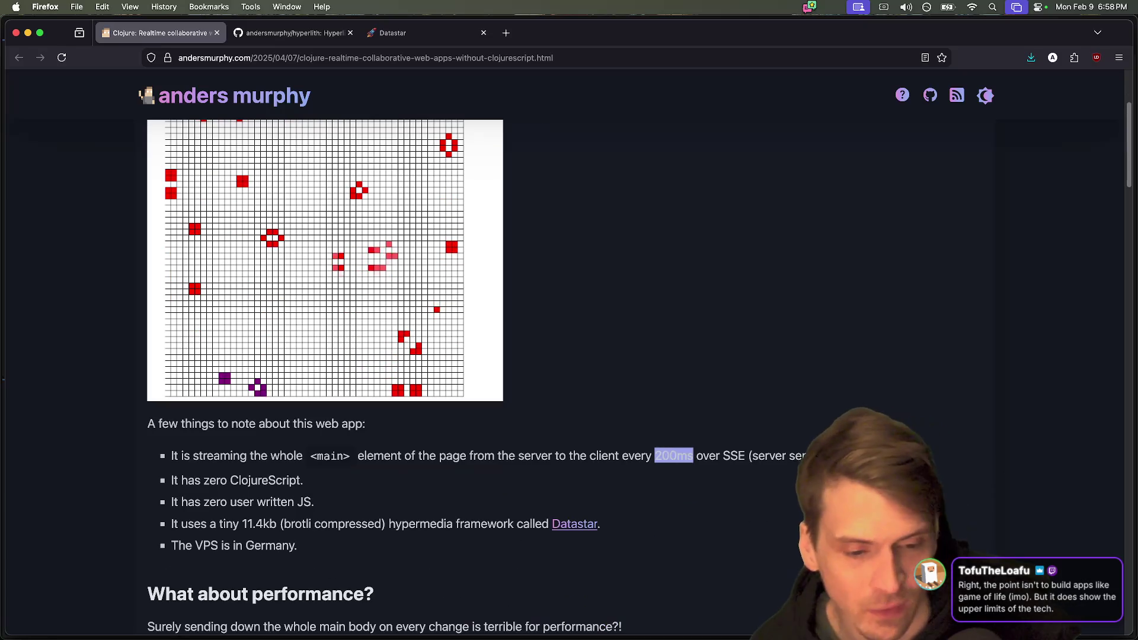
scroll(610, 329, down, 2)
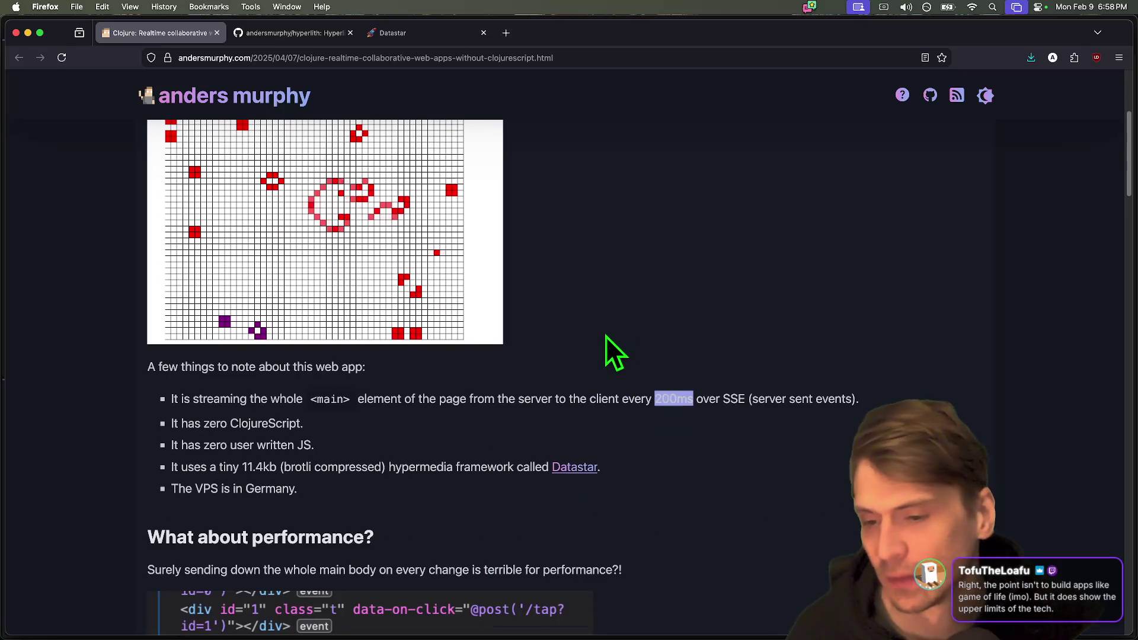
mouse_move(303, 423)
mouse_down()
mouse_move(325, 399)
mouse_move(298, 428)
mouse_up()
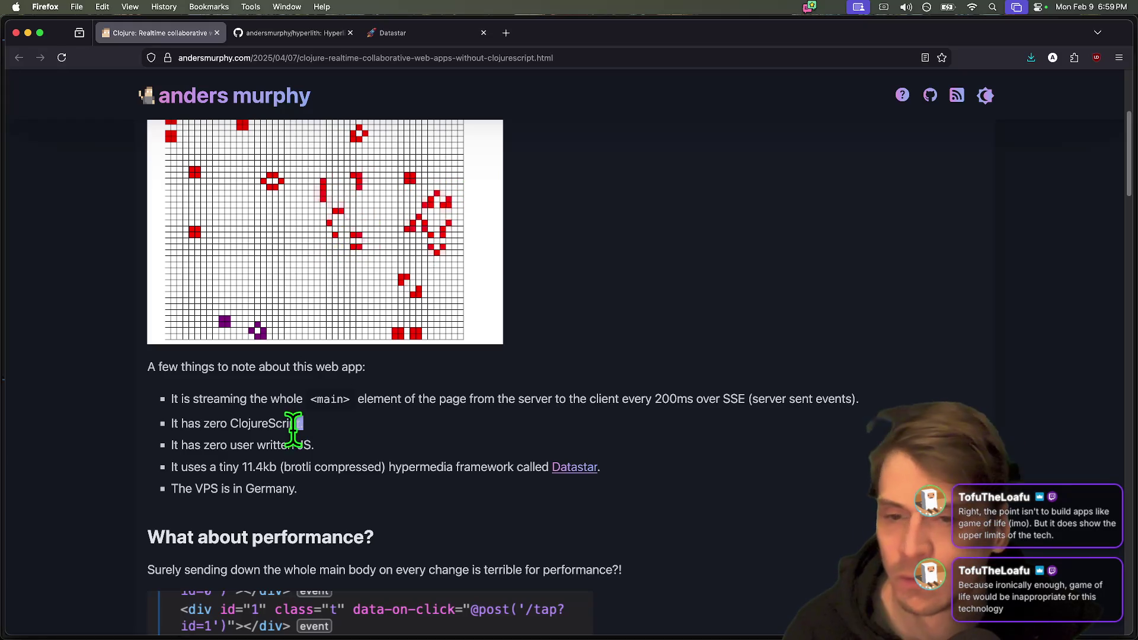
scroll(292, 430, up, 2)
scroll(522, 425, down, 2)
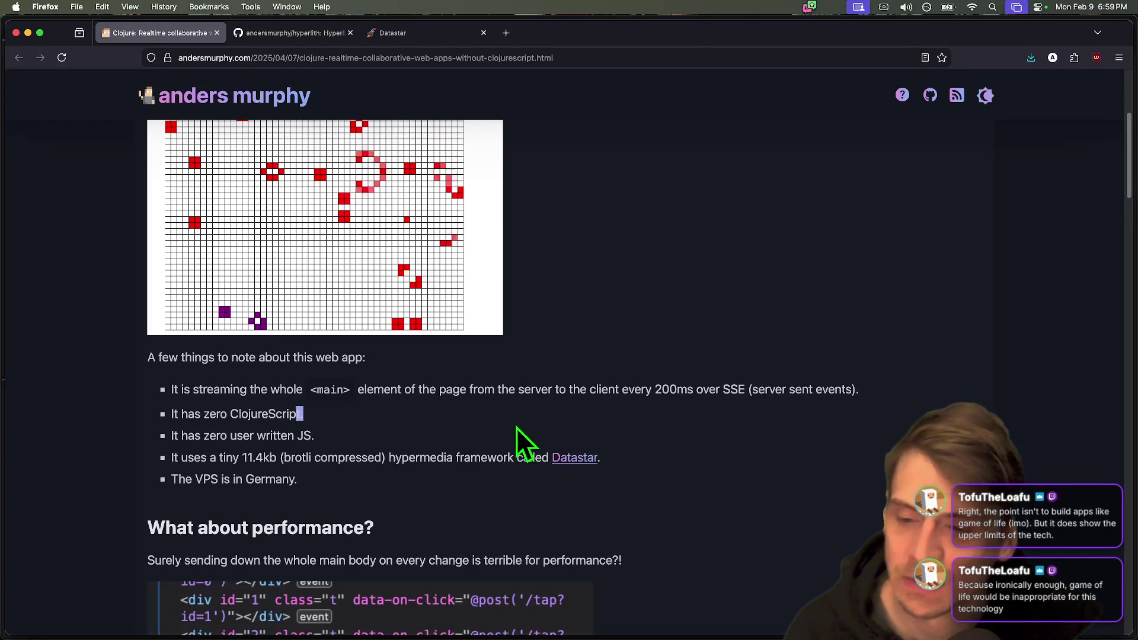
double_click(368, 457)
click(405, 411)
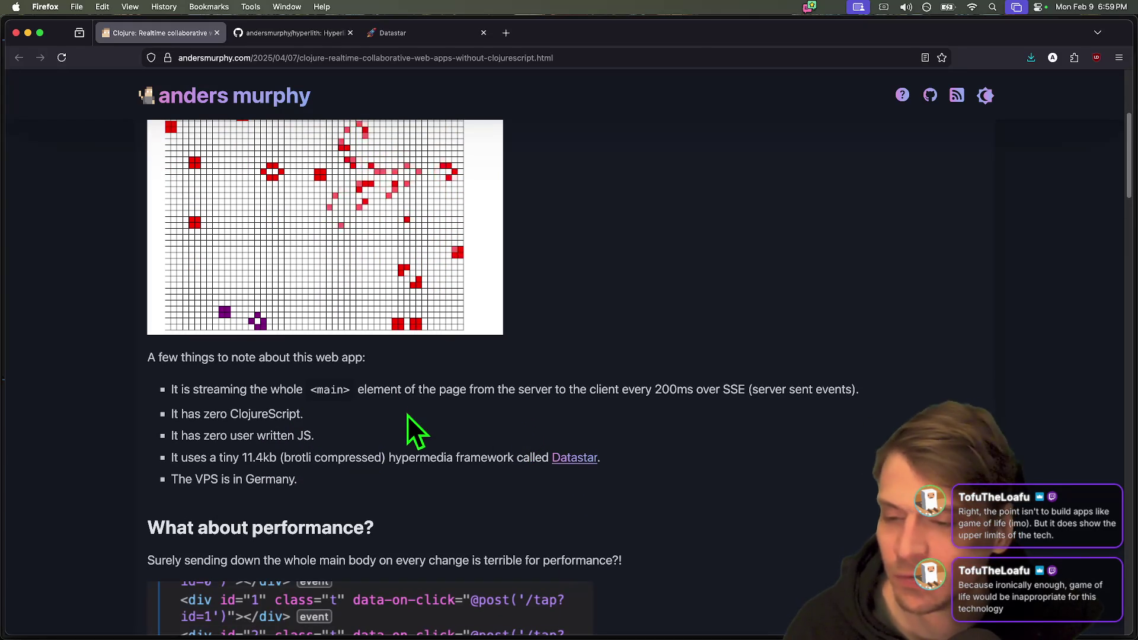
scroll(531, 385, up, 6)
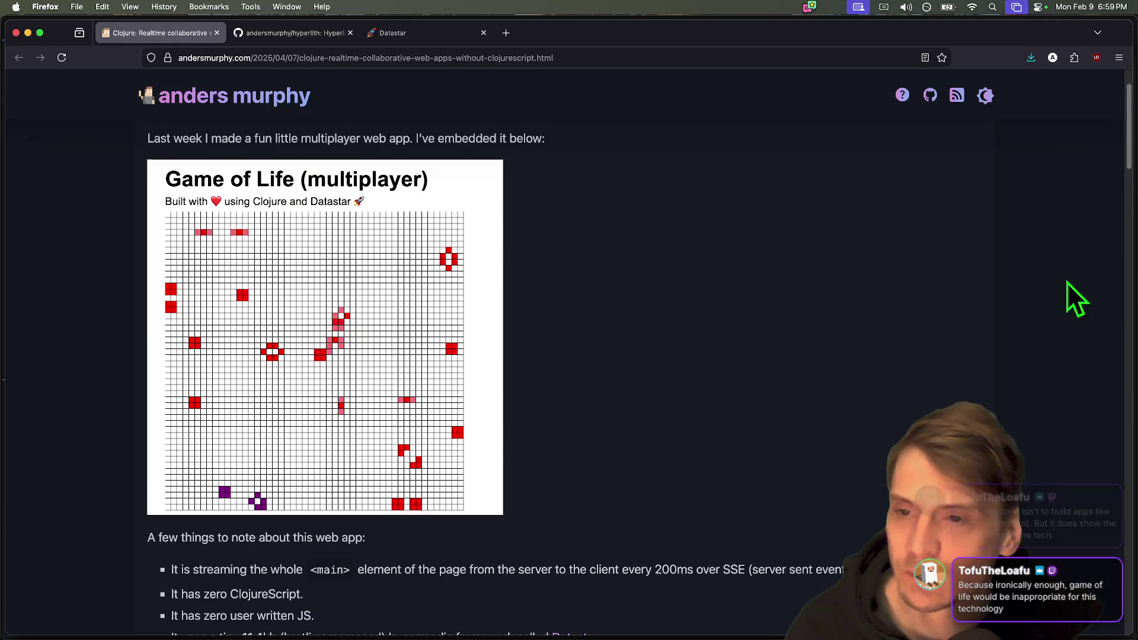
scroll(372, 334, down, 4)
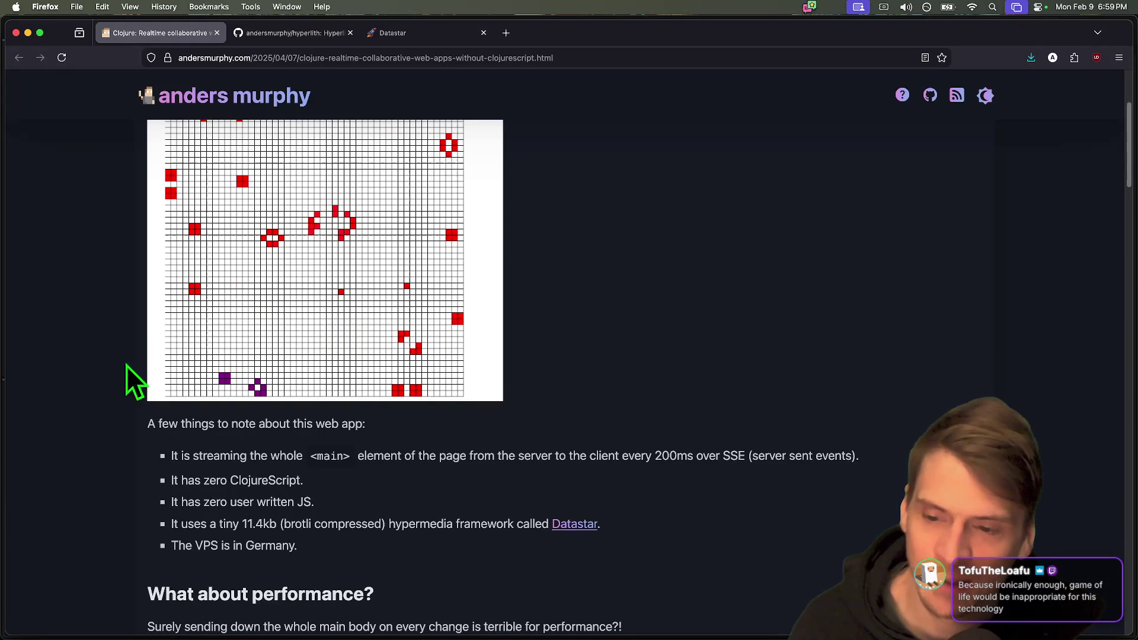
Add three more cell patterns to the board, then scroll on down the article.
click(383, 273)
click(401, 233)
click(396, 193)
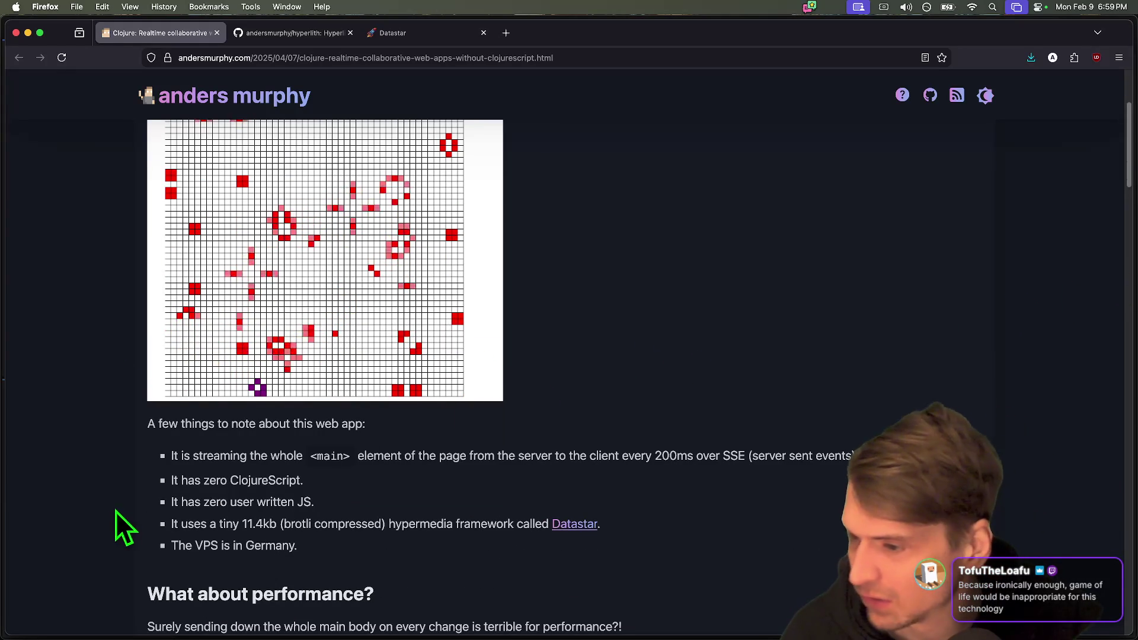
scroll(794, 418, down, 2)
scroll(793, 418, up, 4)
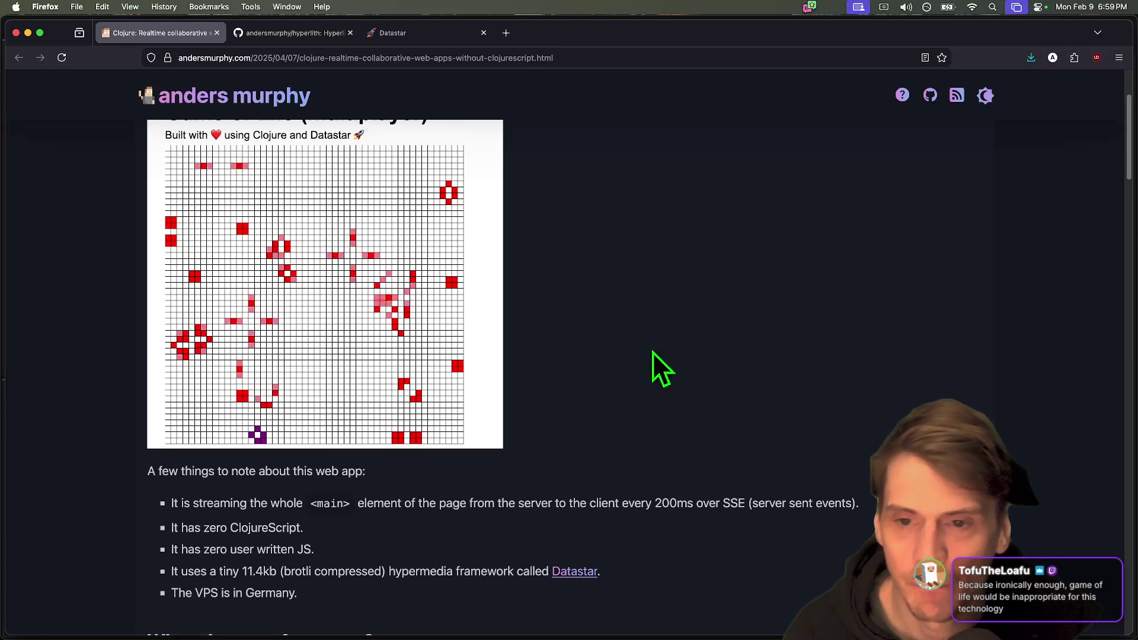
scroll(575, 302, down, 10)
scroll(574, 302, down, 5)
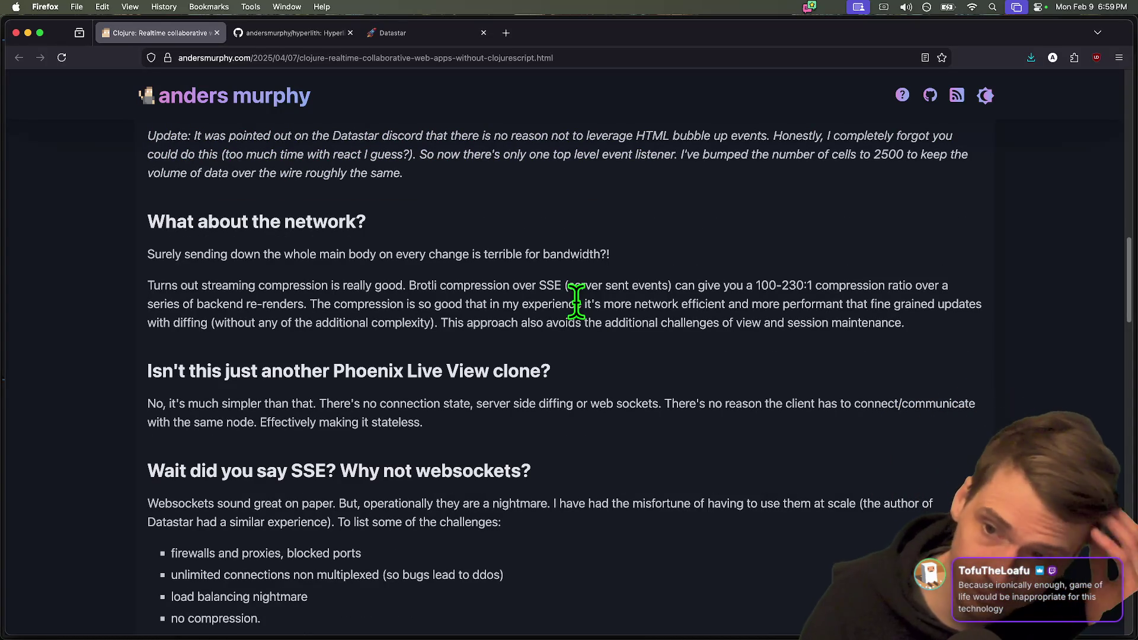
Read through the Clojure collaborative web apps article, re-maximizing the browser window.
scroll(560, 409, down, 15)
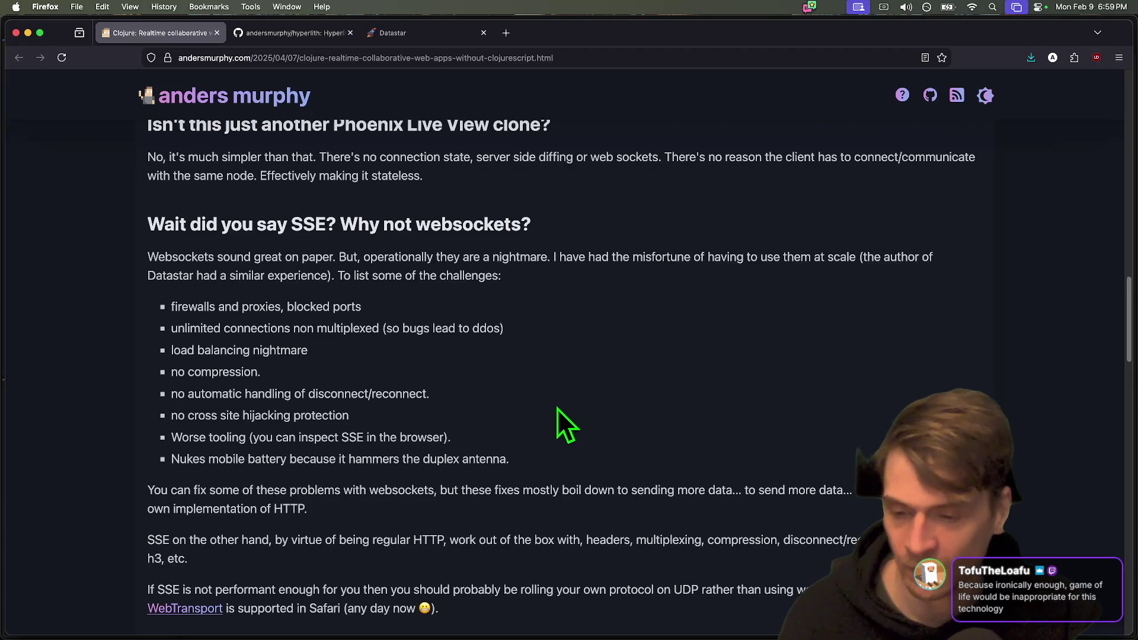
scroll(558, 465, down, 5)
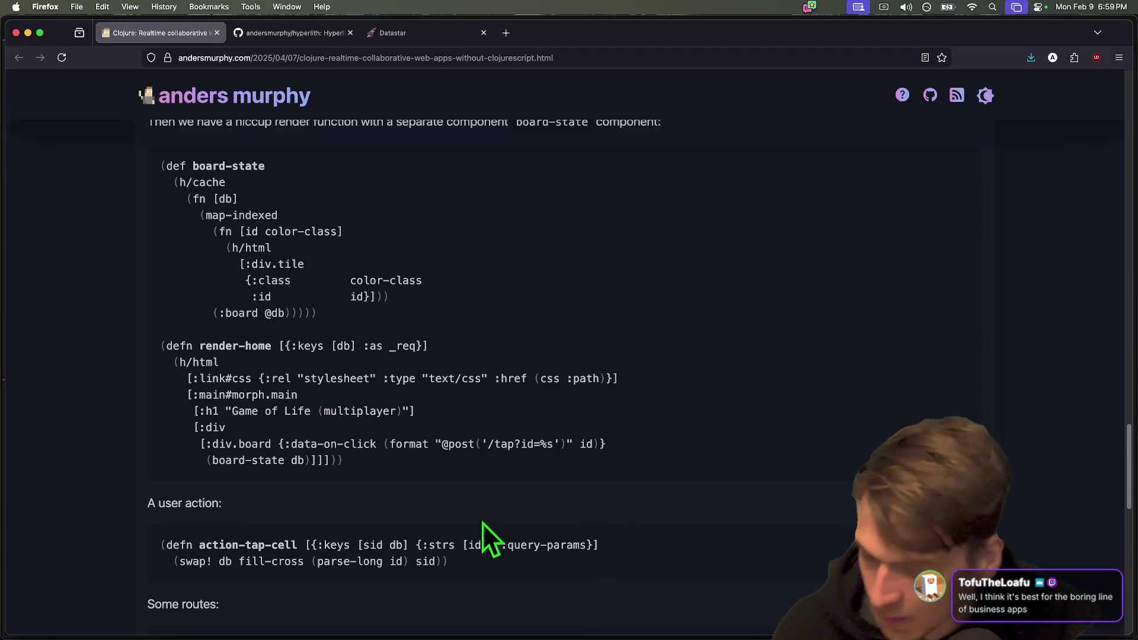
scroll(478, 538, down, 5)
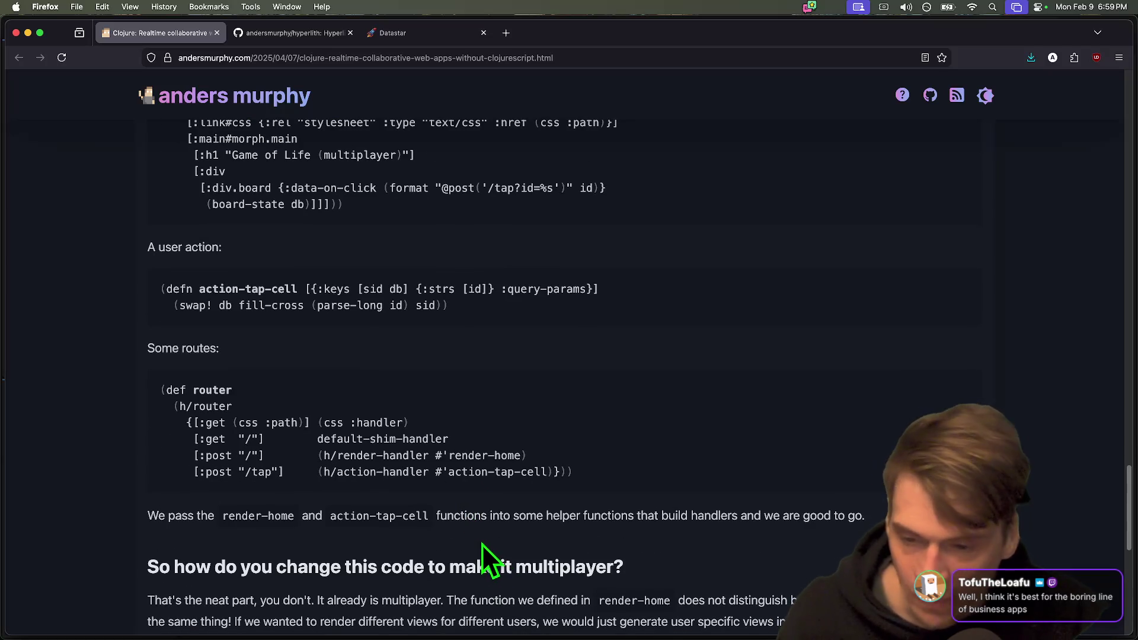
scroll(461, 529, down, 5)
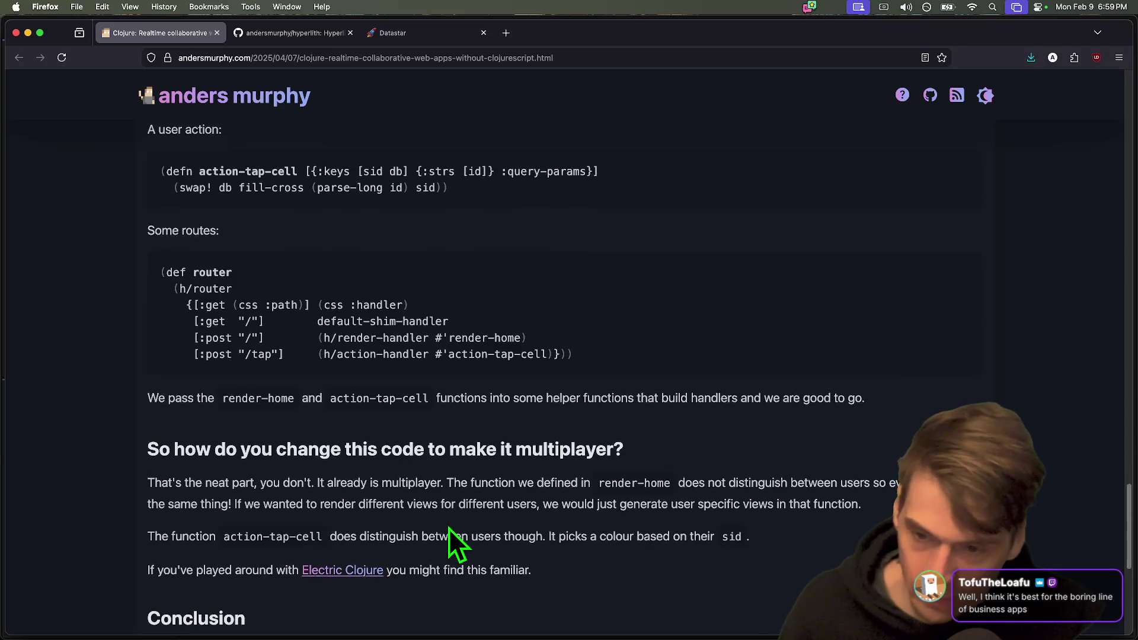
scroll(450, 527, down, 4)
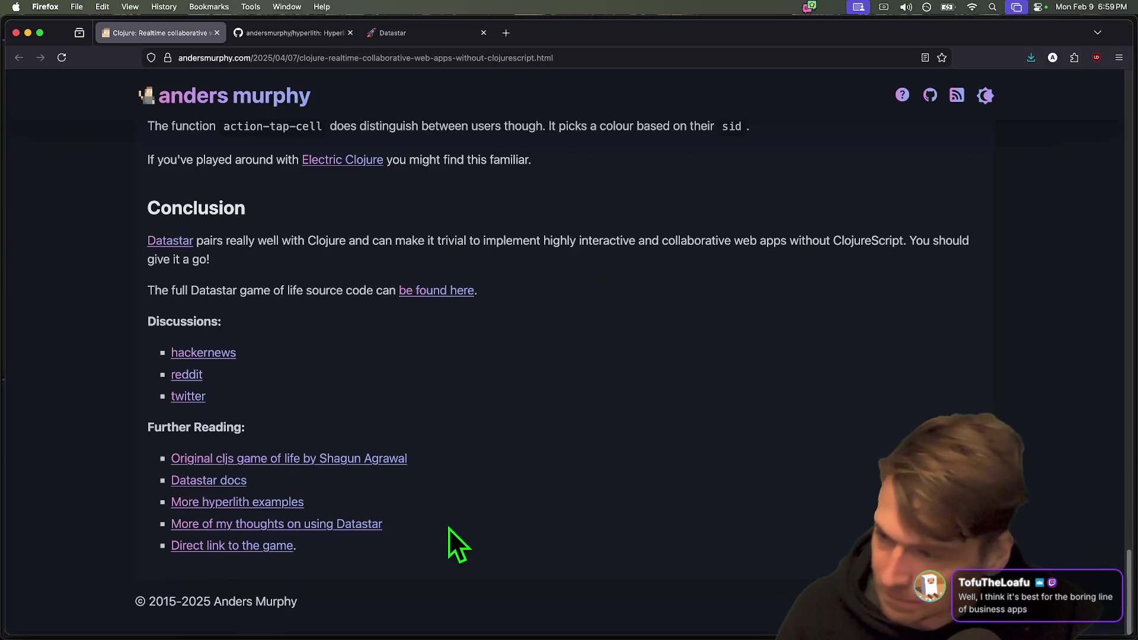
scroll(449, 529, up, 6)
scroll(449, 528, up, 8)
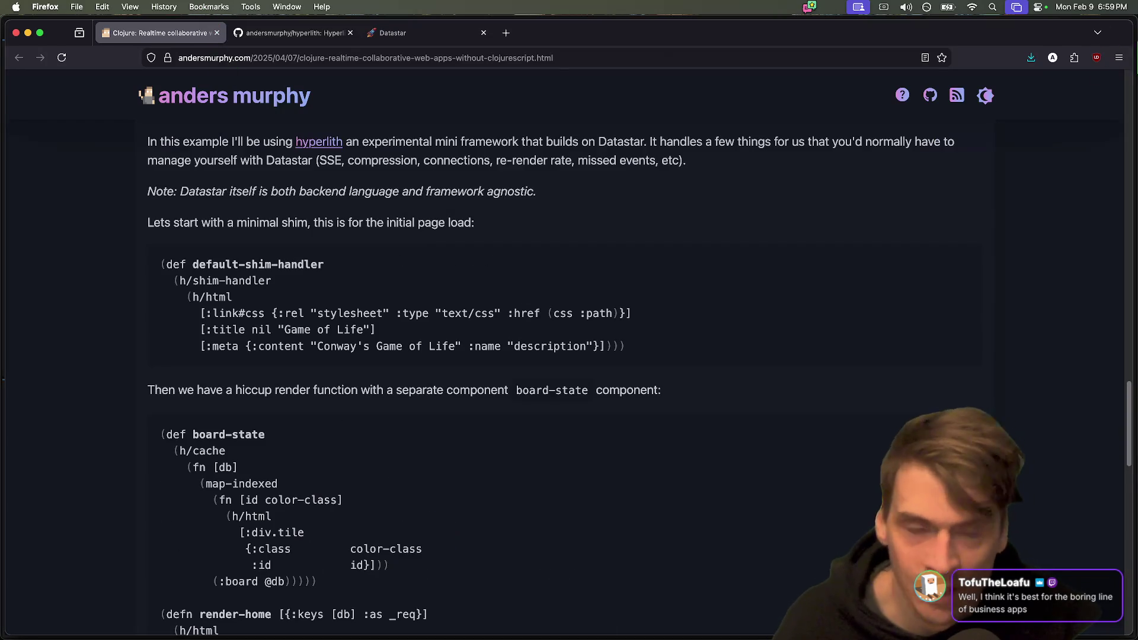
drag(928, 38, 738, 2)
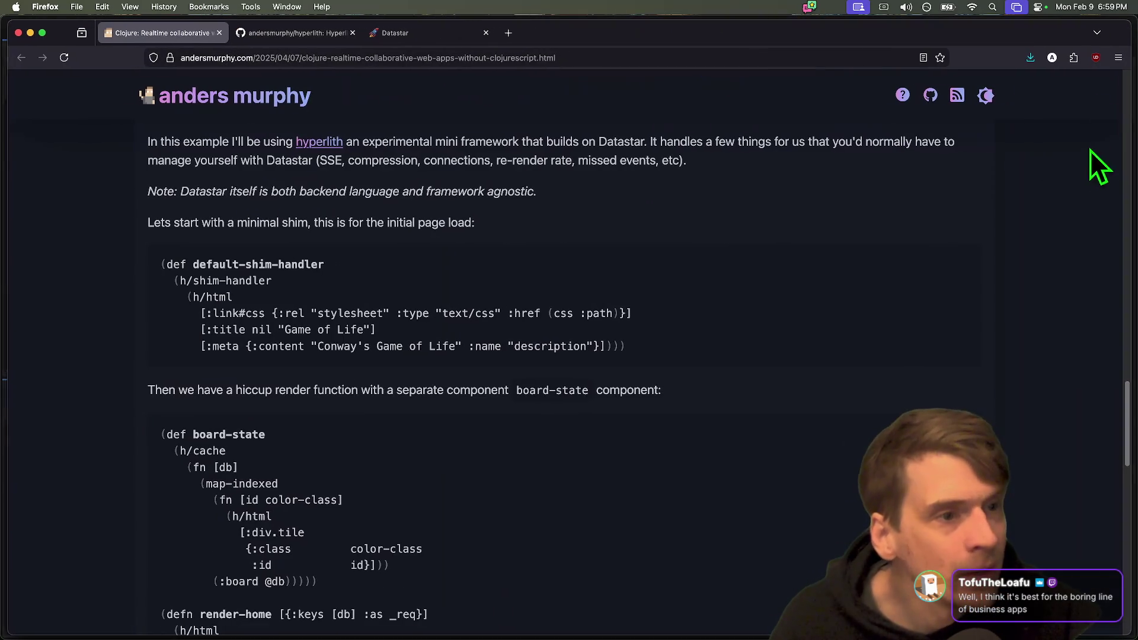
mouse_move(416, 617)
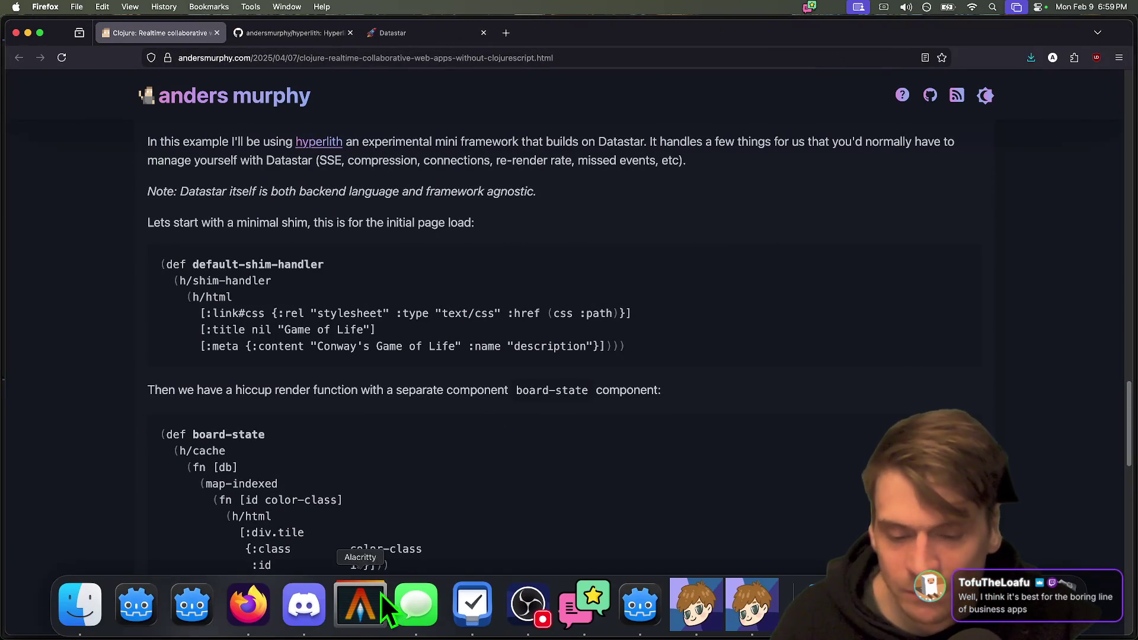
scroll(714, 336, up, 10)
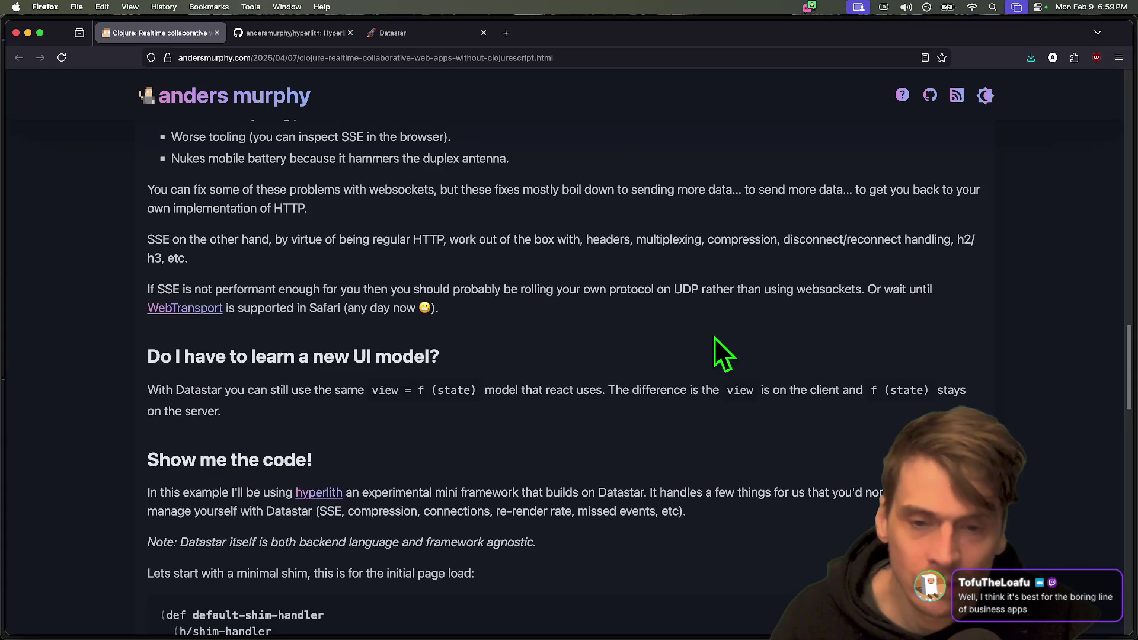
scroll(663, 377, up, 10)
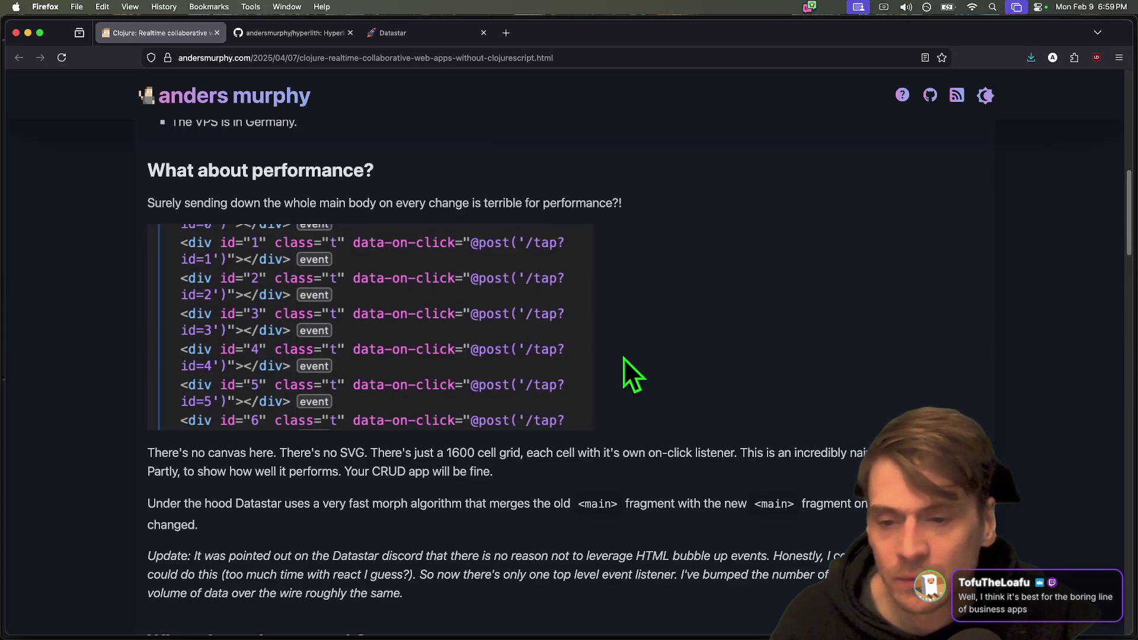
scroll(463, 497, up, 10)
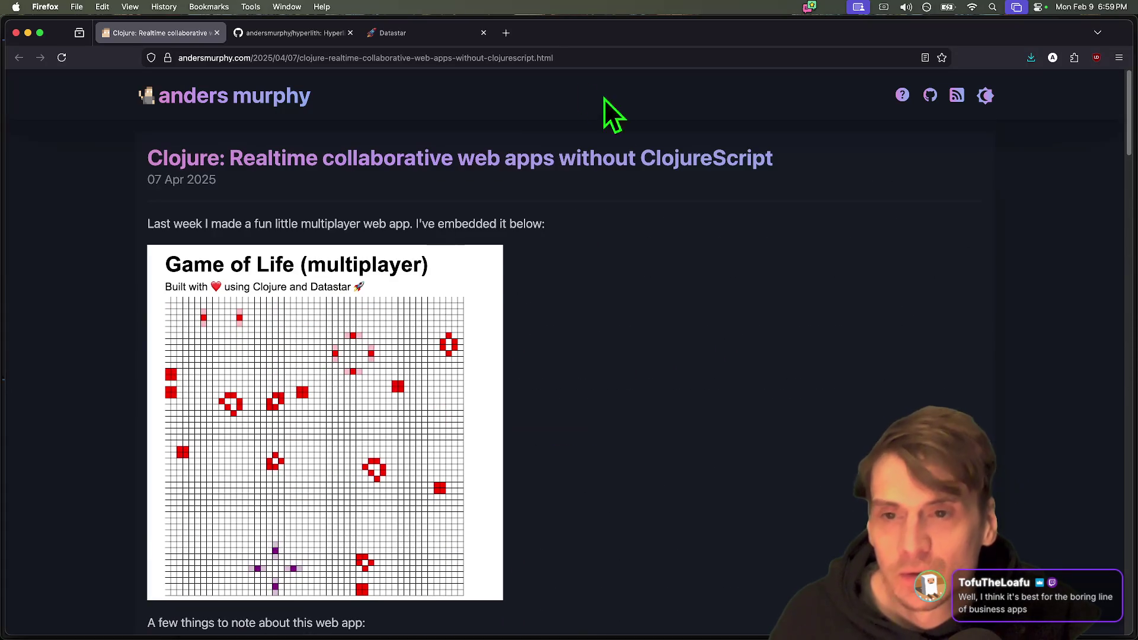
Glance at the hyperlith repository, finish the article, then close both browser tabs.
click(301, 38)
click(165, 39)
scroll(80, 443, down, 10)
scroll(80, 443, down, 6)
scroll(80, 443, down, 3)
scroll(80, 442, down, 5)
scroll(77, 443, down, 8)
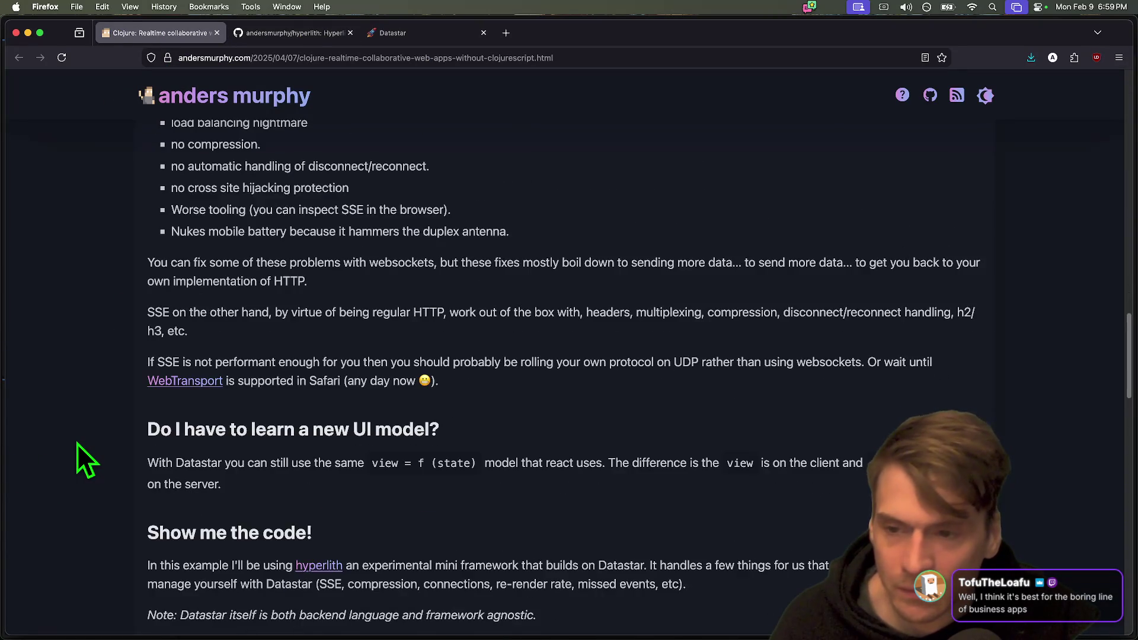
scroll(77, 445, down, 20)
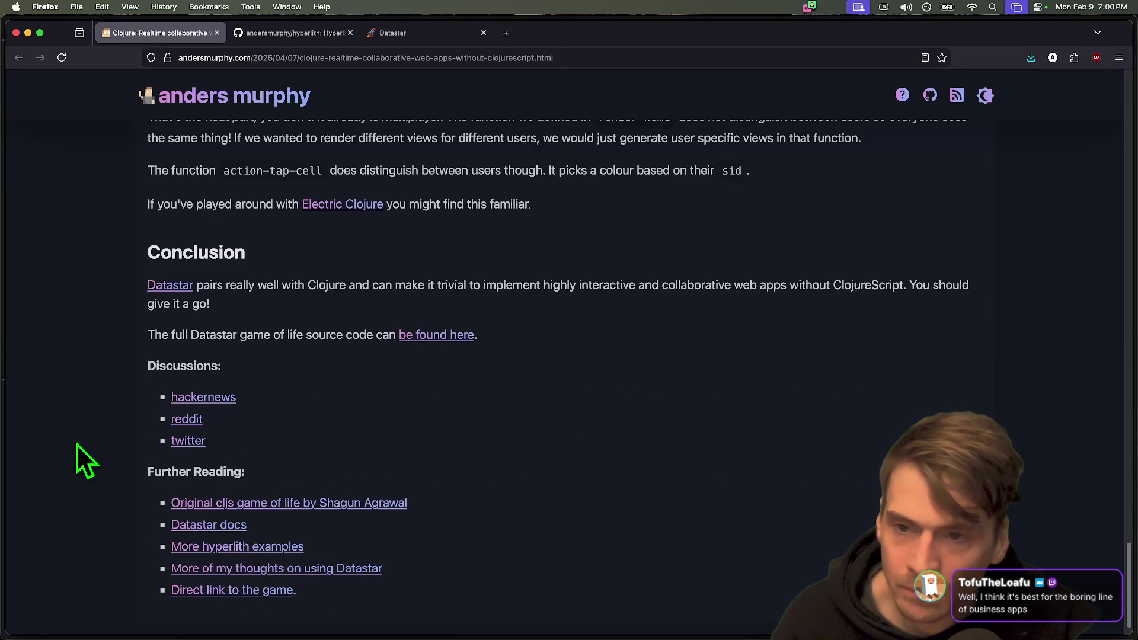
scroll(88, 511, up, 2)
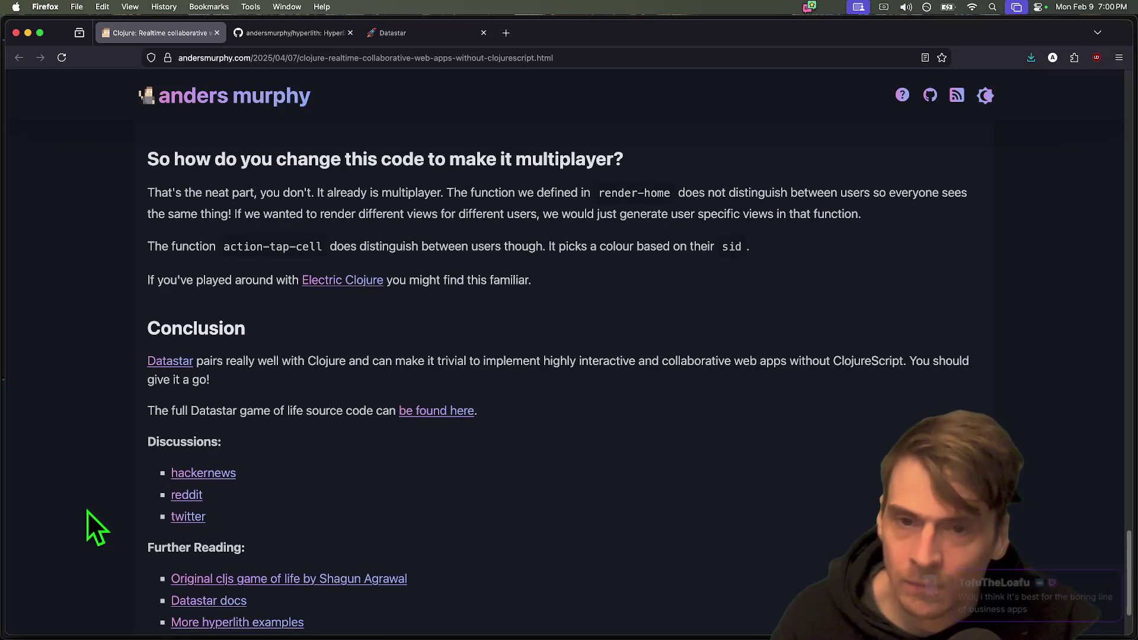
scroll(138, 477, down, 3)
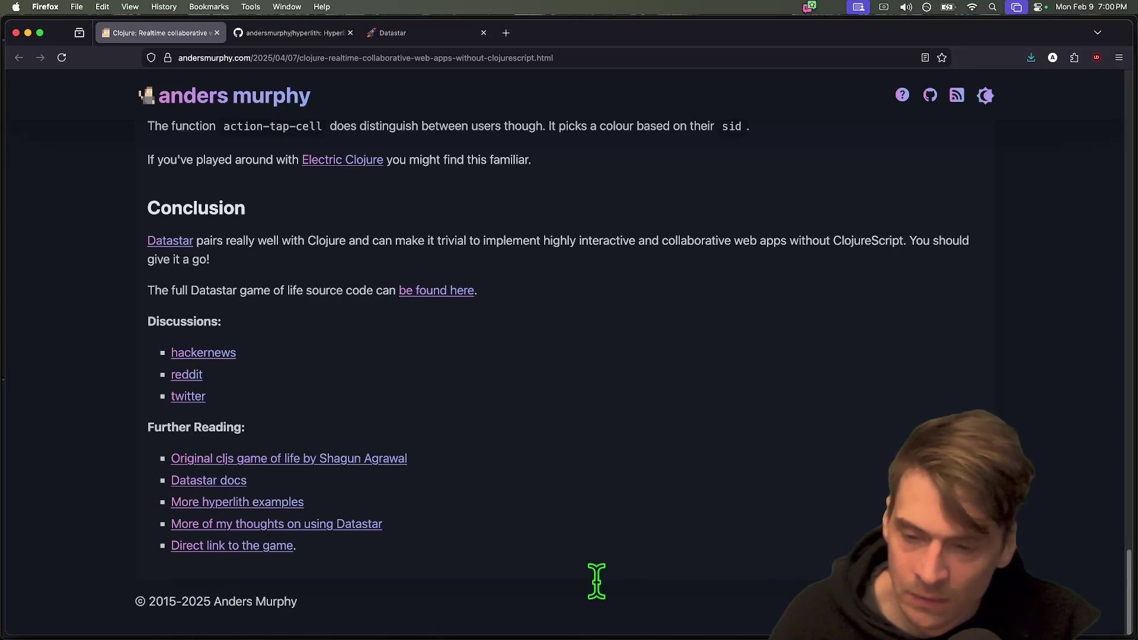
key(super+w)
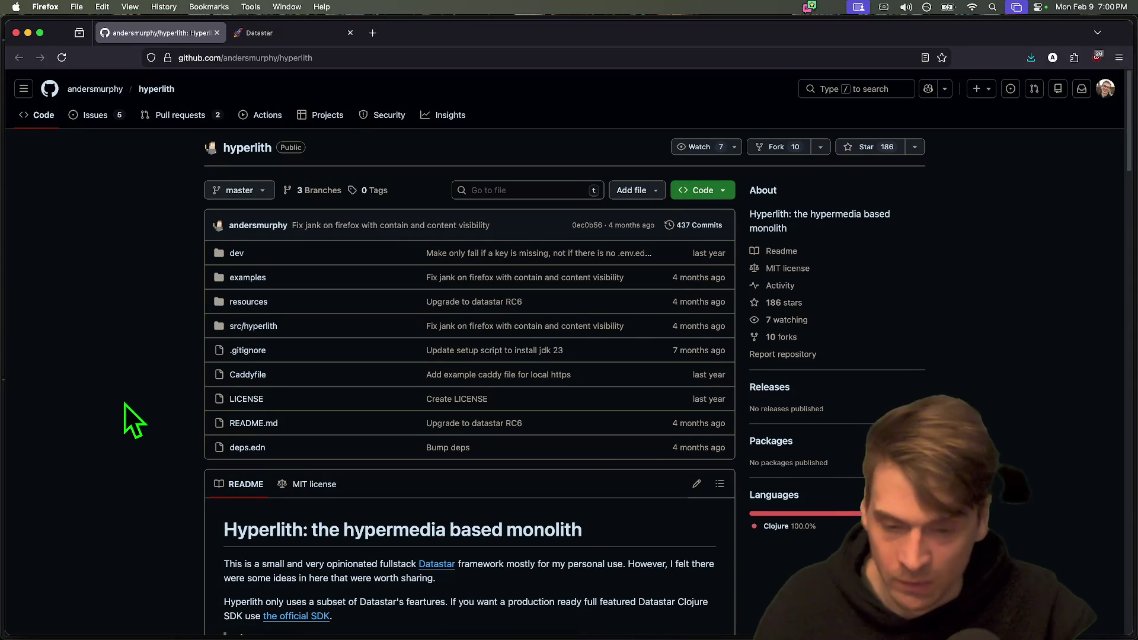
key(super+w)
key(super+w)
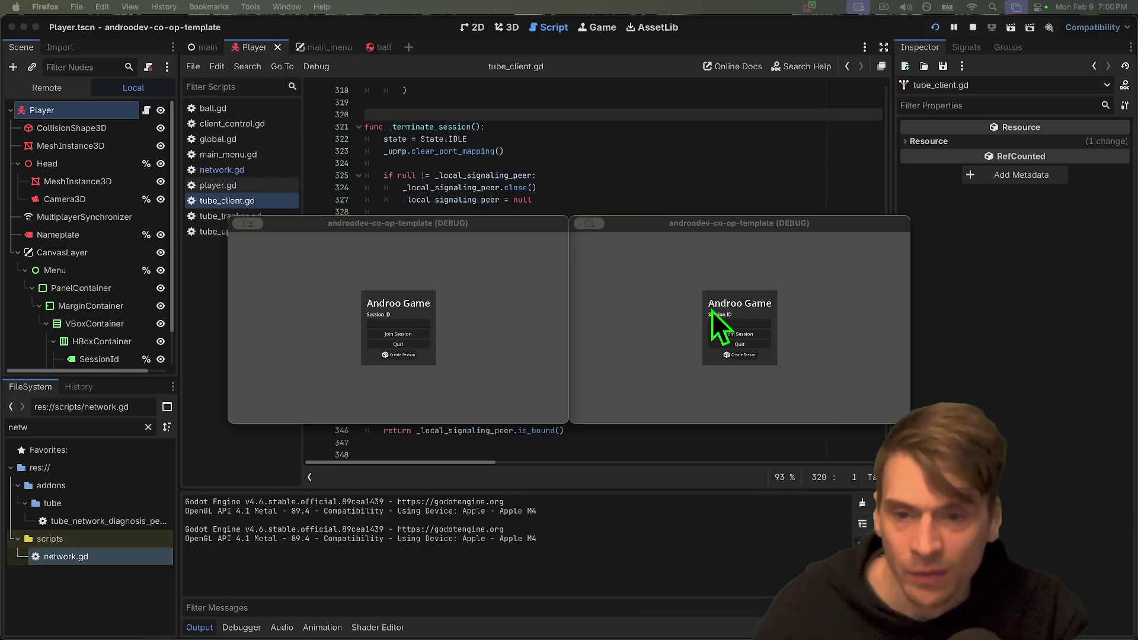
Stop the running project and relaunch it with two debug instances.
click(400, 320)
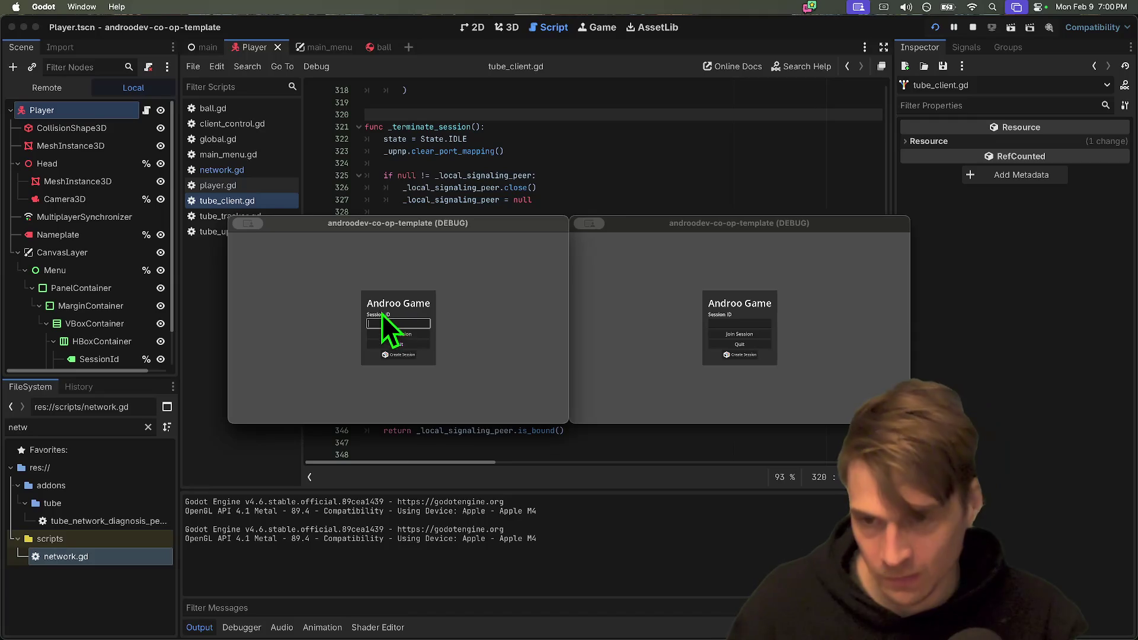
click(858, 394)
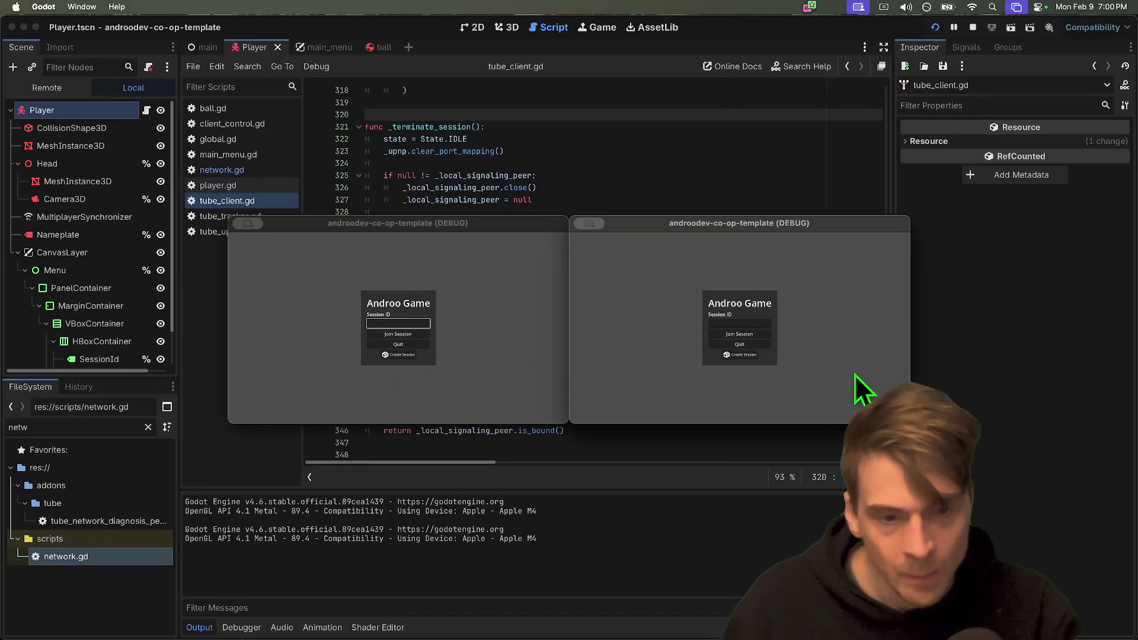
click(973, 29)
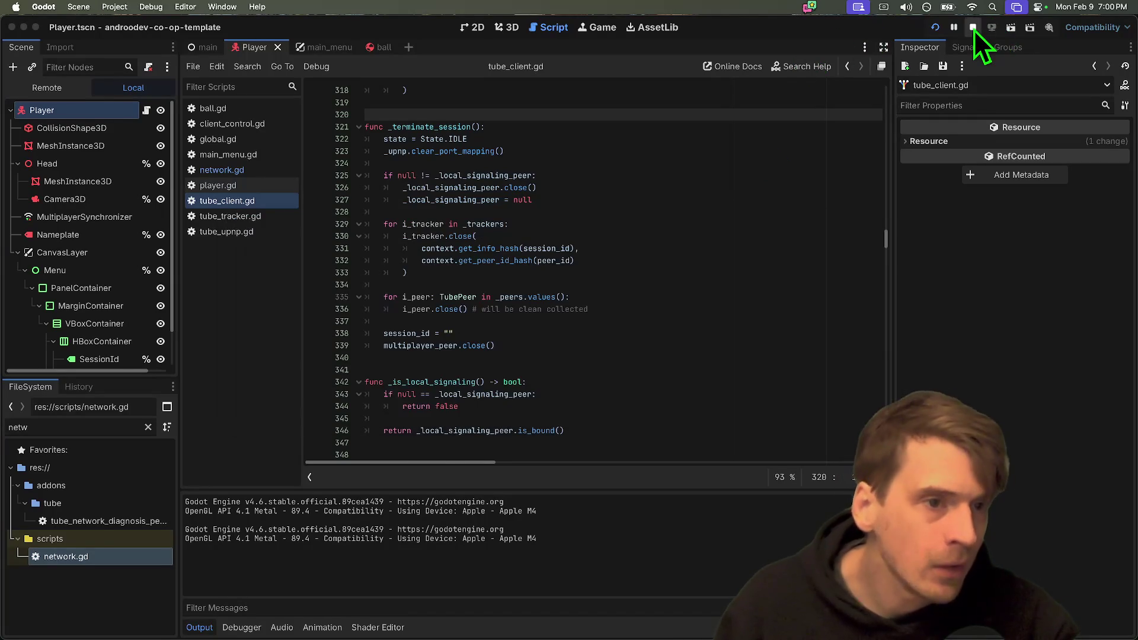
click(935, 26)
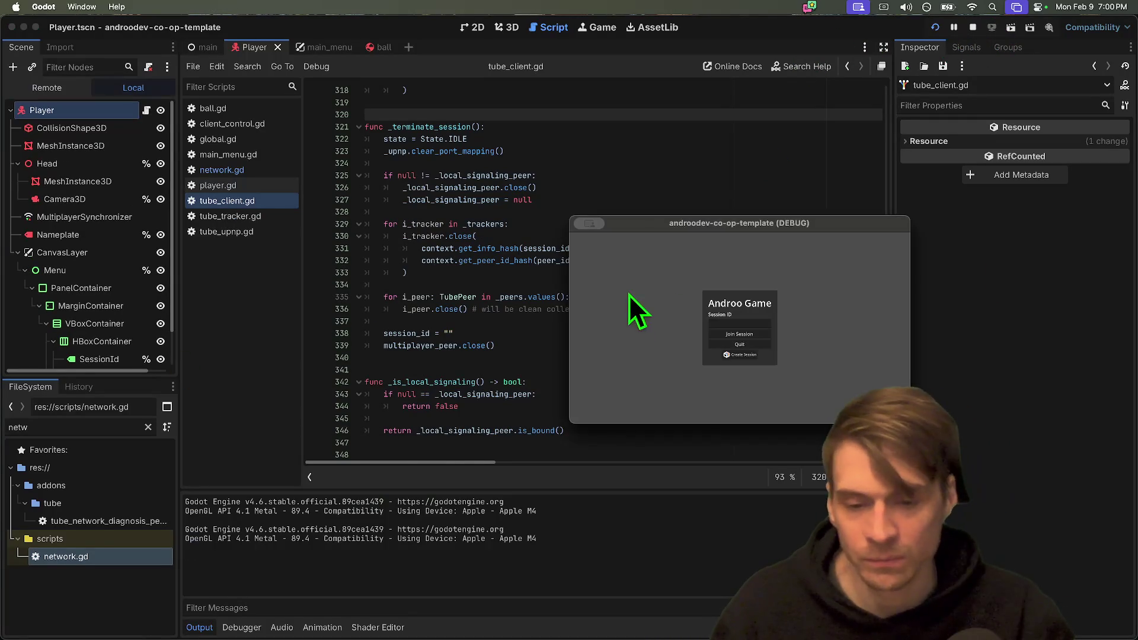
Create a session in the left game instance, loading the 3D level.
click(776, 290)
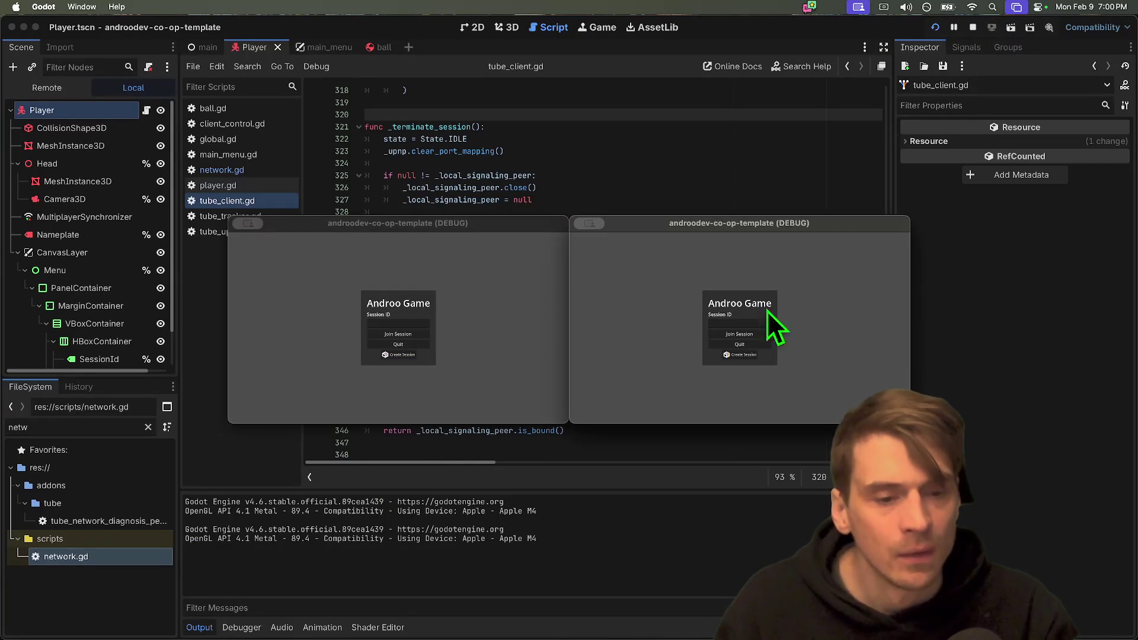
click(450, 371)
click(755, 401)
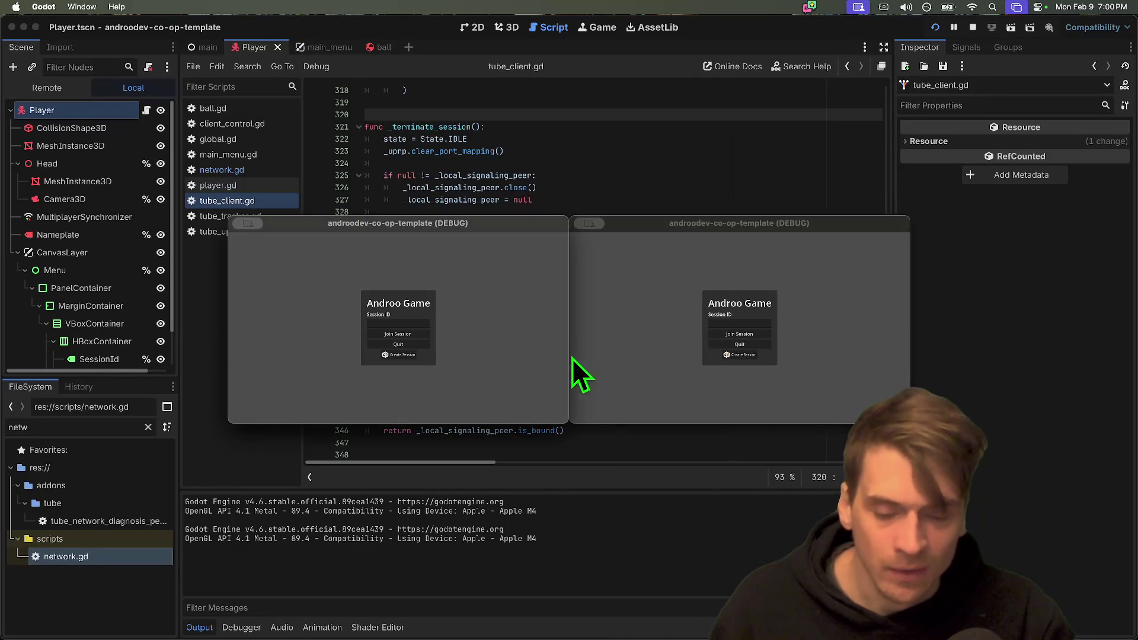
click(500, 352)
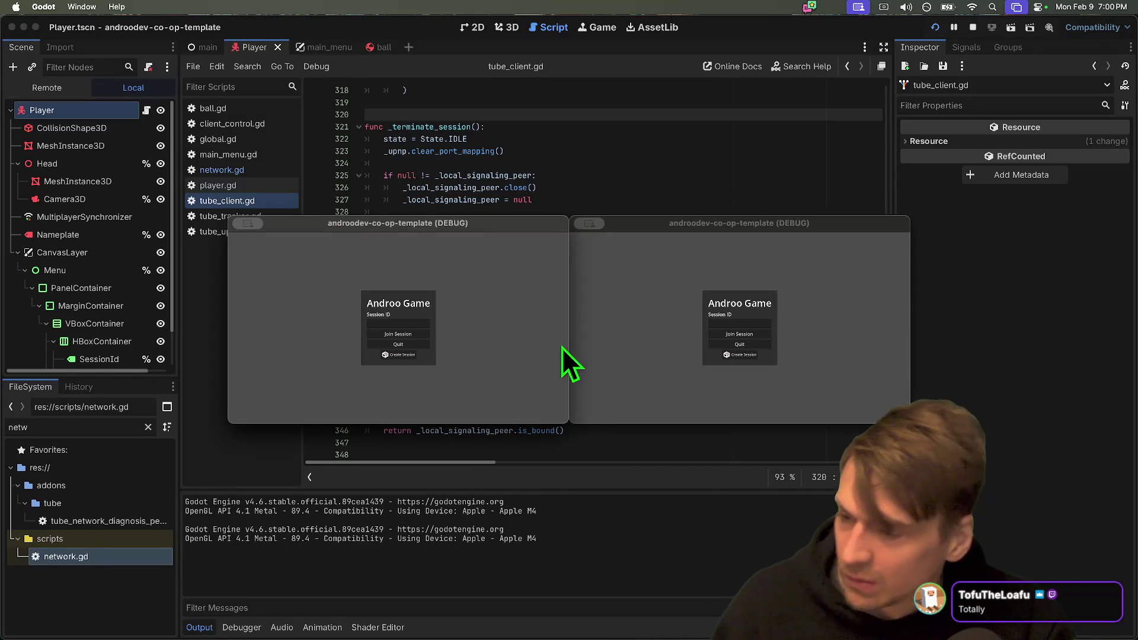
click(581, 335)
click(521, 347)
click(404, 355)
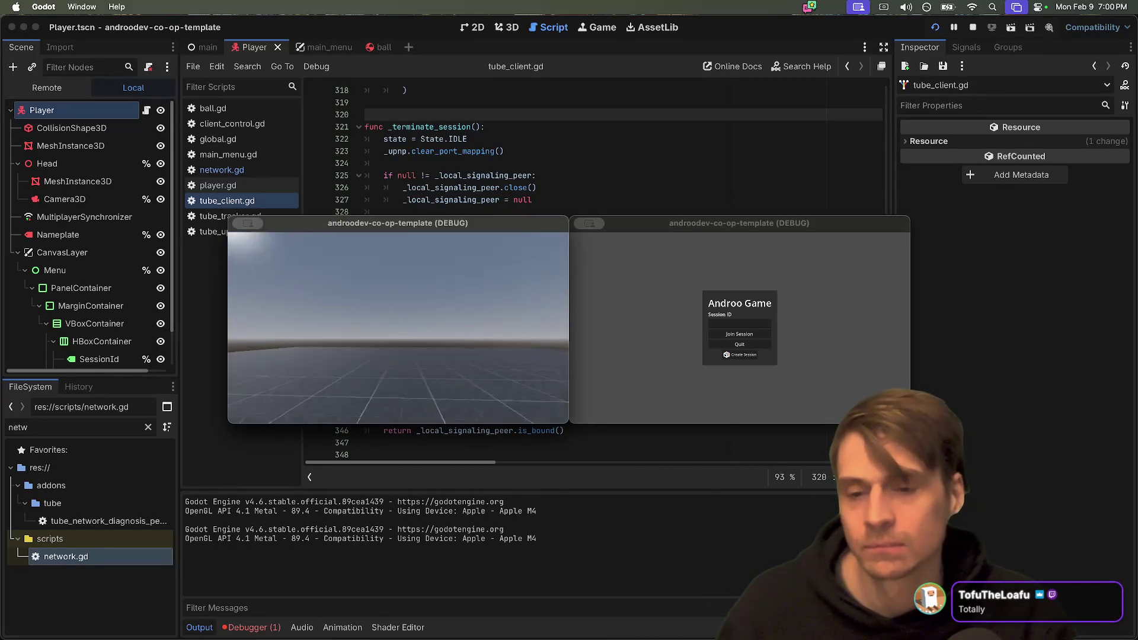
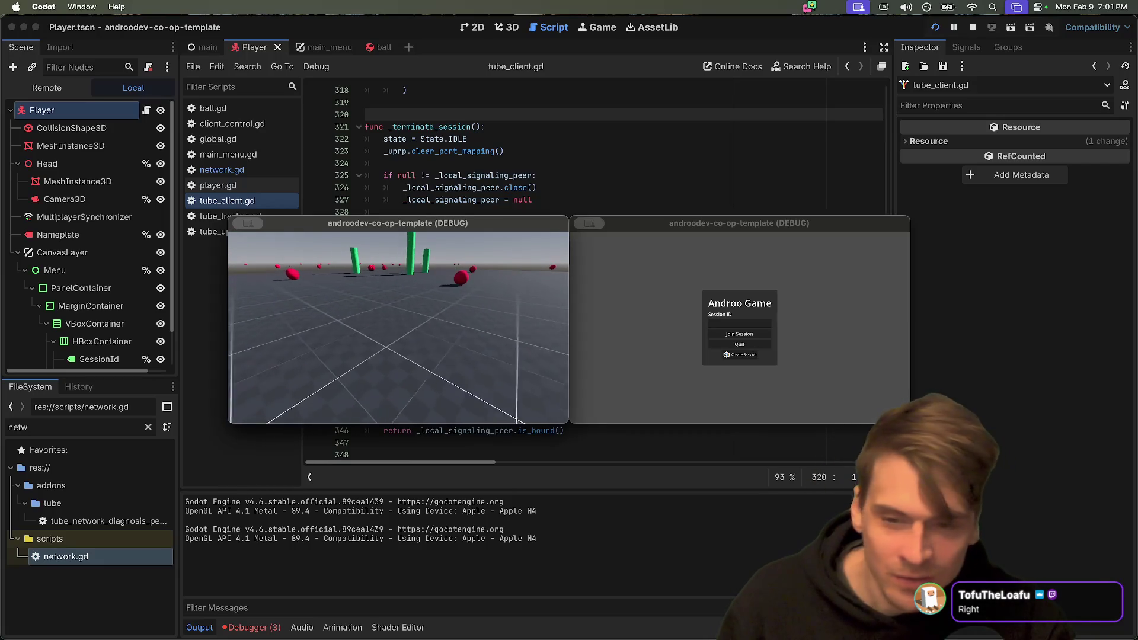
Join the session from the second game window, check the first window, then switch to the script document.
click(745, 323)
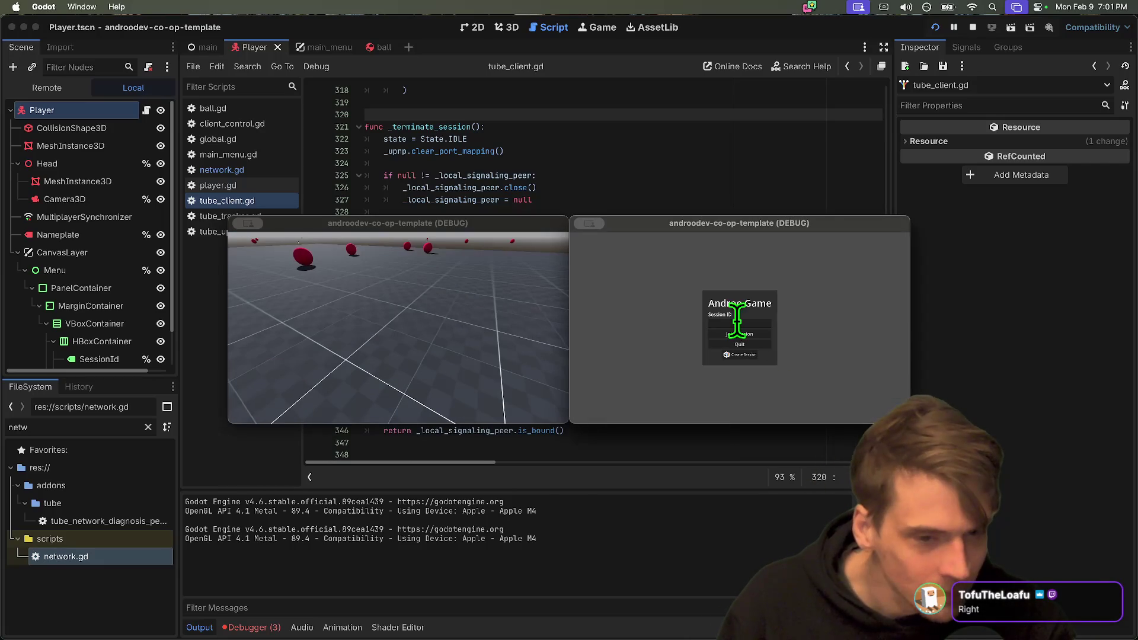
click(738, 333)
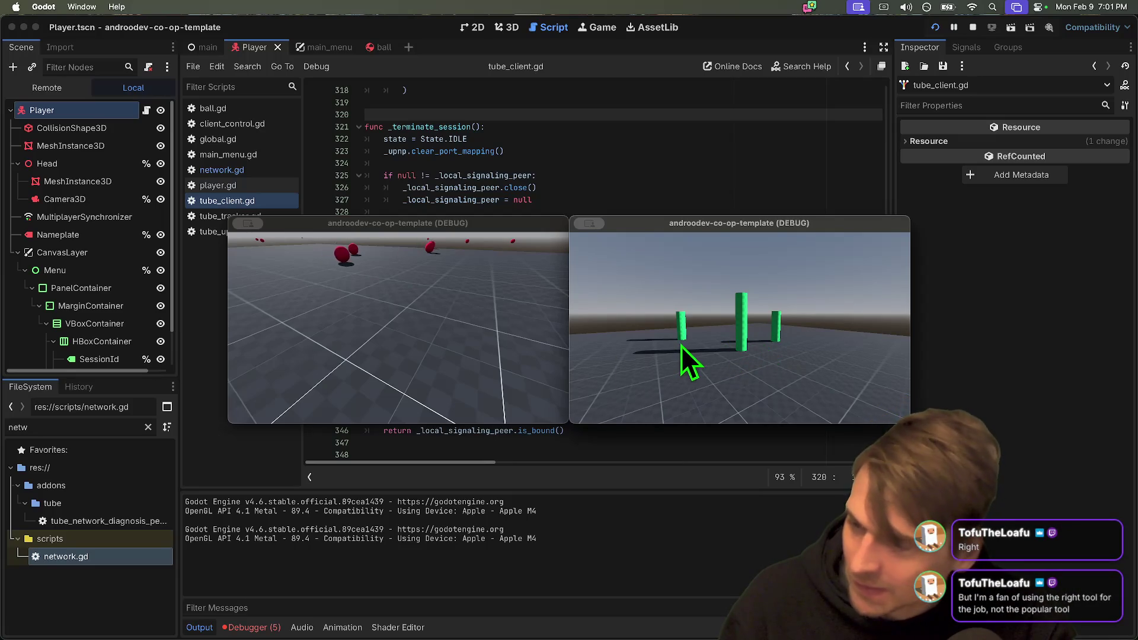
click(356, 342)
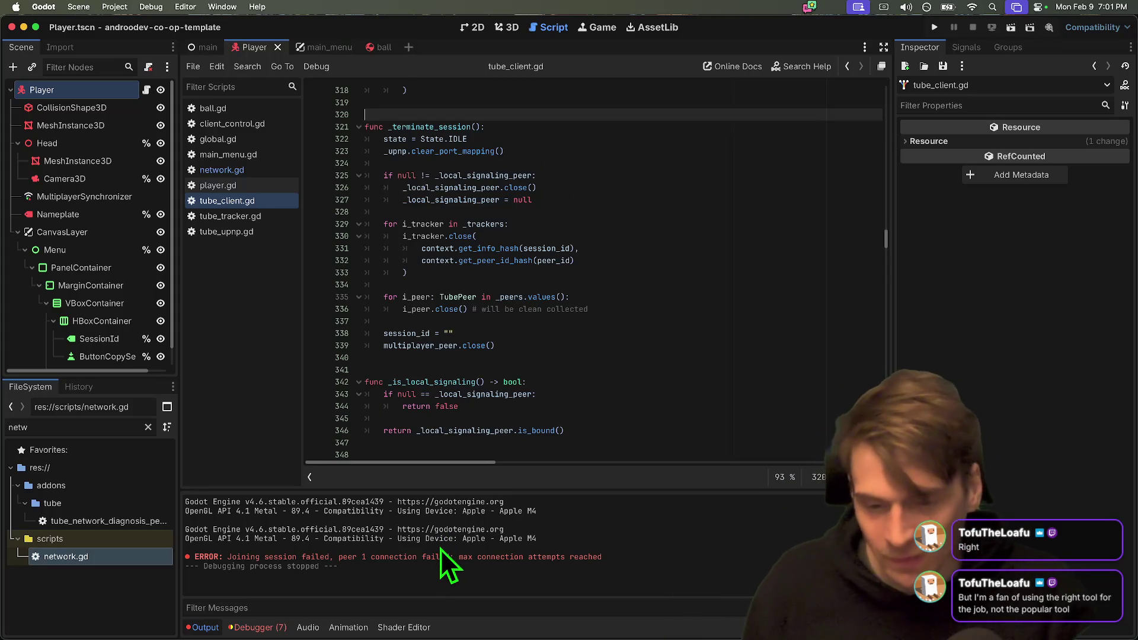
key(super+Tab)
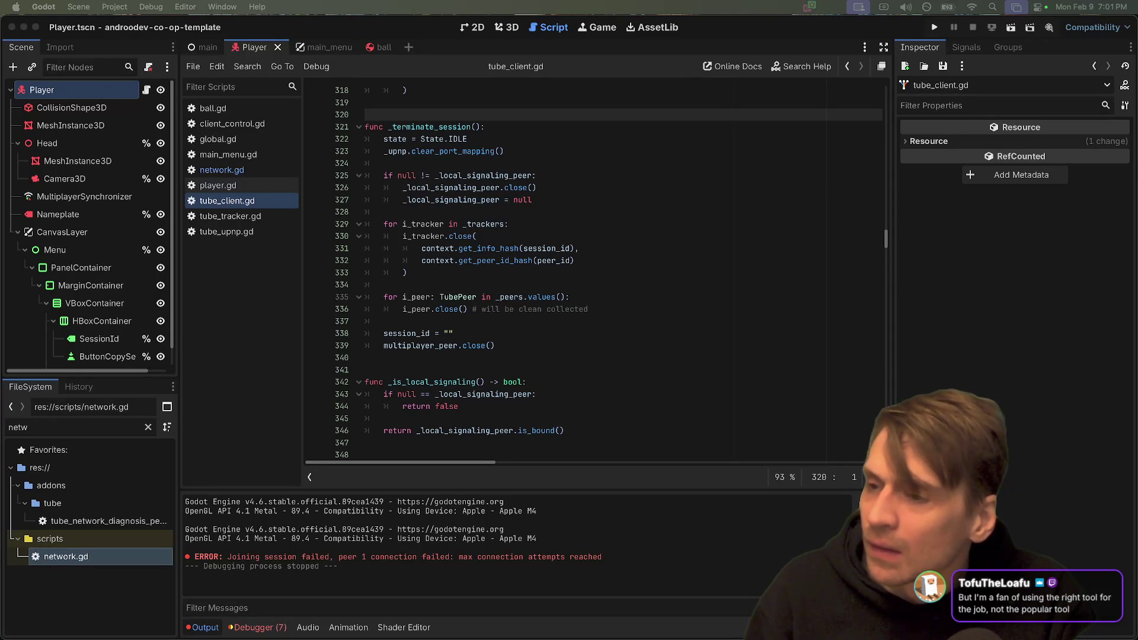
key(super+Tab)
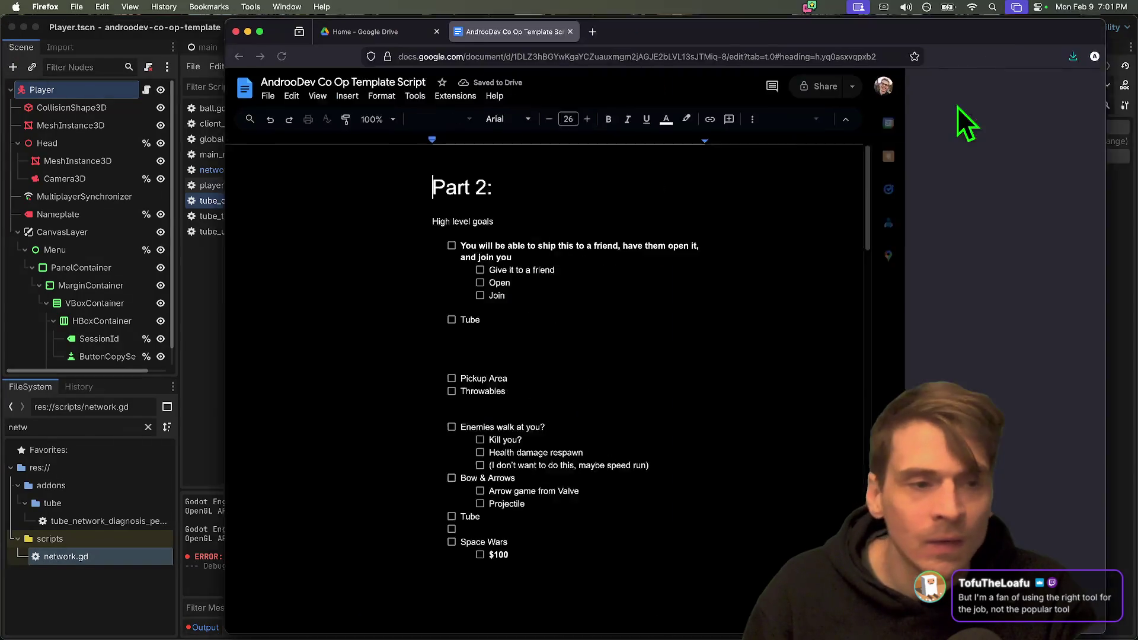
Tidy the empty checklist lines and add the goal 'Handle a bad connection error'.
key(Return)
key(Return)
key(Return)
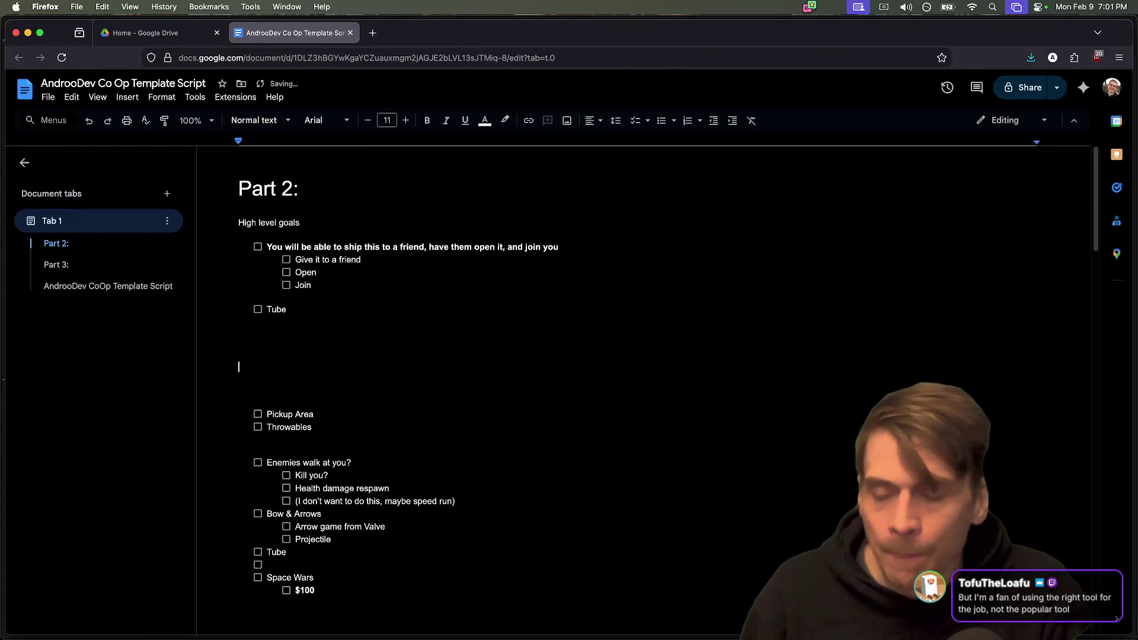
key(Up)
key(Return)
key(Return)
key(Return)
key(Up)
key(Up)
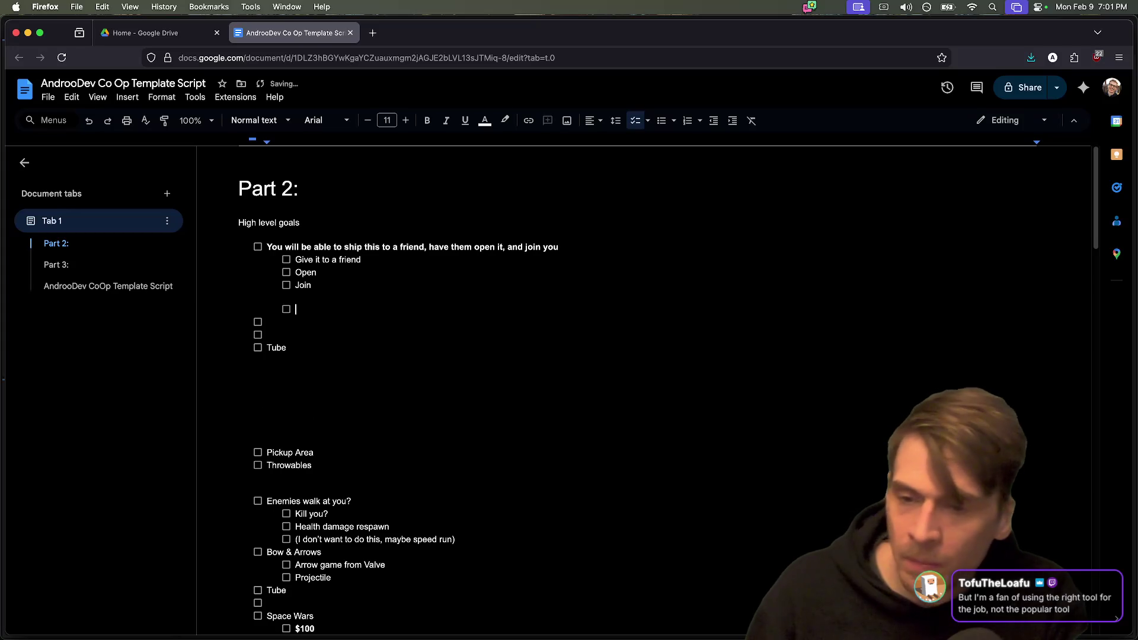
key(BackSpace)
key(BackSpace)
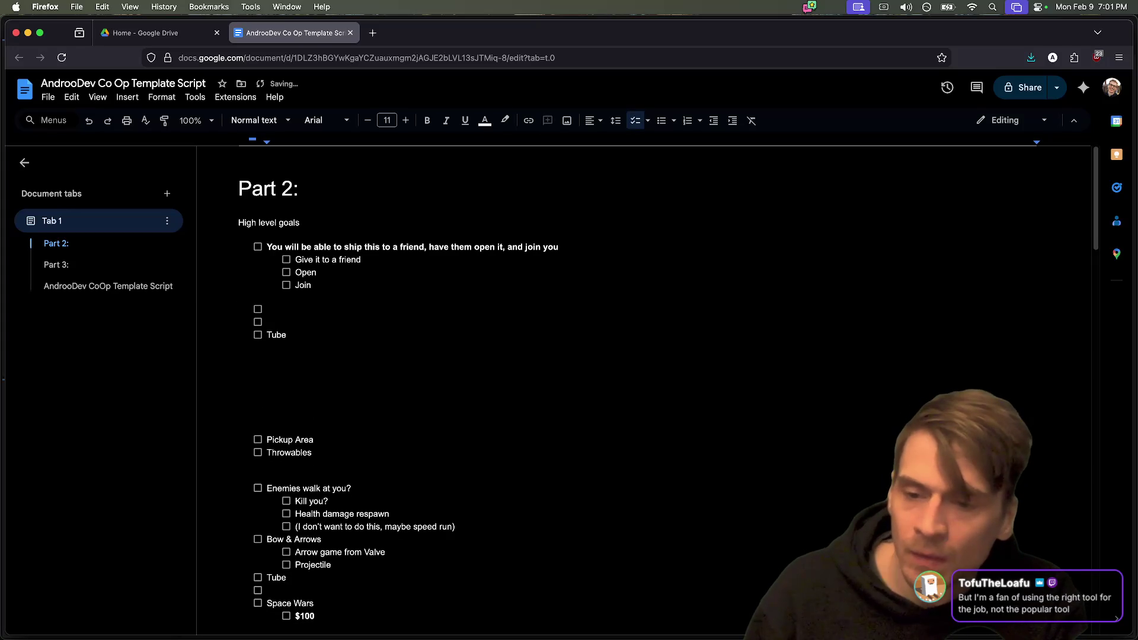
key(BackSpace)
key(BackSpace)
text(Handle)
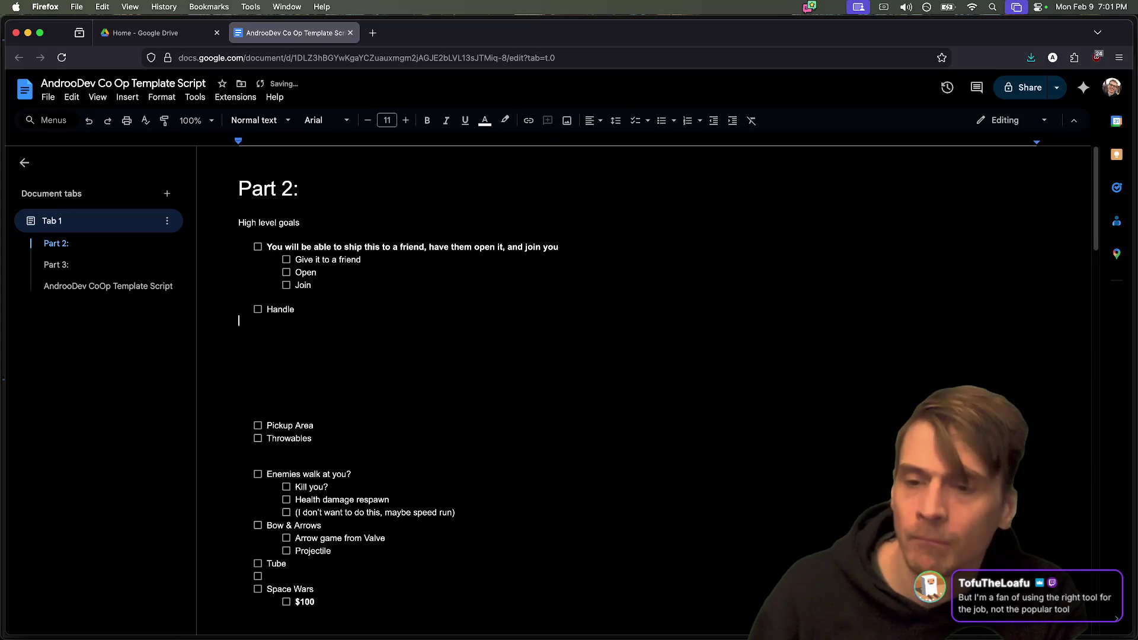
text(a bad connection error)
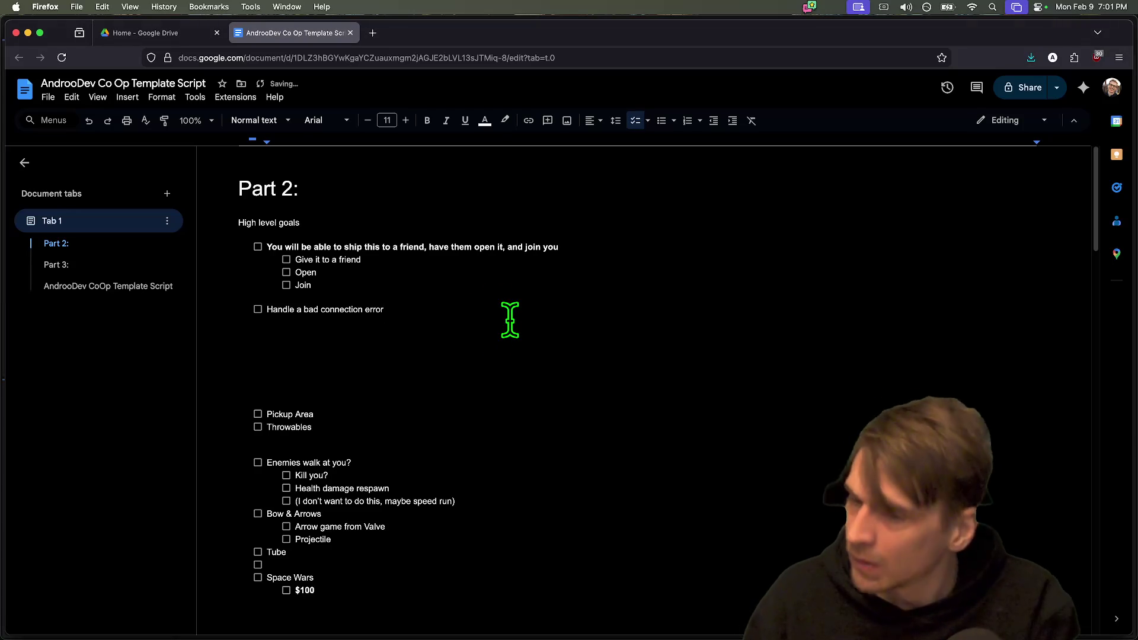
Add indented sub-items 'Maybe emit signals?' and 'Listen for failure' under that goal, then open a new tab.
key(Return)
key(Tab)
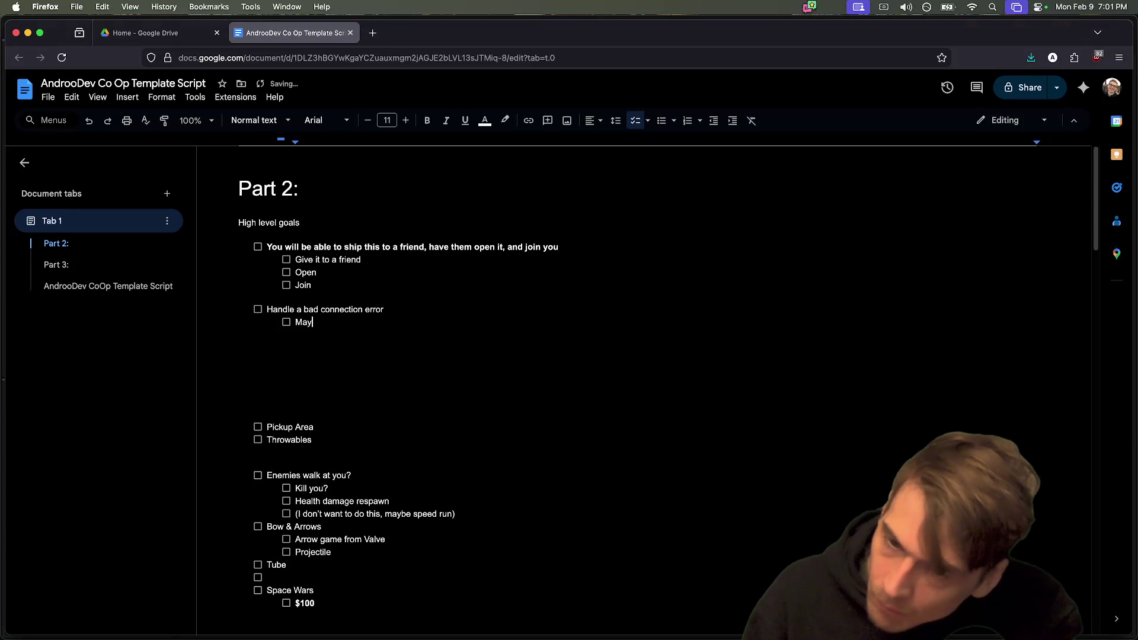
text(gnals?)
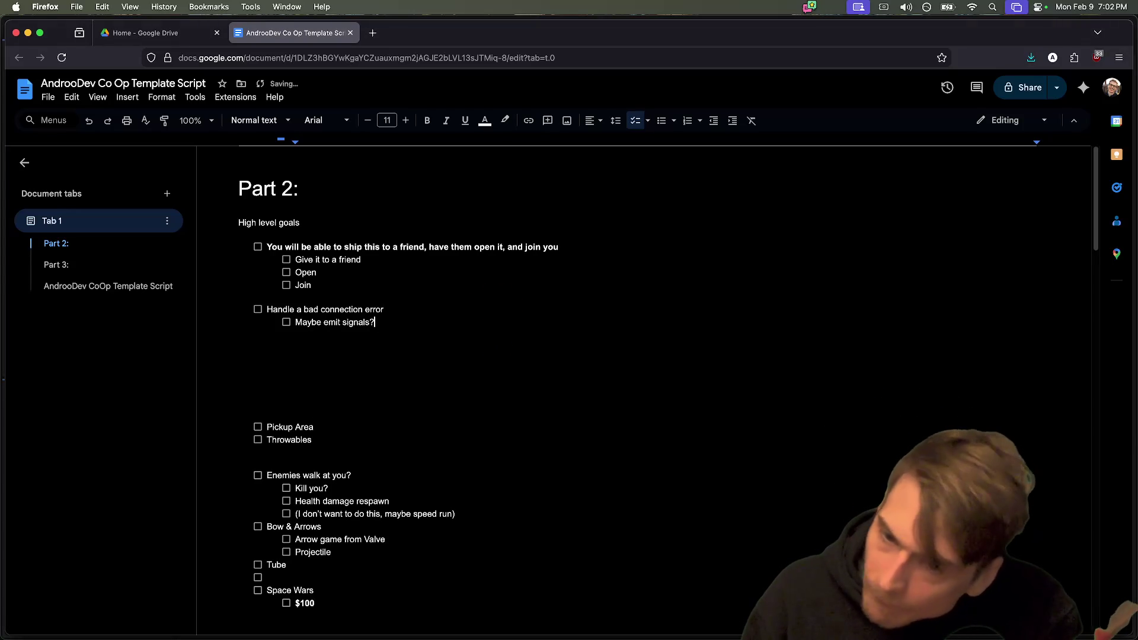
key(Return)
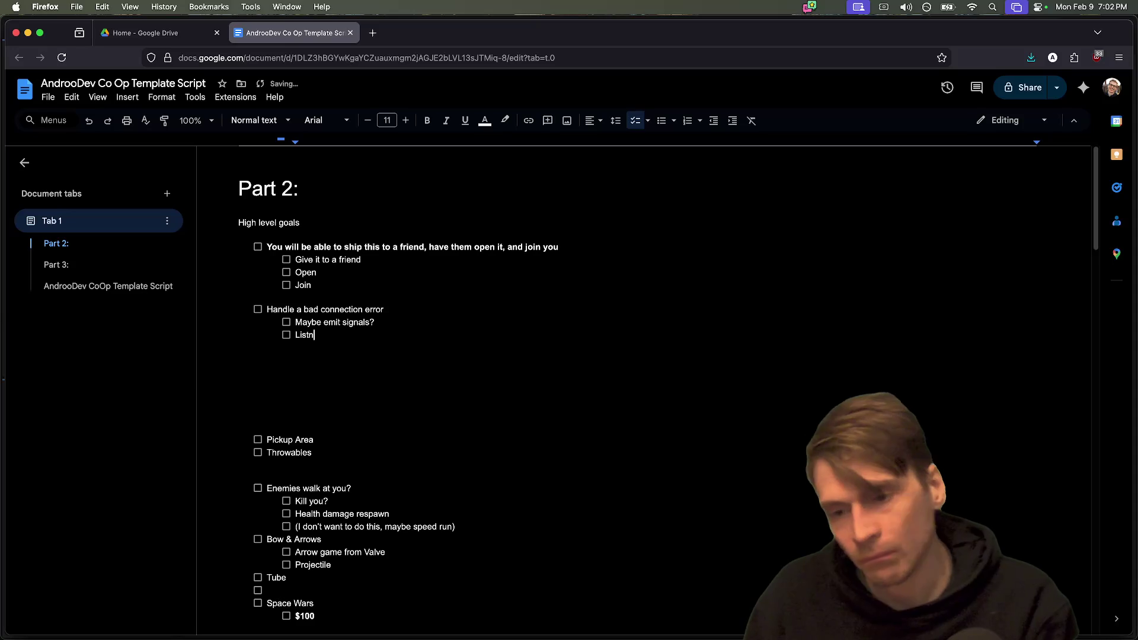
text(Listen for failu)
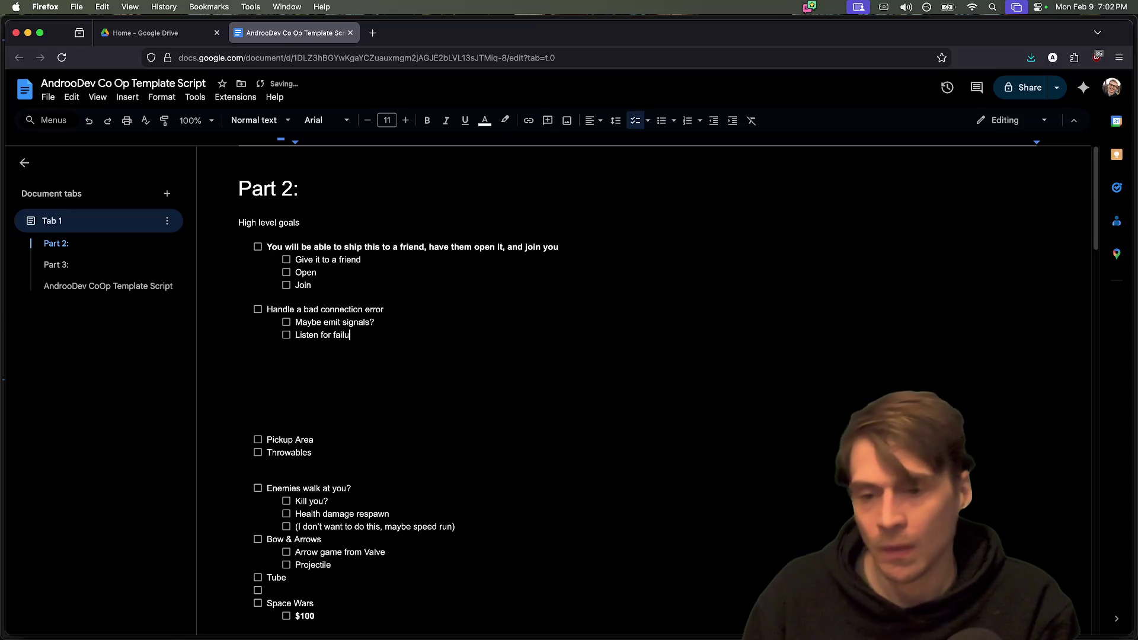
text(re)
key(Return)
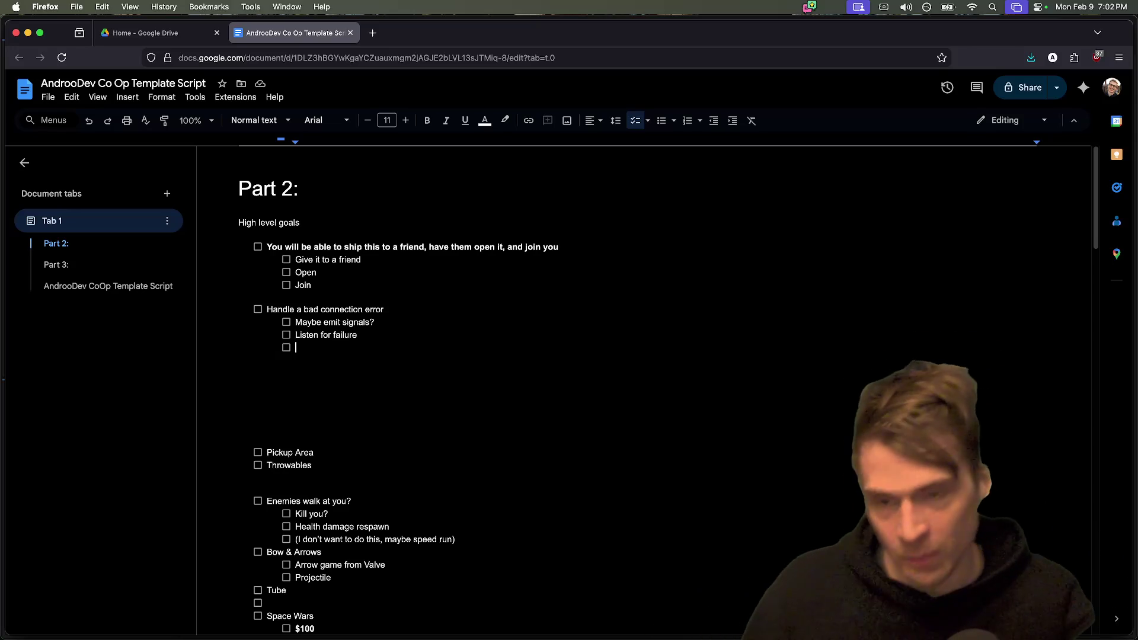
key(super+t)
Search for 'formx react' and open the Formik result.
text(formx)
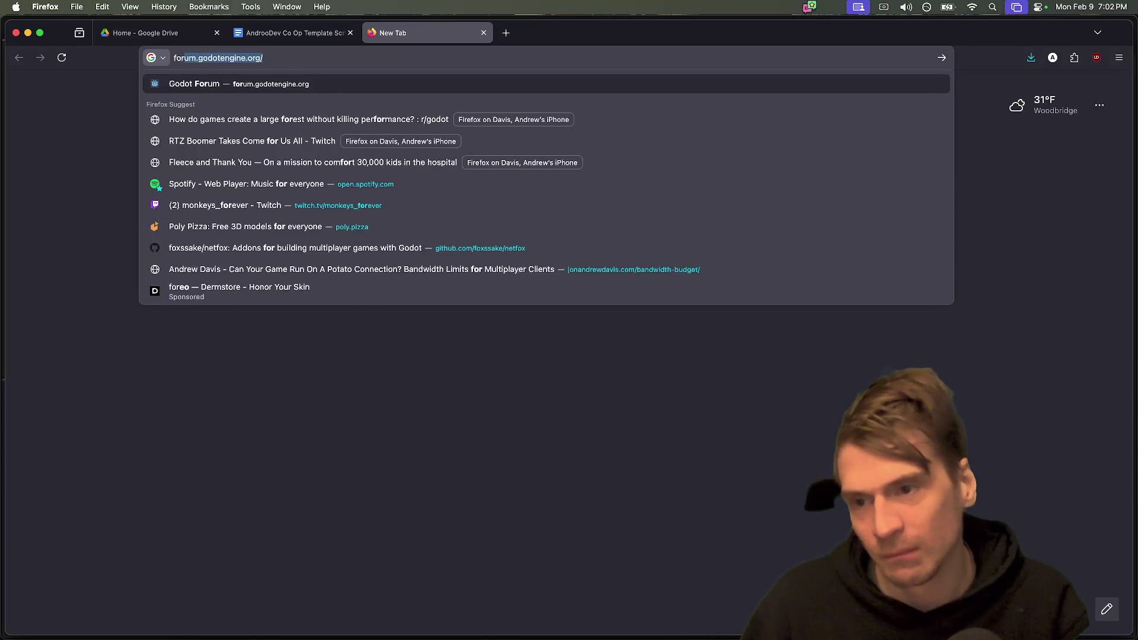
key(Return)
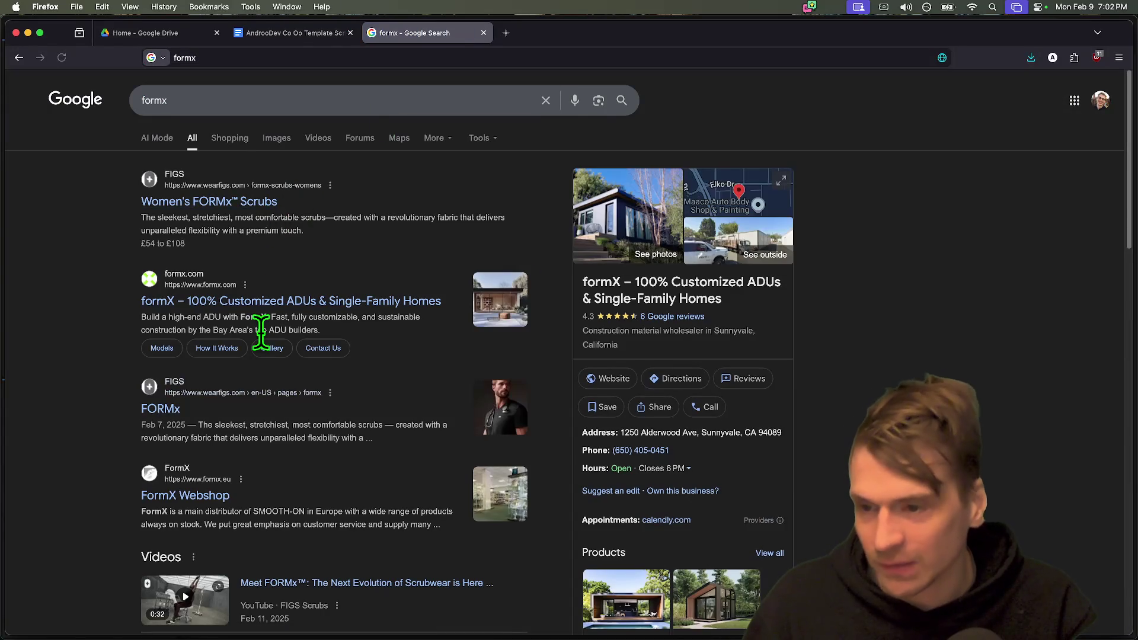
scroll(45, 348, down, 6)
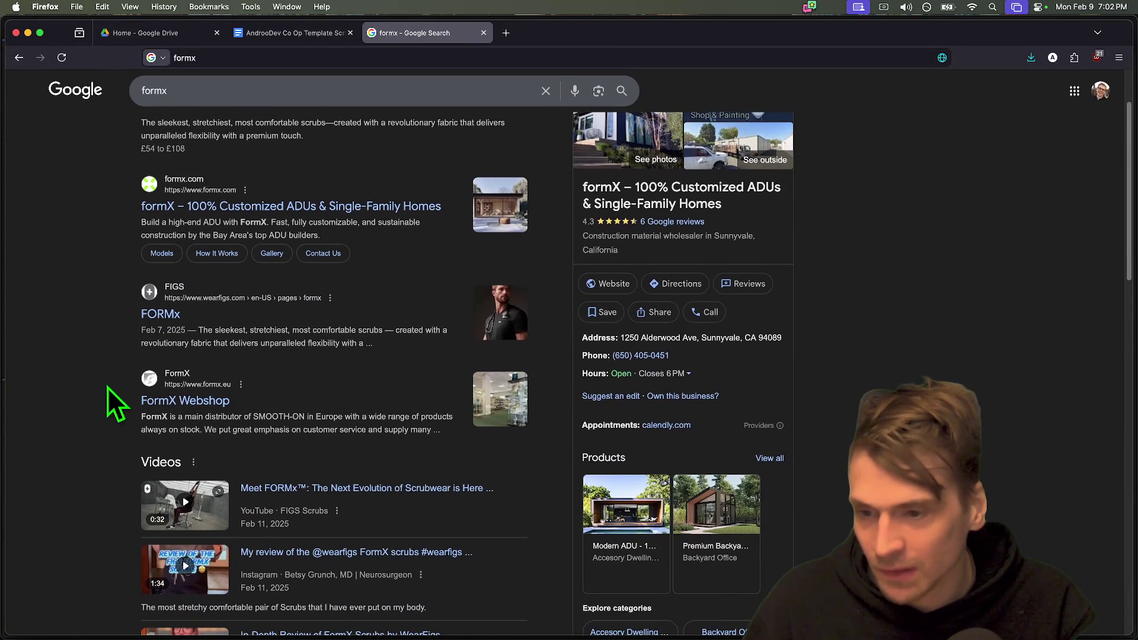
scroll(106, 388, up, 6)
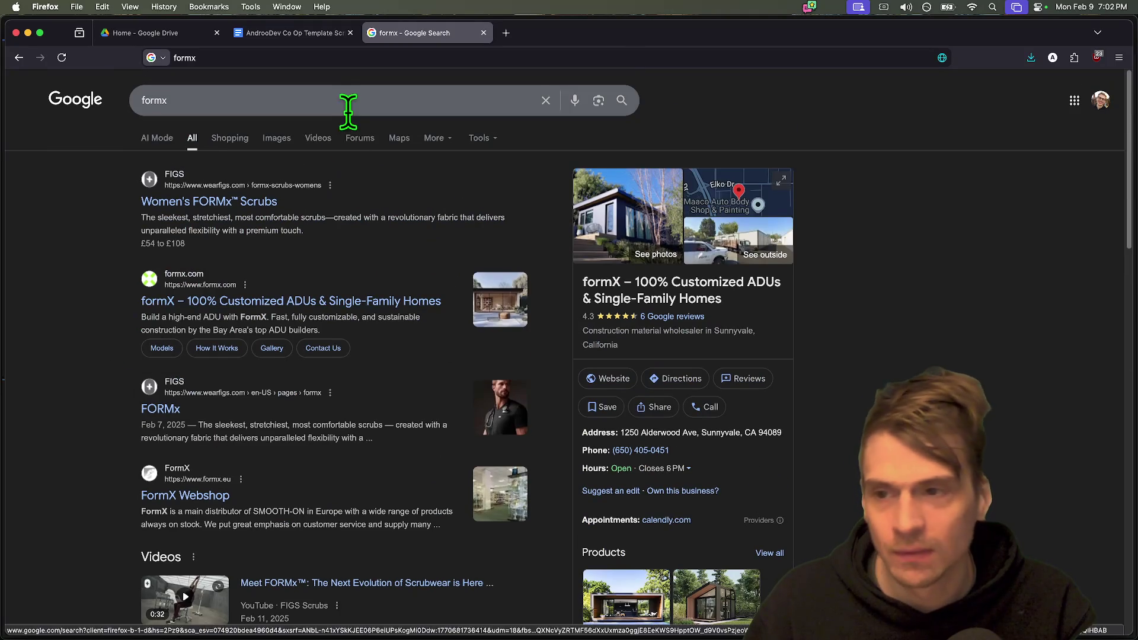
click(388, 91)
text(react)
key(Return)
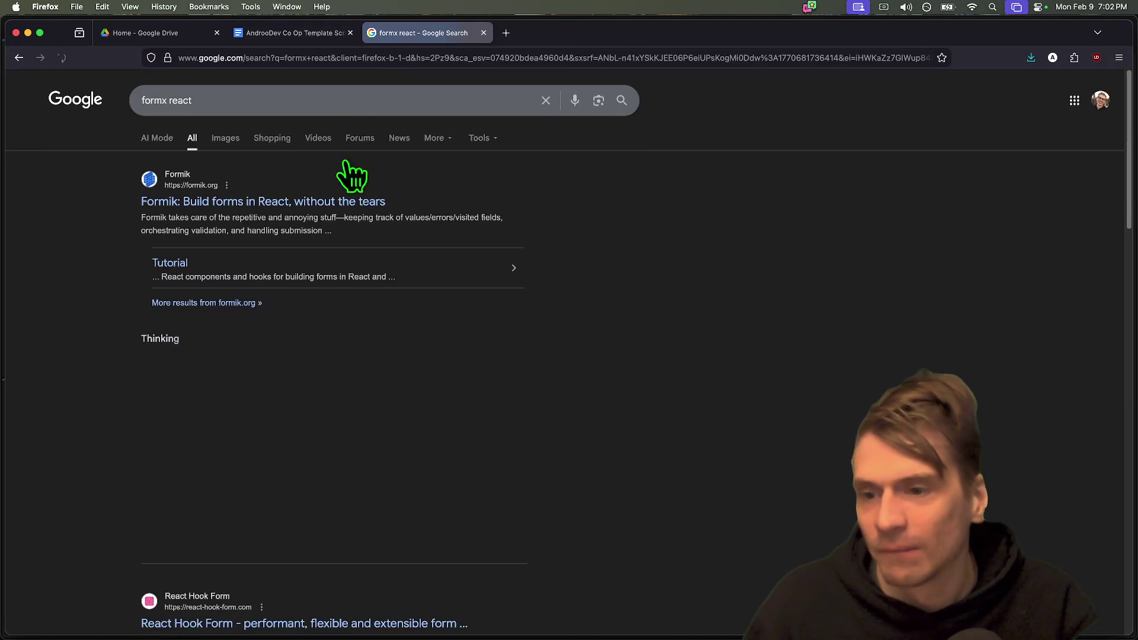
click(314, 203)
Open the Formik overview docs, then return to the homepage and scroll to the demo sandbox.
scroll(702, 326, down, 2)
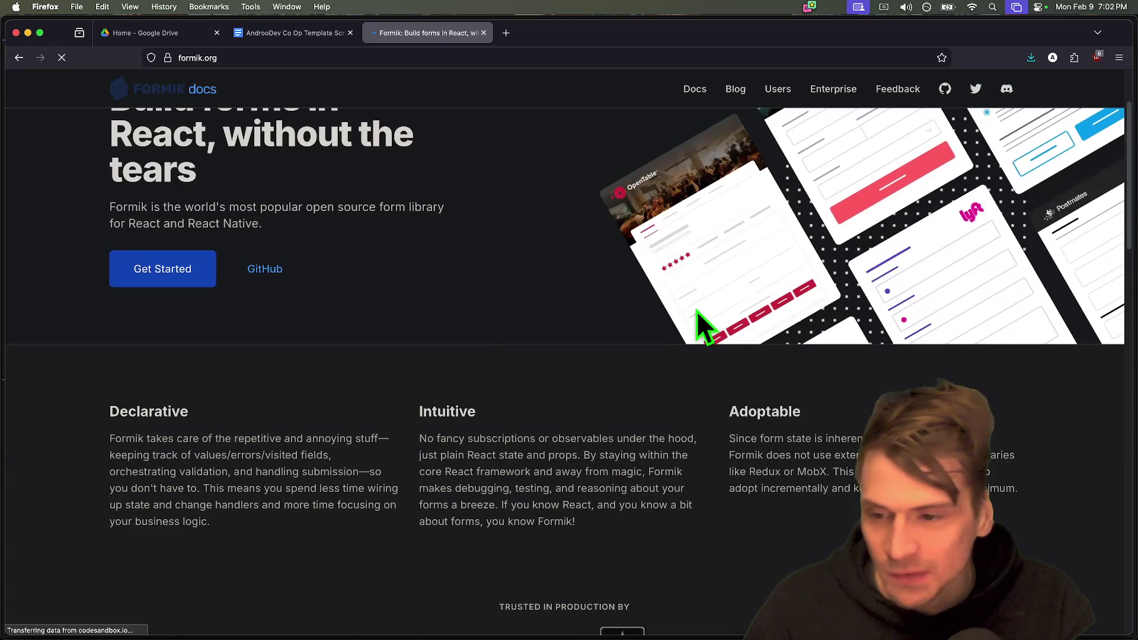
click(112, 266)
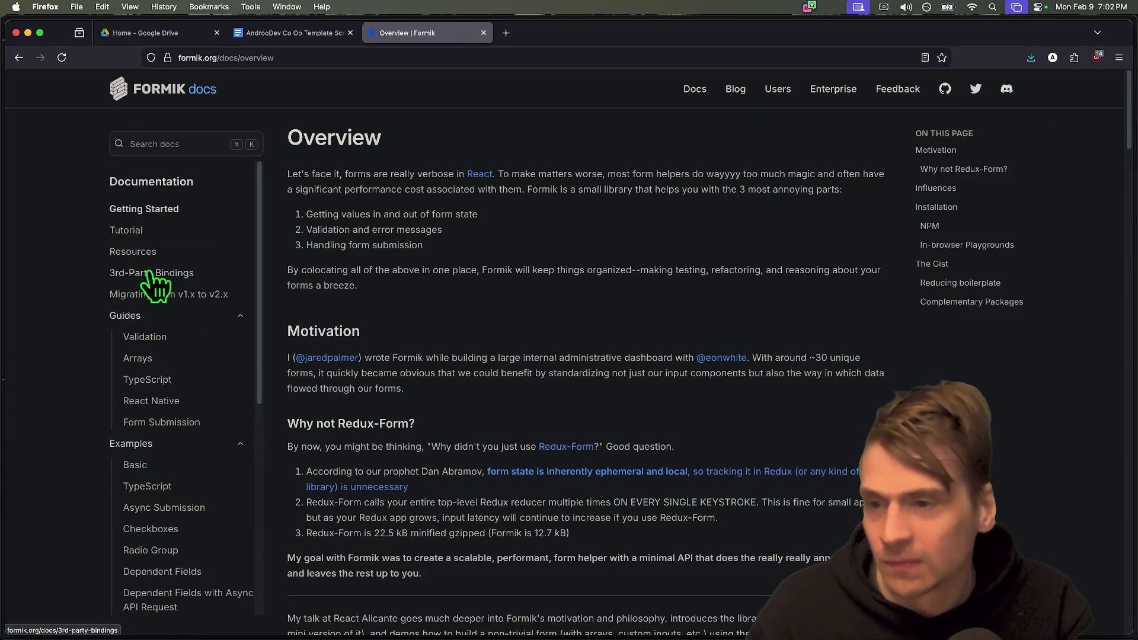
key(super+Left)
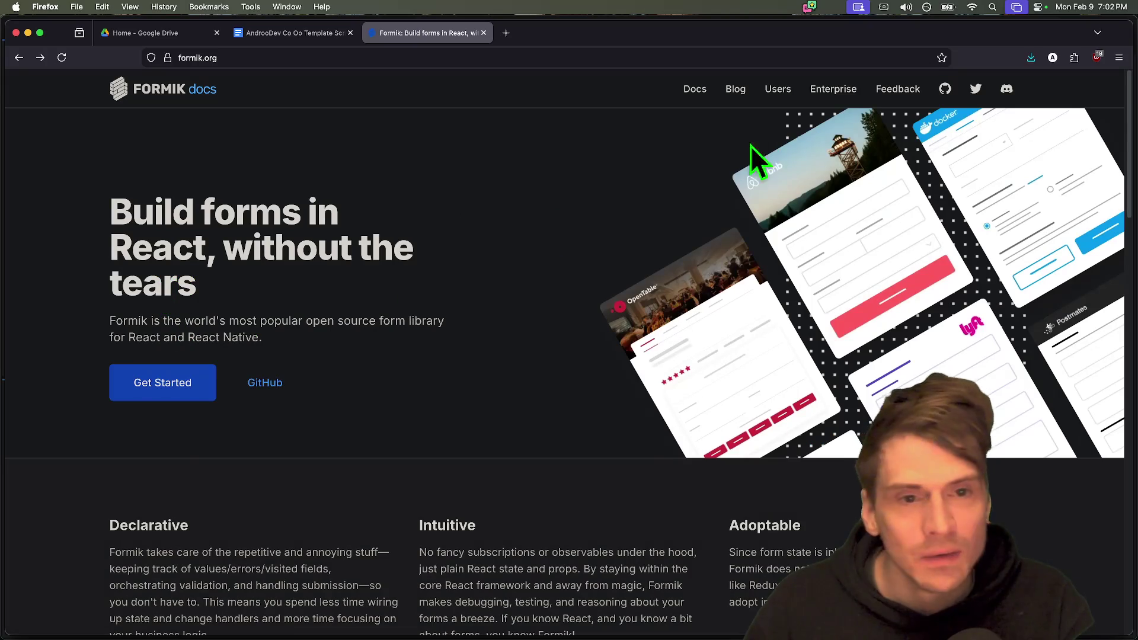
scroll(249, 397, down, 5)
scroll(913, 380, down, 15)
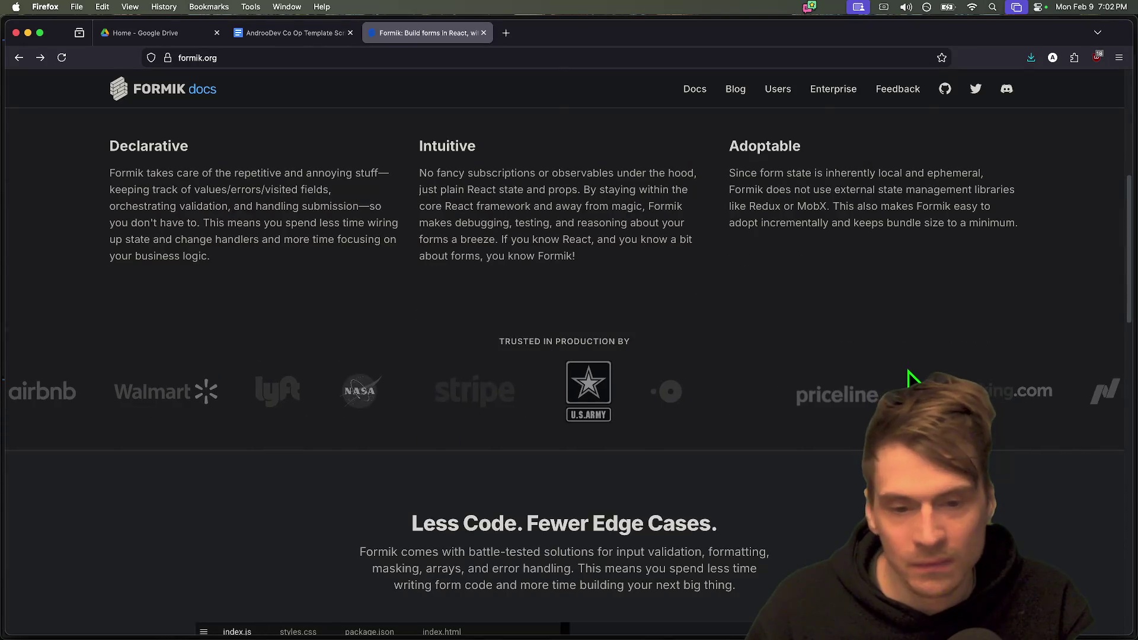
scroll(913, 380, up, 2)
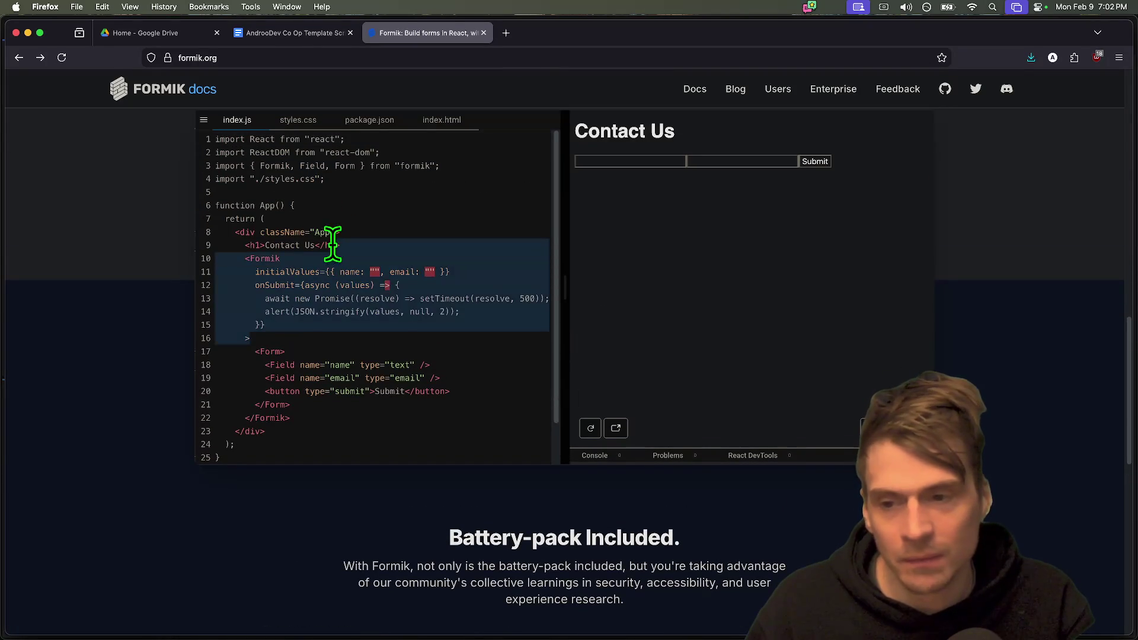
scroll(413, 290, up, 1)
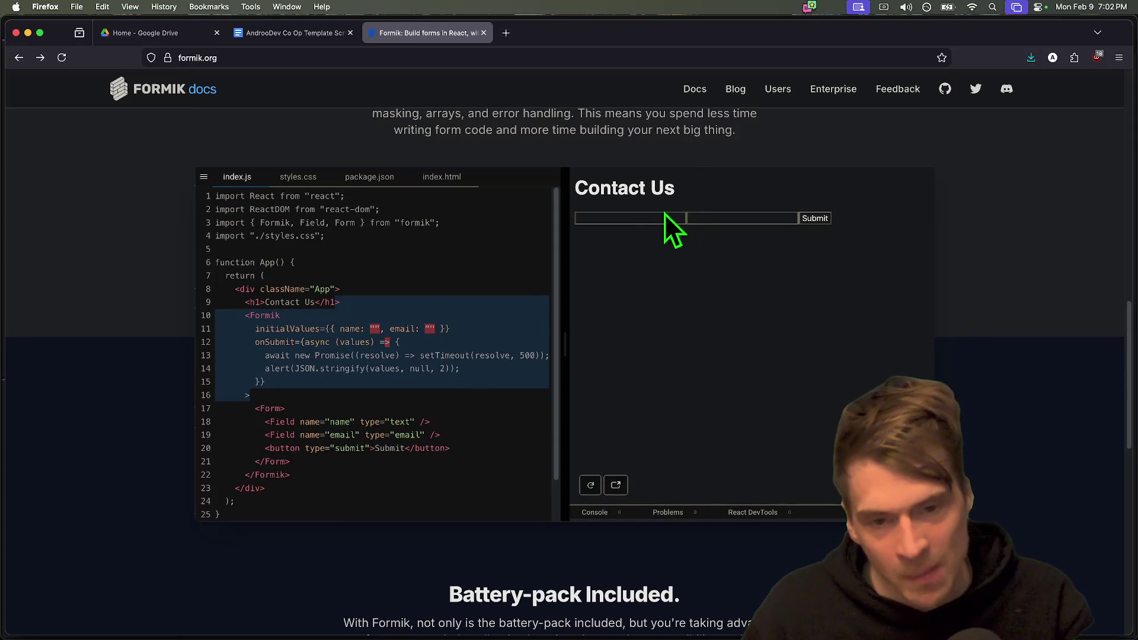
Fill the Contact Us demo with name 'faefef' and email 'aef' and submit it.
click(639, 224)
text(faefef)
click(716, 218)
text(aef)
click(804, 221)
double_click(711, 217)
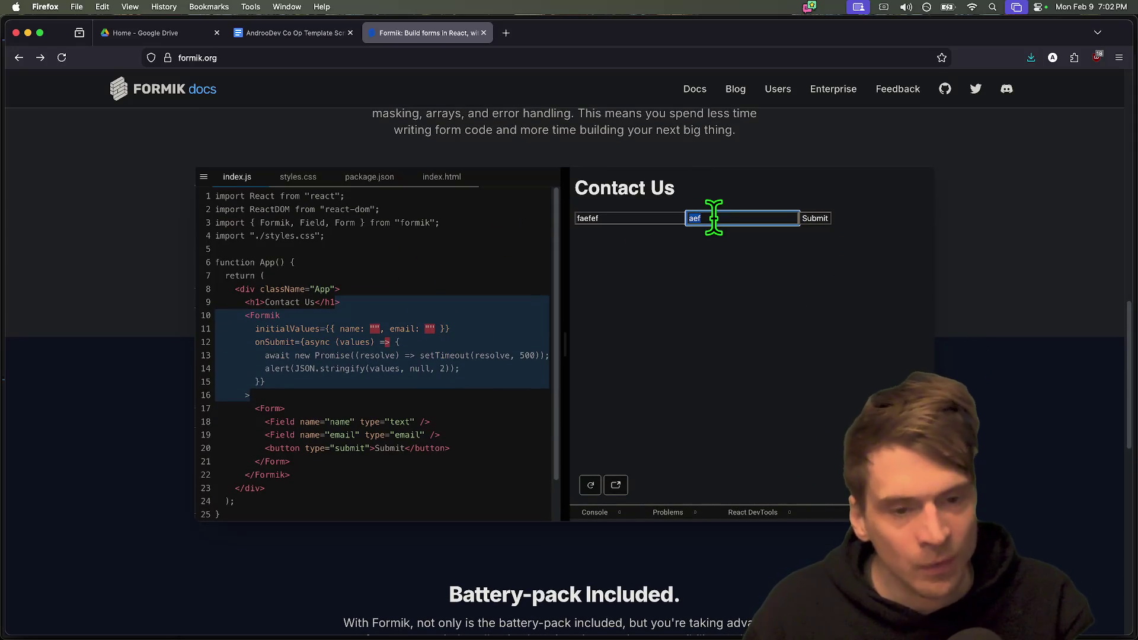
double_click(646, 218)
Scroll down and select the feature list text, then open a new blank tab.
scroll(749, 336, down, 5)
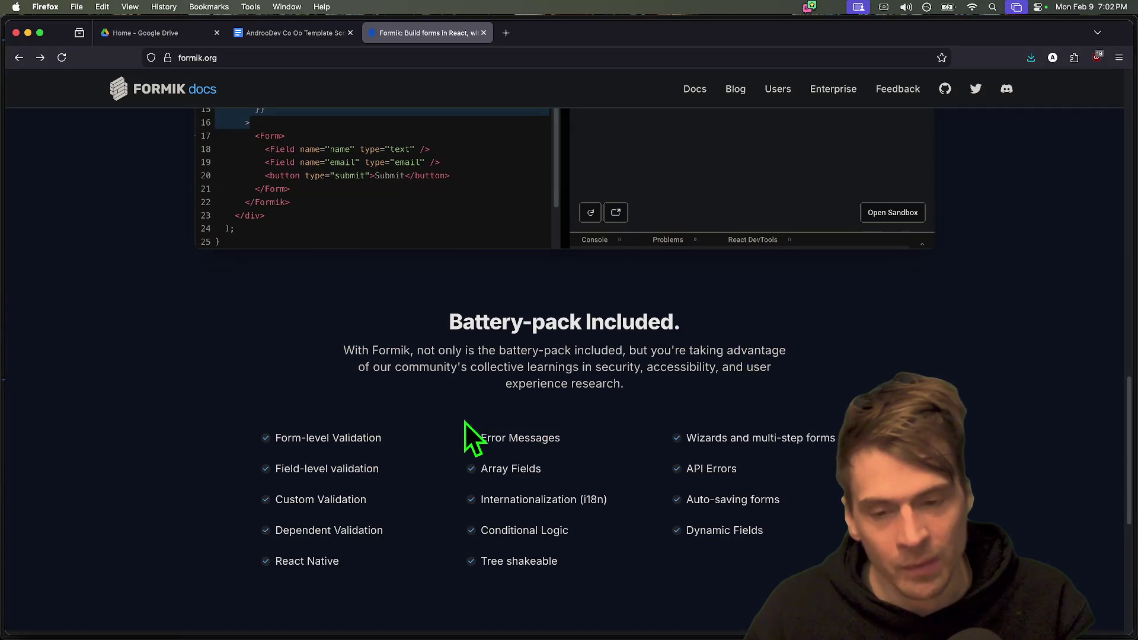
scroll(311, 426, down, 2)
drag(1041, 488, 139, 287)
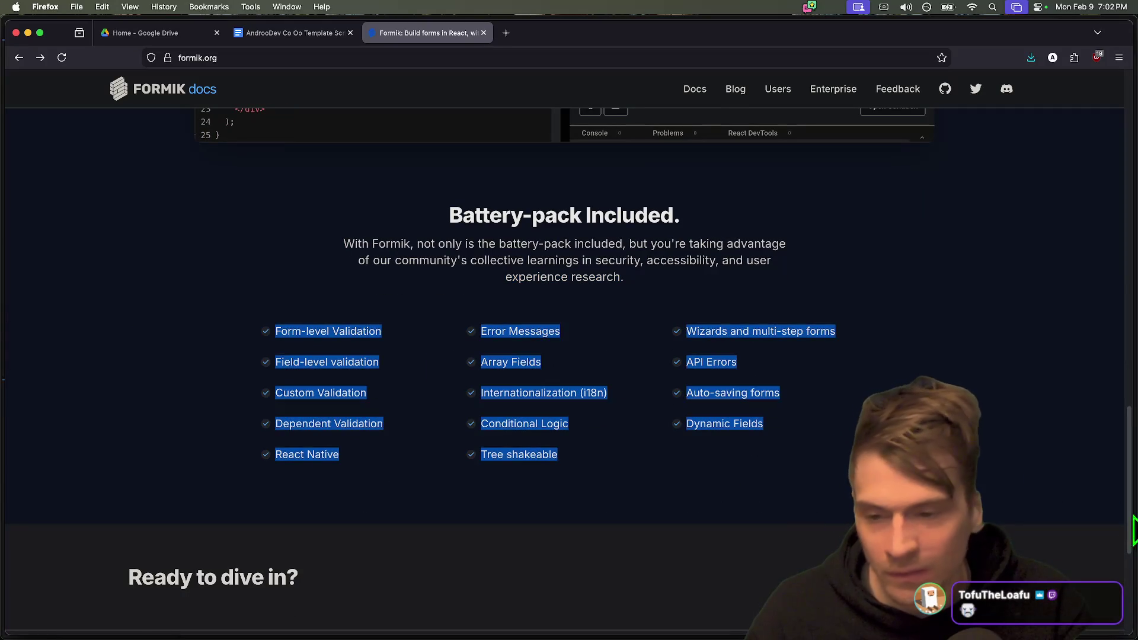
click(59, 396)
mouse_move(256, 394)
mouse_down()
mouse_move(407, 407)
mouse_move(482, 300)
mouse_up()
key(super+t)
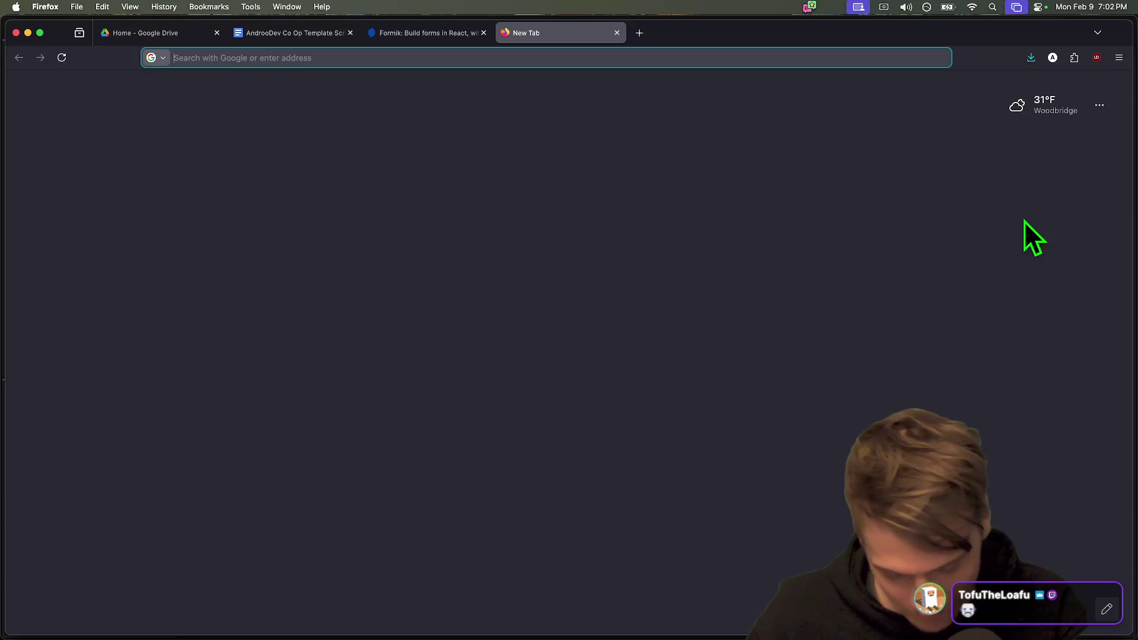
Search 'dr. manhatten moon meme', preview the Dr Manhattan wojak image, then close the tab.
text(dr. manhatten moon meme)
key(Return)
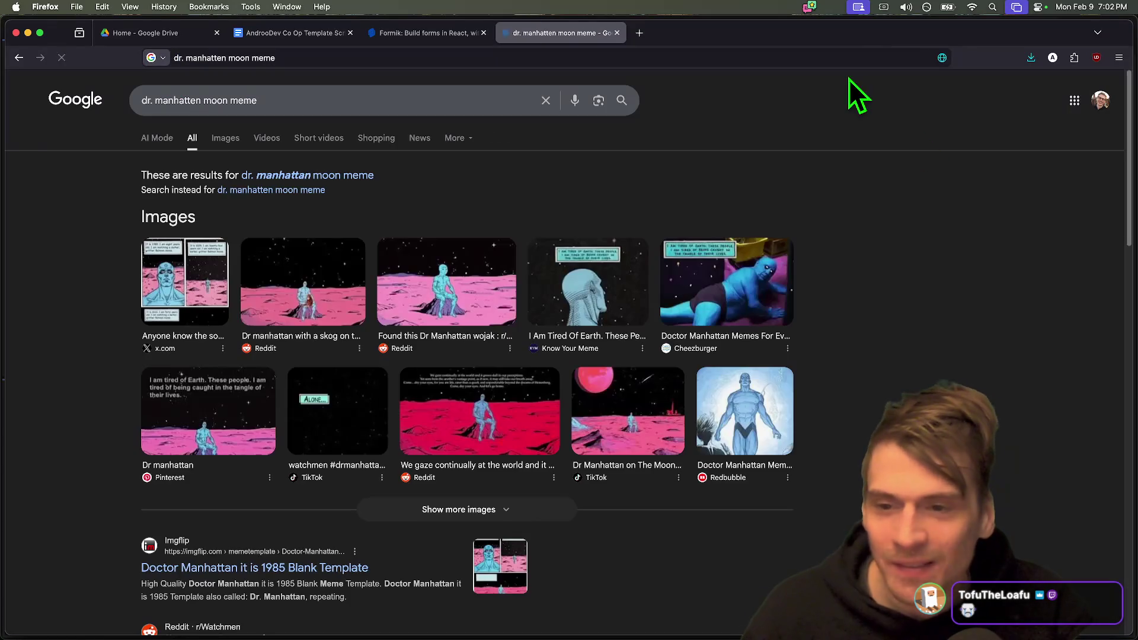
click(332, 284)
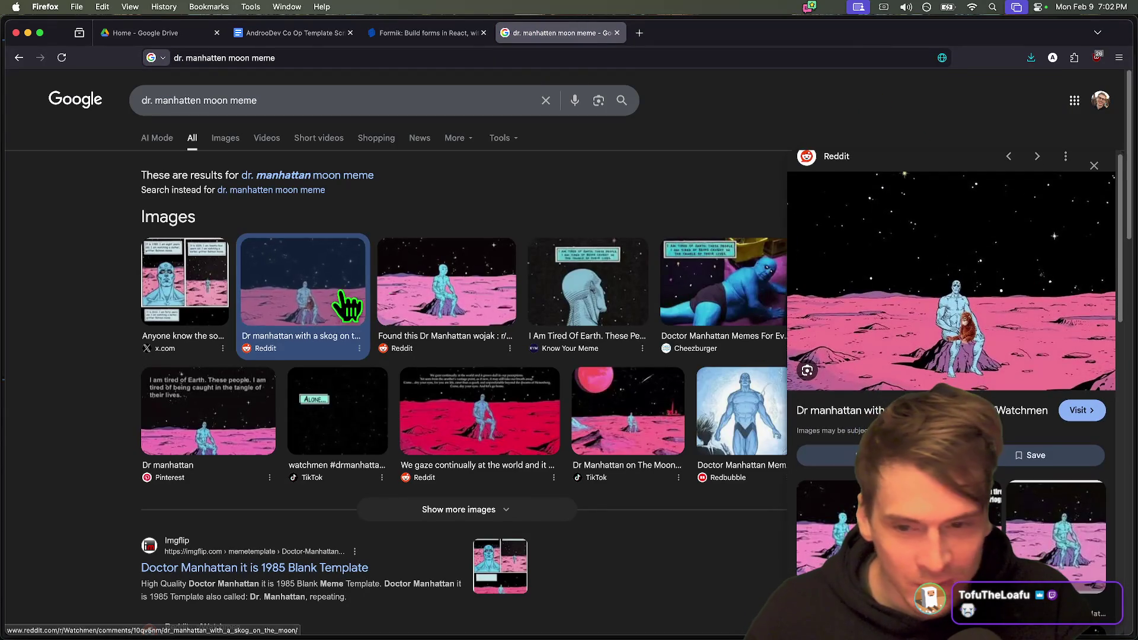
click(444, 285)
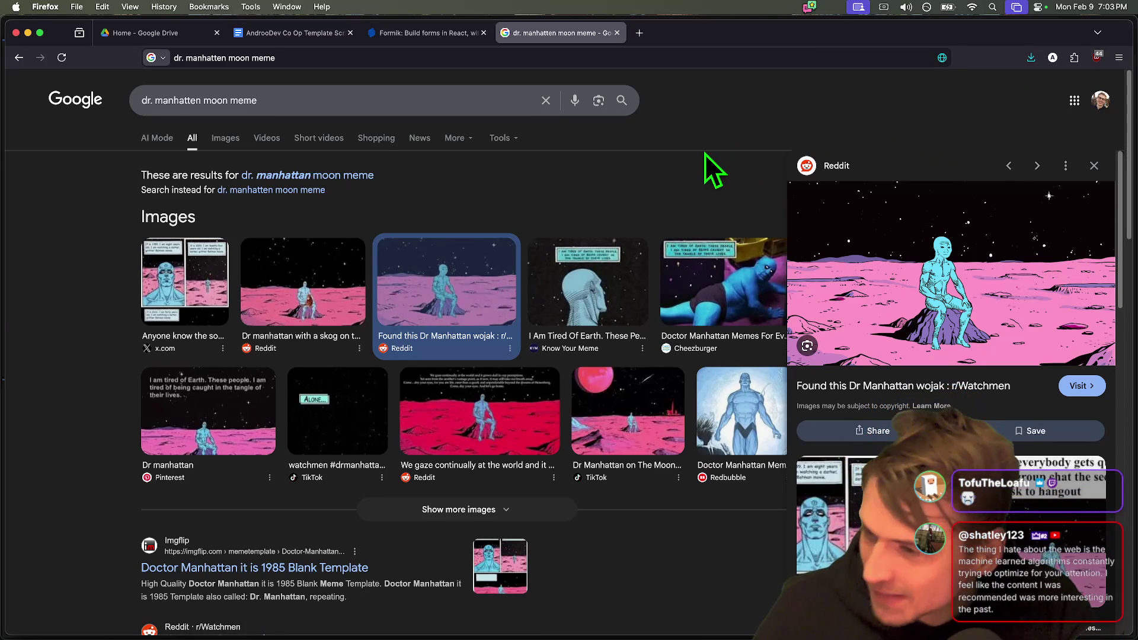
scroll(705, 170, down, 3)
scroll(537, 325, up, 3)
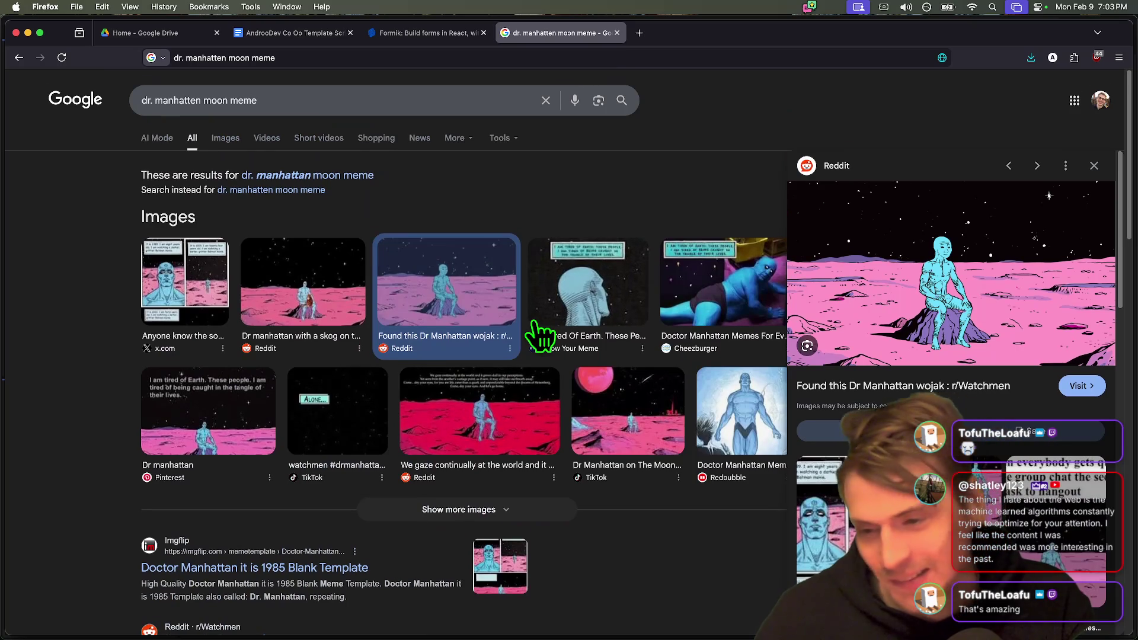
key(super+w)
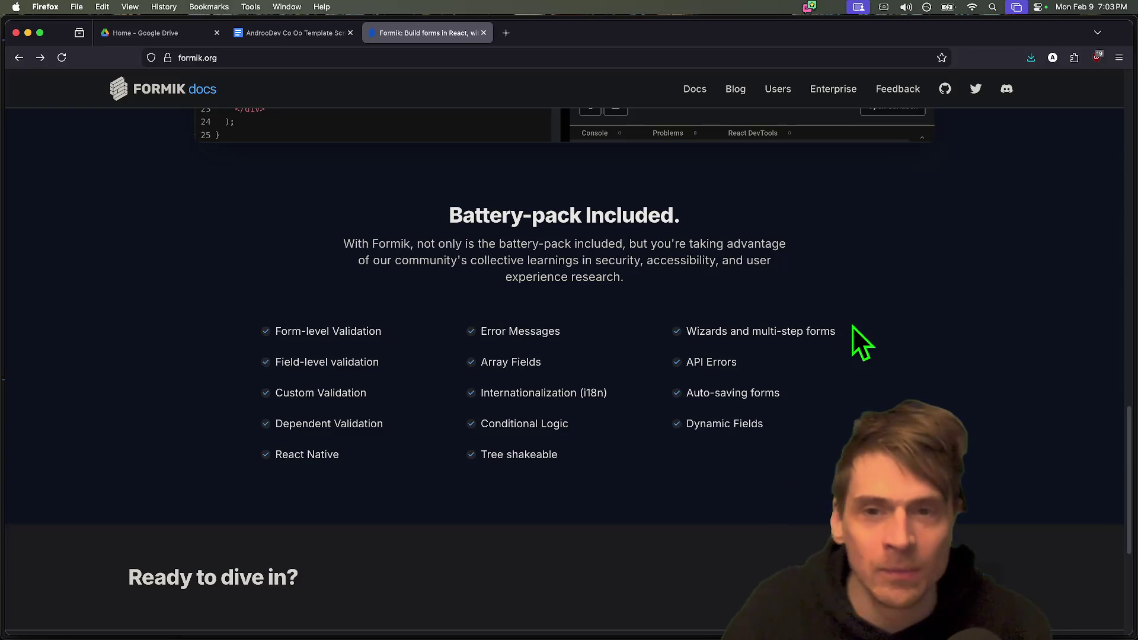
Close the Formik tab, return to the script doc, add the 'Leave fixed up' checklist item, then go to Godot.
scroll(673, 310, down, 1)
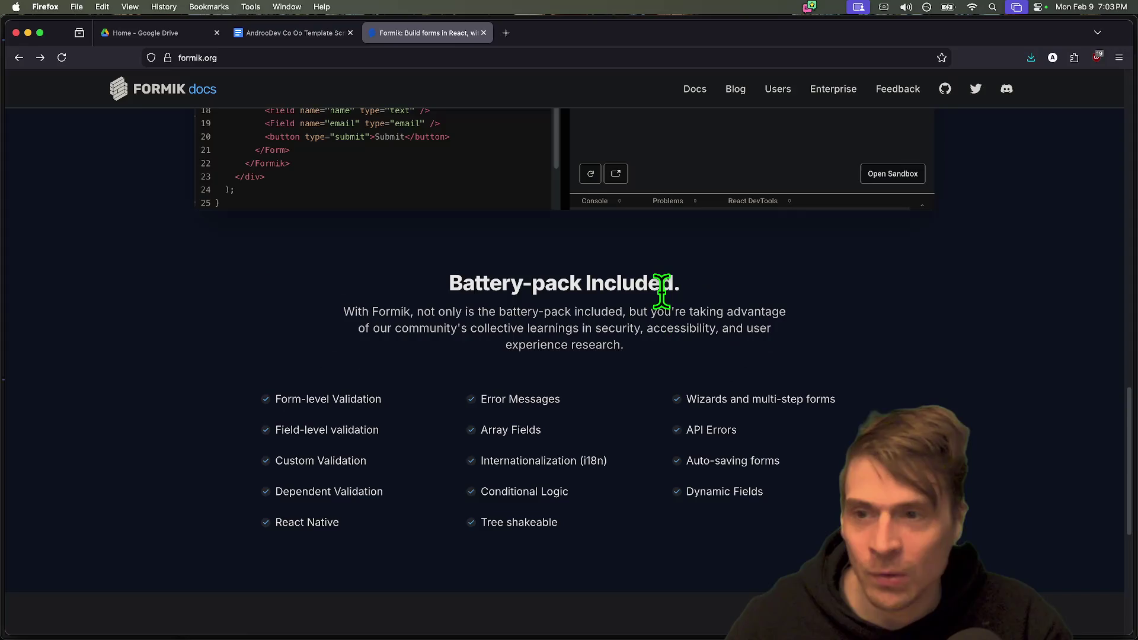
key(super+w)
key(ctrl+shift+Tab)
key(ctrl+Tab)
scroll(656, 287, down, 1)
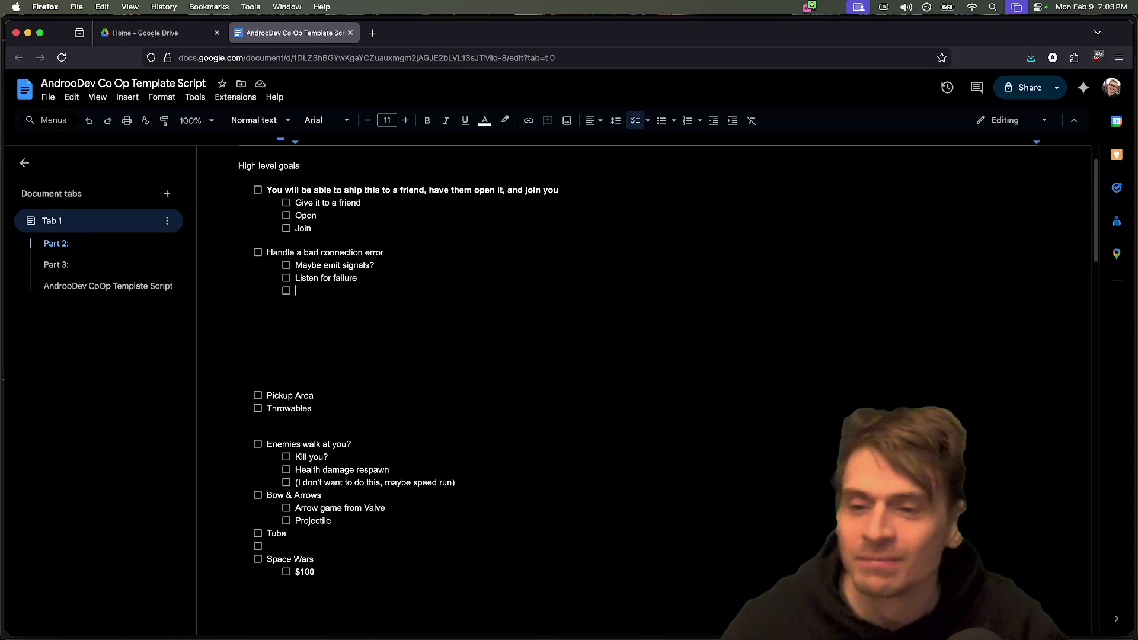
key(BackSpace)
key(BackSpace)
key(Return)
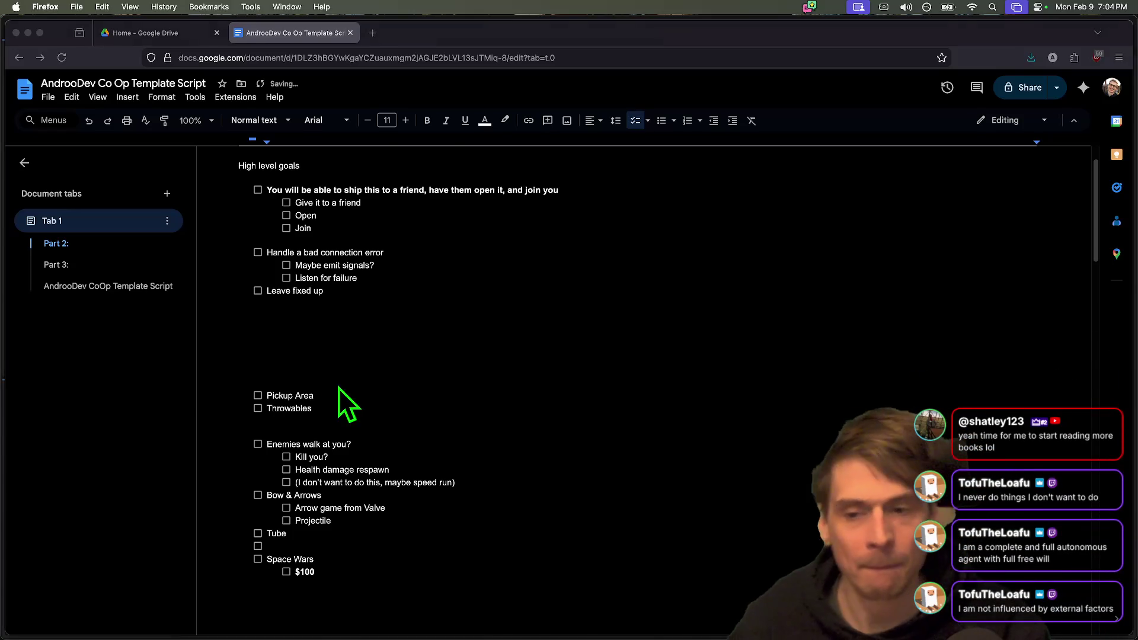
key(super+Tab)
key(super+Tab)
key(super+Tab)
key(super+Tab)
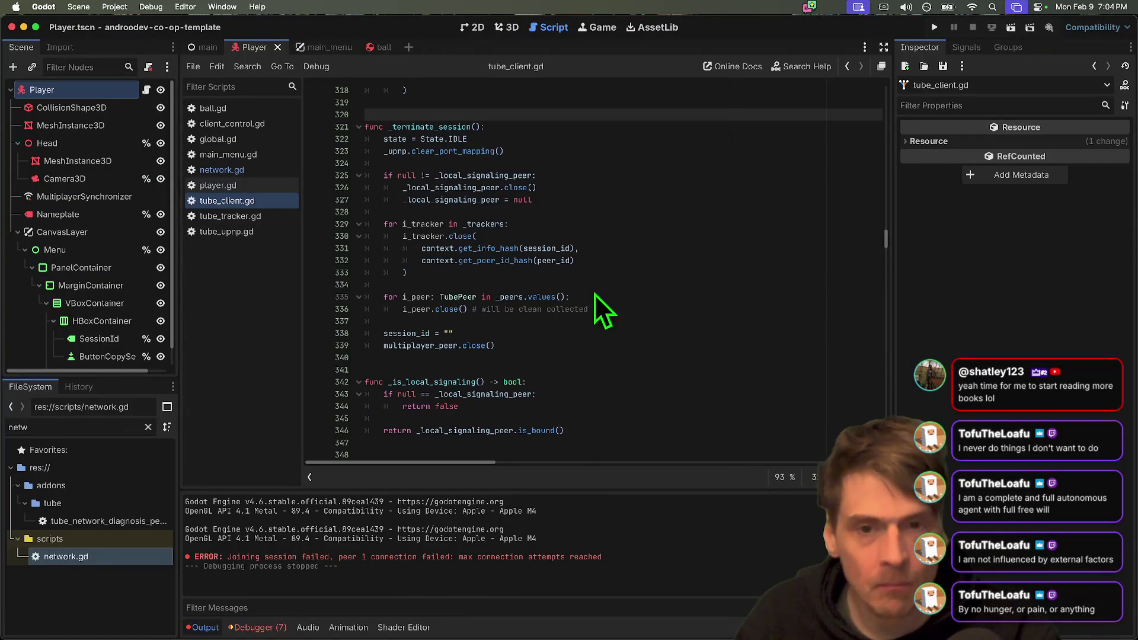
Run the project, bring up the game windows, then stop it.
key(super+b)
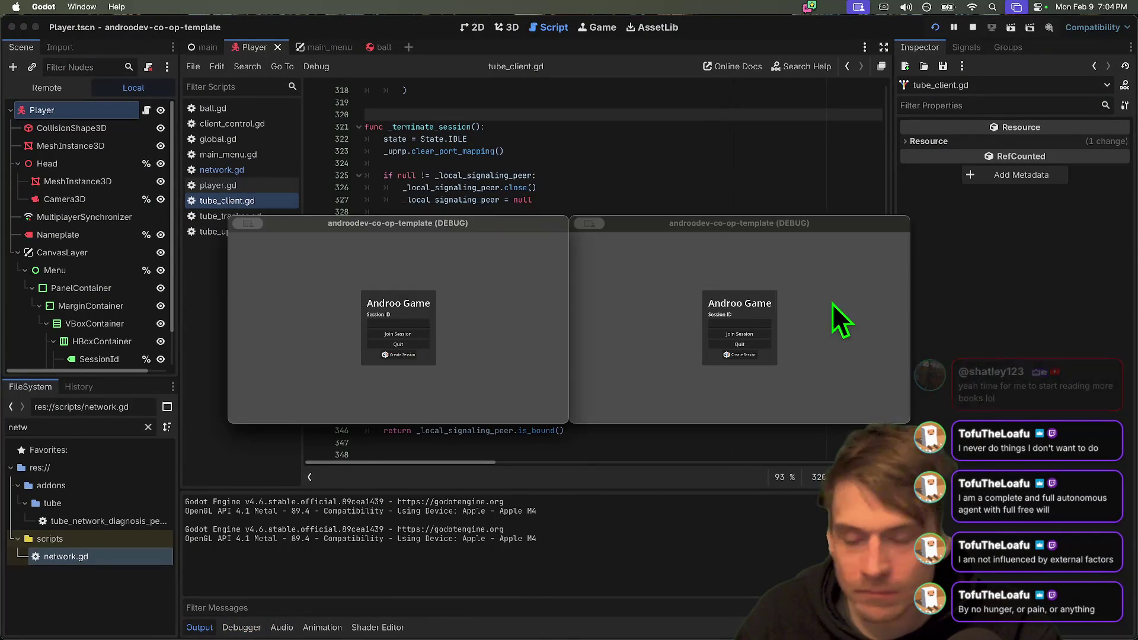
click(681, 278)
click(439, 291)
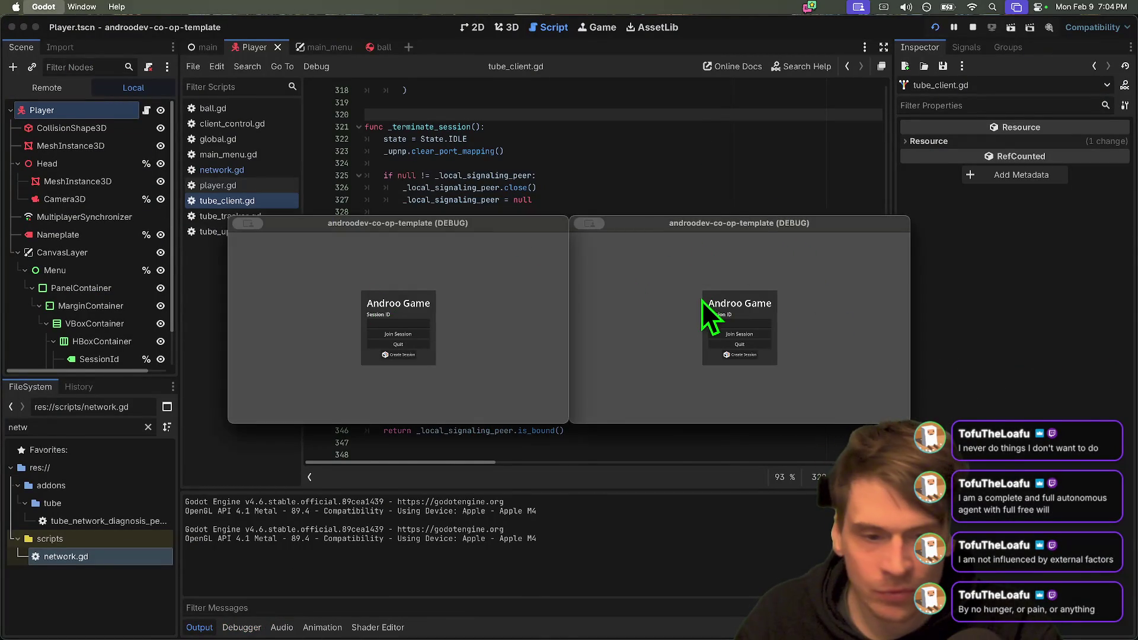
key(super+period)
click(615, 367)
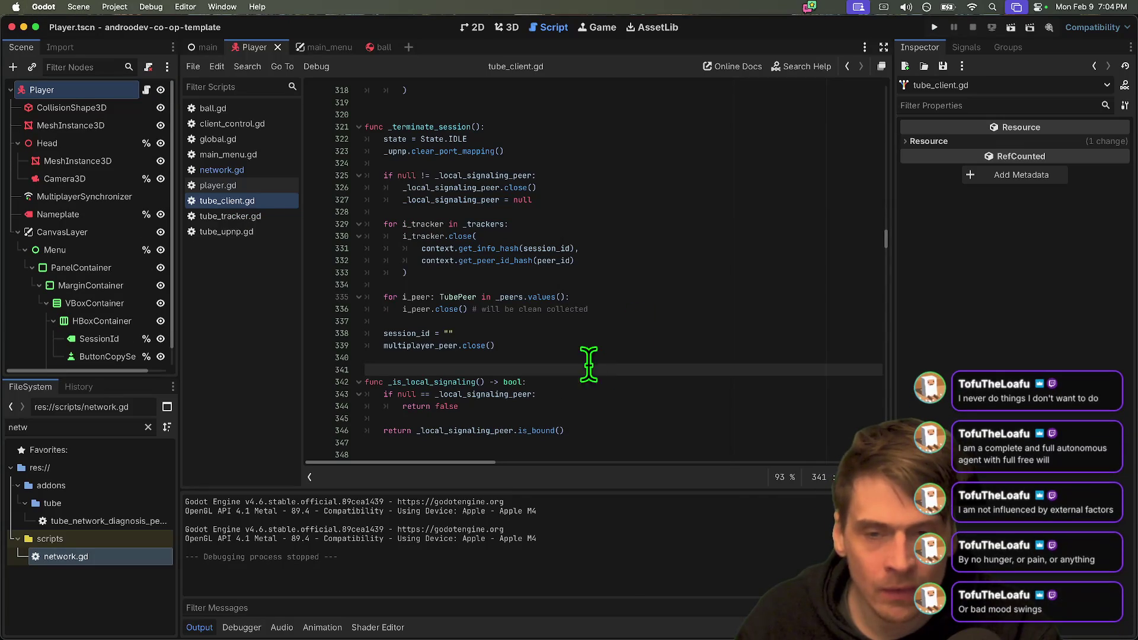
In network.gd, trial-comment lines 69–71 of leave_server, then undo it.
click(205, 170)
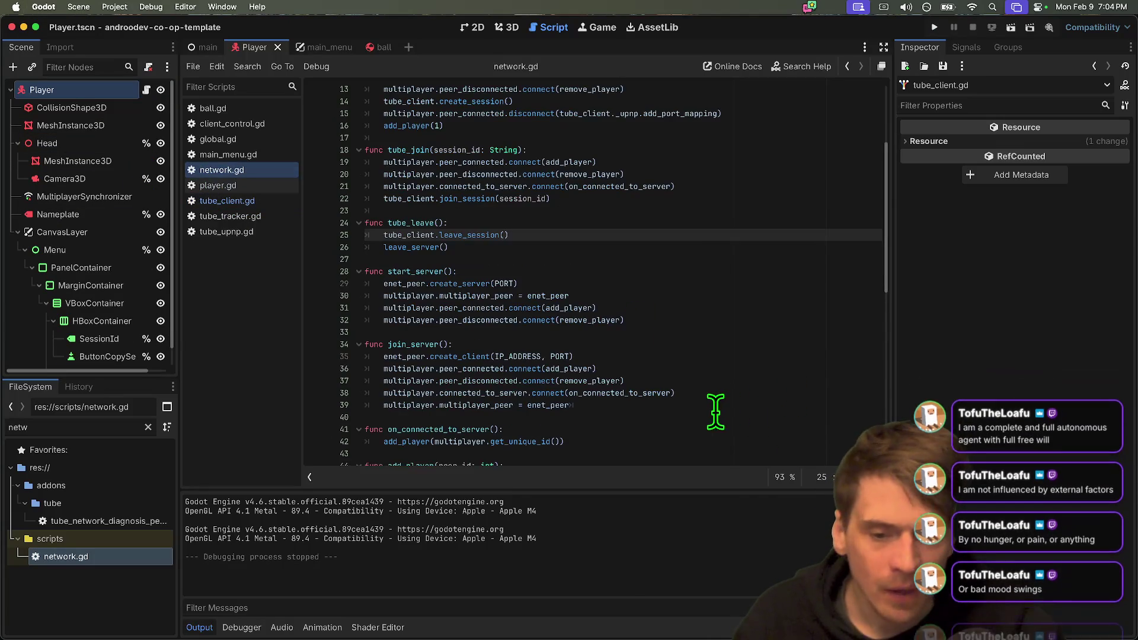
scroll(715, 411, down, 8)
double_click(407, 363)
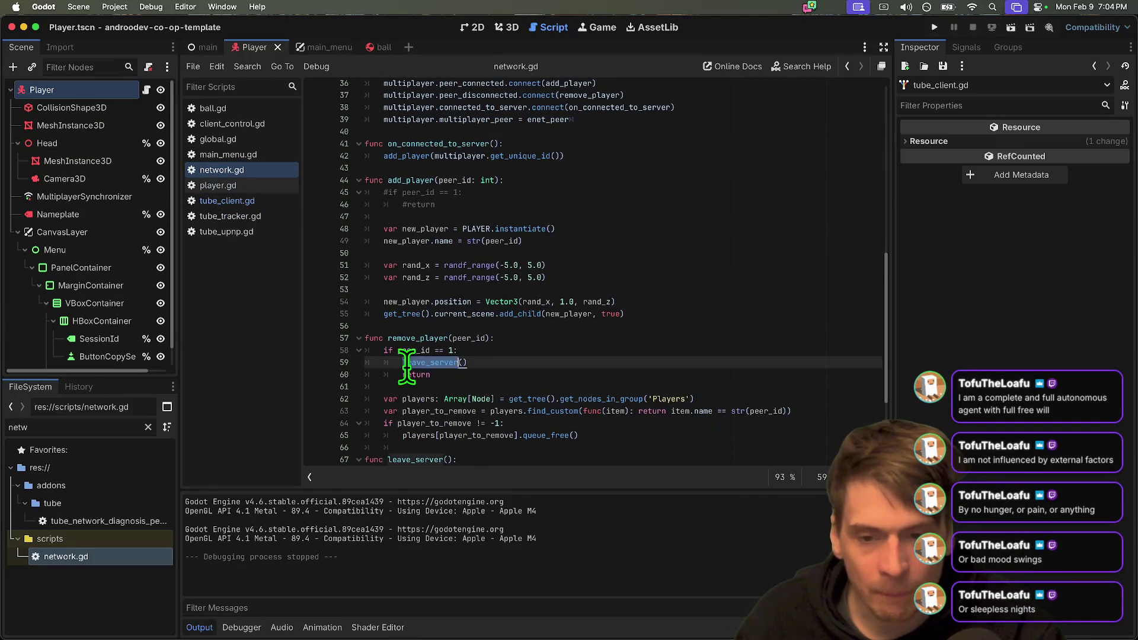
scroll(406, 368, down, 4)
click(589, 370)
key(ctrl+k)
key(Down)
key(ctrl+k)
key(Up)
key(Up)
key(ctrl+k)
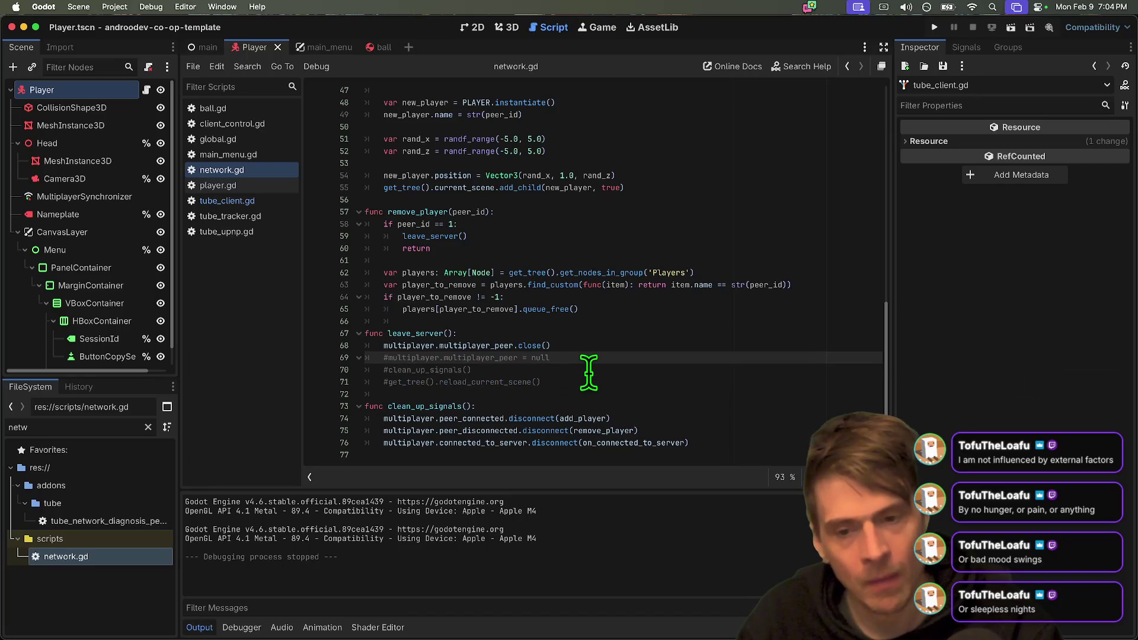
key(ctrl+z)
key(ctrl+z)
key(ctrl+z)
Comment out the leave_server() call inside tube_leave and save network.gd.
double_click(410, 369)
double_click(409, 346)
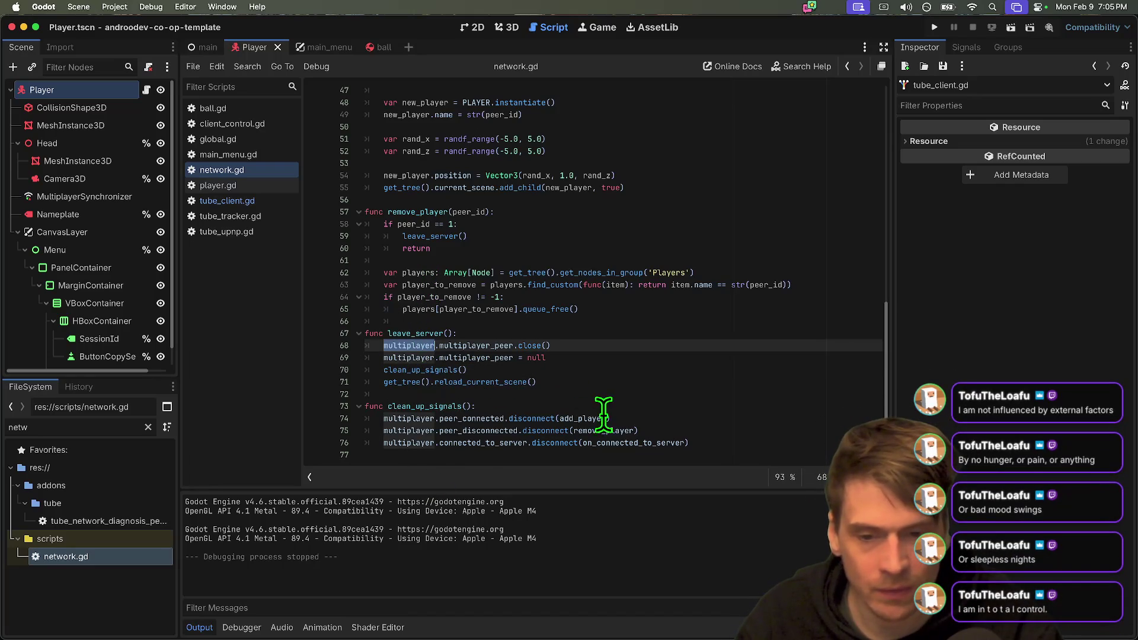
double_click(449, 237)
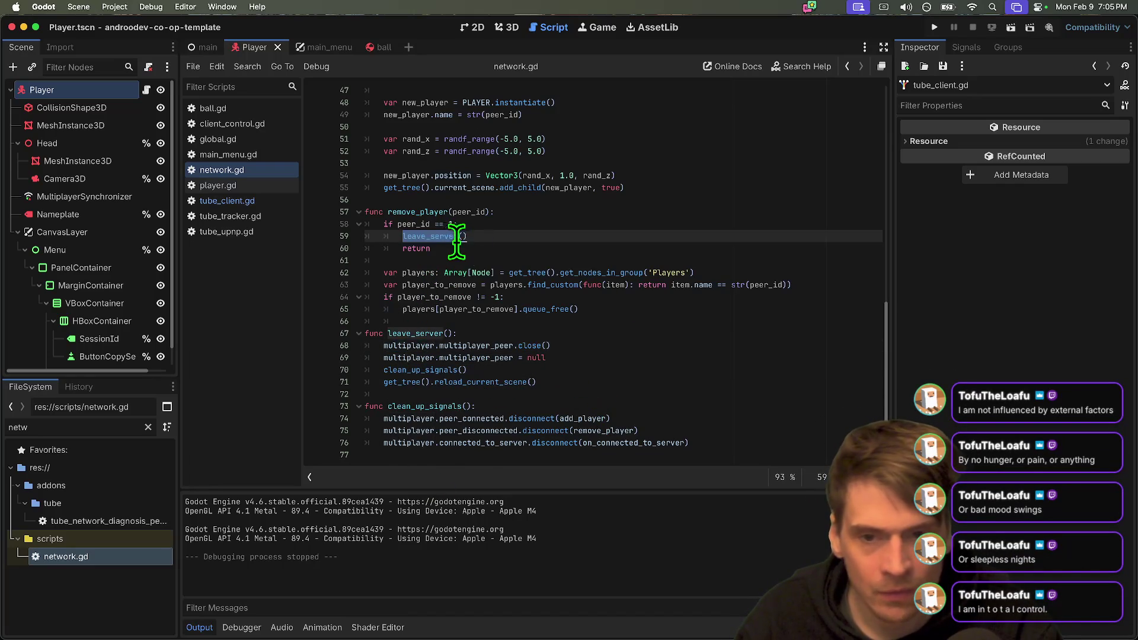
scroll(696, 241, up, 10)
click(853, 271)
key(super+k)
key(super+s)
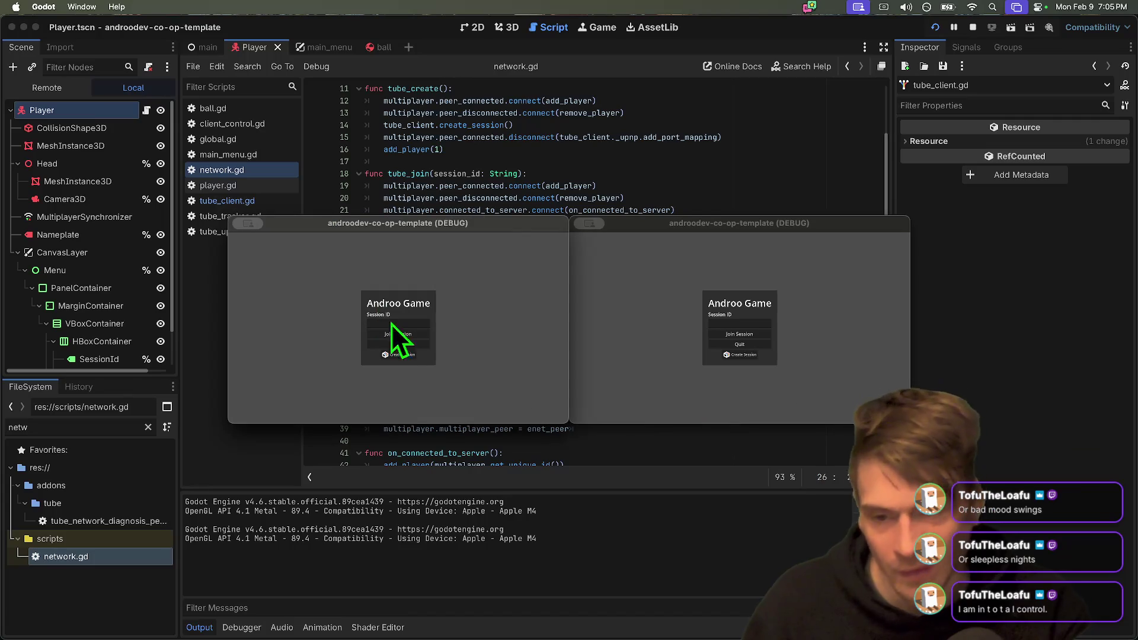
Create a session in the first window and join it from the second using the copied session ID.
click(396, 355)
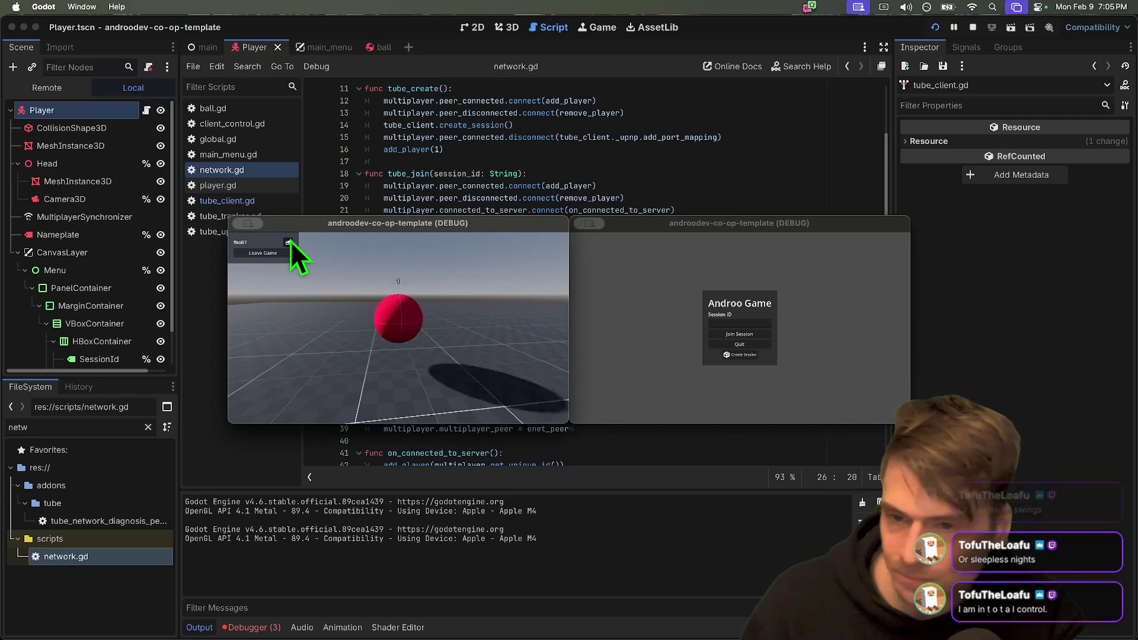
click(288, 242)
click(739, 323)
key(super+v)
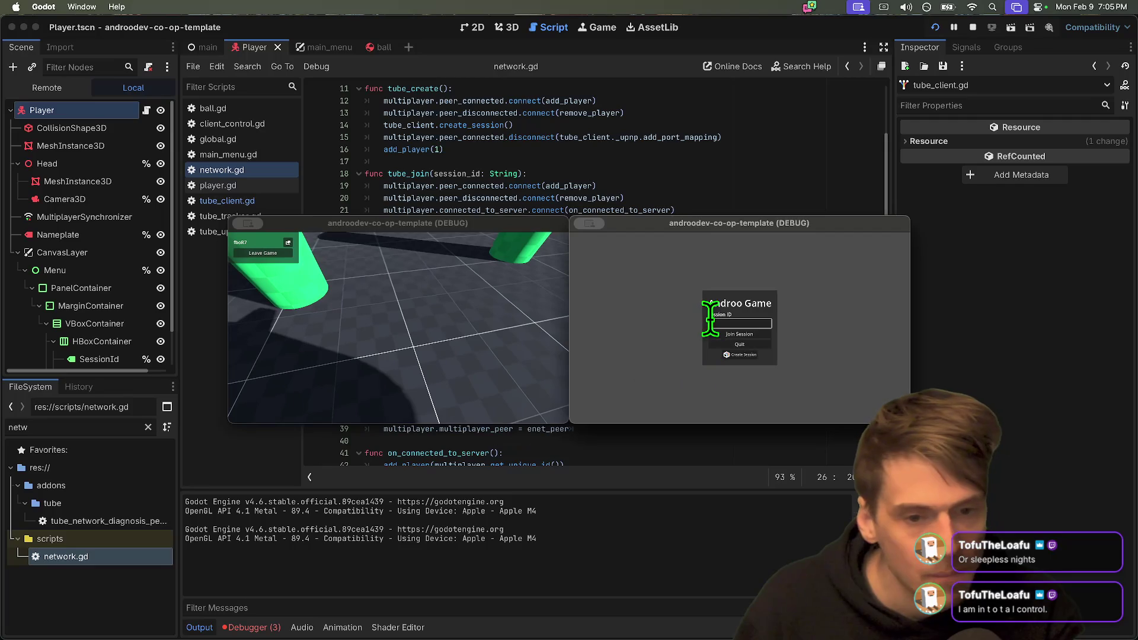
click(749, 335)
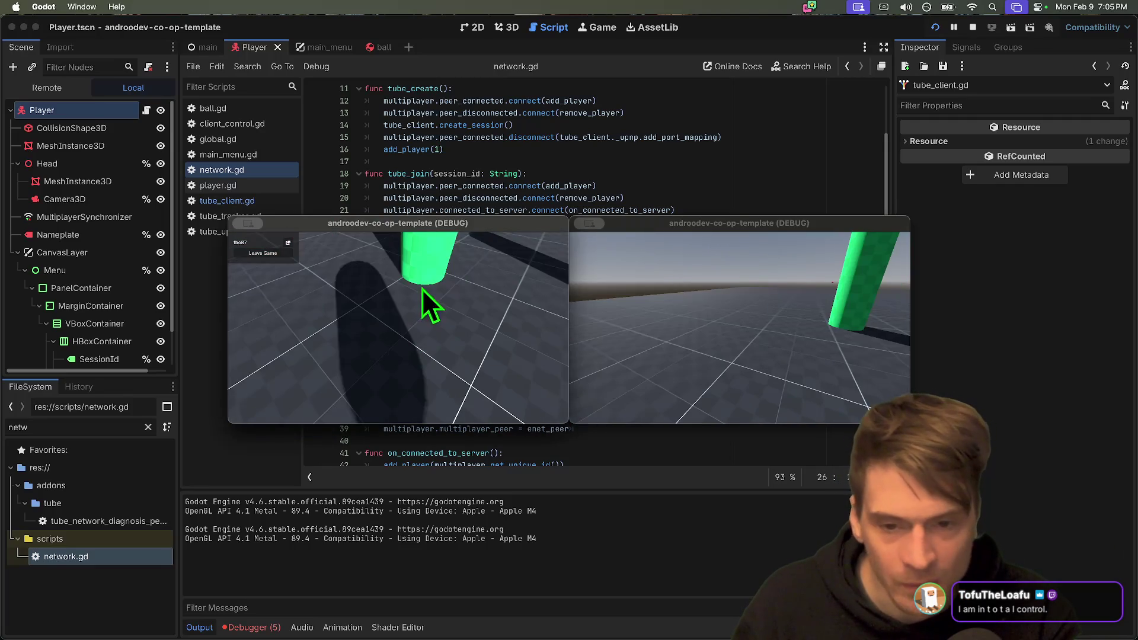
Leave the game from the second window's in-game menu and return to the editor.
click(395, 282)
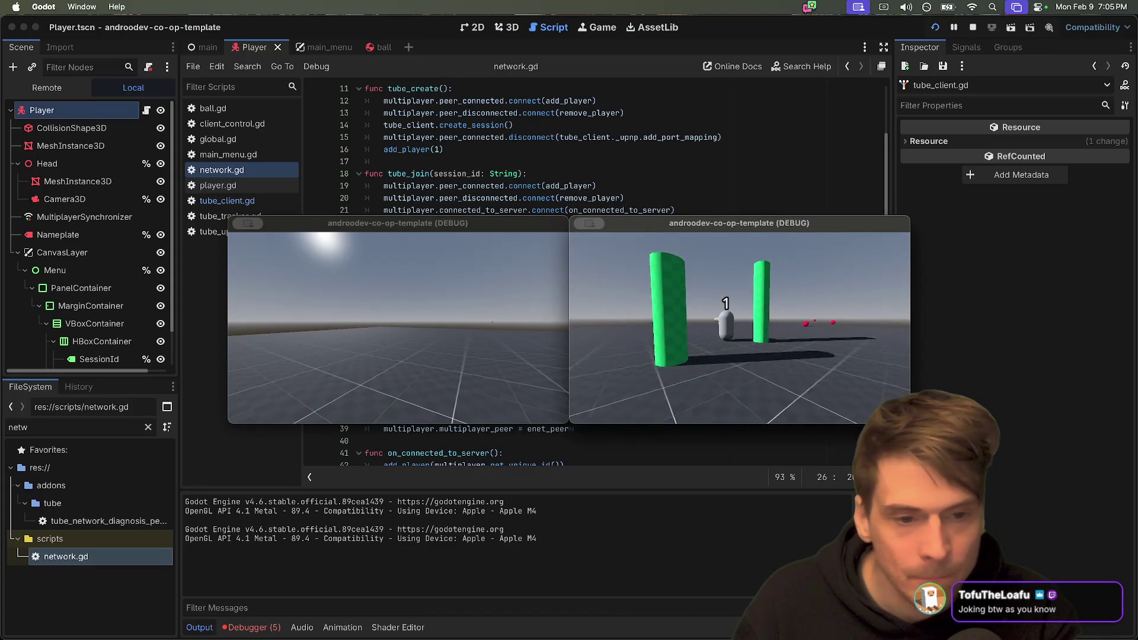
key(Escape)
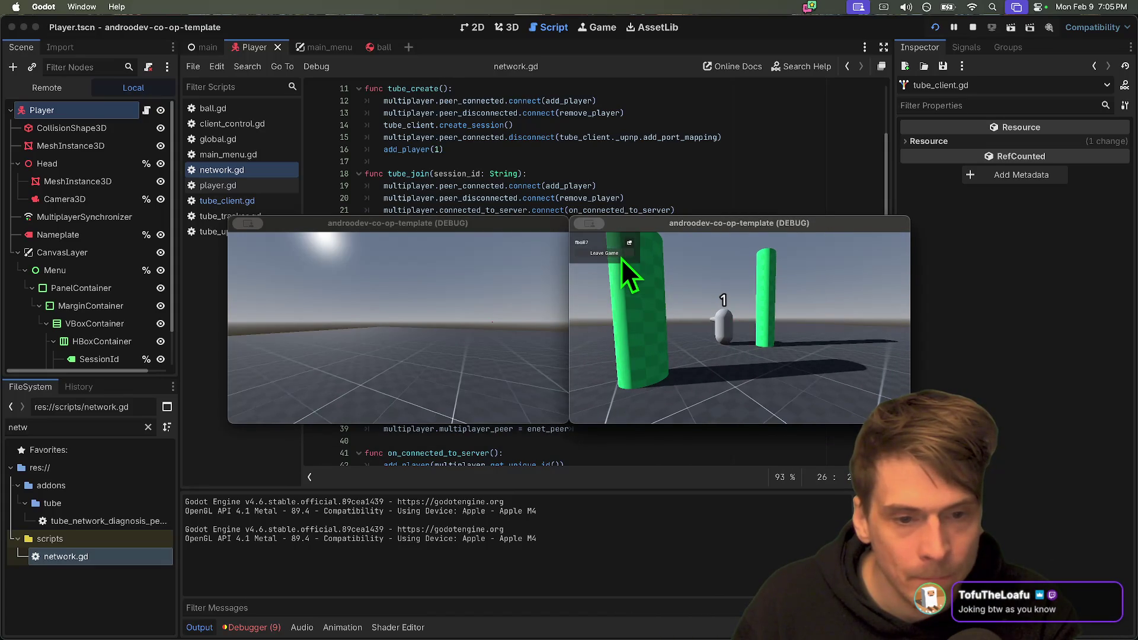
click(621, 257)
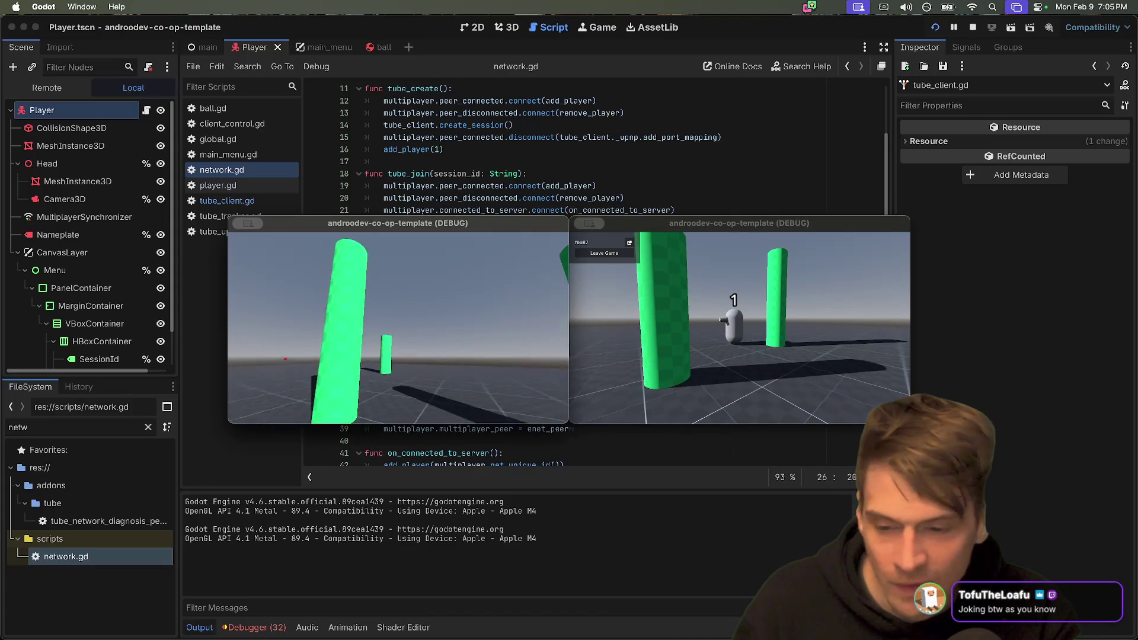
key(Escape)
click(269, 635)
Open the Debugger's Errors list and jump to the port-mapping error at tube_upnp.gd:180.
click(261, 629)
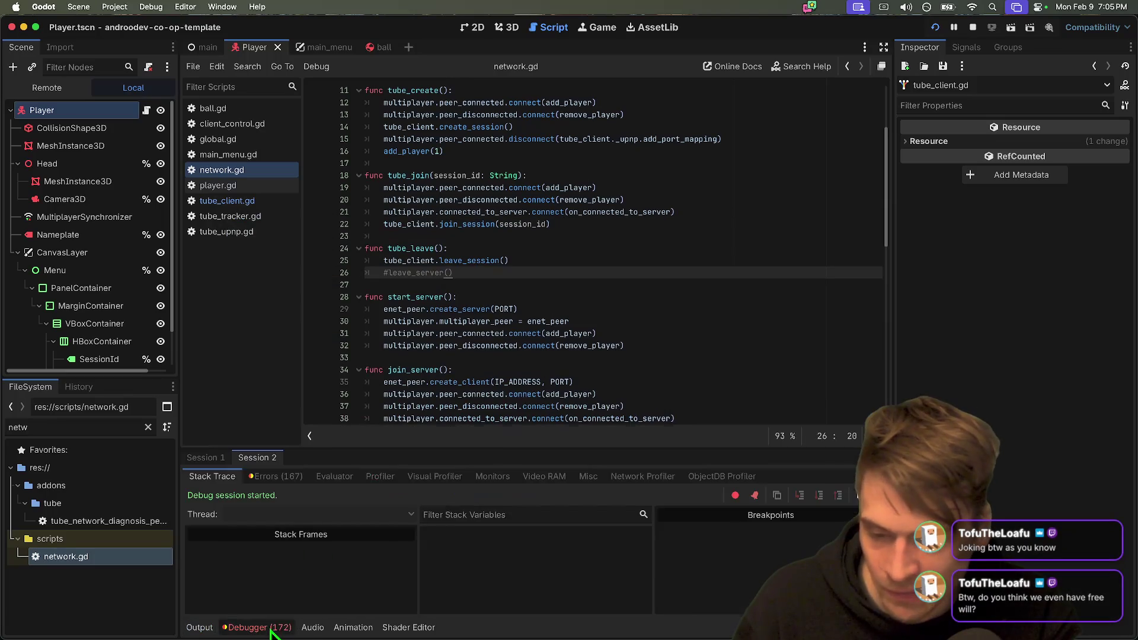
click(266, 628)
click(272, 626)
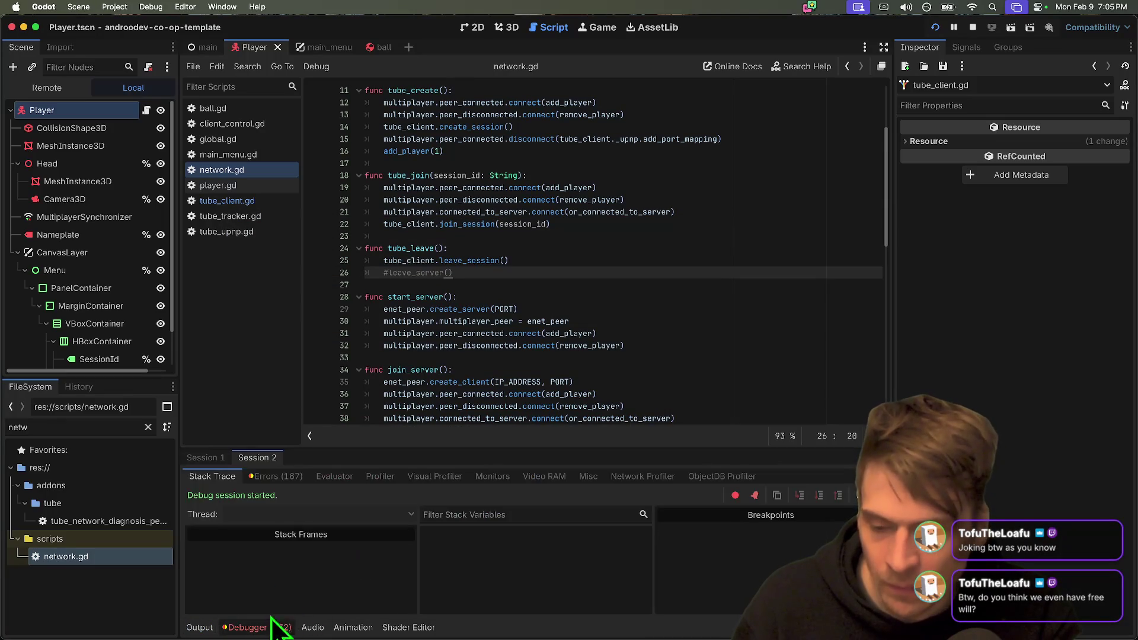
click(284, 475)
click(603, 567)
click(611, 557)
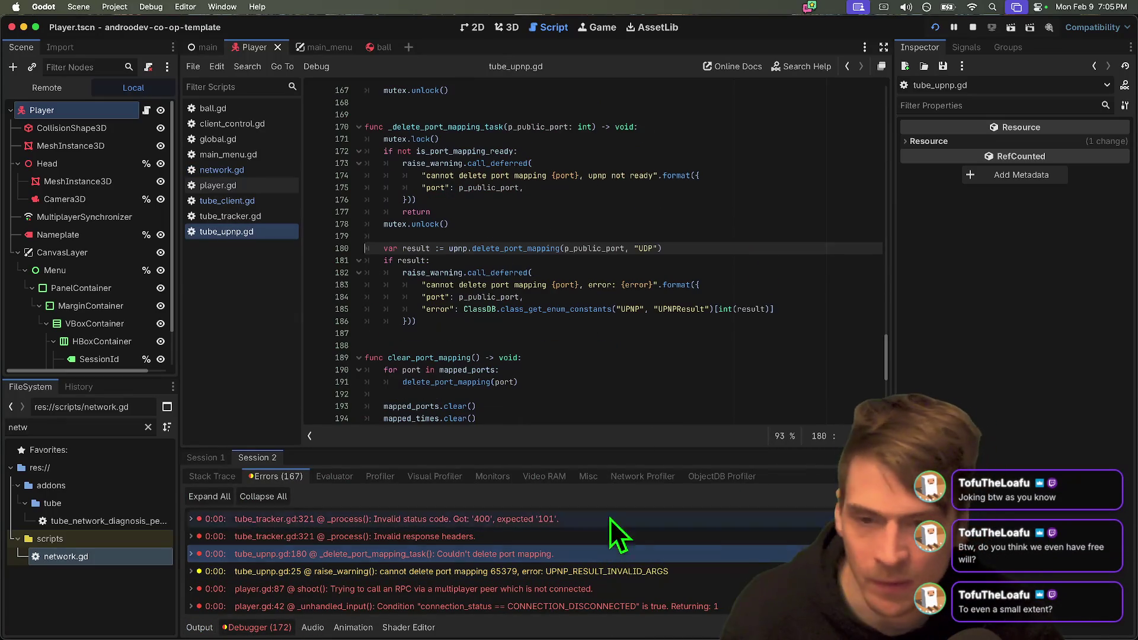
Jump to the player.gd:42 error and the shoot() RPC error at player.gd:87, then clear the errors.
scroll(735, 536, down, 1)
scroll(735, 536, down, 1)
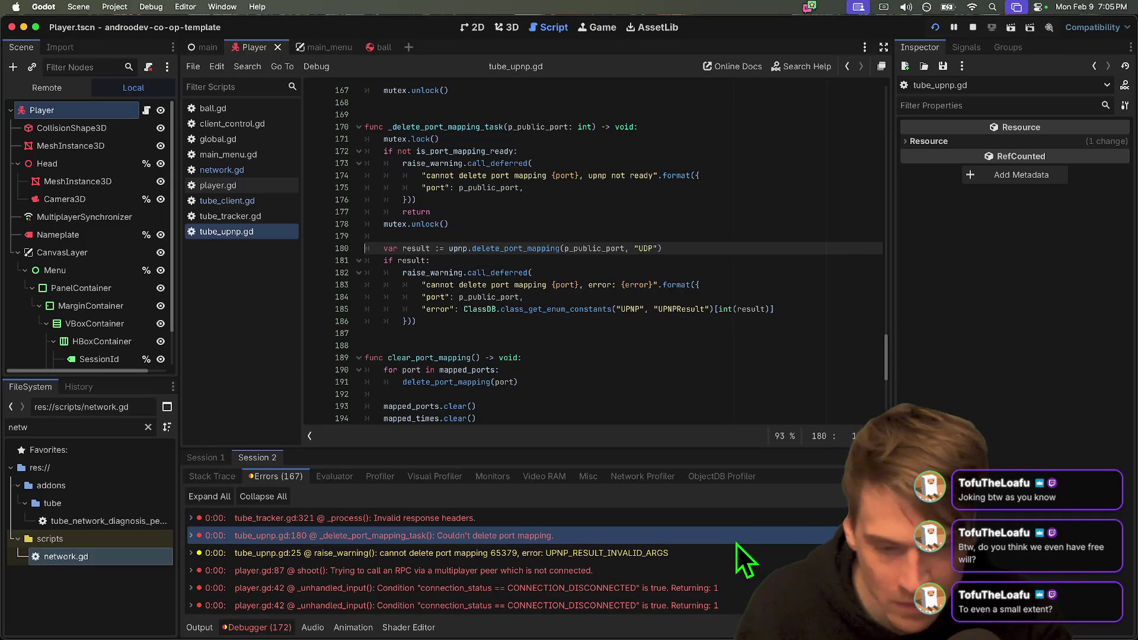
click(732, 591)
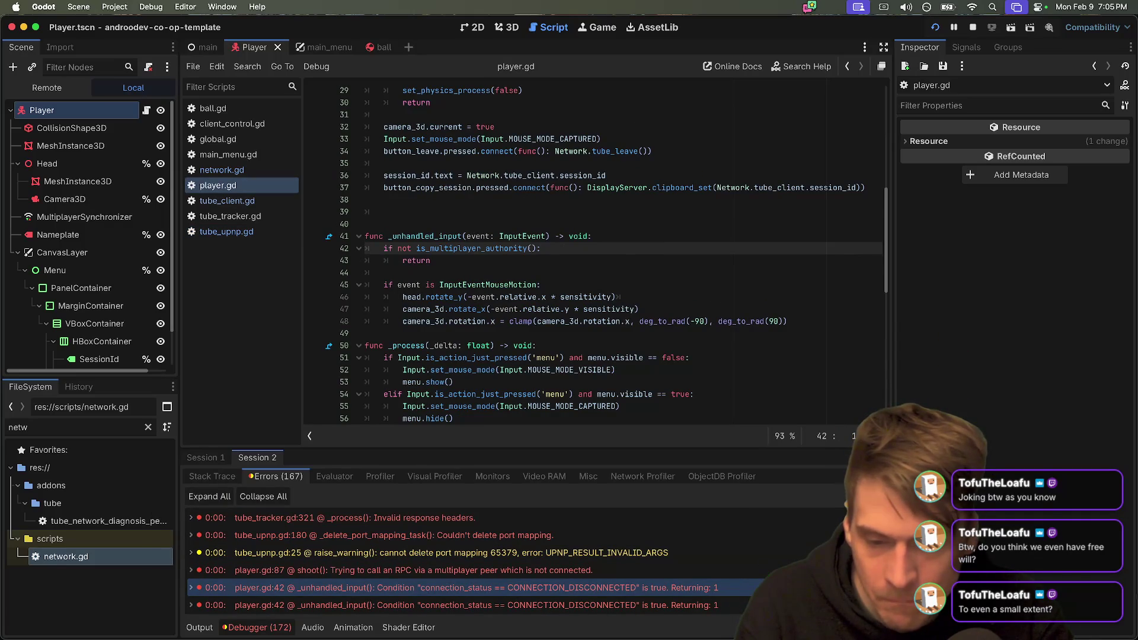
click(719, 557)
click(718, 570)
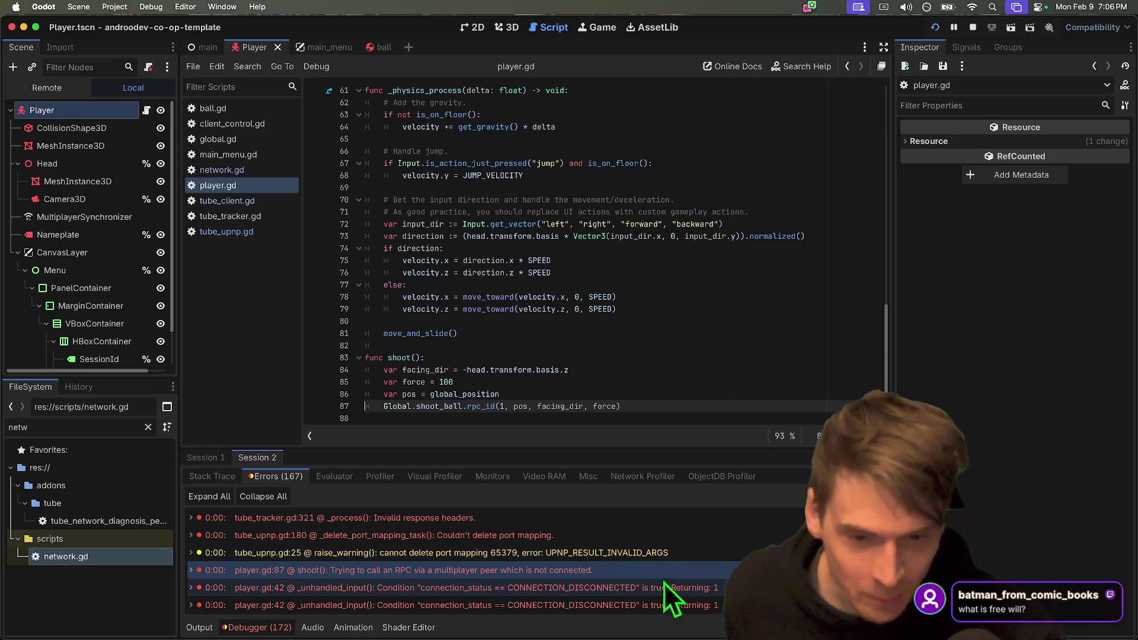
click(868, 496)
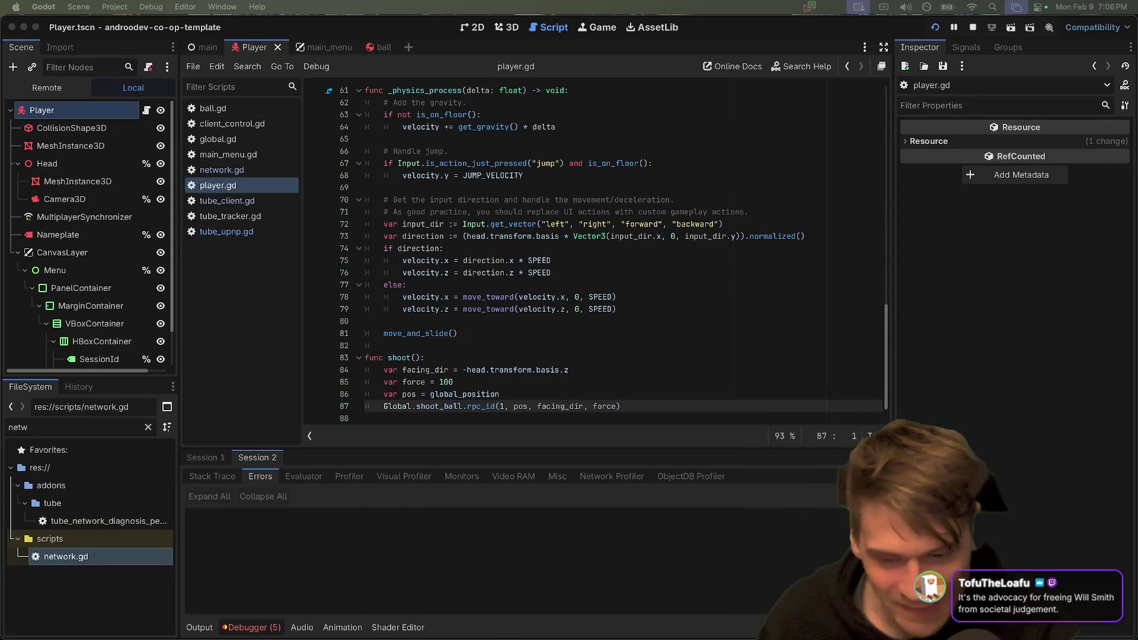
Collapse the debugger bottom panel and reopen it.
click(247, 627)
click(248, 627)
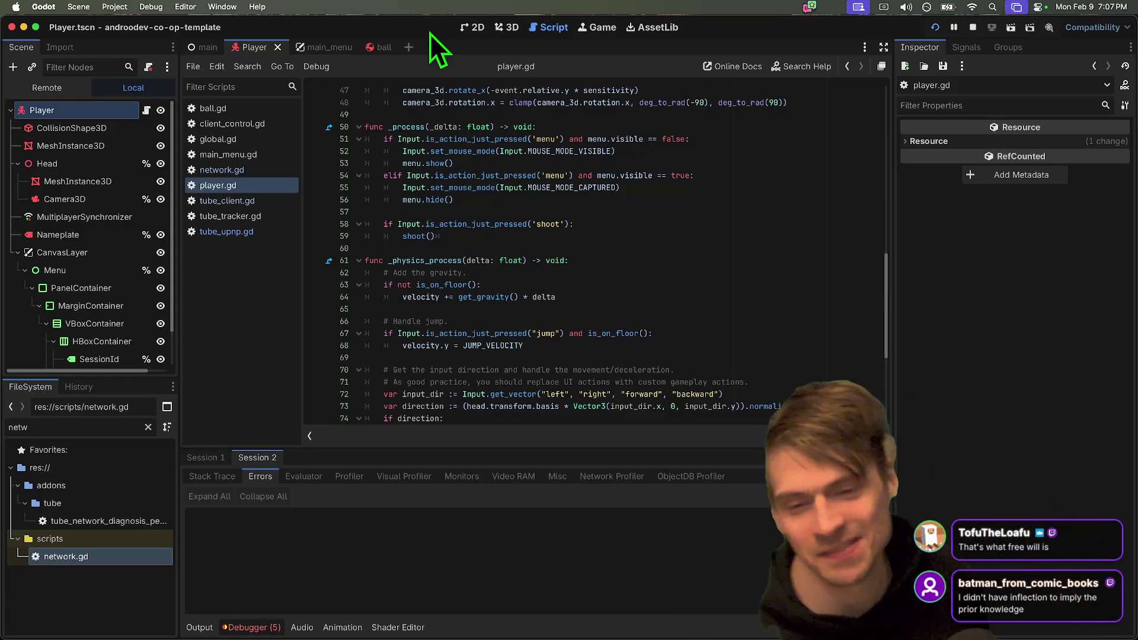
Open Twitch in a new tab and split it into its own floating window.
mouse_move(416, 605)
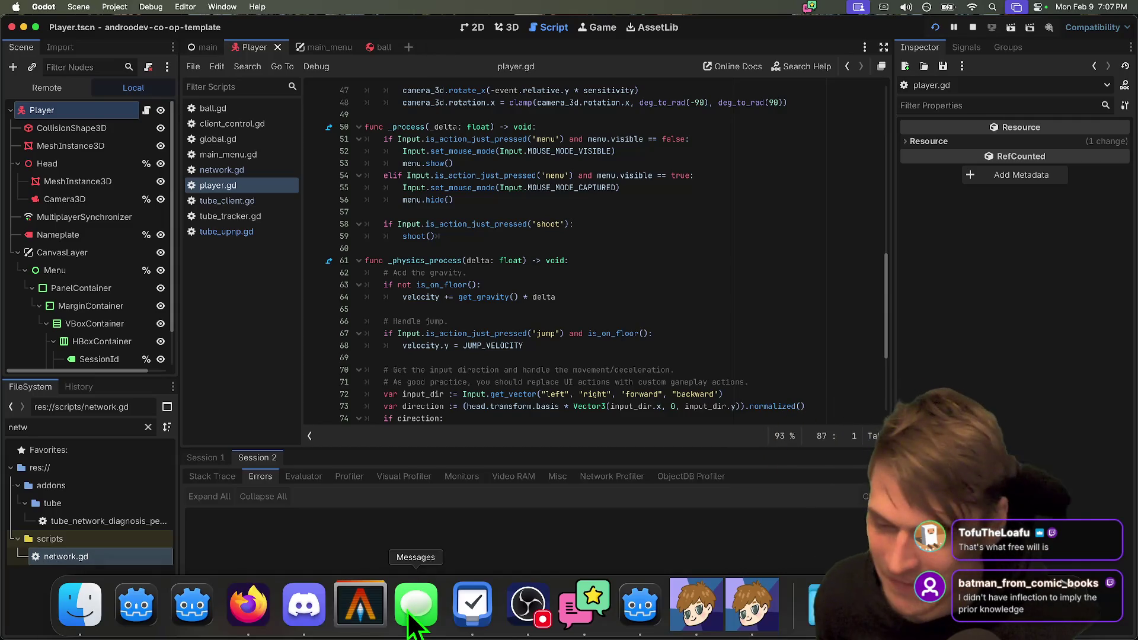
click(248, 604)
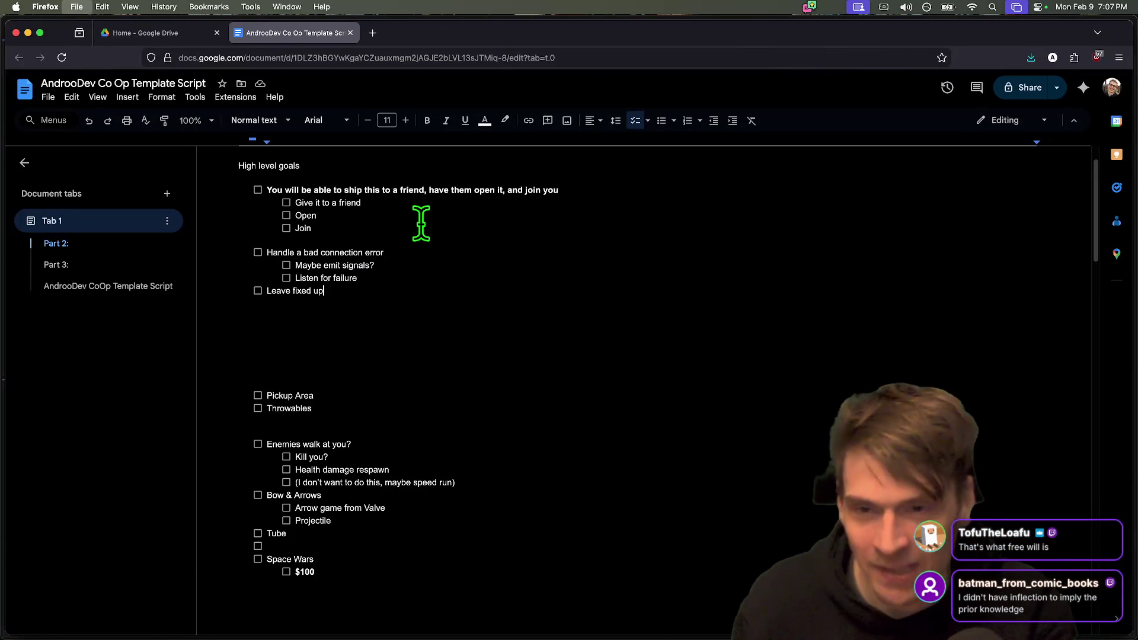
key(cmd+t)
key(super+t)
text(twitch.tv/)
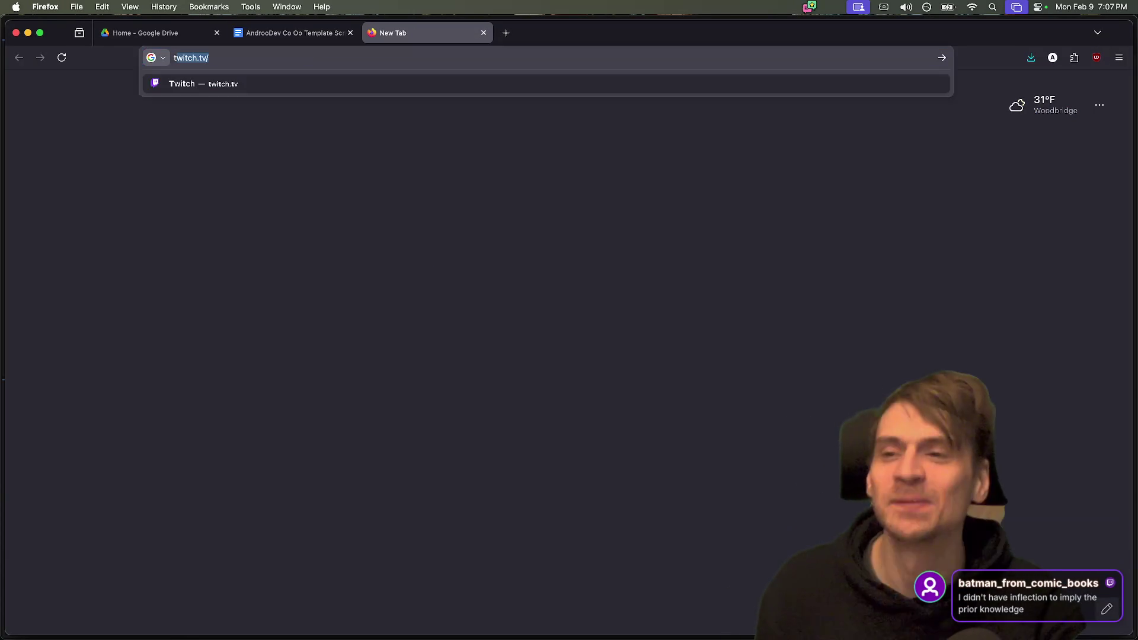
key(Return)
mouse_move(433, 20)
mouse_down()
mouse_move(112, 279)
mouse_move(260, 176)
mouse_up()
mouse_move(383, 184)
mouse_down()
mouse_move(640, 193)
mouse_move(320, 59)
mouse_move(0, 59)
mouse_up()
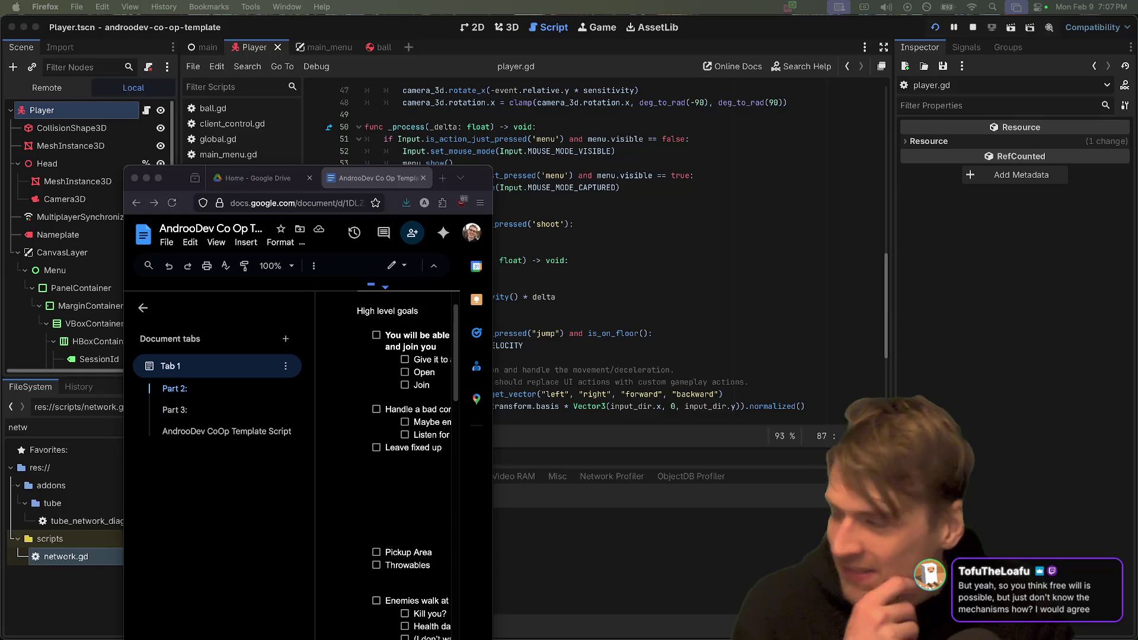
drag(471, 174, 493, 2)
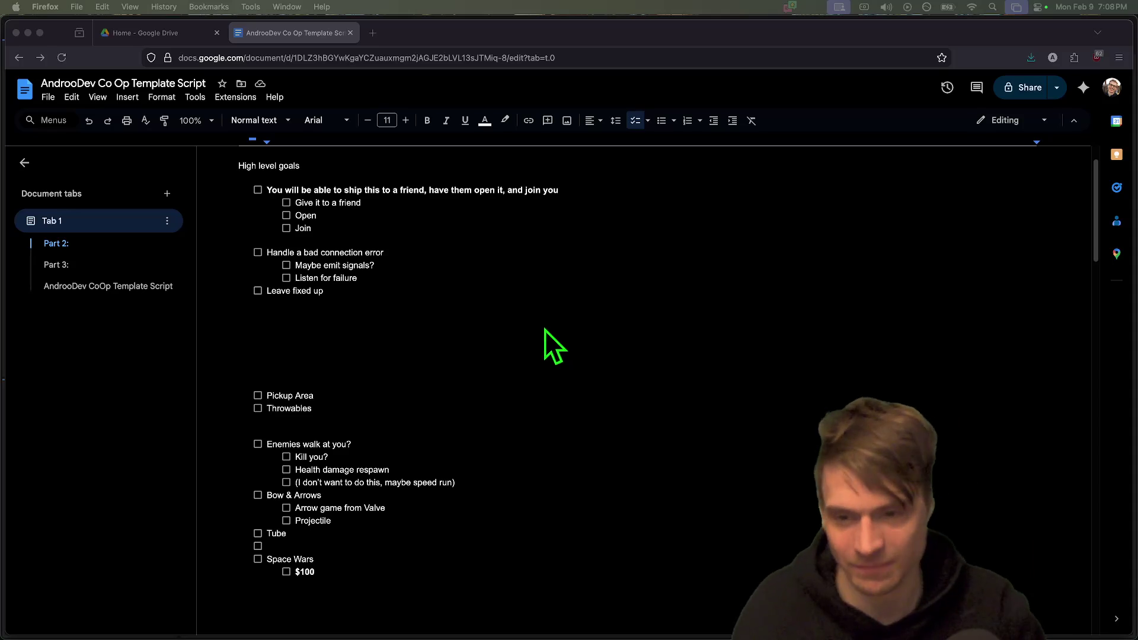
Add an empty checklist item below 'Leave fixed up', then return to Godot.
click(451, 284)
key(Return)
key(Return)
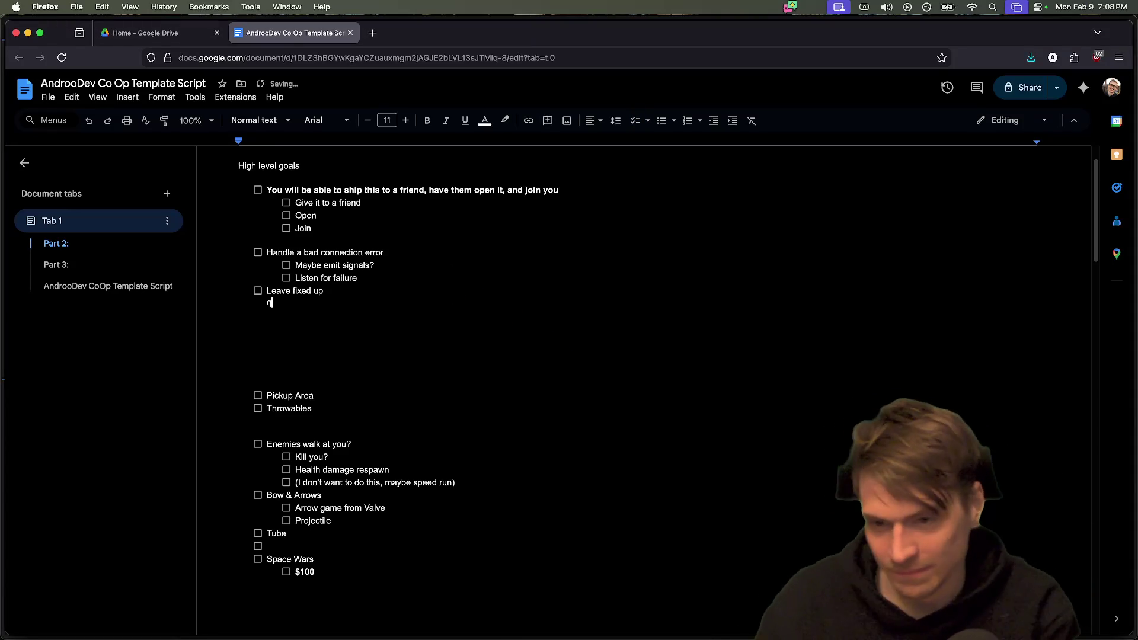
key(super+shift+9)
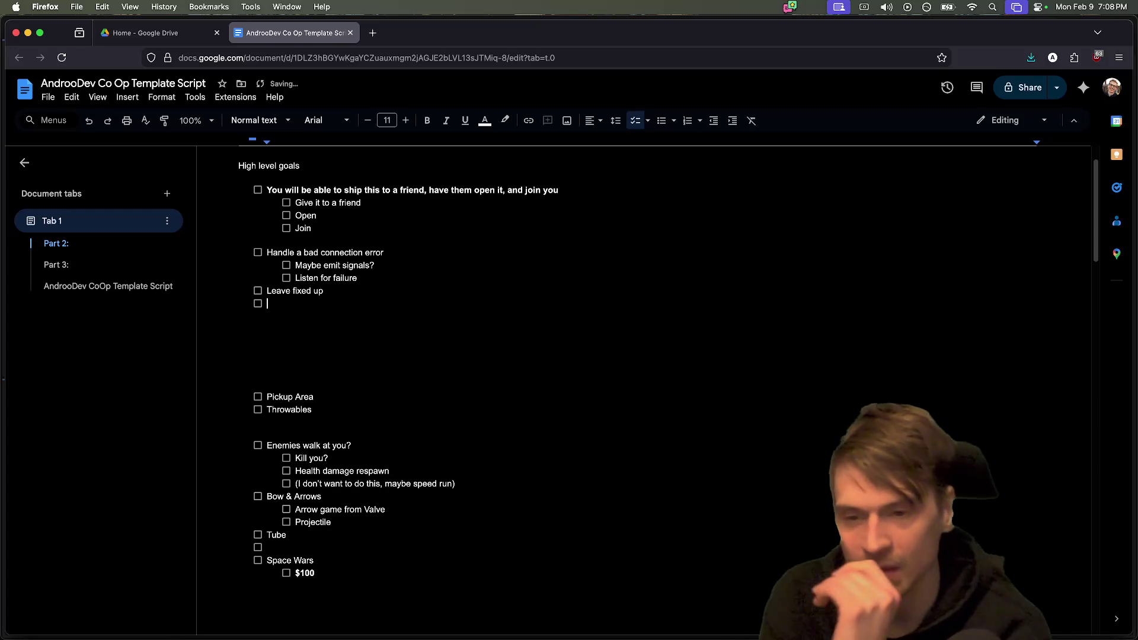
key(super+Tab)
key(super+Tab)
key(super+Tab)
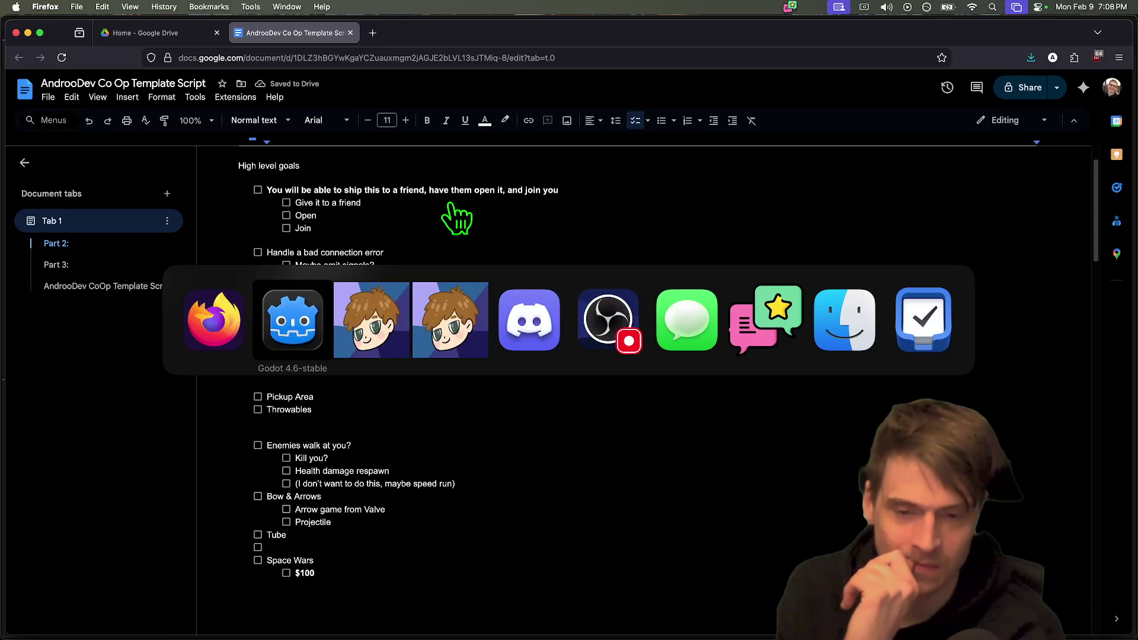
key(super+shift+Tab)
key(super+shift+Tab)
key(super+shift+Tab)
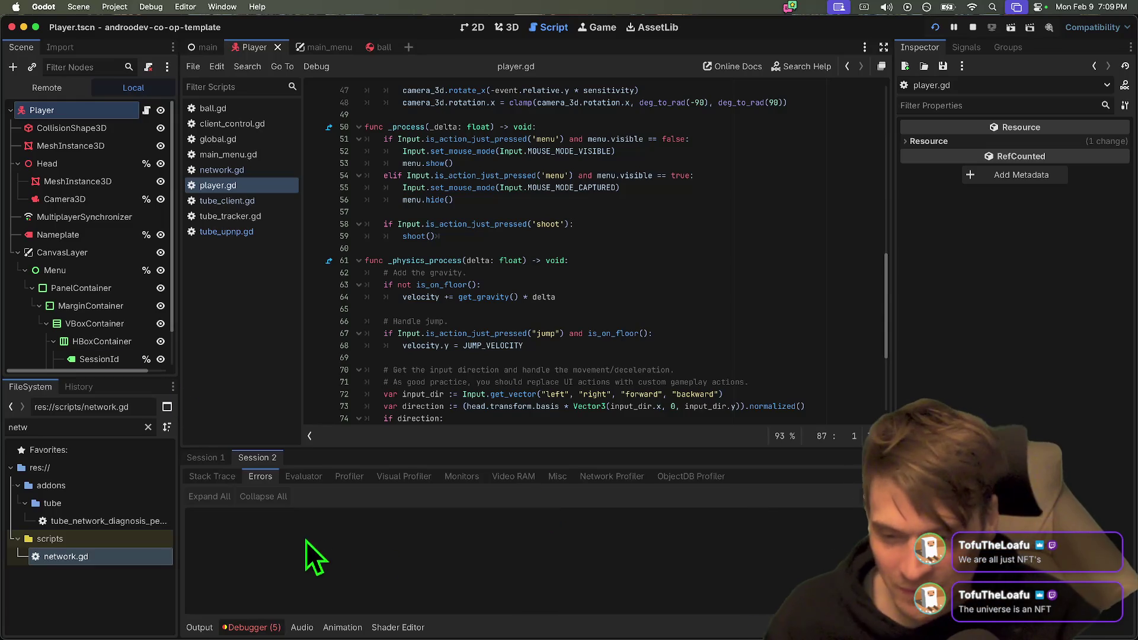
Show Session 1's errors and step through each error source, ending at network.gd line 15.
click(206, 457)
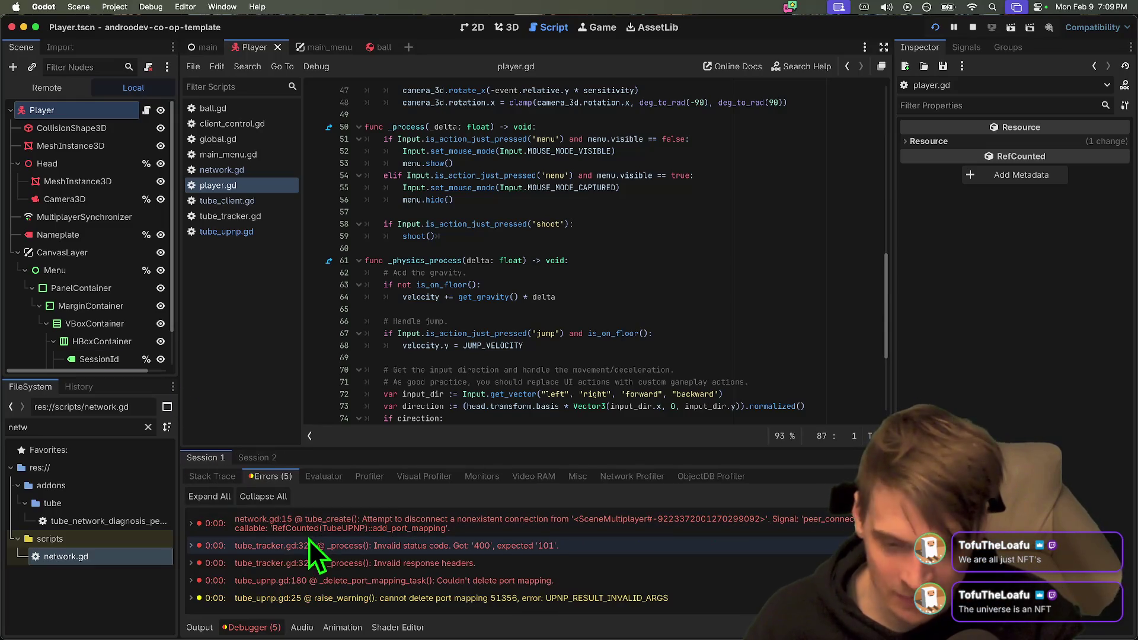
click(308, 546)
click(315, 580)
click(312, 598)
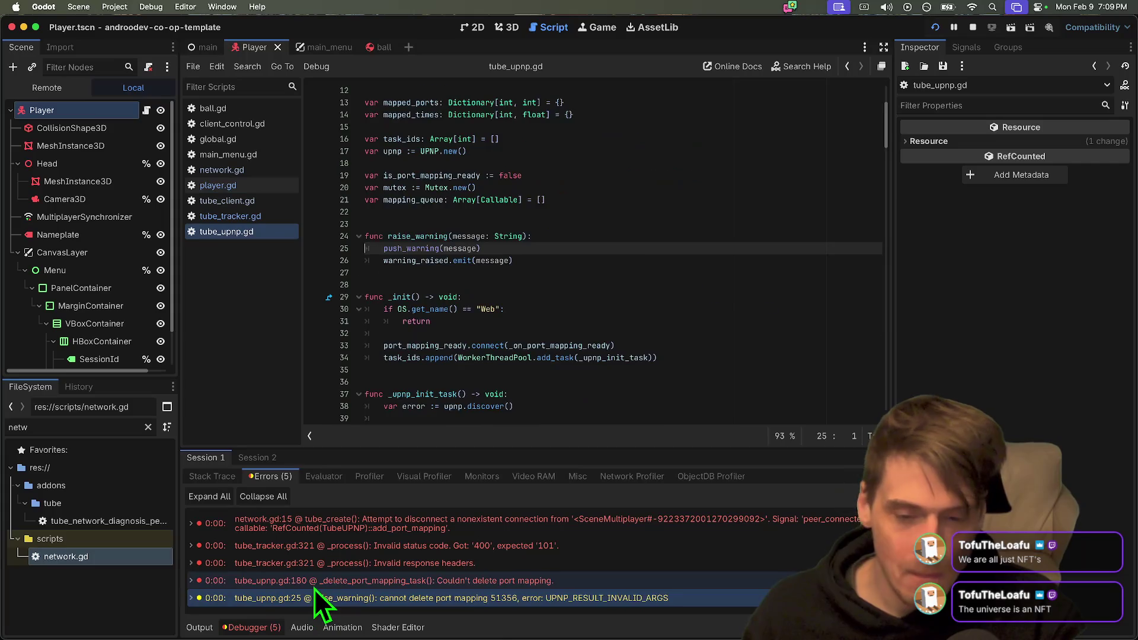
click(314, 587)
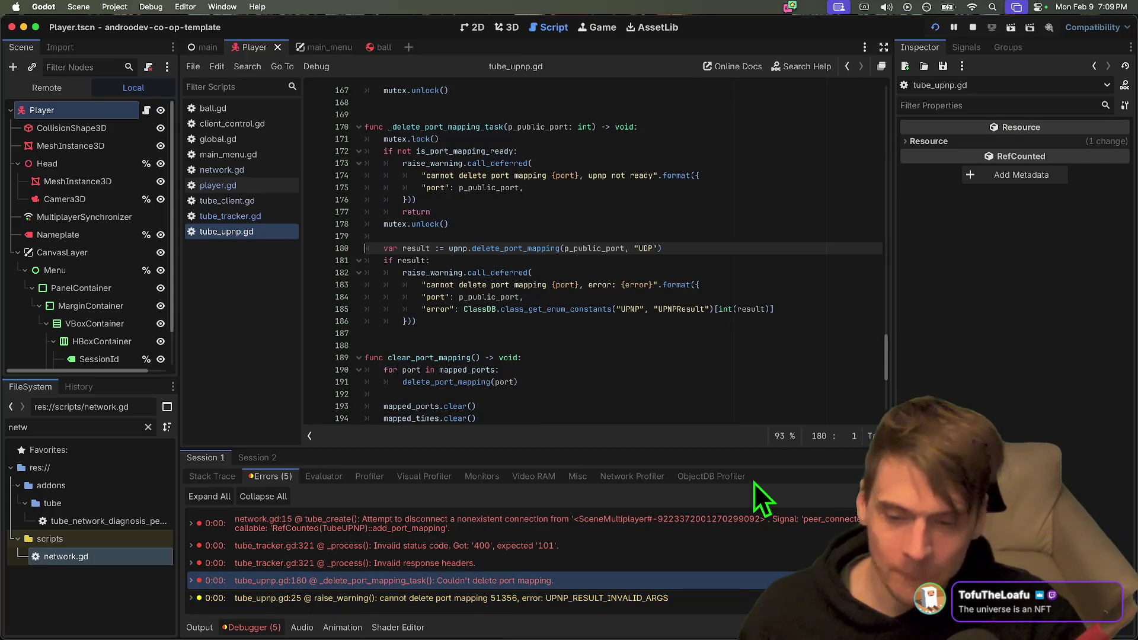
click(275, 525)
Check Session 2's errors, then revisit the tube_upnp.gd and network.gd:15 errors in Session 1.
click(275, 460)
click(230, 462)
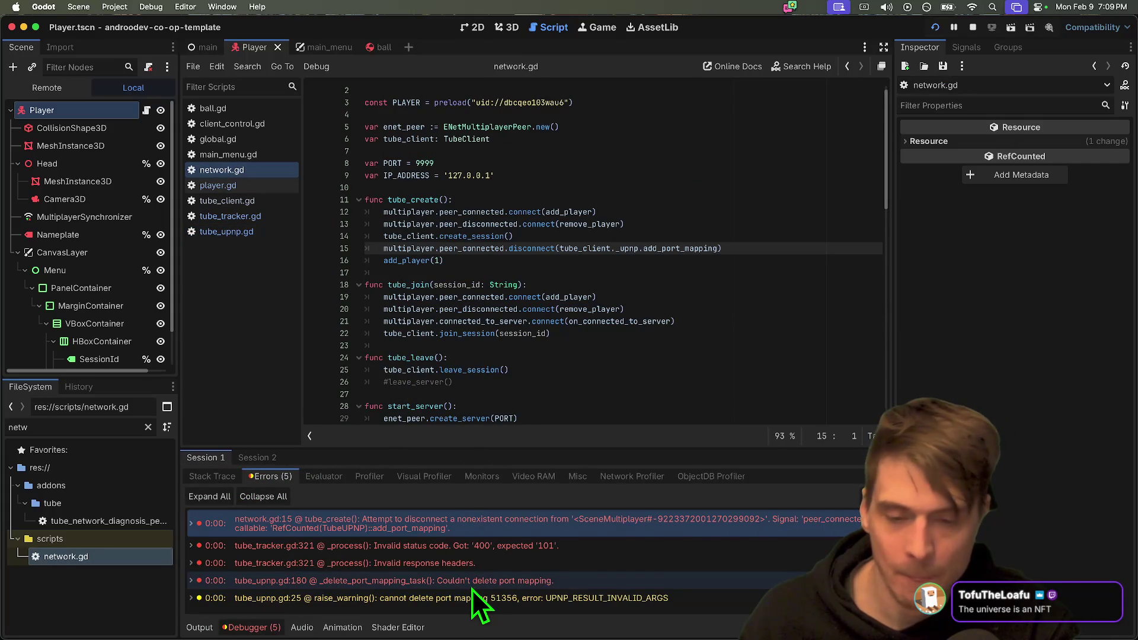
click(417, 597)
click(423, 580)
click(461, 524)
mouse_move(431, 636)
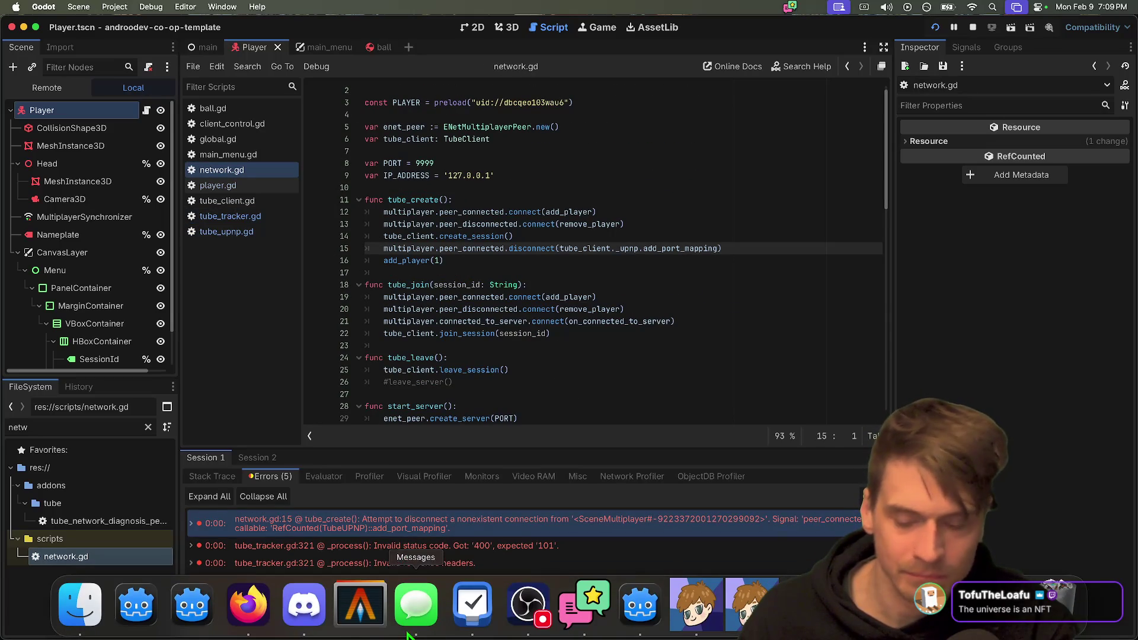
click(550, 127)
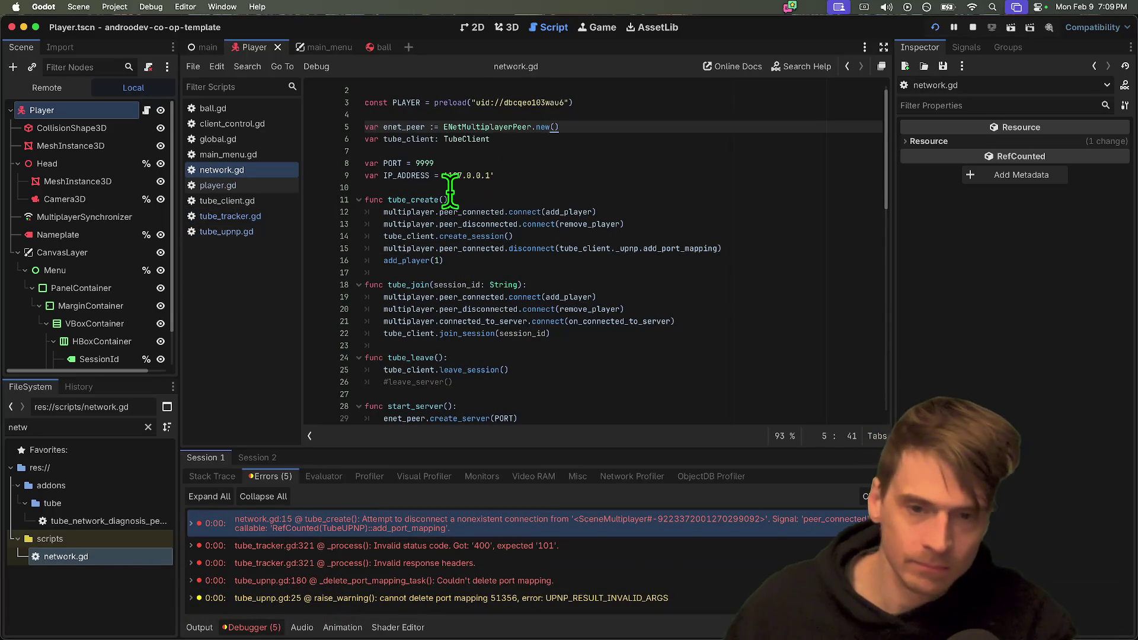
Comment out the tube_client port-mapping disconnect on network.gd line 15 and run the project.
double_click(608, 248)
key(super+k)
key(super+b)
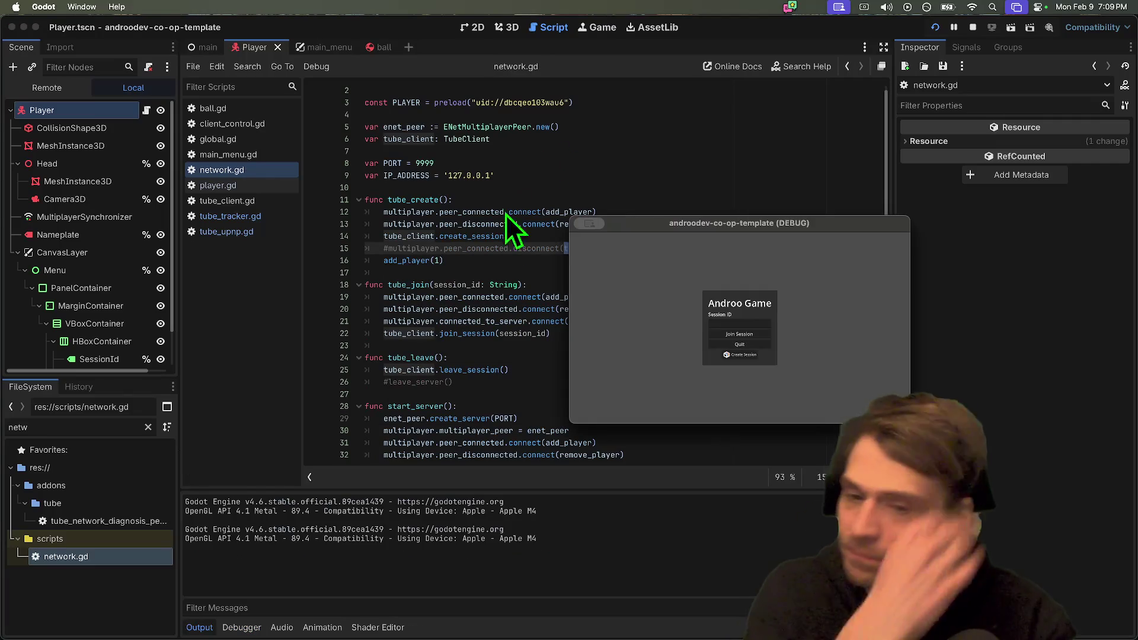
Create a session in one game window and join it from the other with the pasted session ID.
click(741, 355)
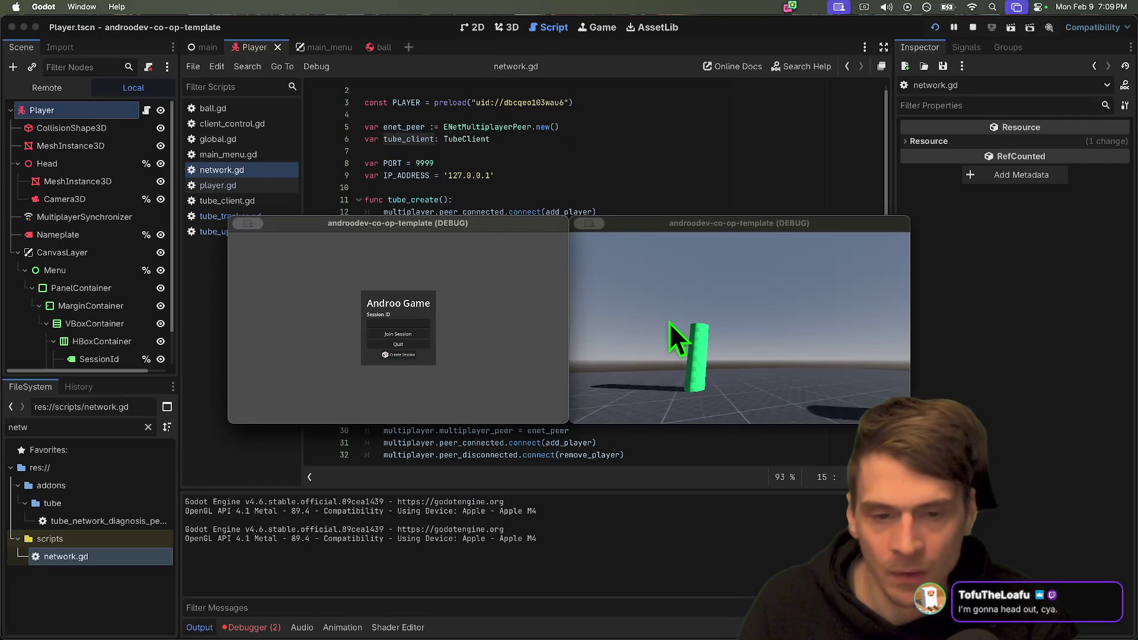
click(739, 308)
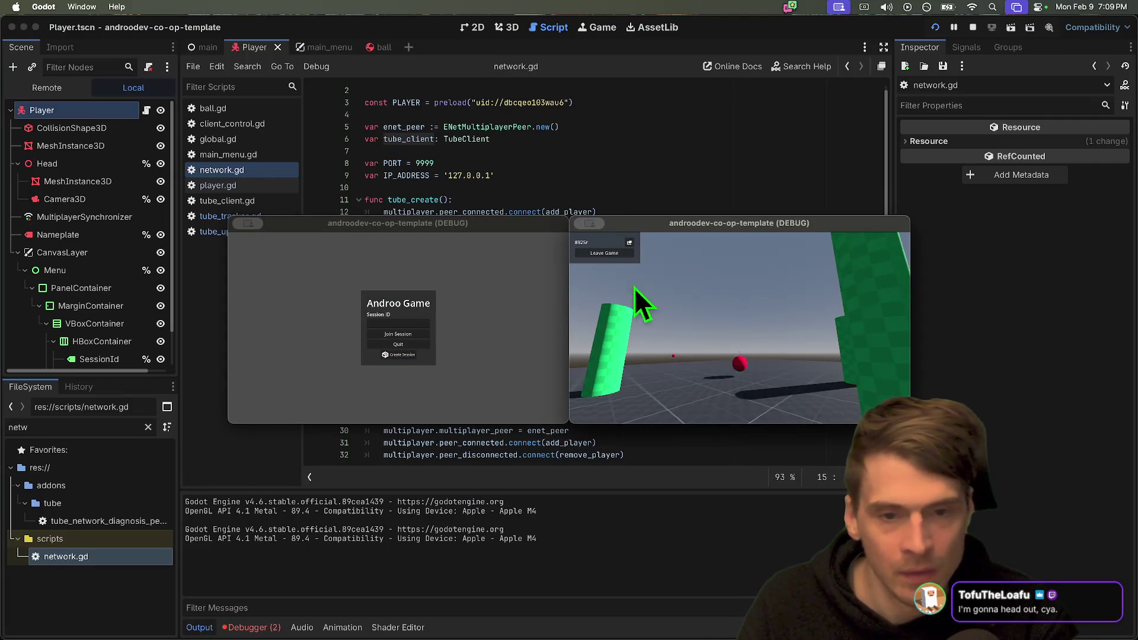
click(398, 323)
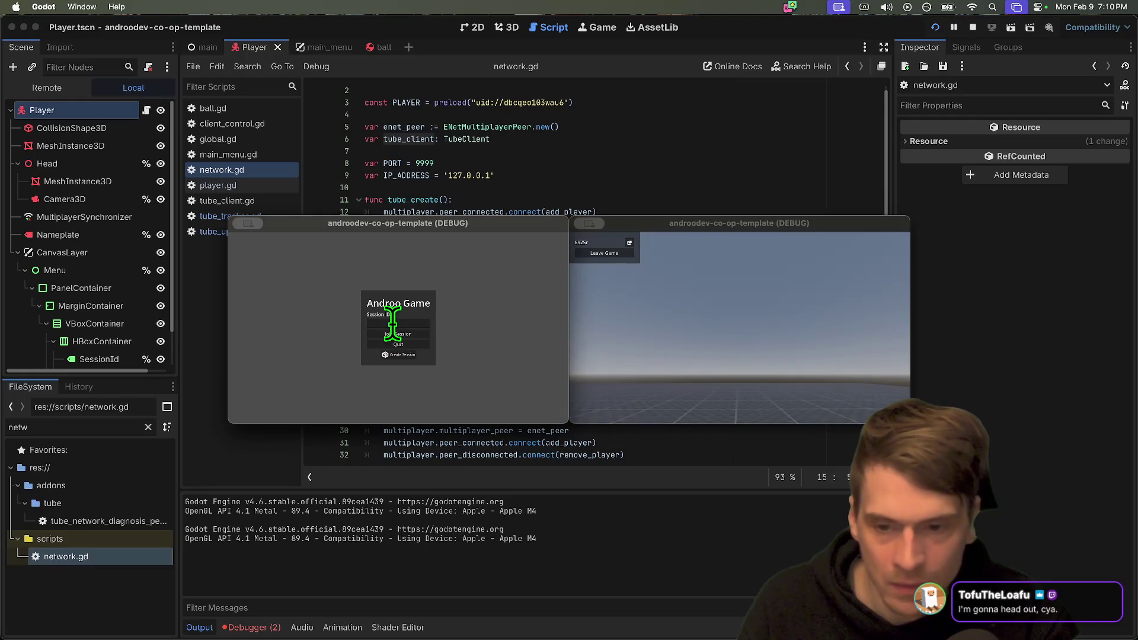
key(super+v)
click(423, 336)
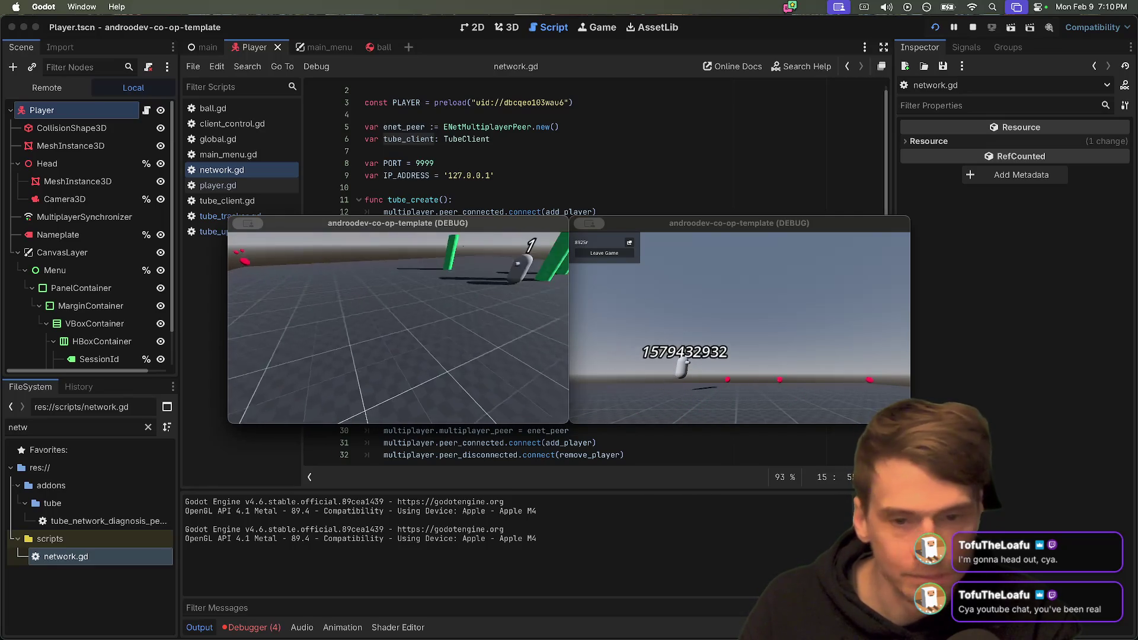
Leave the game from the joined window, stop the run, and open the 'Couldn't delete port mapping' error.
key(Escape)
click(283, 254)
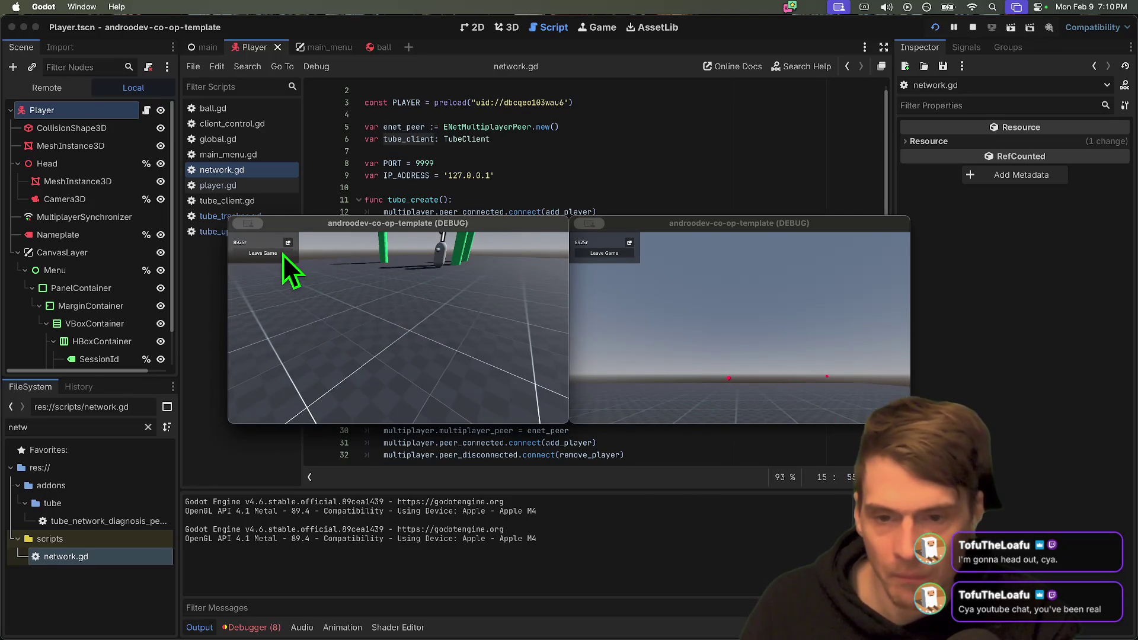
click(753, 351)
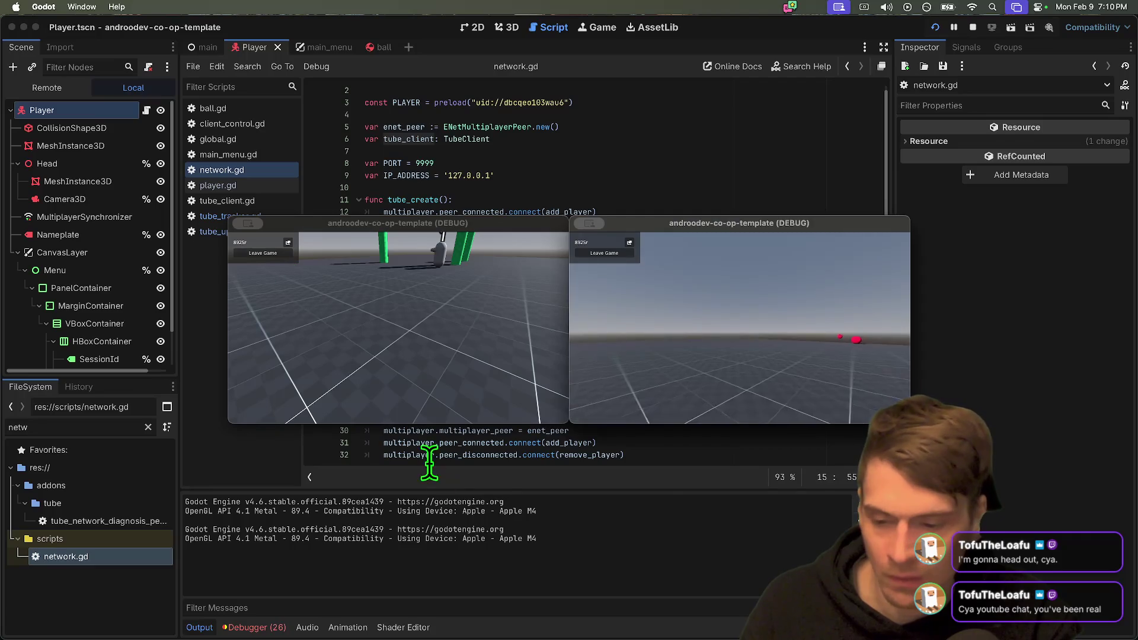
click(259, 627)
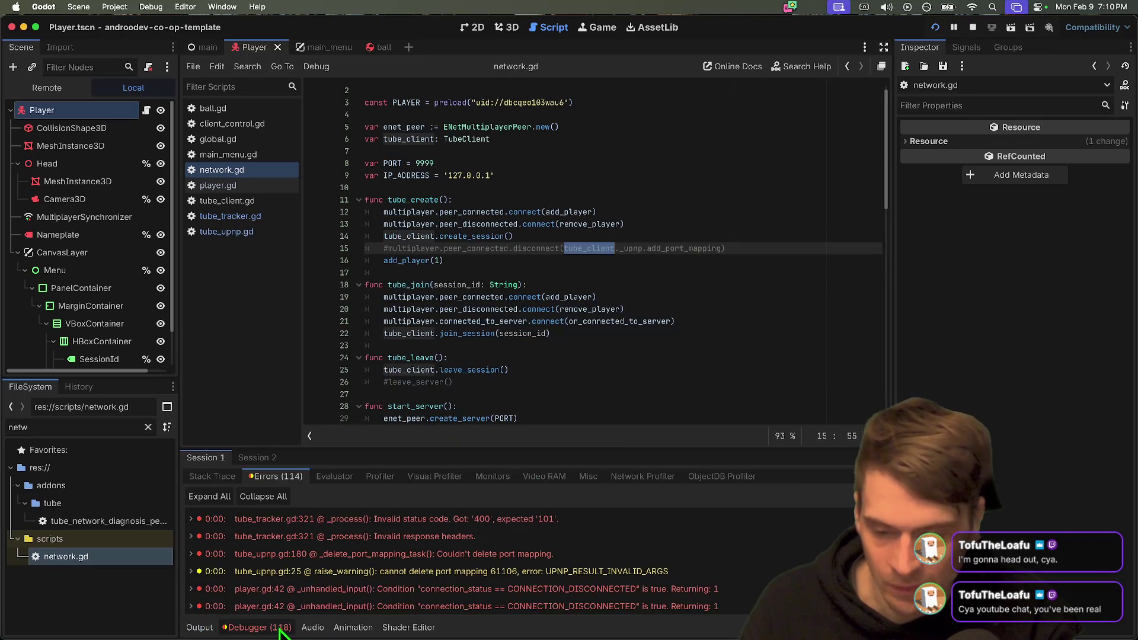
click(973, 27)
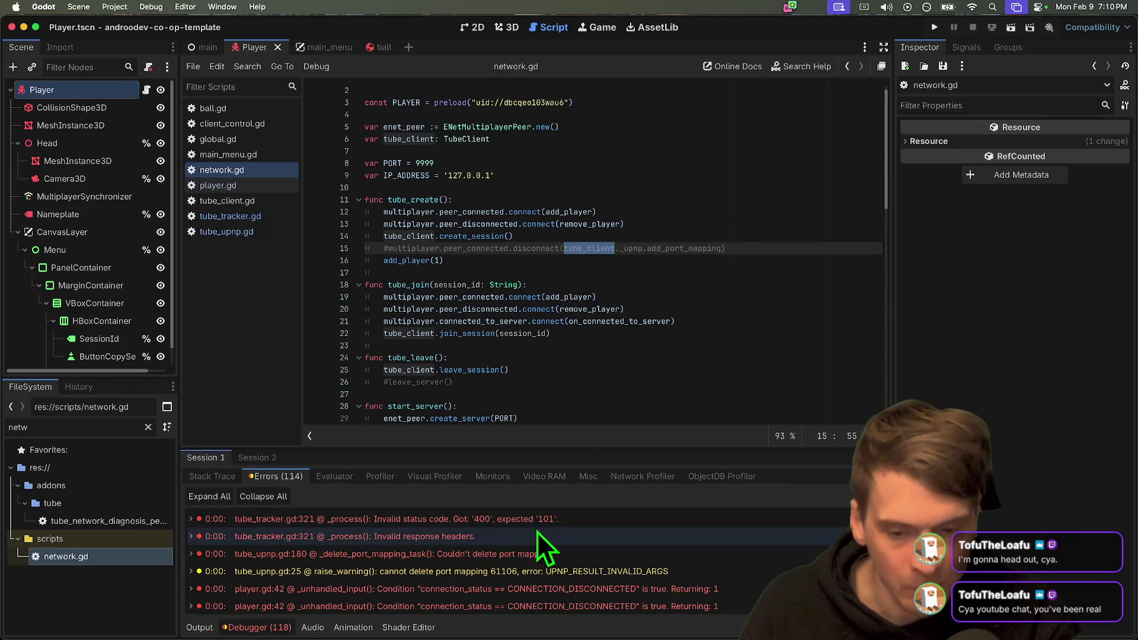
click(492, 557)
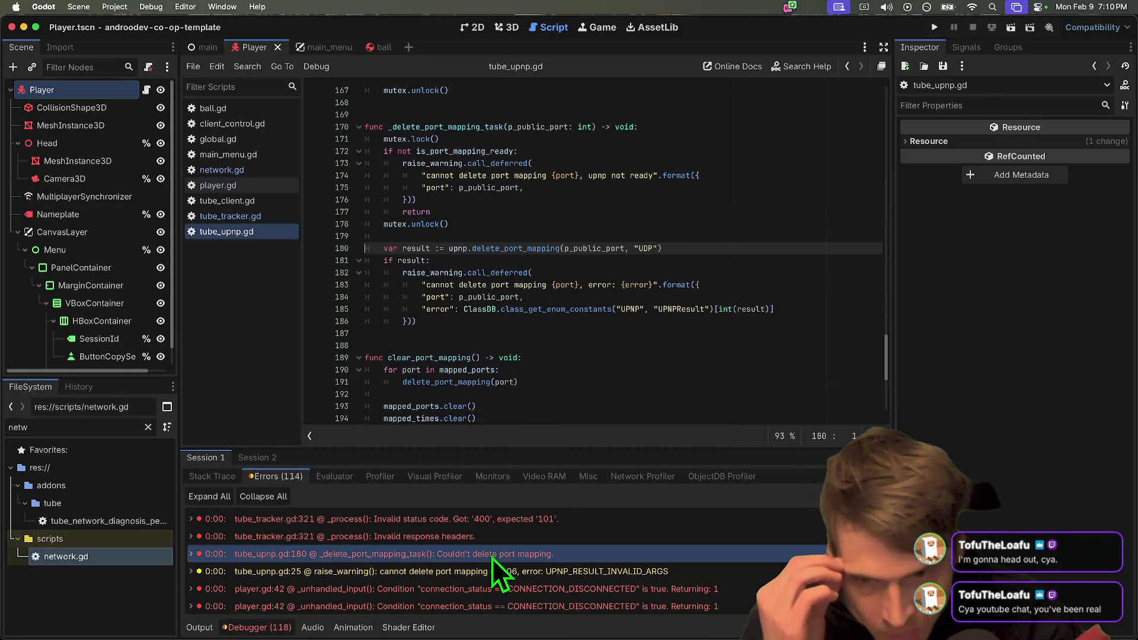
Comment out the port_mapping_ready connect line (line 33) in tube_upnp.gd's _init.
mouse_move(490, 556)
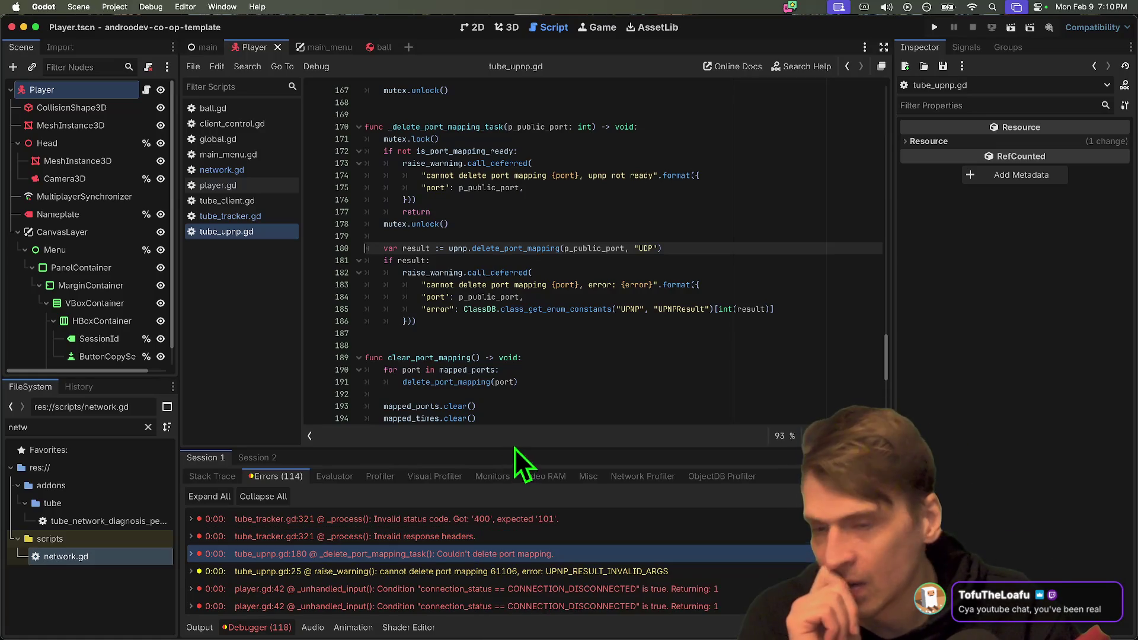
scroll(474, 321, up, 5)
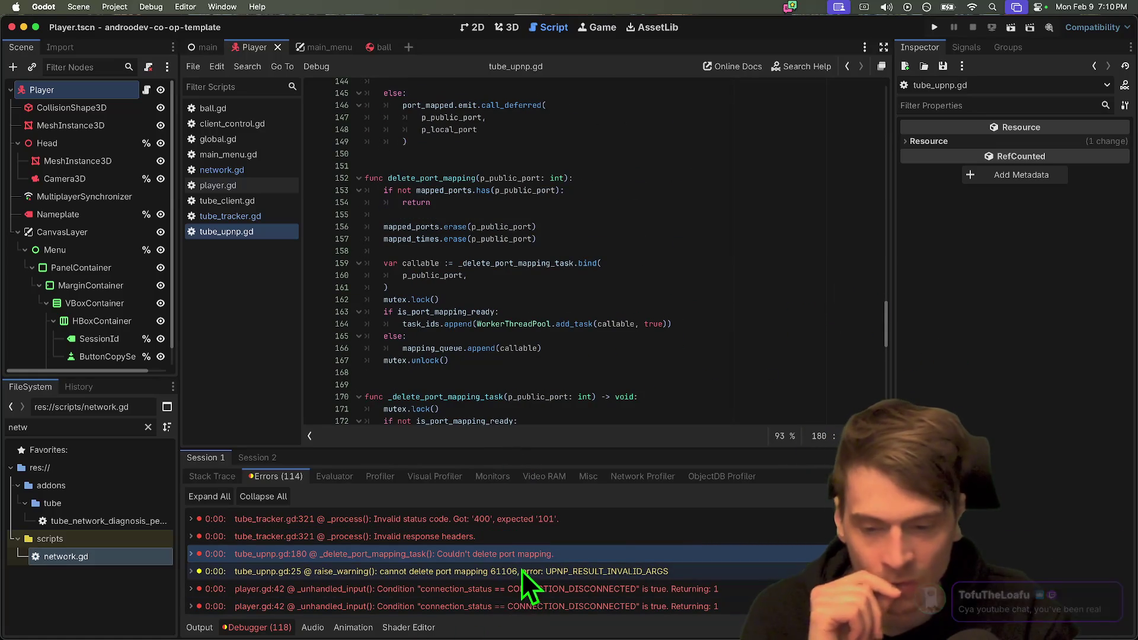
scroll(600, 296, down, 3)
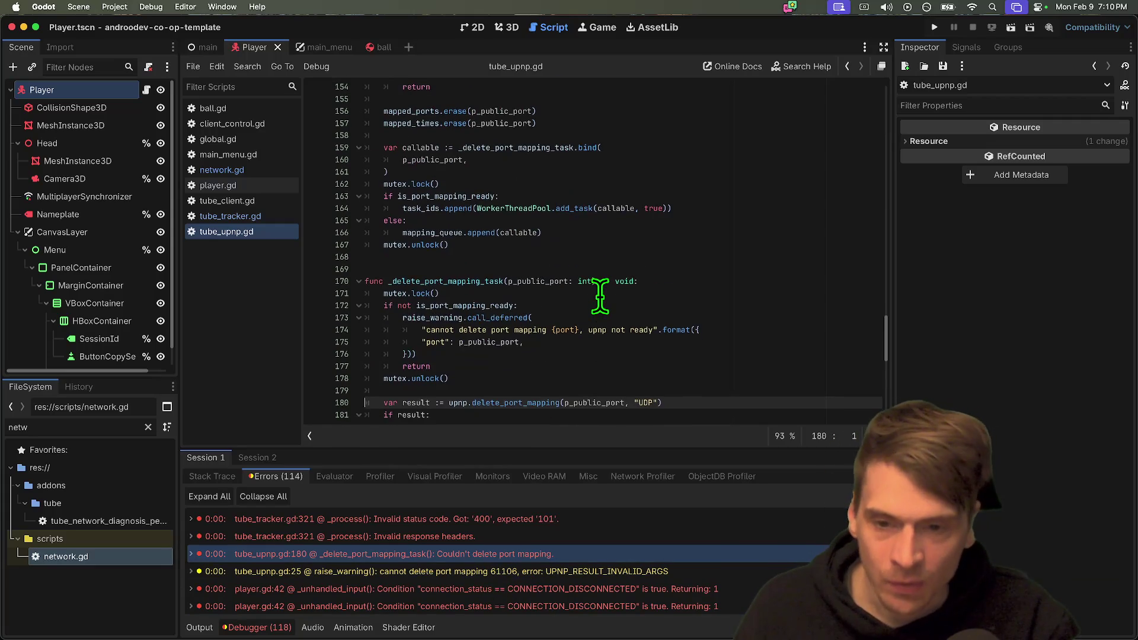
scroll(605, 285, up, 20)
scroll(611, 280, up, 20)
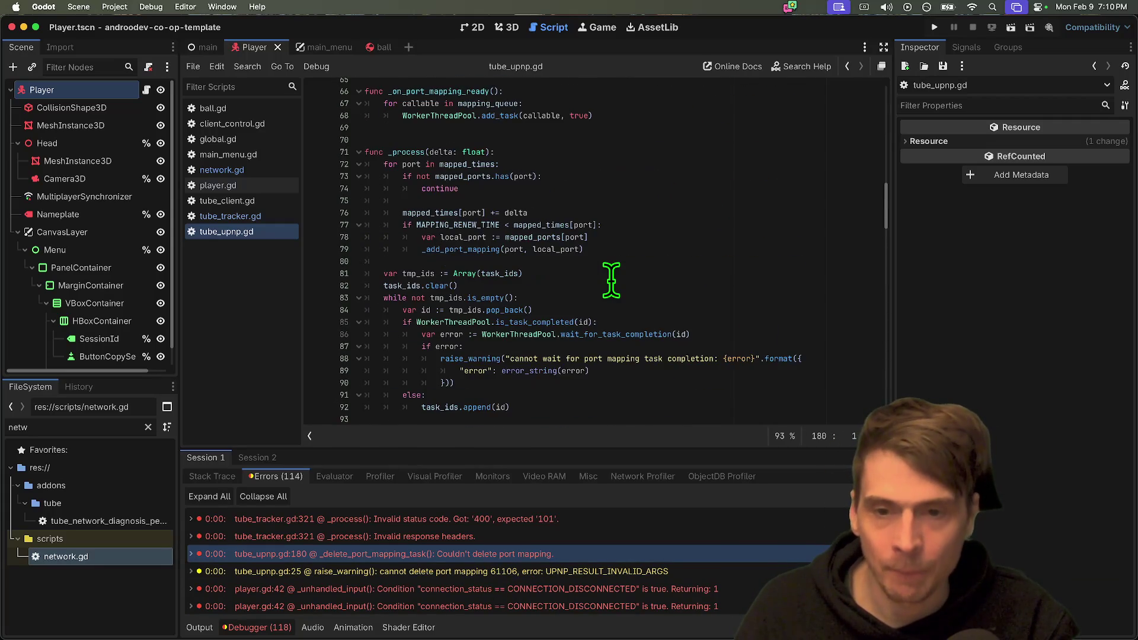
scroll(611, 279, up, 5)
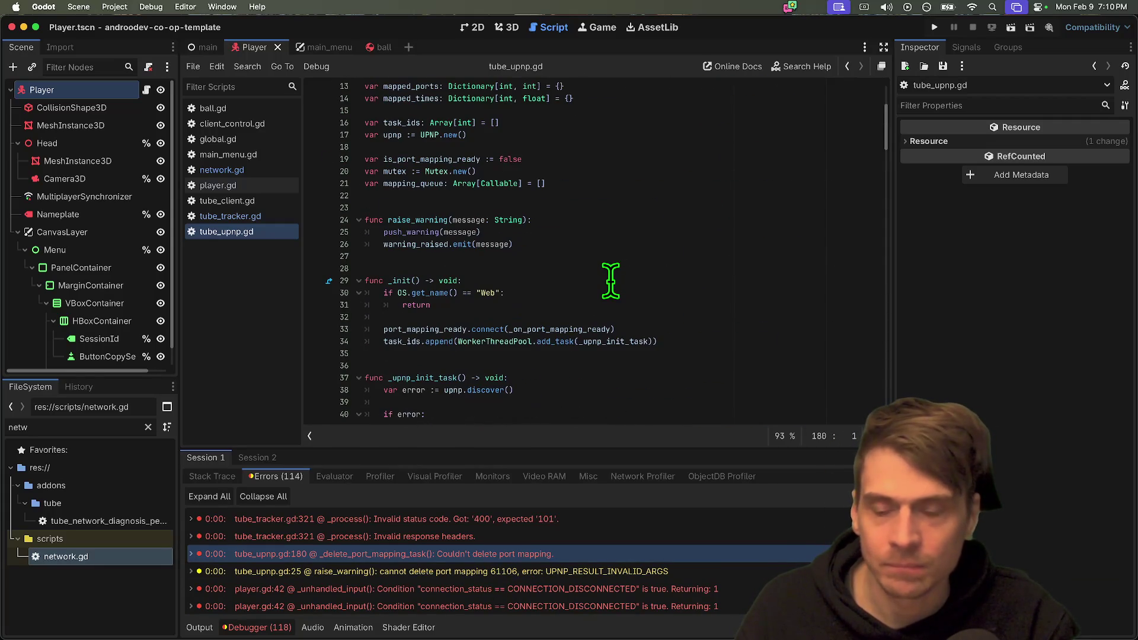
triple_click(528, 329)
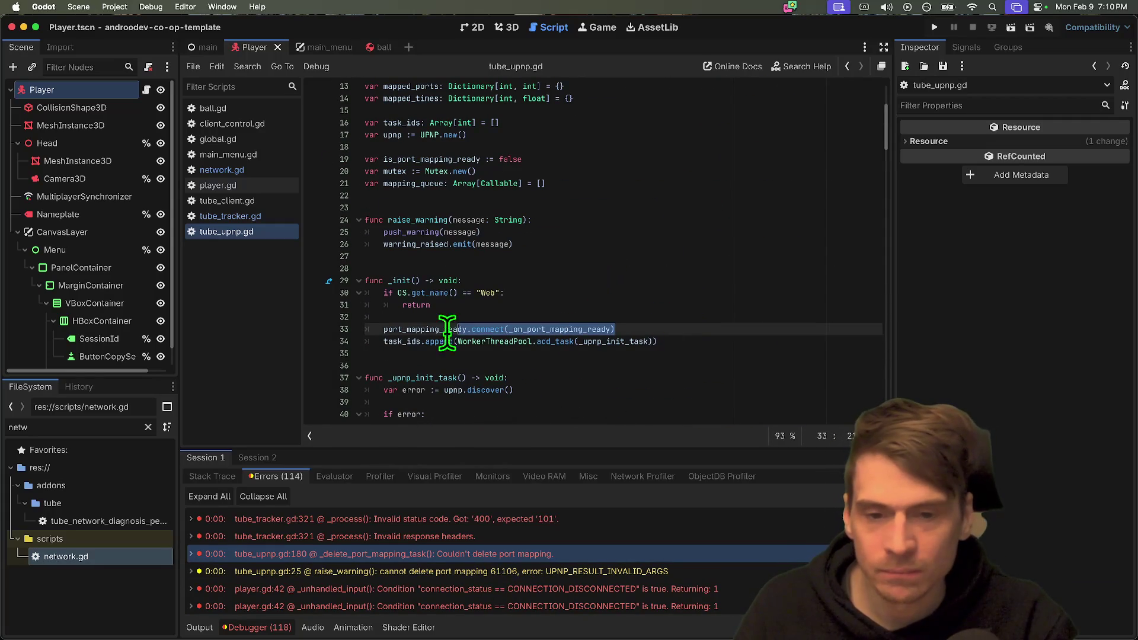
double_click(525, 329)
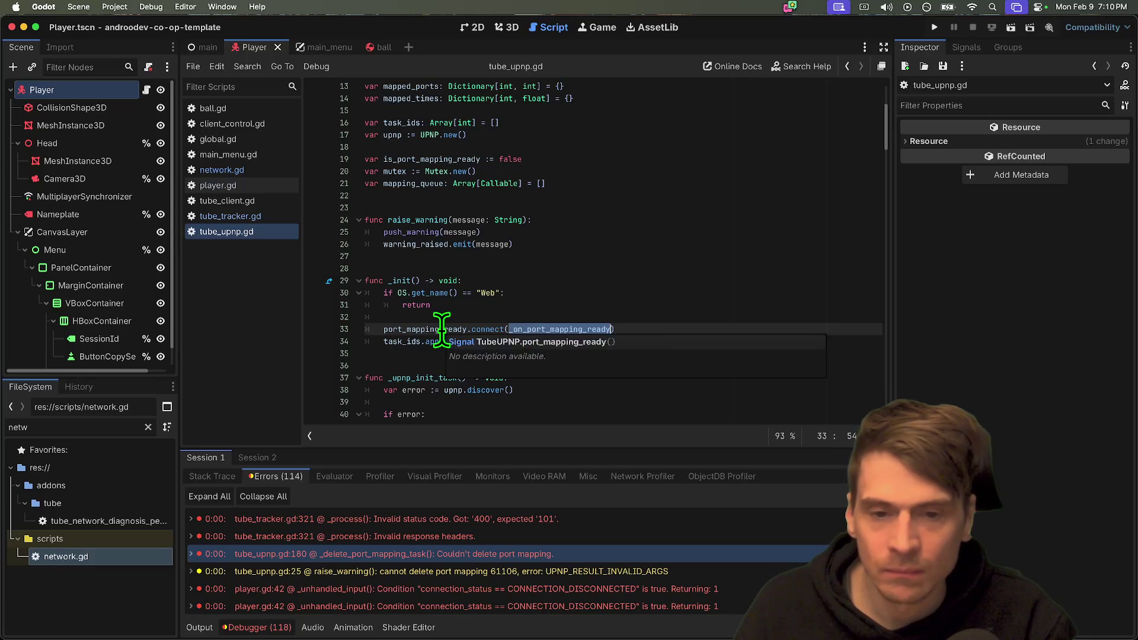
double_click(441, 329)
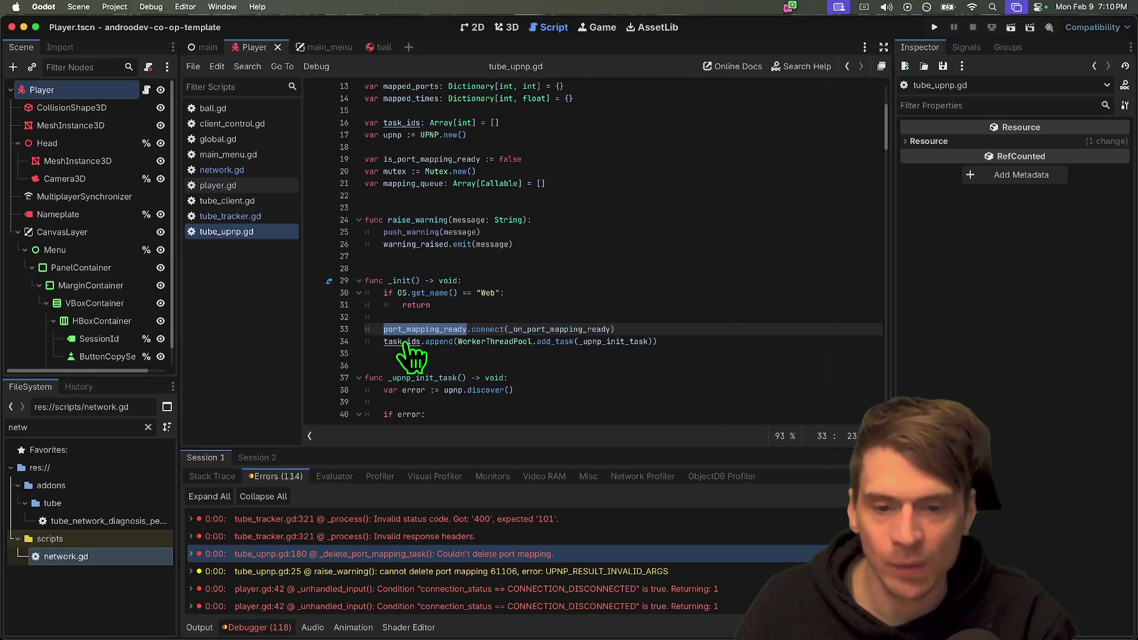
click(699, 326)
triple_click(699, 326)
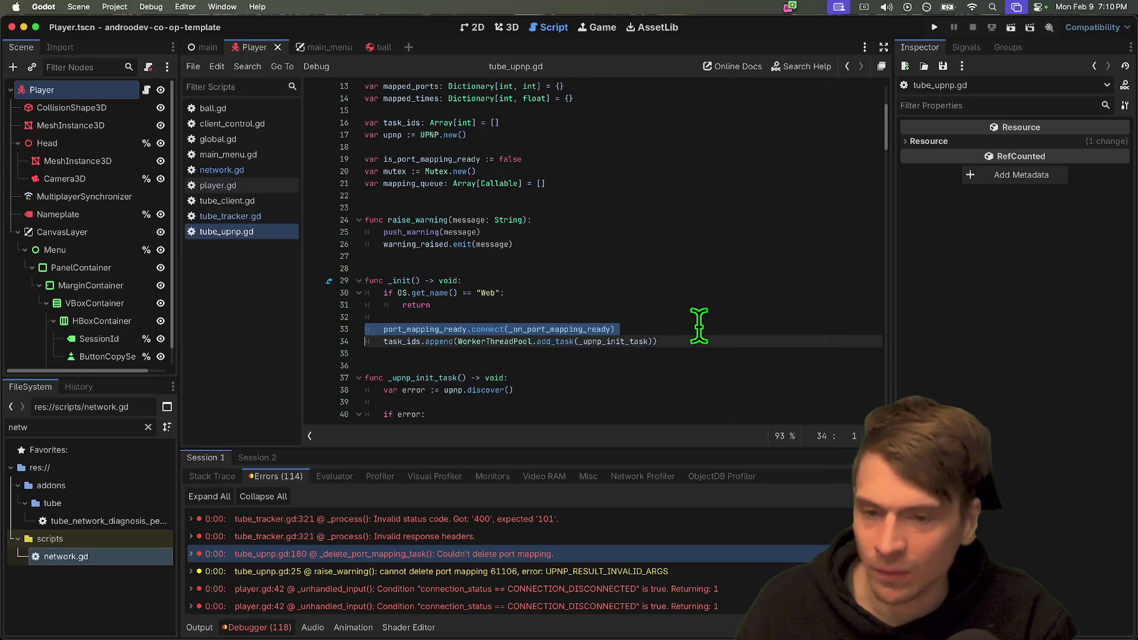
key(super+k)
Test-run, then comment out the task_ids append on line 34 and relaunch the project.
click(696, 344)
key(super+b)
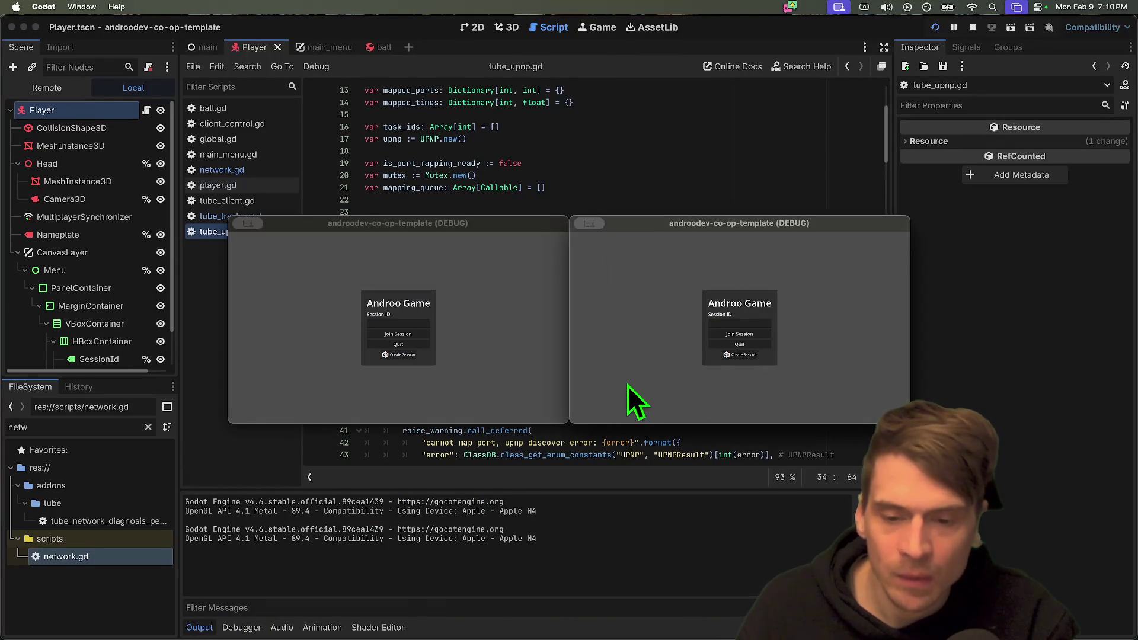
key(super+period)
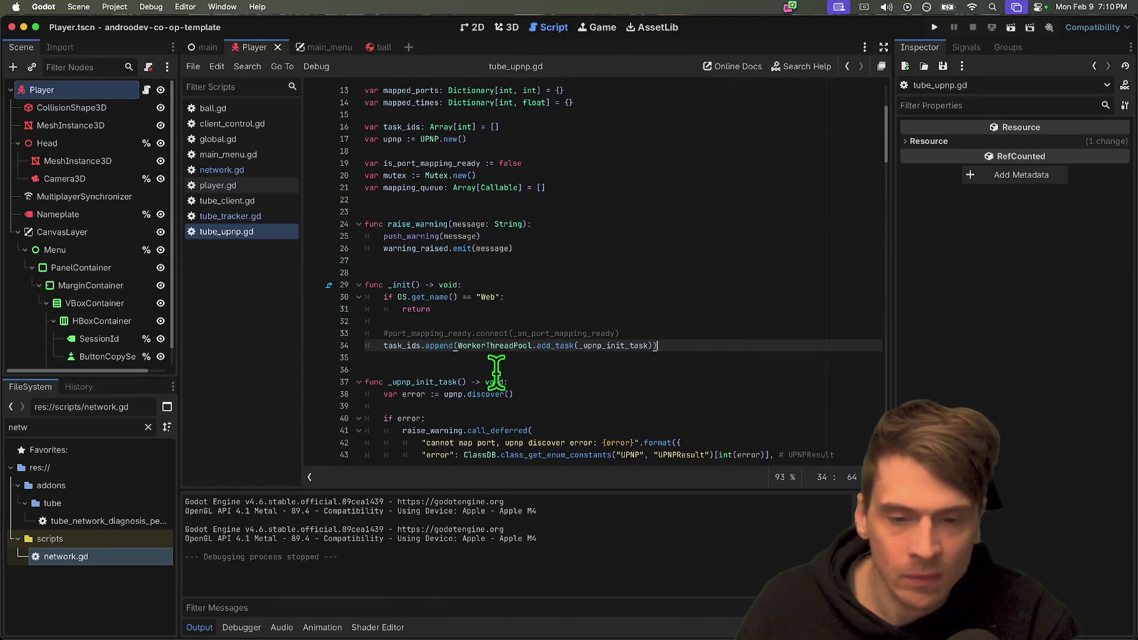
double_click(424, 381)
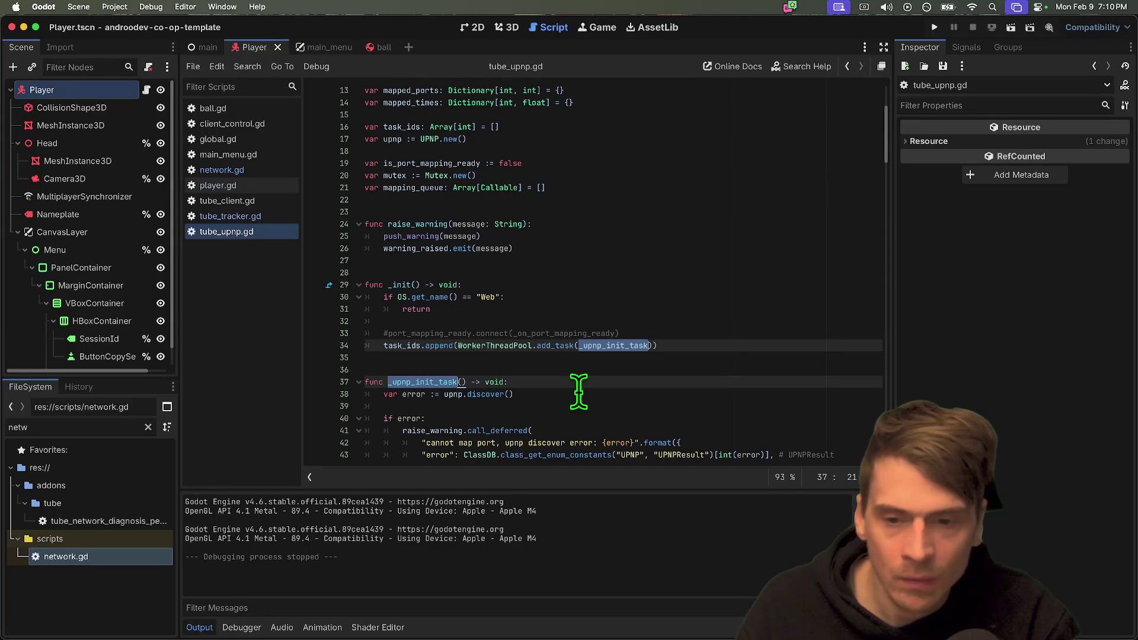
click(579, 367)
key(Up)
key(Up)
key(super+k)
key(Down)
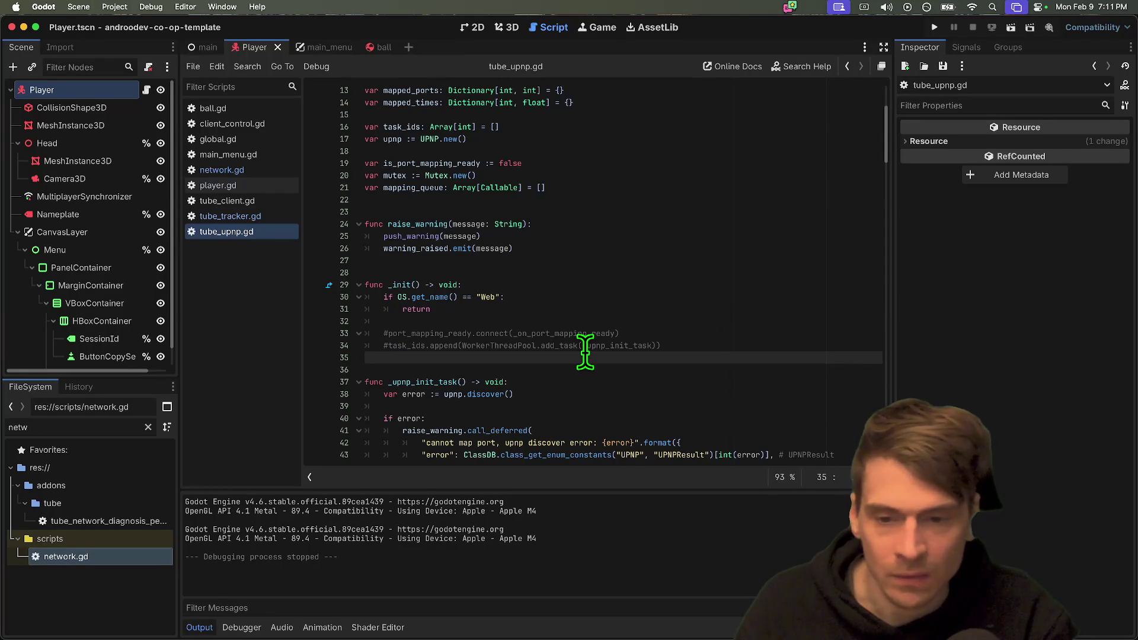
key(super+b)
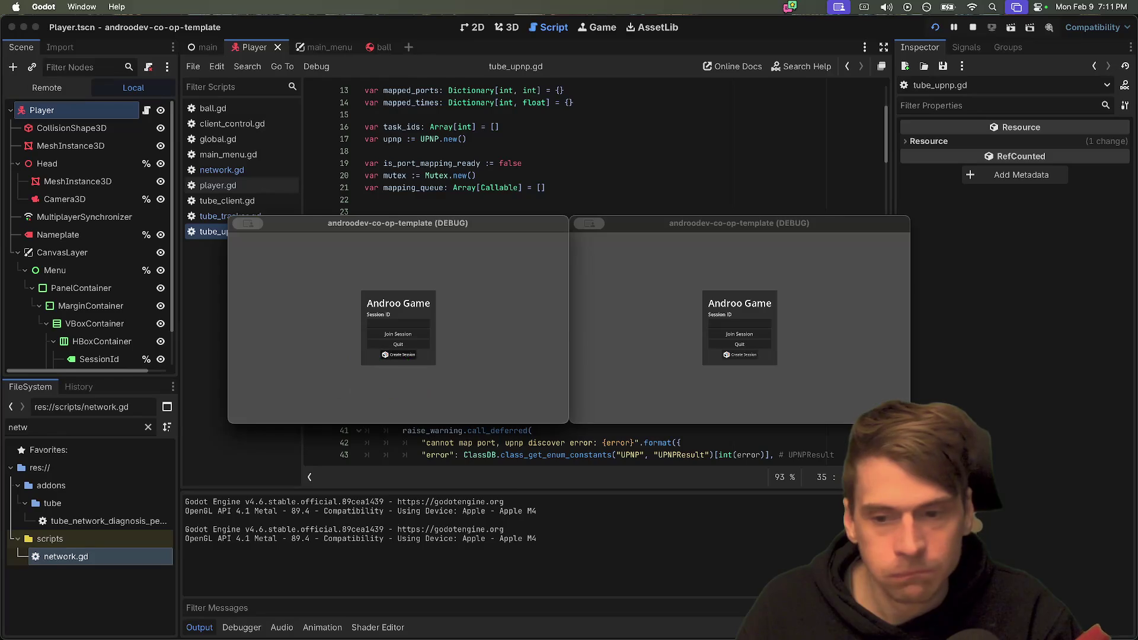
Host a session in the left game window, join it from the right, then stop both games.
click(399, 354)
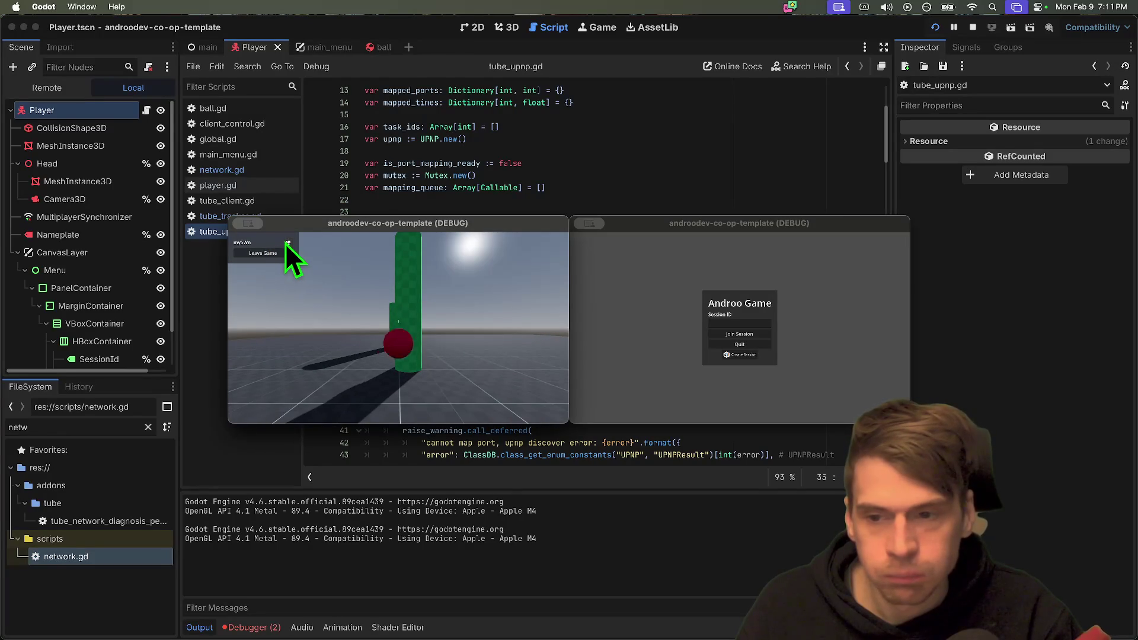
click(738, 320)
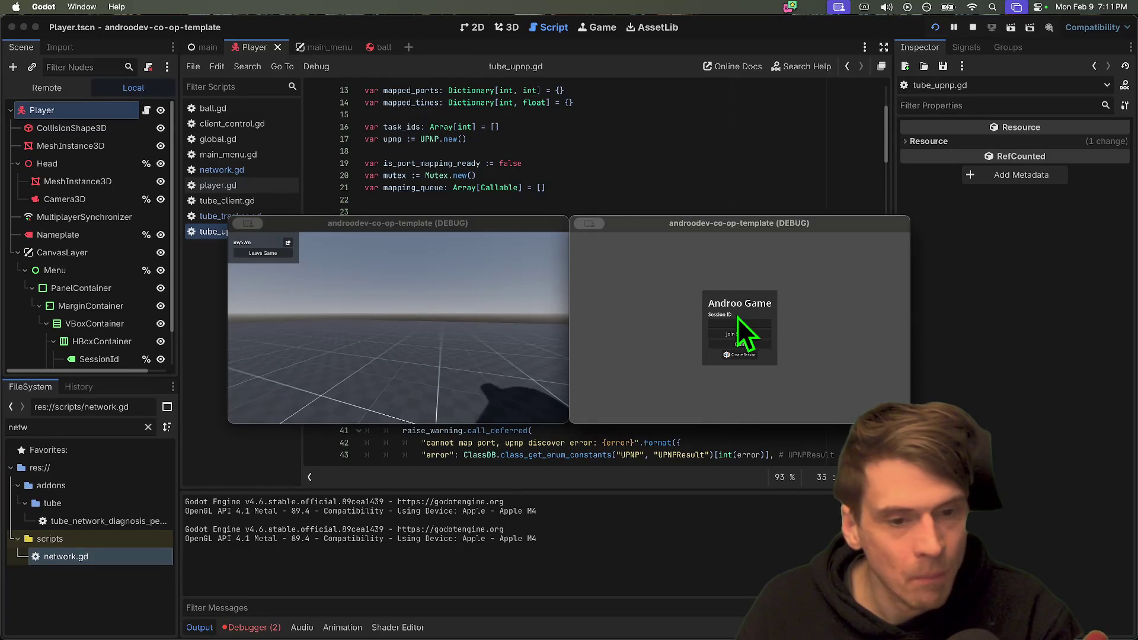
click(749, 335)
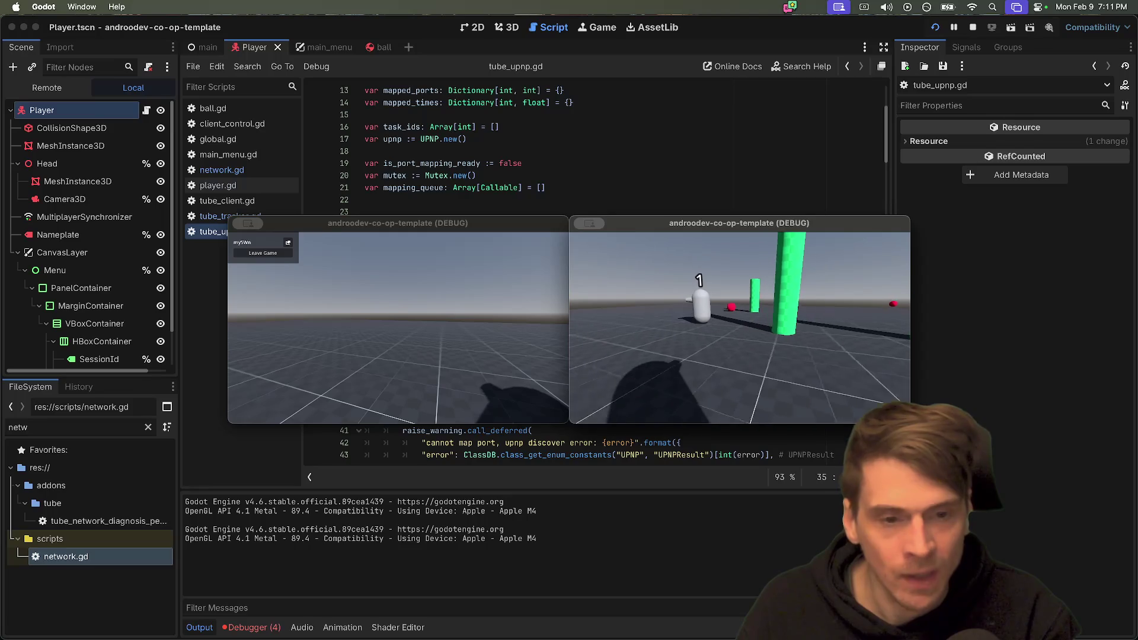
key(Escape)
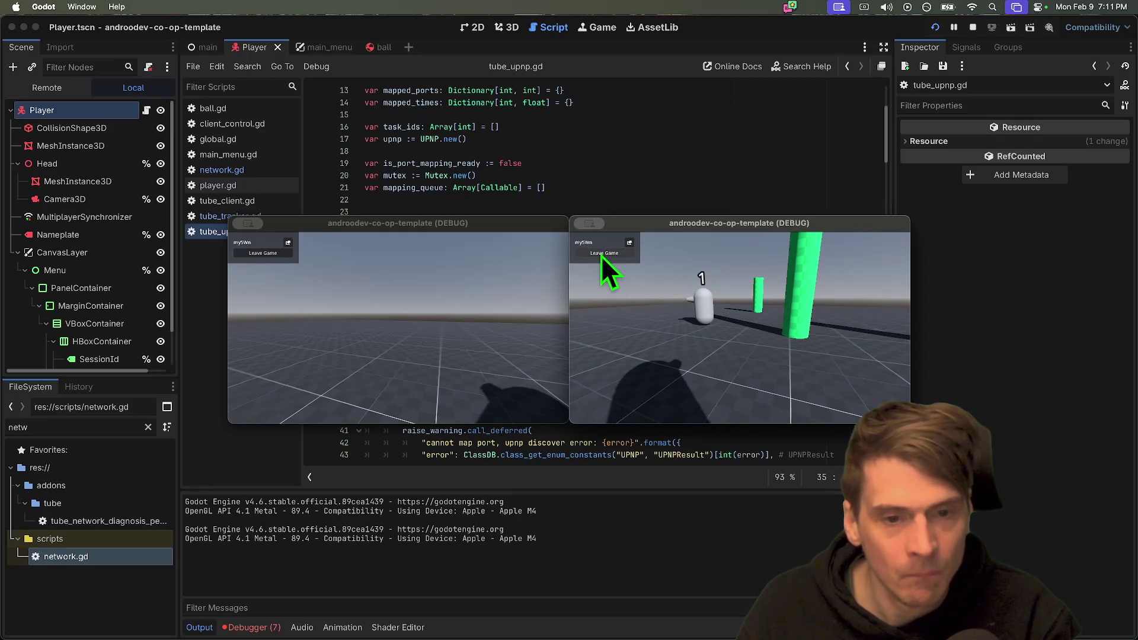
key(super+period)
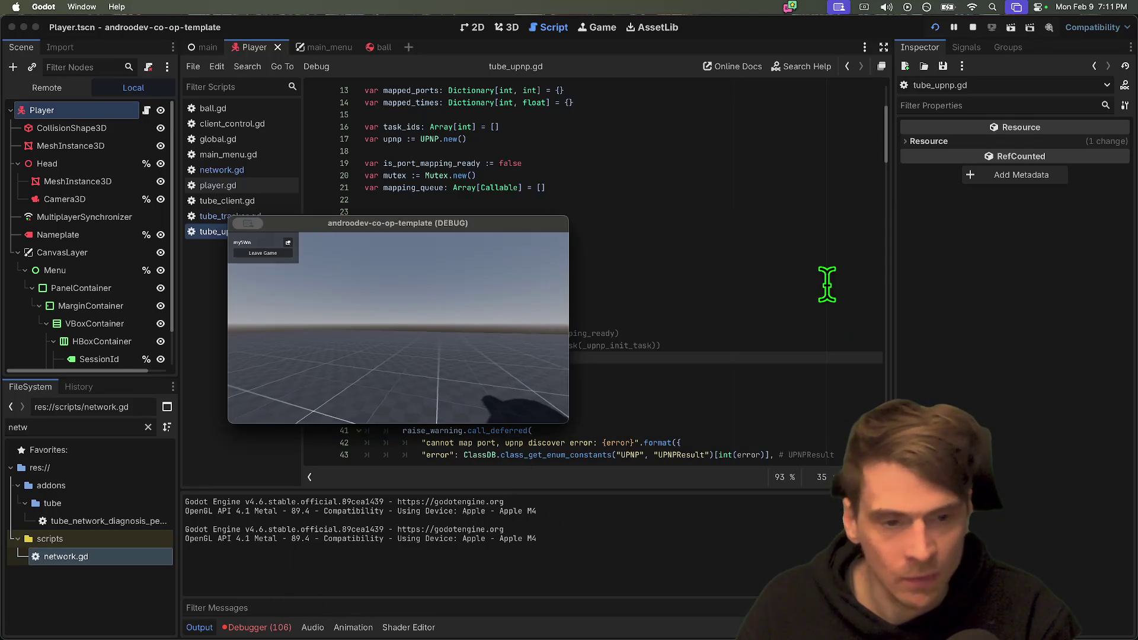
Review the SCTP and _put_packet sending-failed errors in the debugger's Errors list.
click(263, 630)
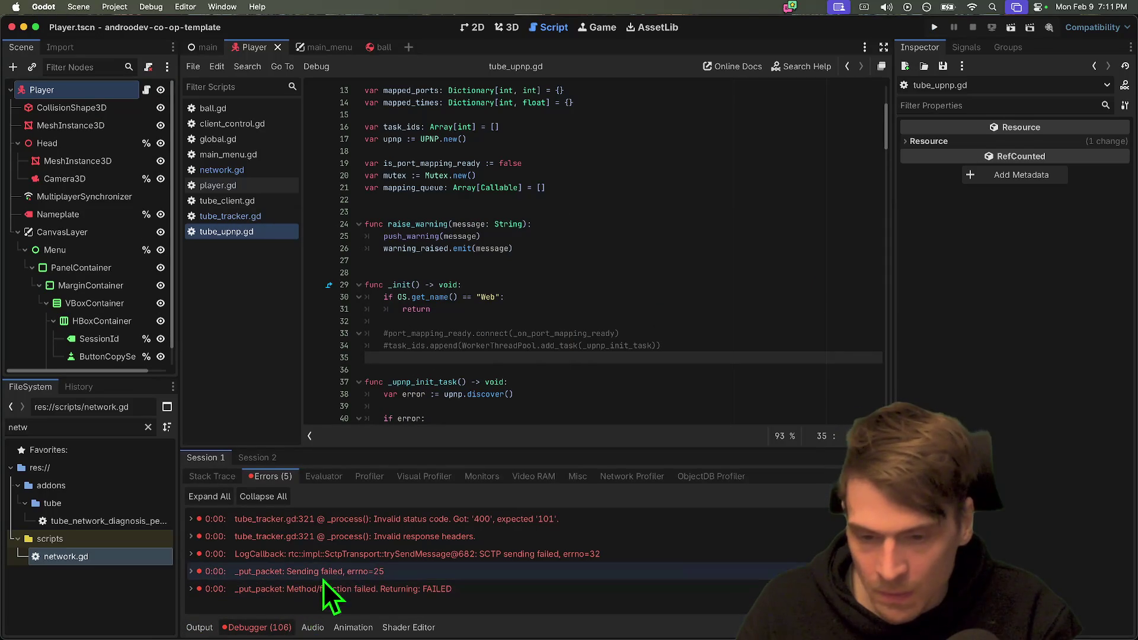
click(553, 556)
double_click(549, 571)
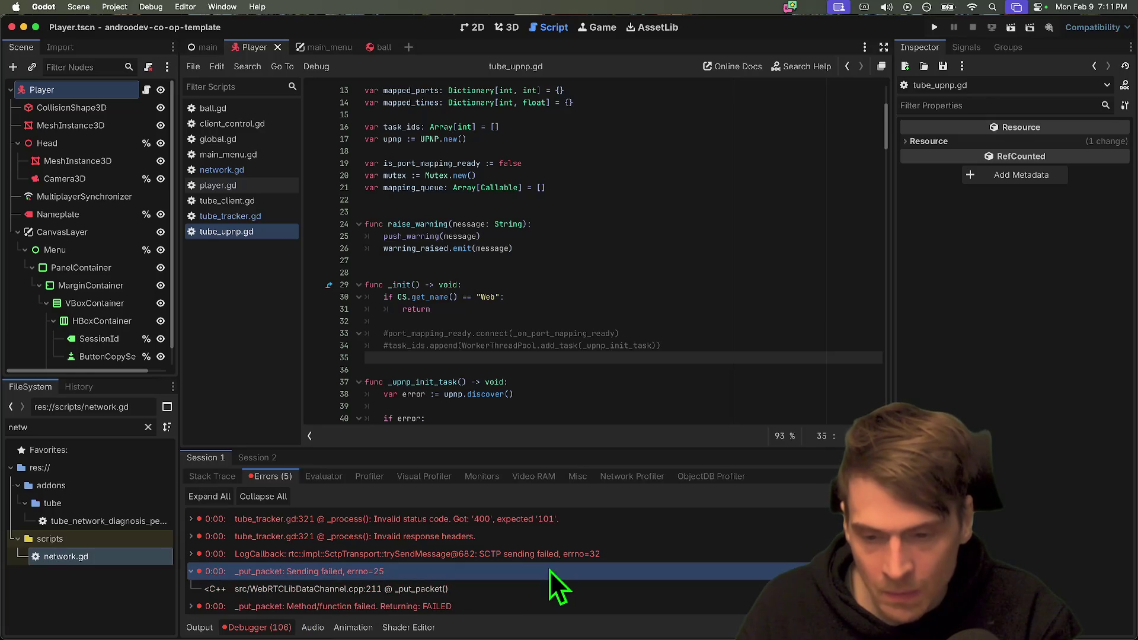
click(635, 381)
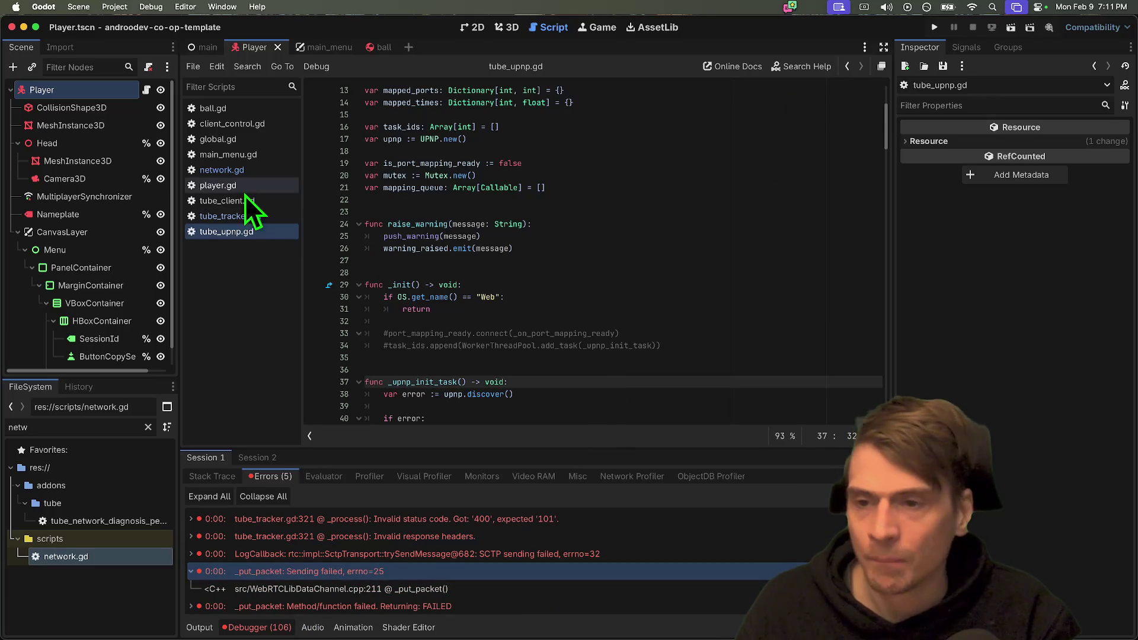
click(380, 358)
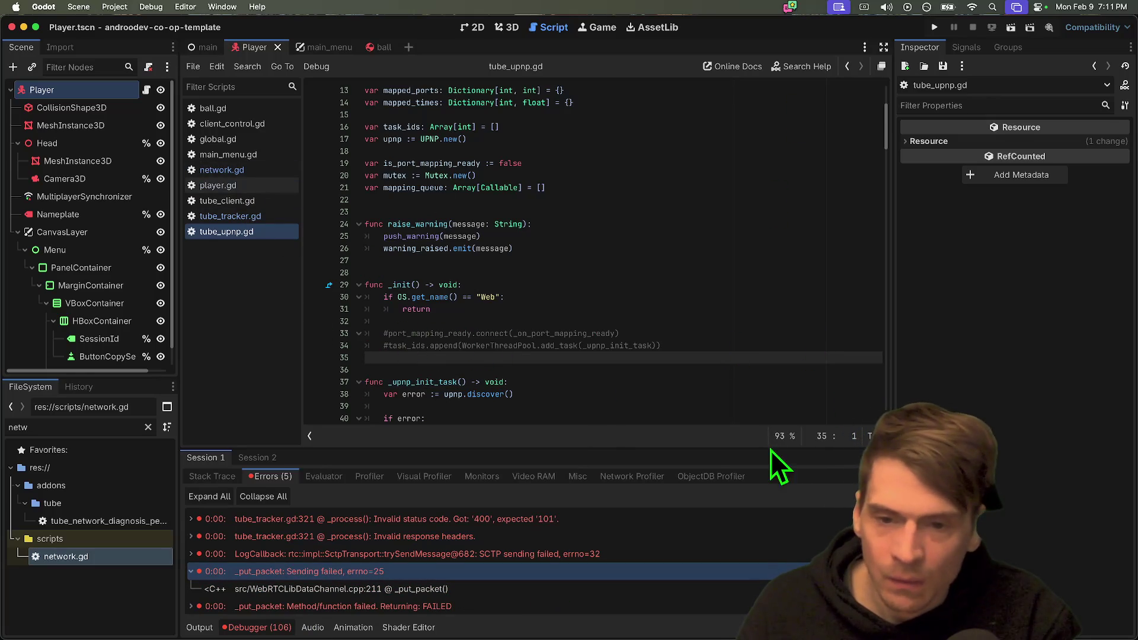
Toggle tube_client.gd's port_mapped connect block off and back on, then uncomment network.gd line 15.
click(247, 219)
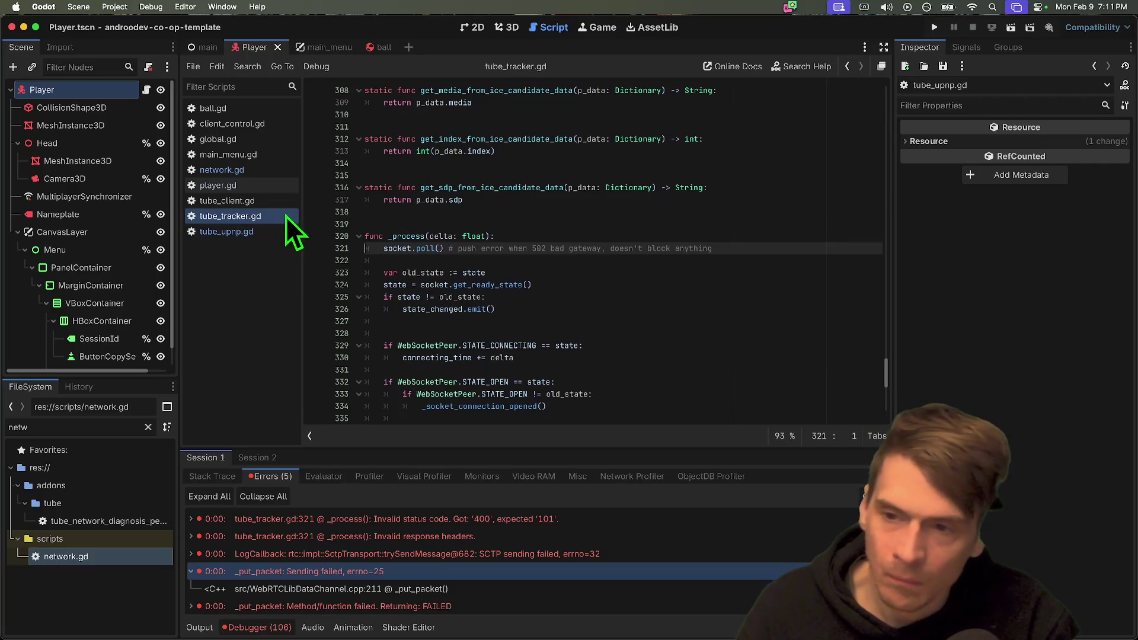
click(268, 234)
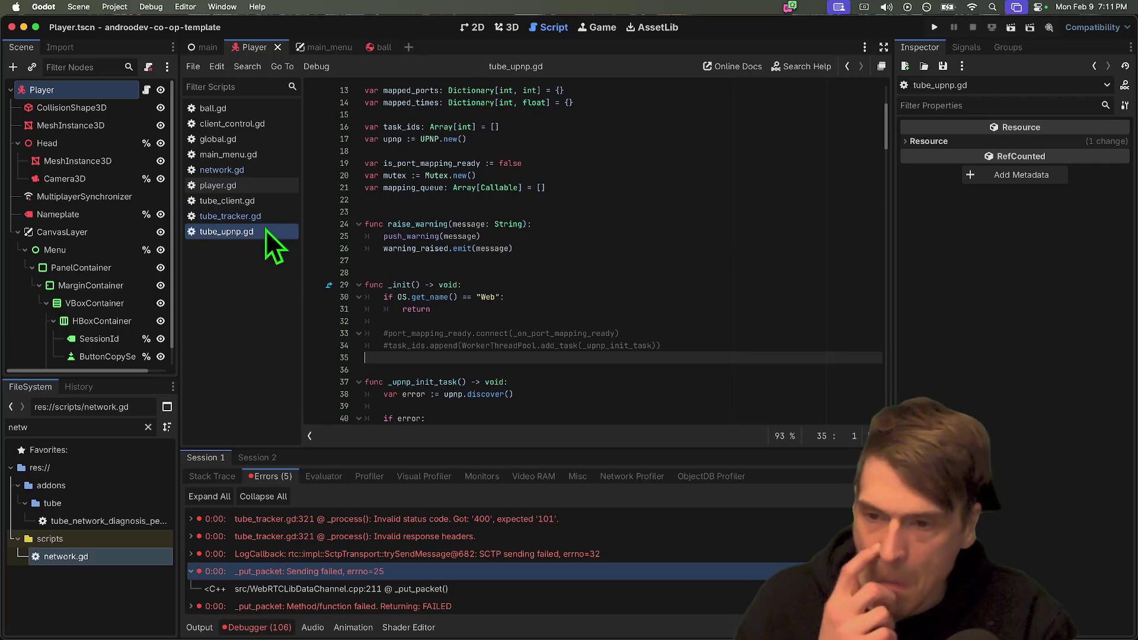
click(265, 217)
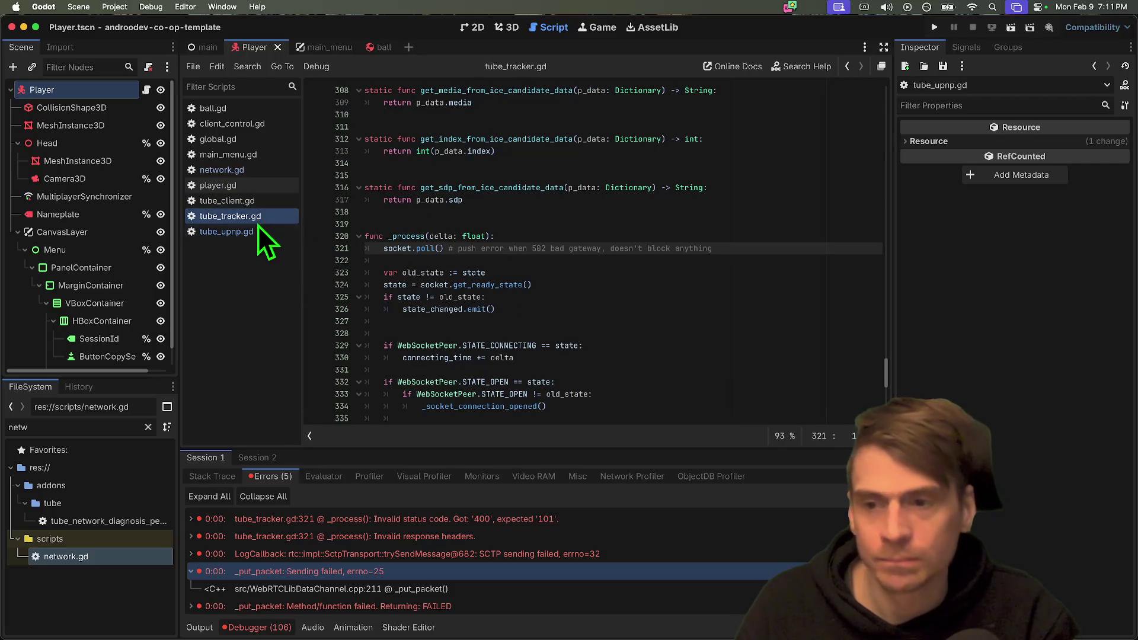
click(255, 200)
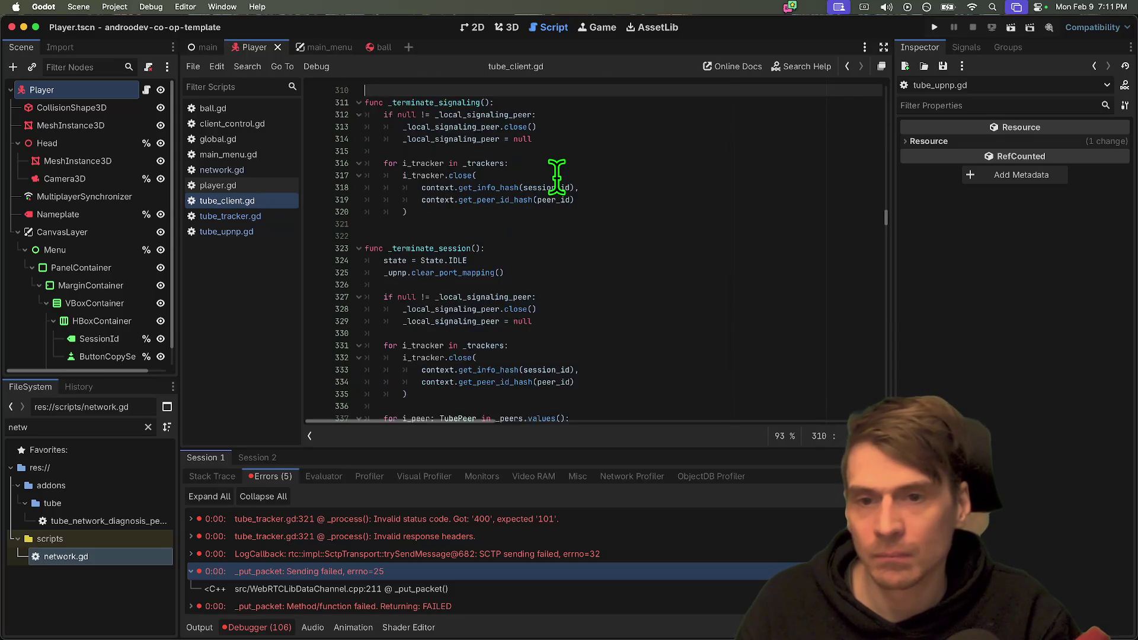
key(super+k)
scroll(558, 175, down, 2)
key(super+k)
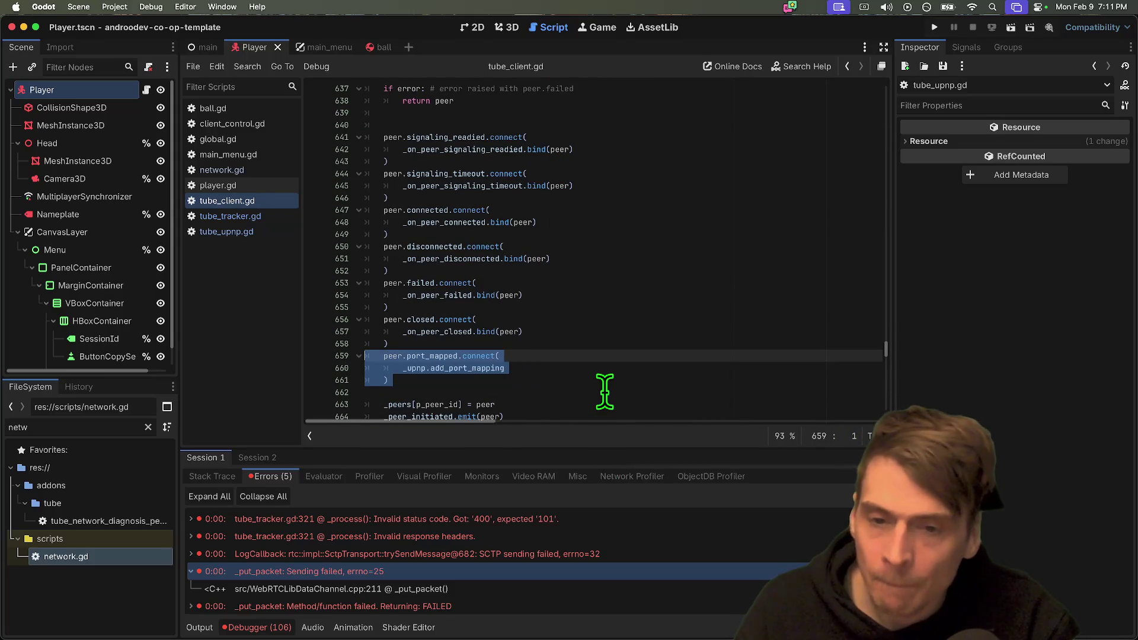
click(604, 391)
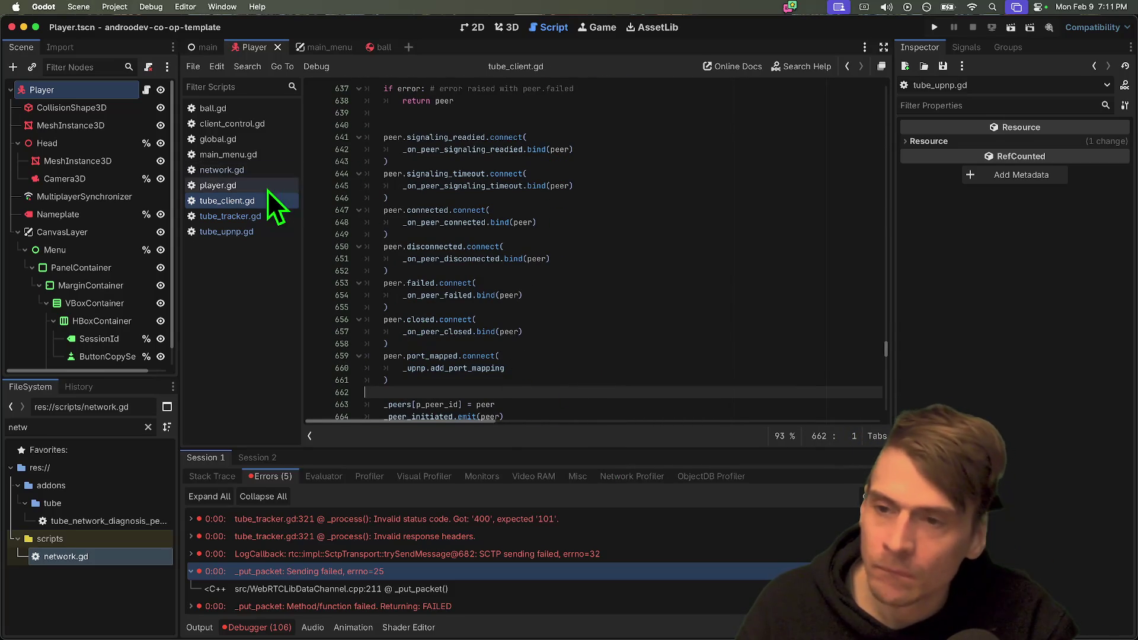
click(243, 172)
key(ctrl+k)
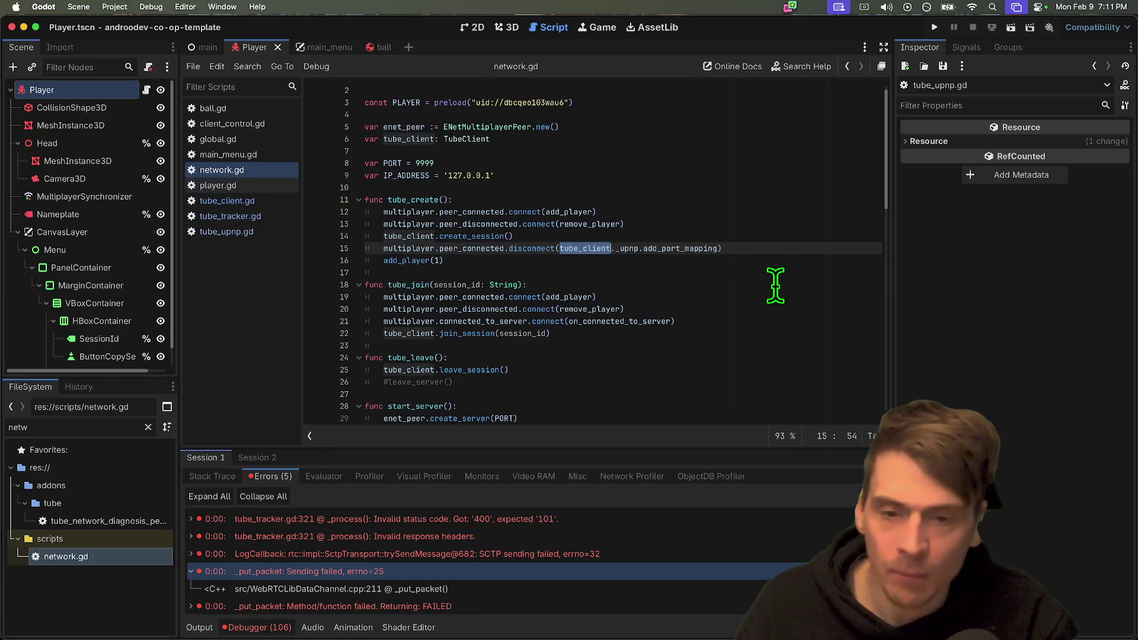
Uncomment the leave_server call in tube_leave and remove the clear_port_mapping call from leave_server.
key(Down)
key(Down)
key(Down)
key(ctrl+k)
key(ctrl+shift+Return)
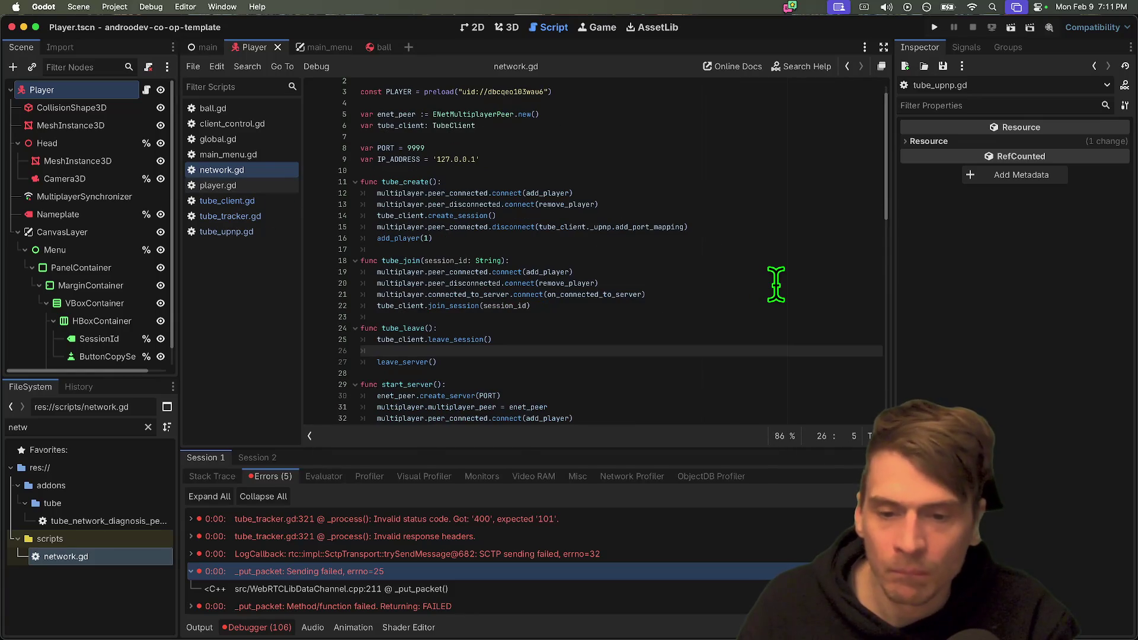
key(ctrl+minus)
key(ctrl+End)
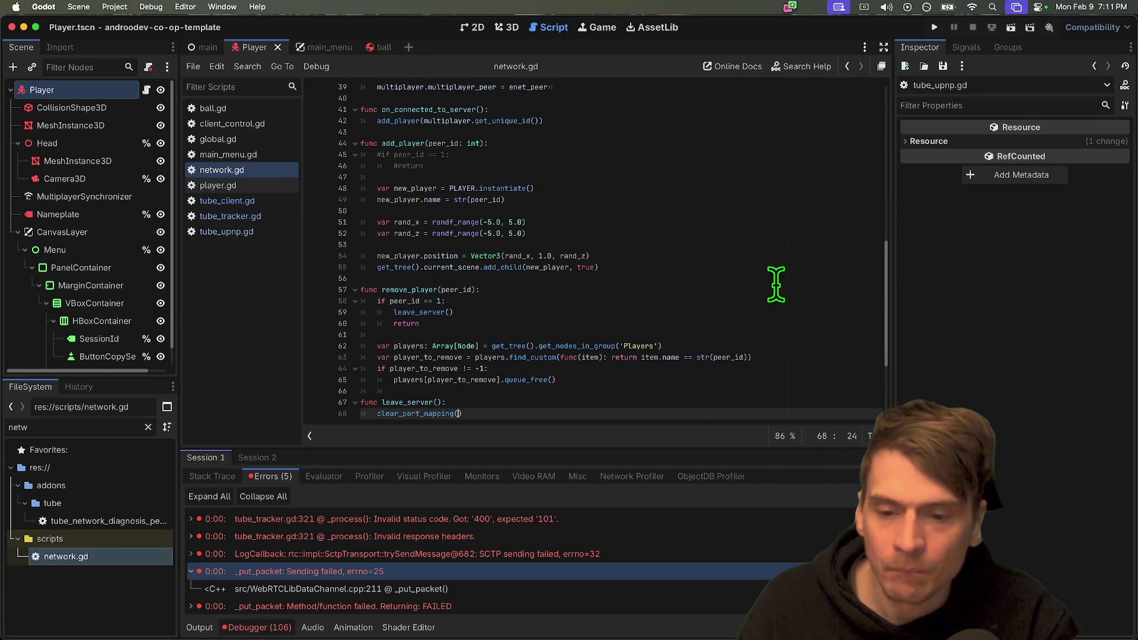
key(ctrl+z)
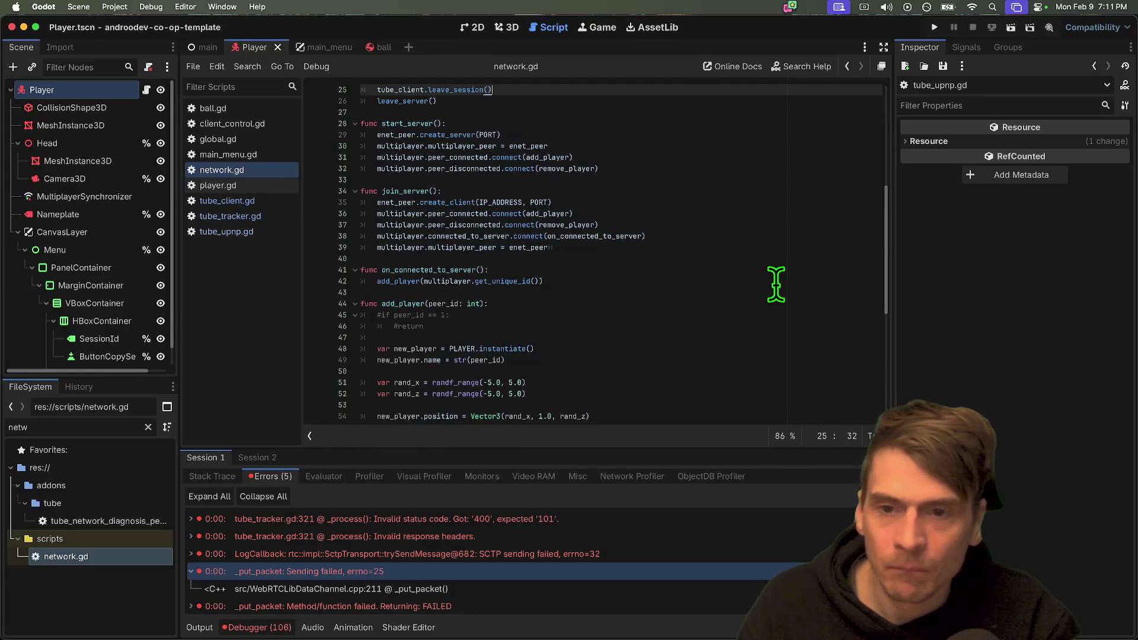
key(ctrl+z)
key(ctrl+z)
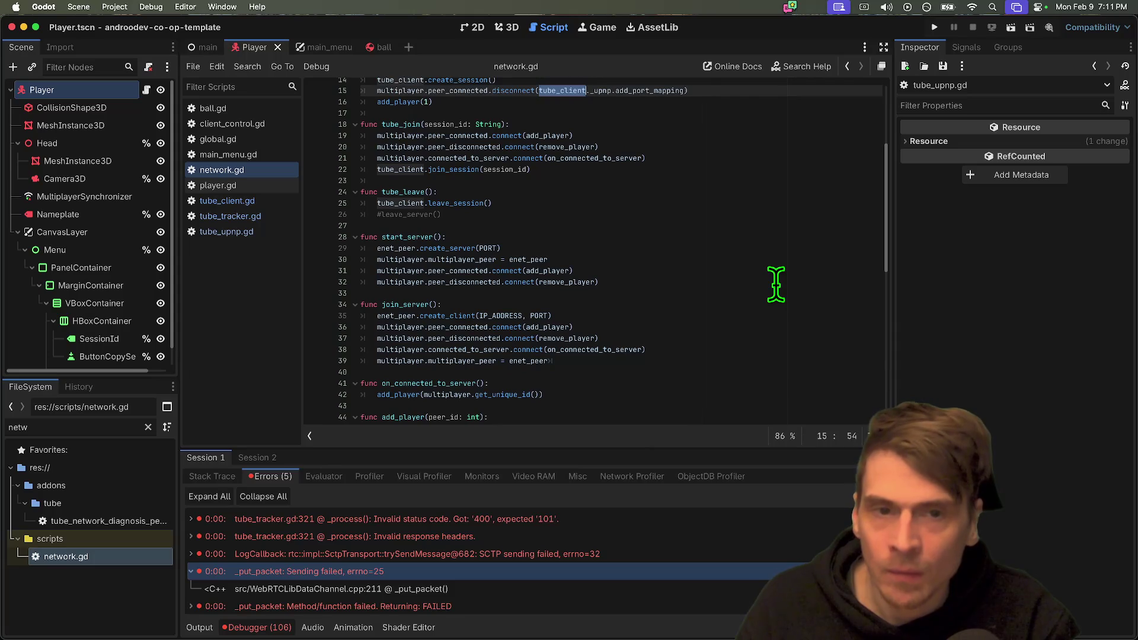
key(ctrl+shift+z)
key(ctrl+shift+z)
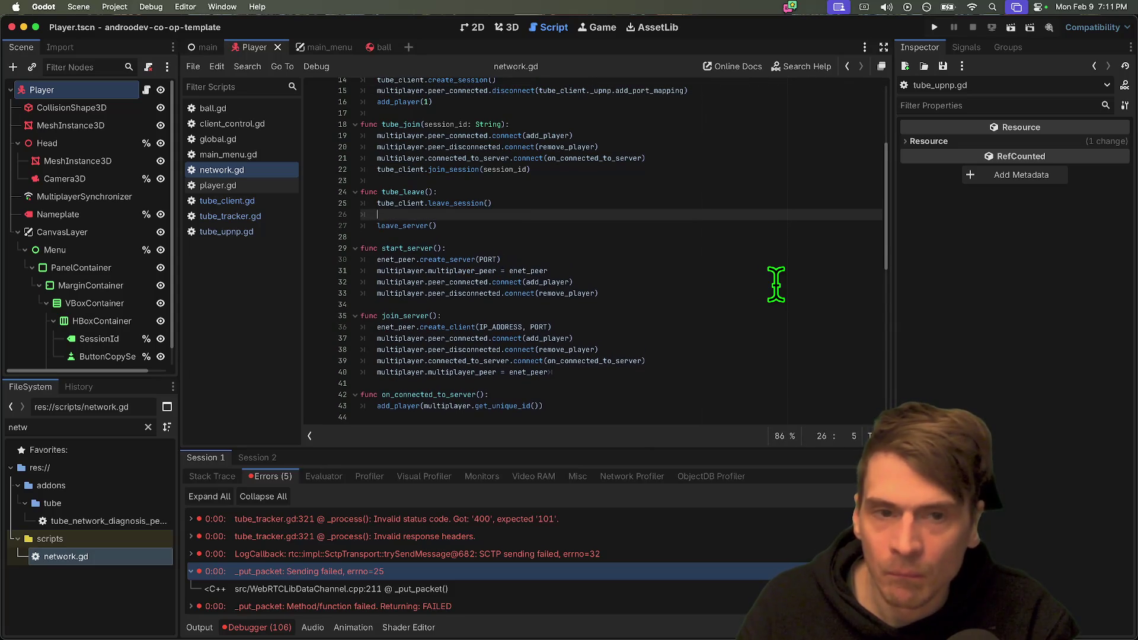
key(Delete)
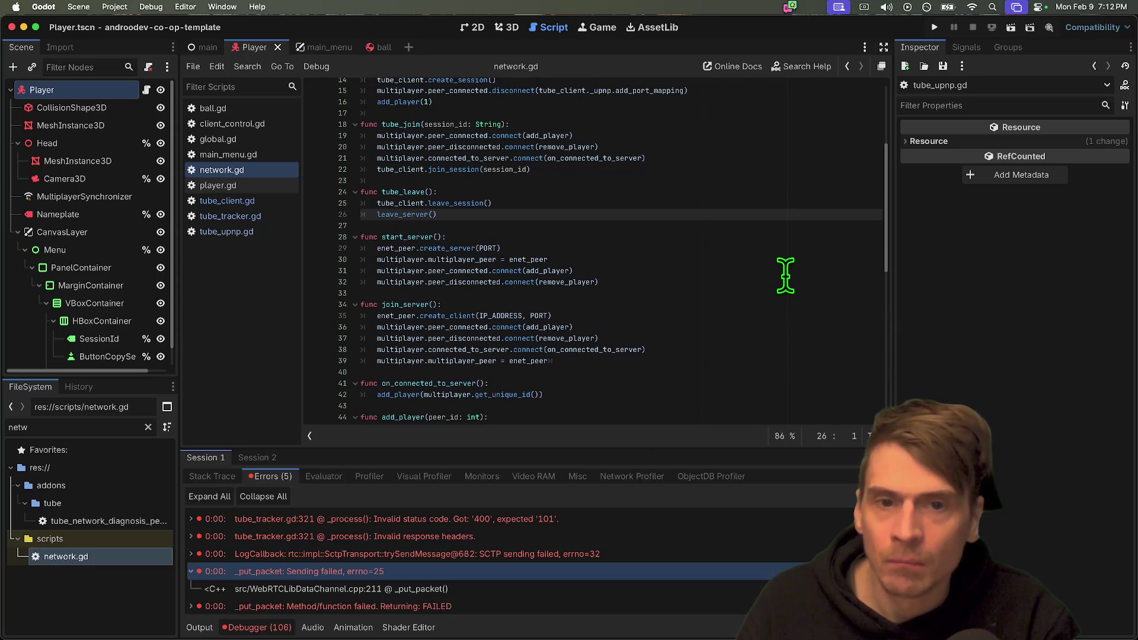
key(ctrl+End)
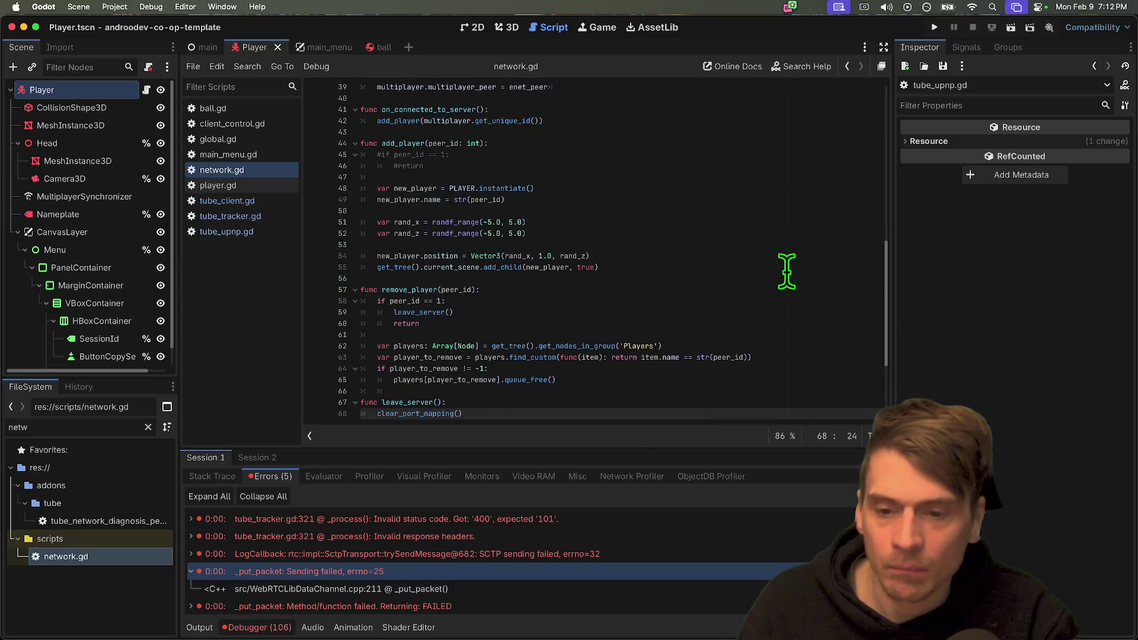
key(ctrl+z)
key(ctrl+z)
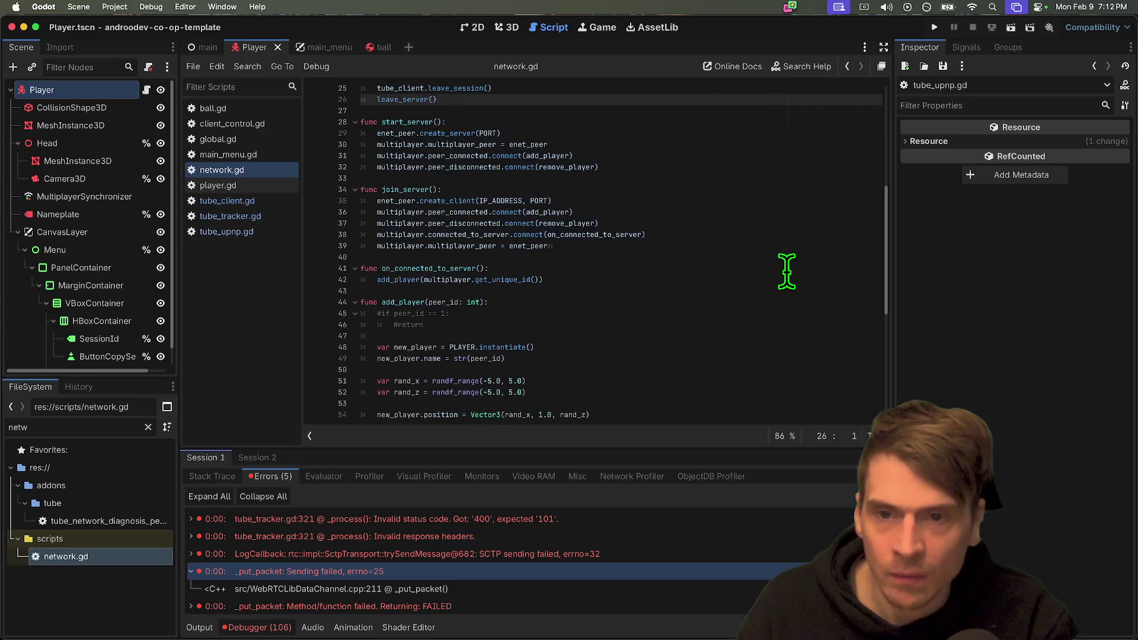
key(ctrl+shift+z)
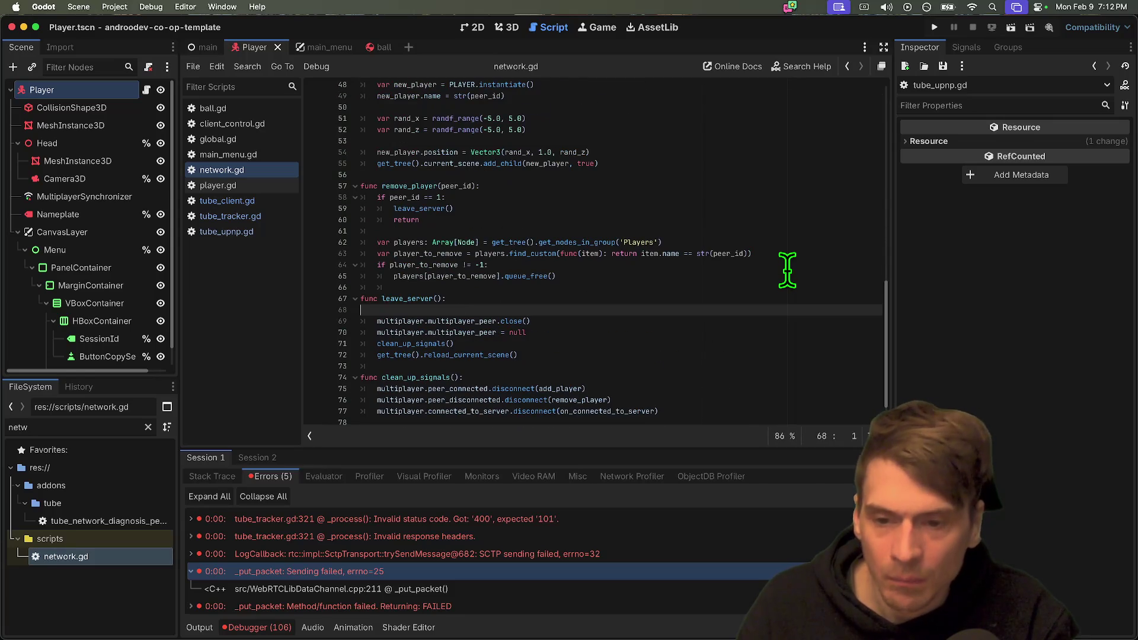
Tidy the leftover blank line, save network.gd, and run the project.
right_click(787, 271)
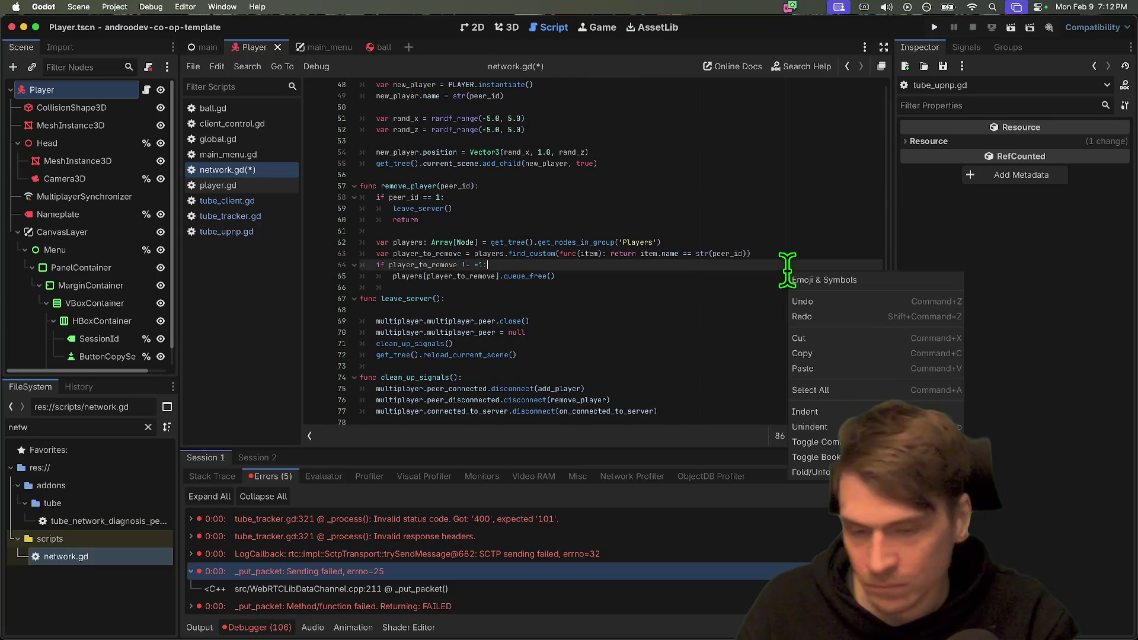
key(Escape)
key(super+z)
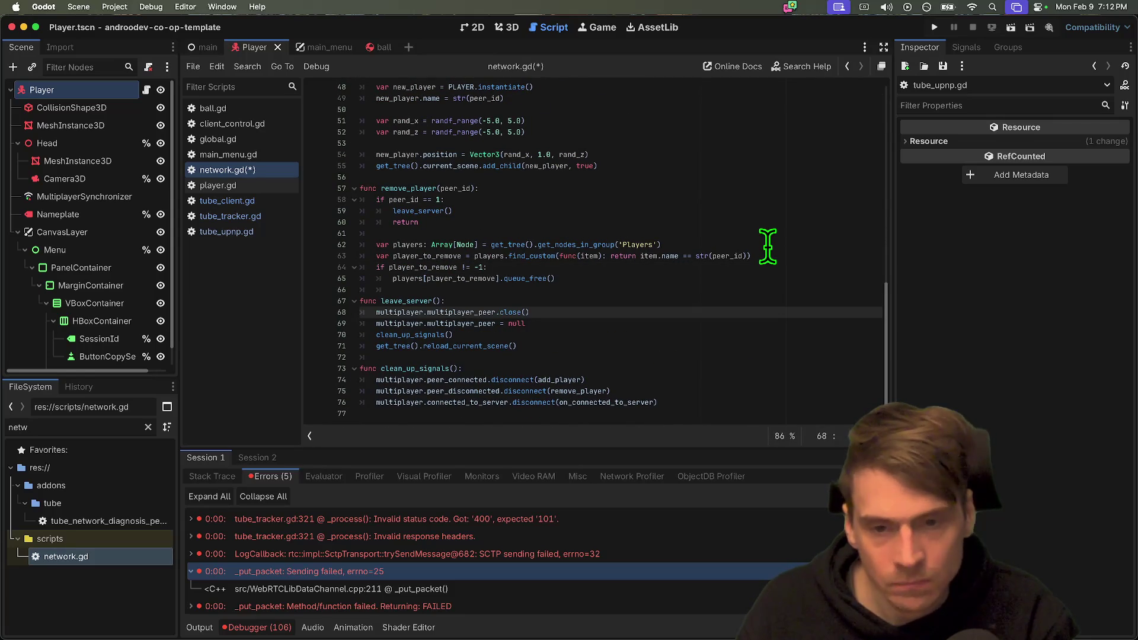
key(super+z)
key(super+z)
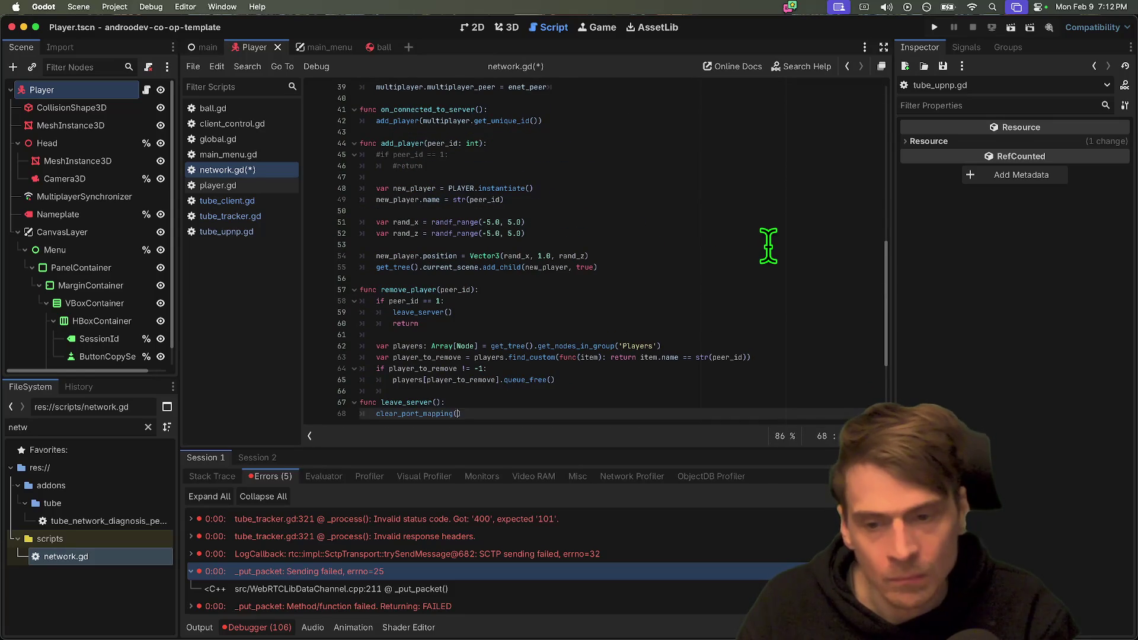
key(super+shift+z)
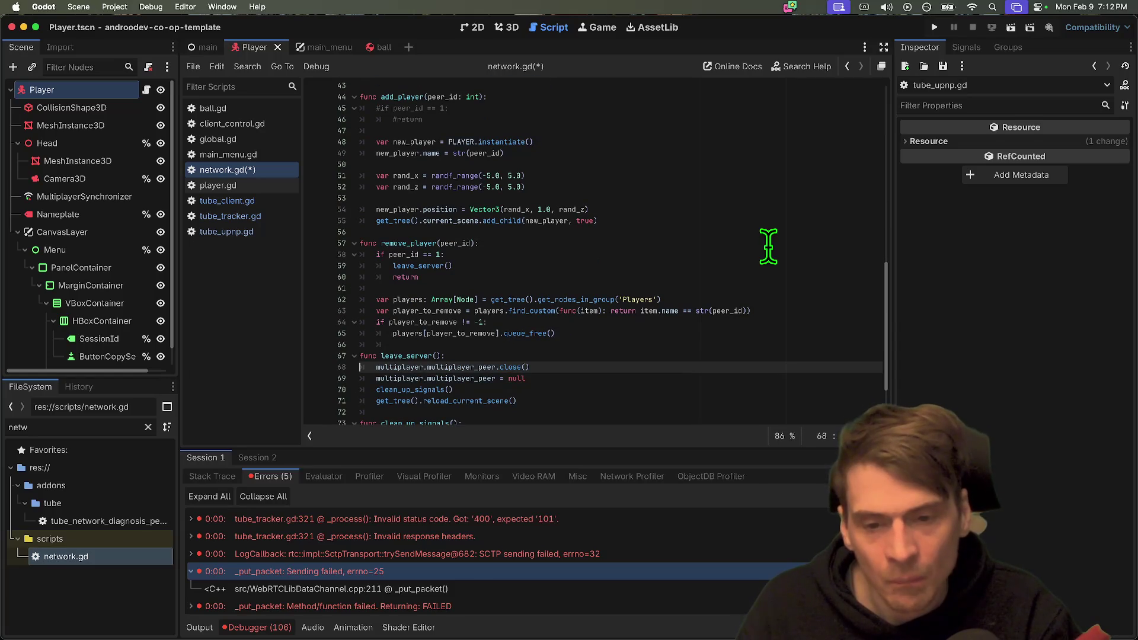
scroll(674, 378, down, 1)
key(super+z)
key(super+z)
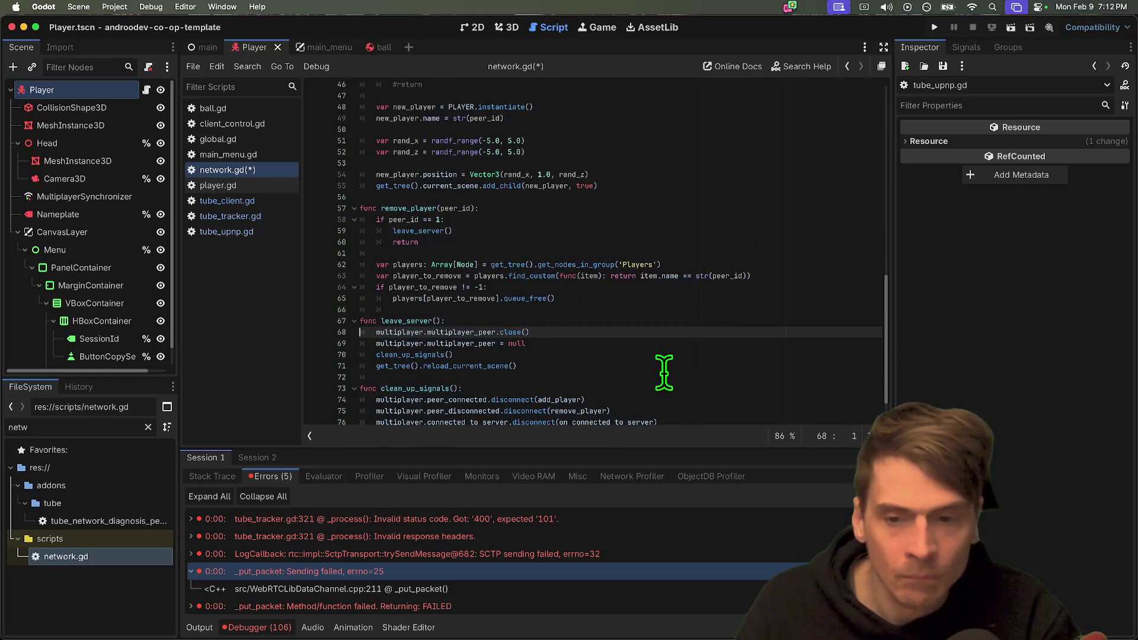
scroll(665, 370, up, 2)
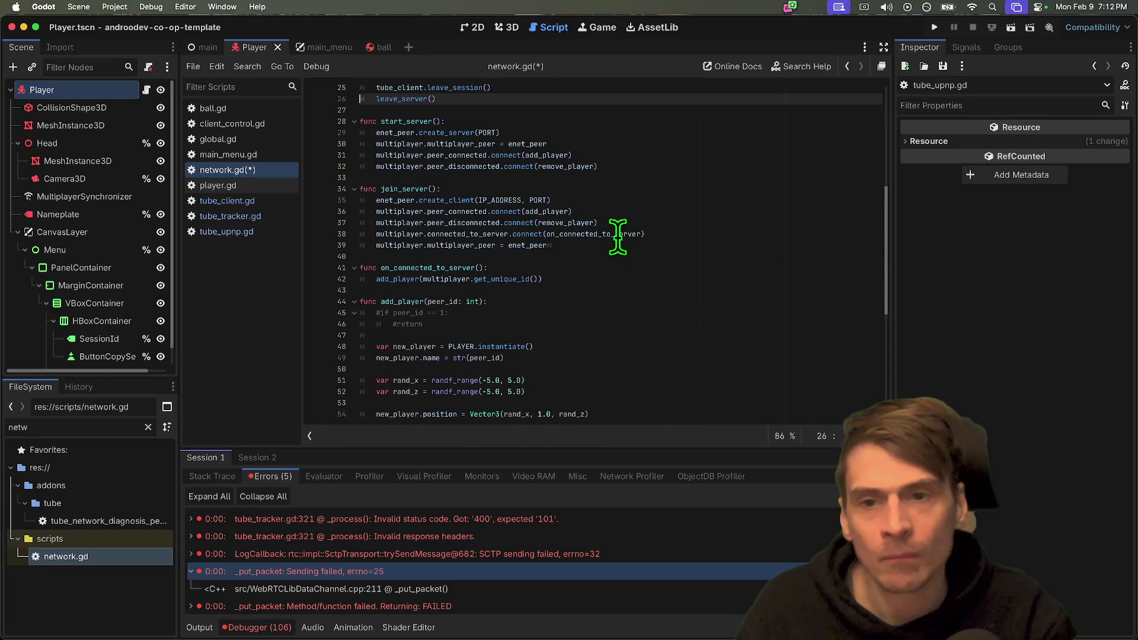
key(super+s)
key(super+b)
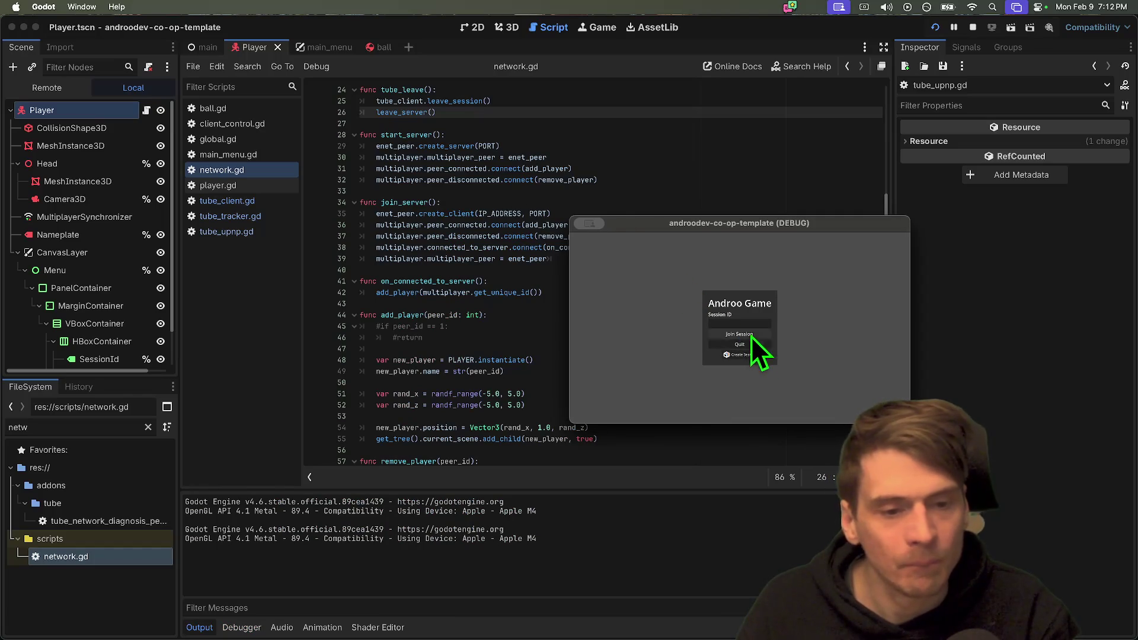
Host a session, copy its ID, and join it from the second game window.
click(742, 355)
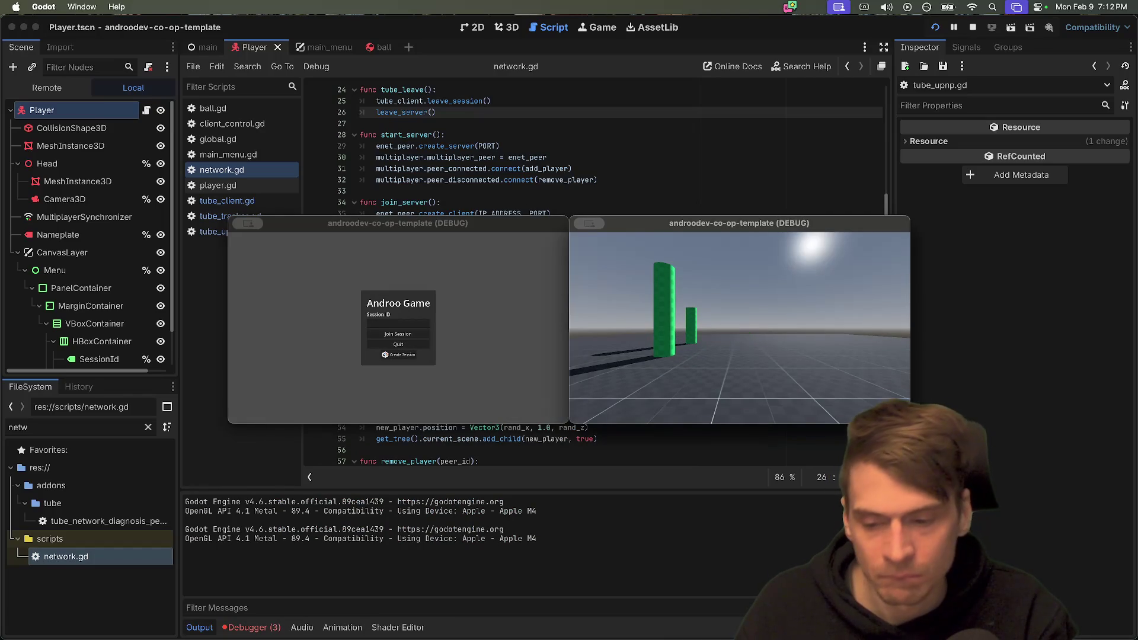
click(628, 243)
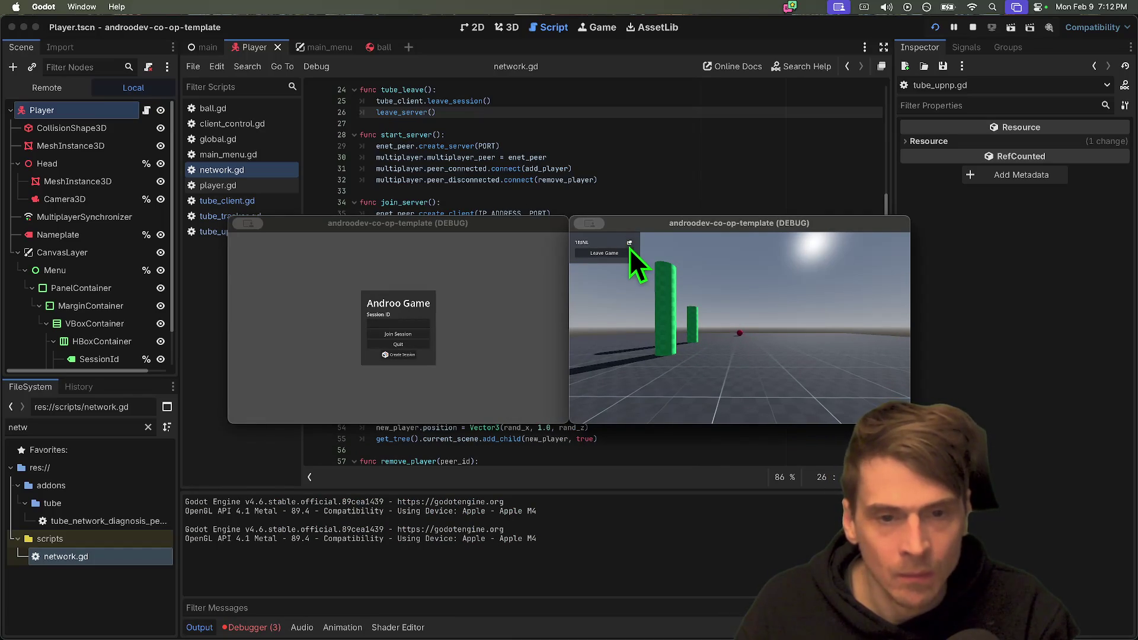
click(395, 331)
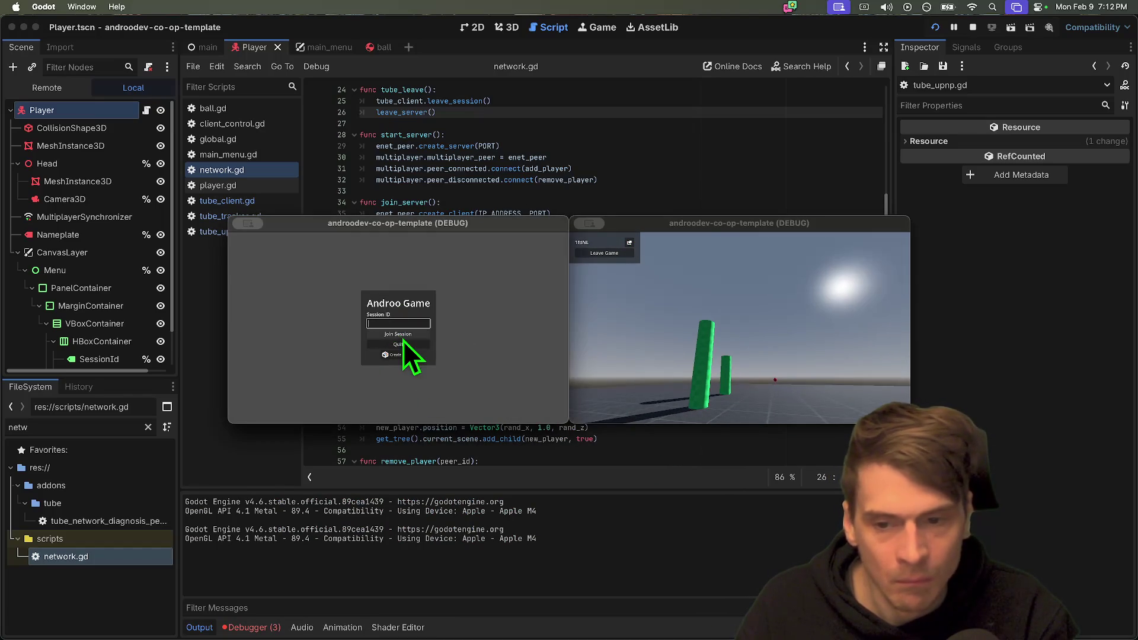
click(404, 337)
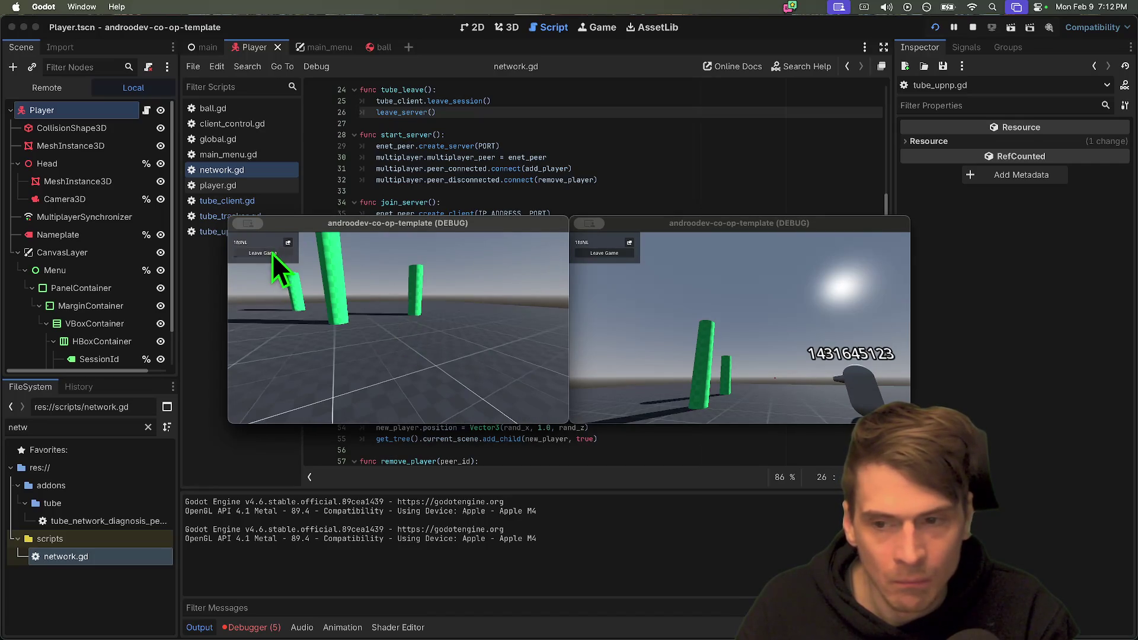
Leave and rejoin twice from the second window, then leave as host and view the errors.
click(273, 254)
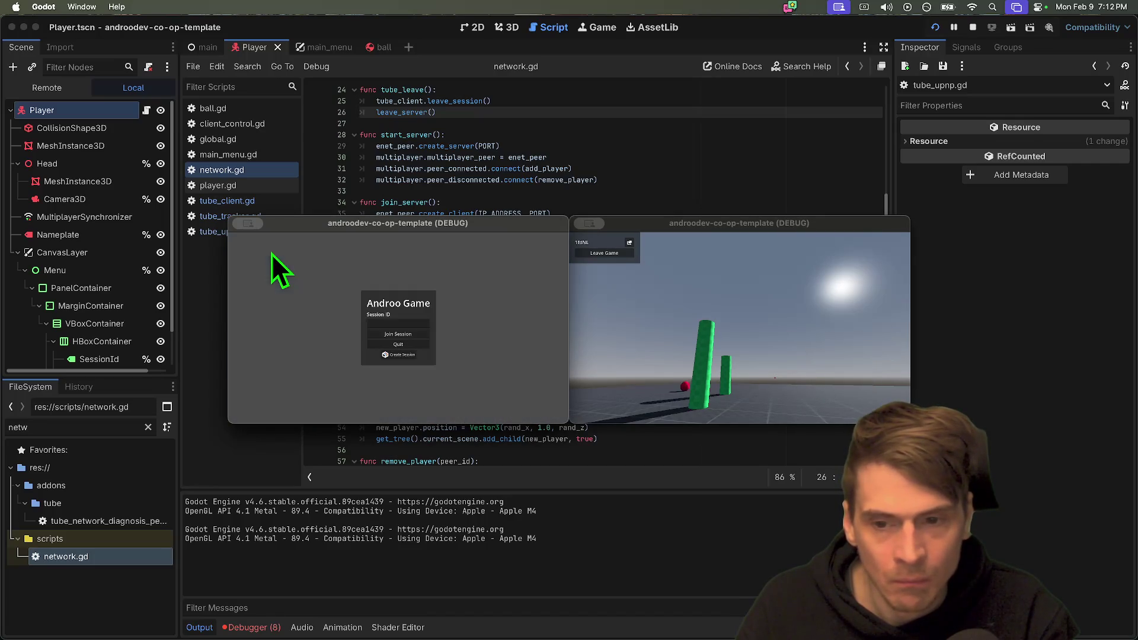
click(403, 333)
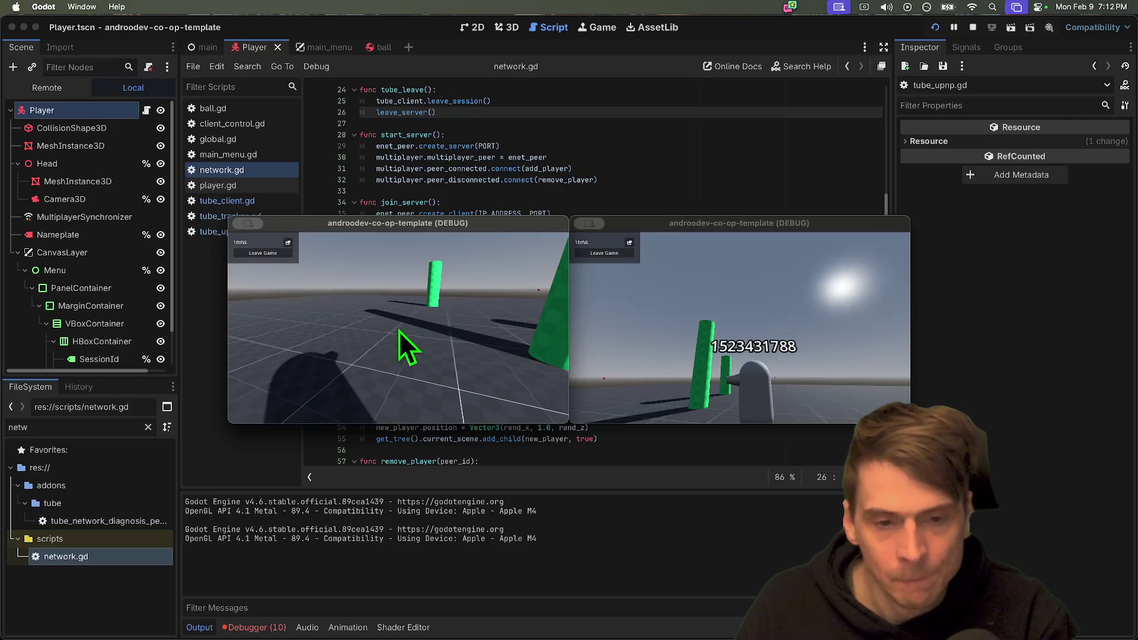
click(275, 255)
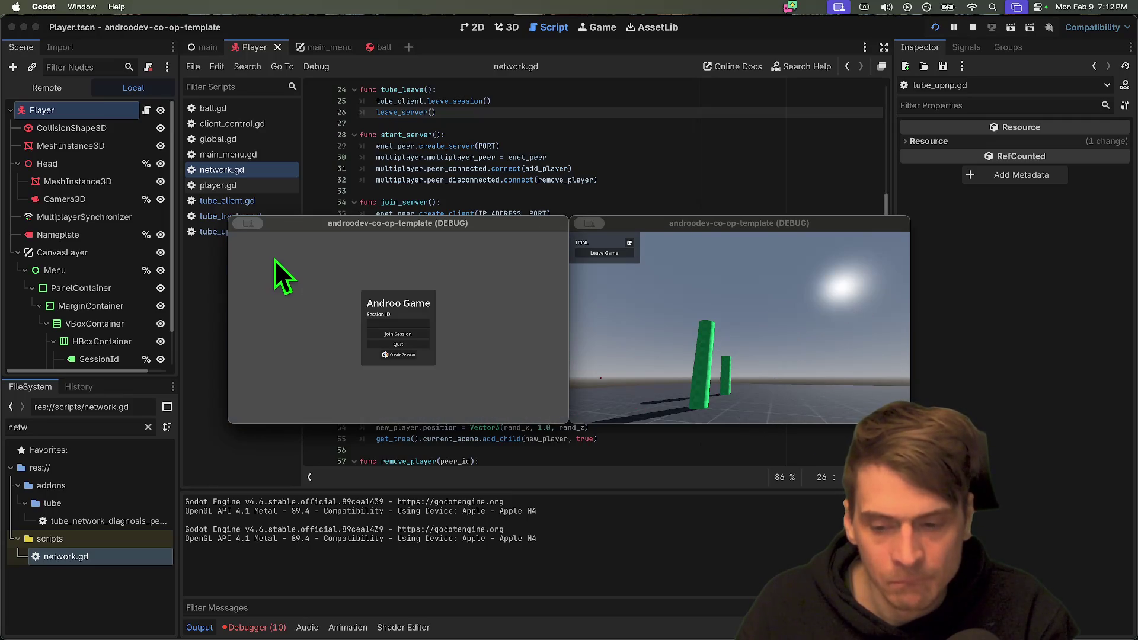
click(400, 335)
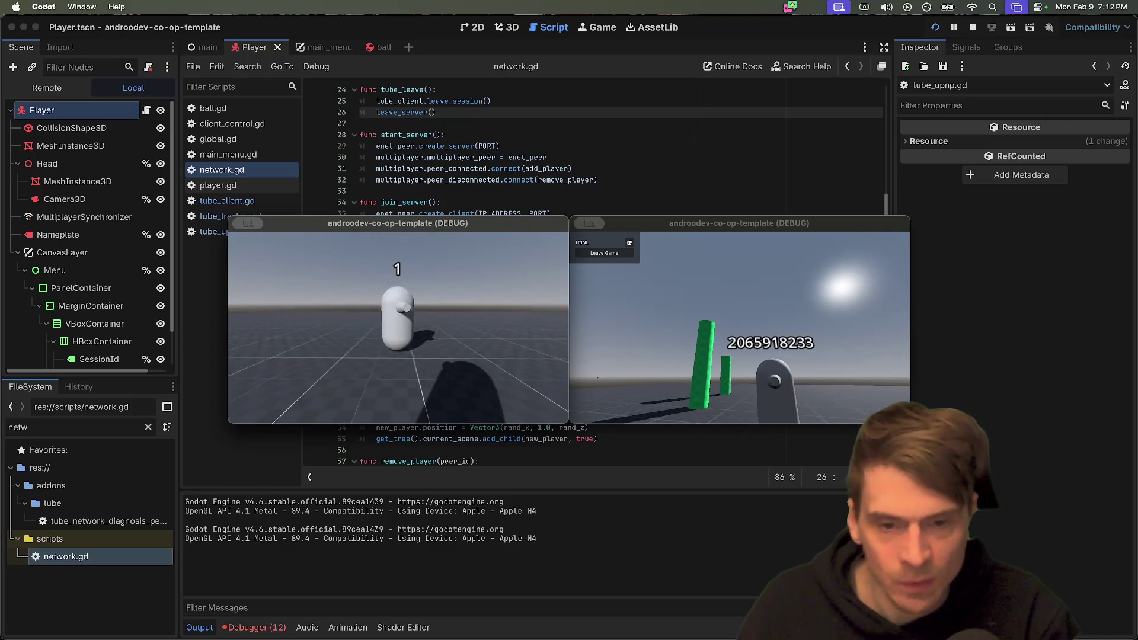
key(w)
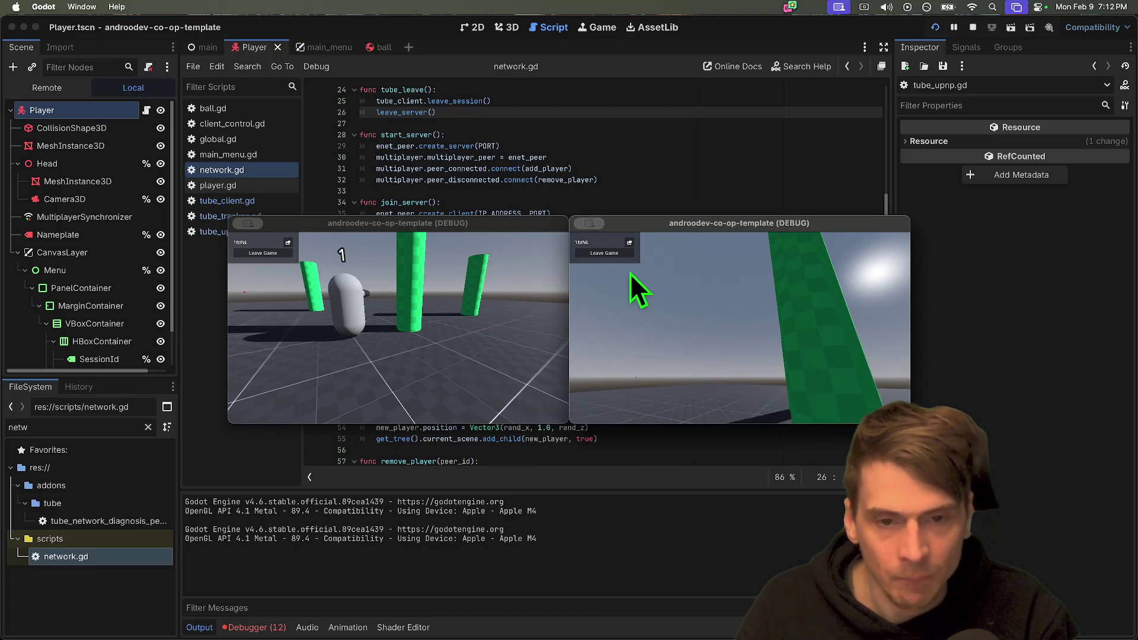
click(619, 254)
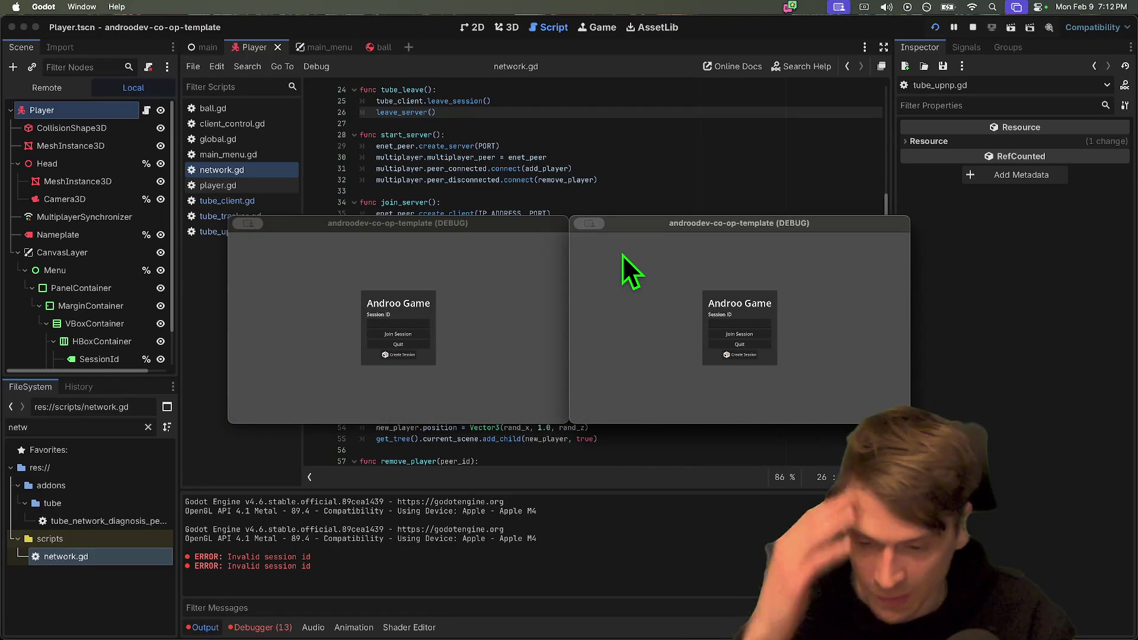
click(256, 627)
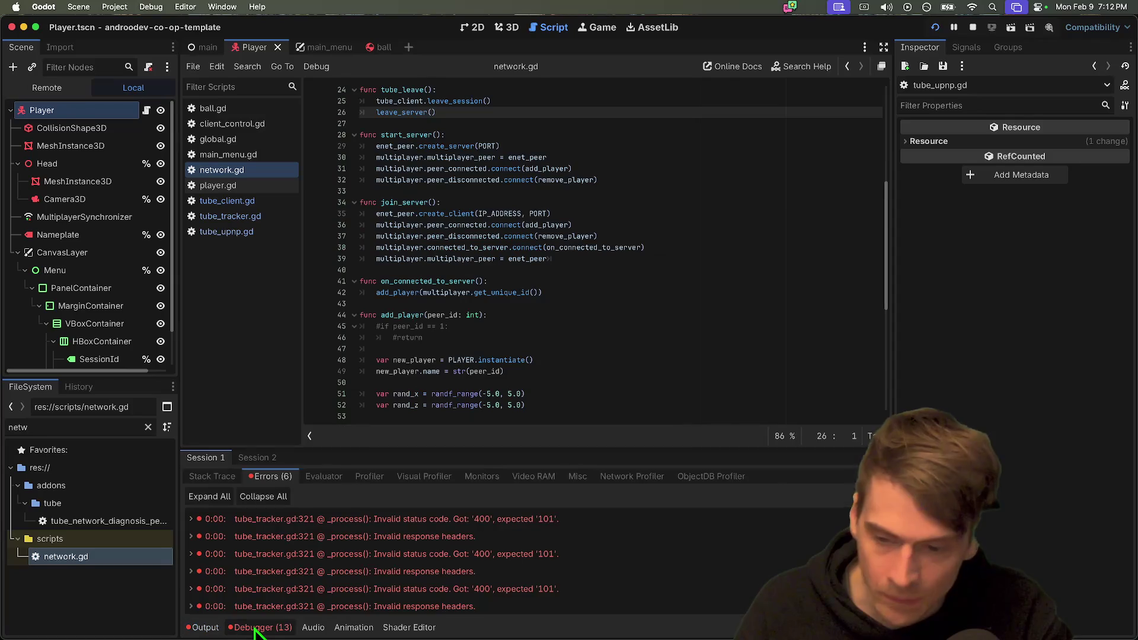
Inspect the player removal code and select leave_server in network.gd to see where it's used.
scroll(527, 331, down, 8)
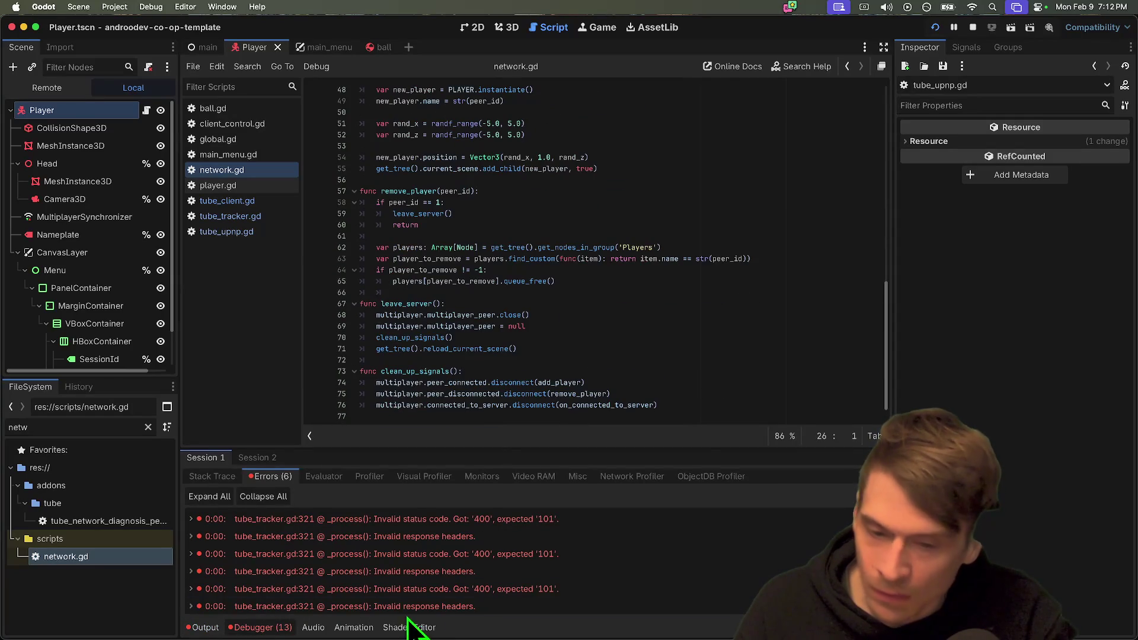
scroll(430, 599, down, 1)
click(676, 280)
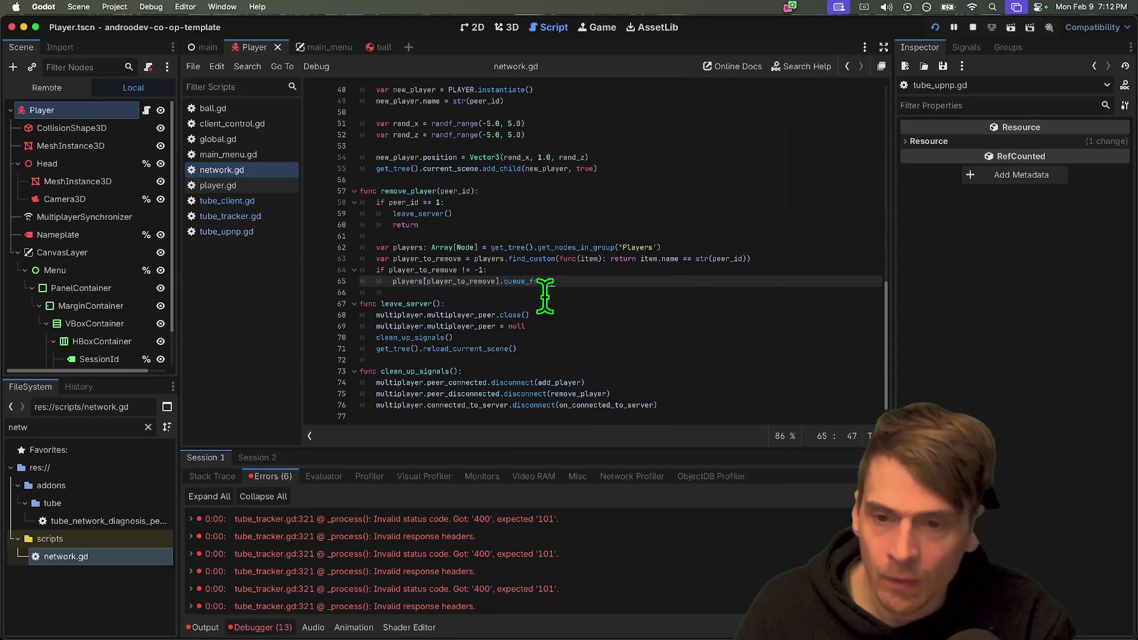
double_click(409, 304)
scroll(687, 277, up, 6)
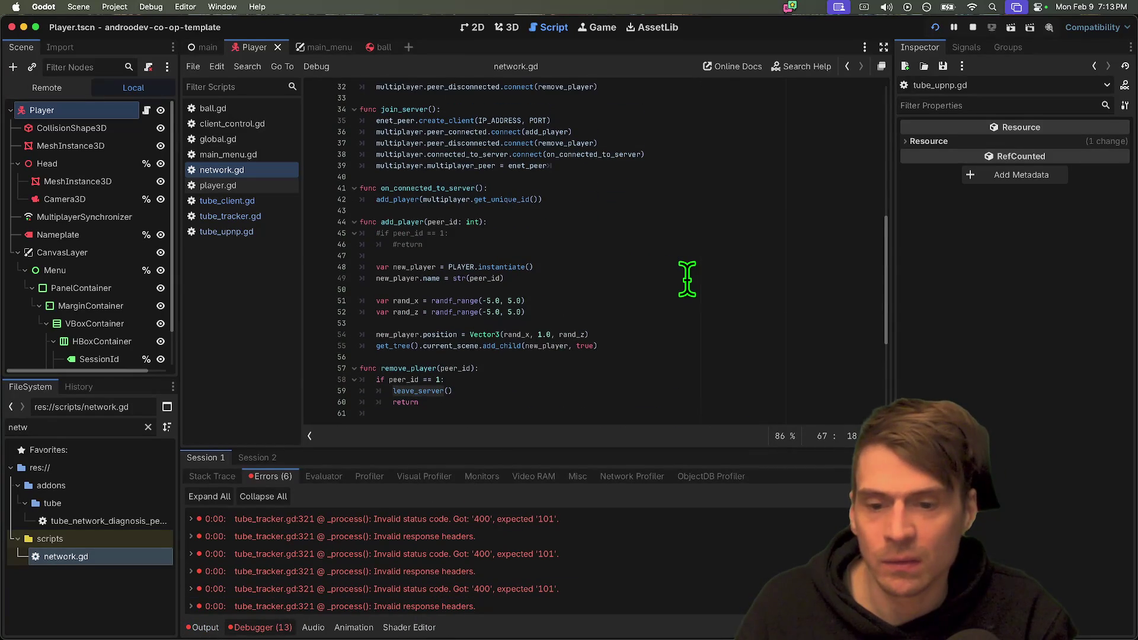
scroll(687, 277, down, 6)
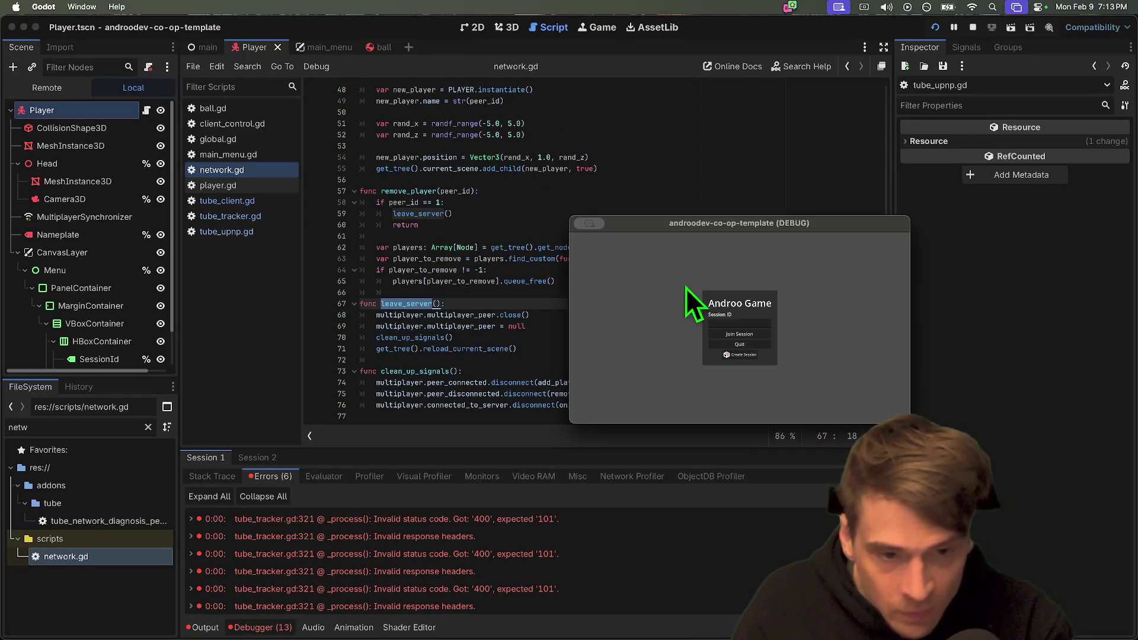
Host a new session, copy its ID, and join it from the second game.
click(742, 358)
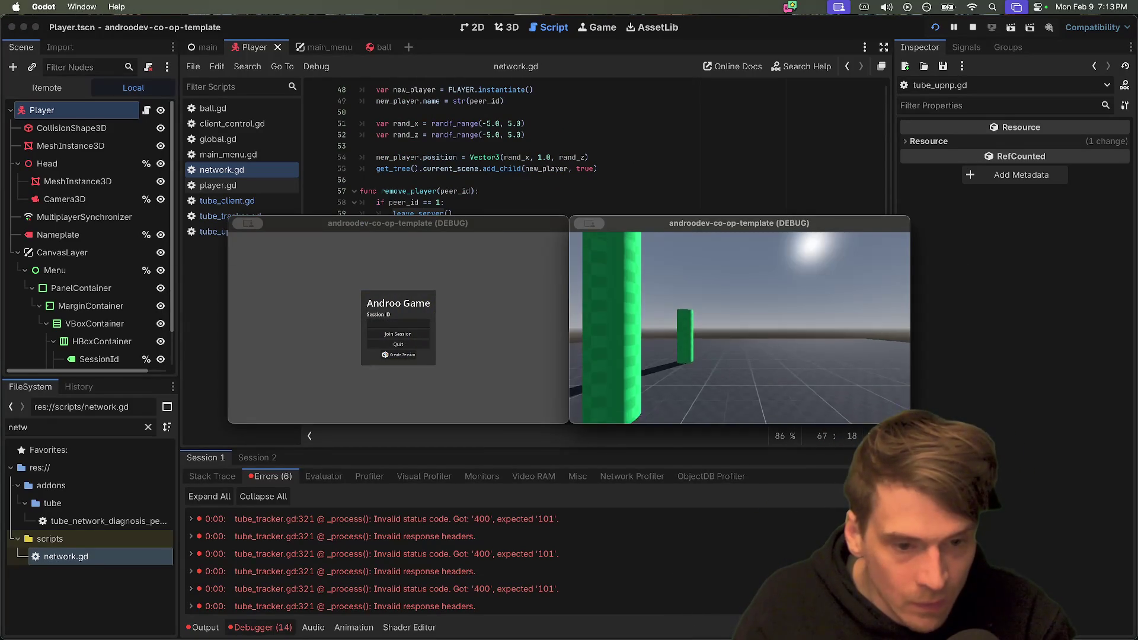
click(629, 243)
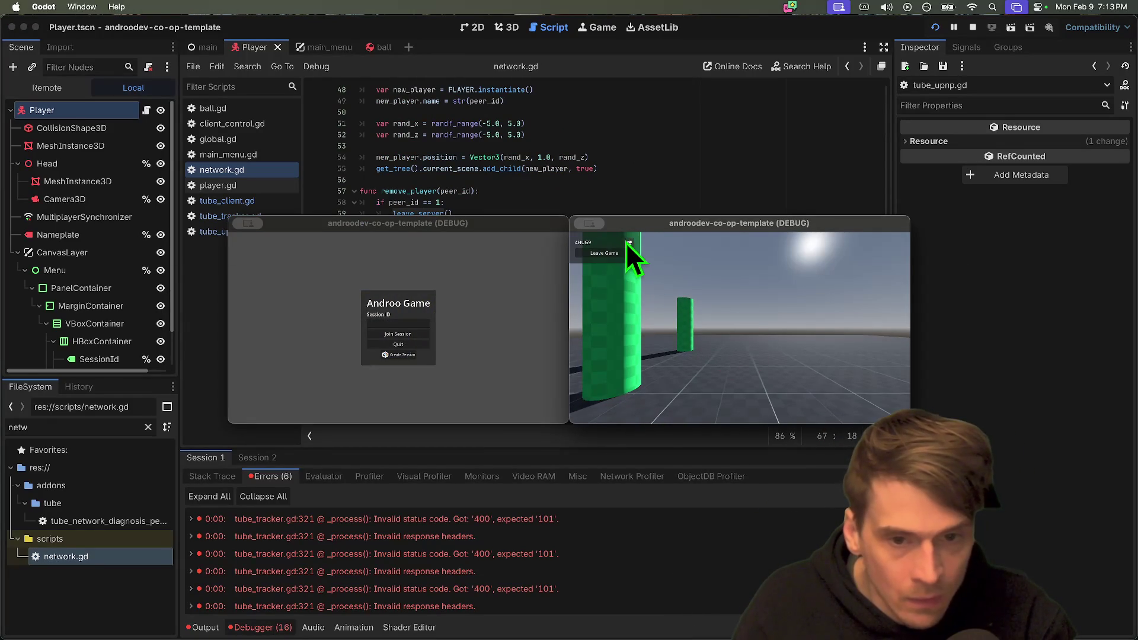
click(398, 323)
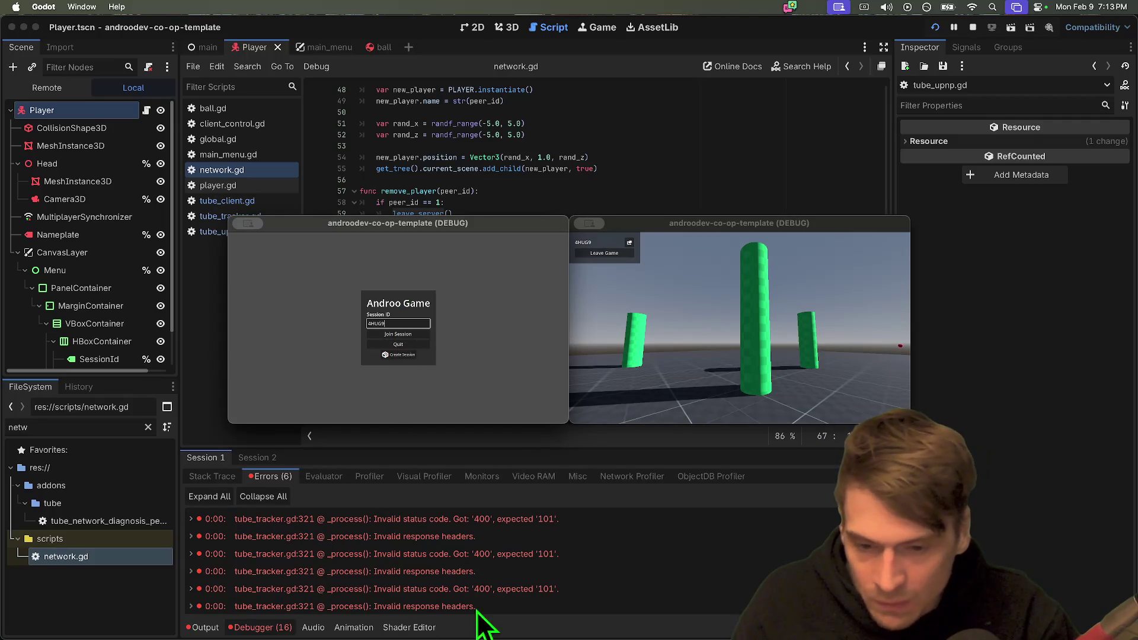
scroll(500, 596, down, 1)
click(389, 338)
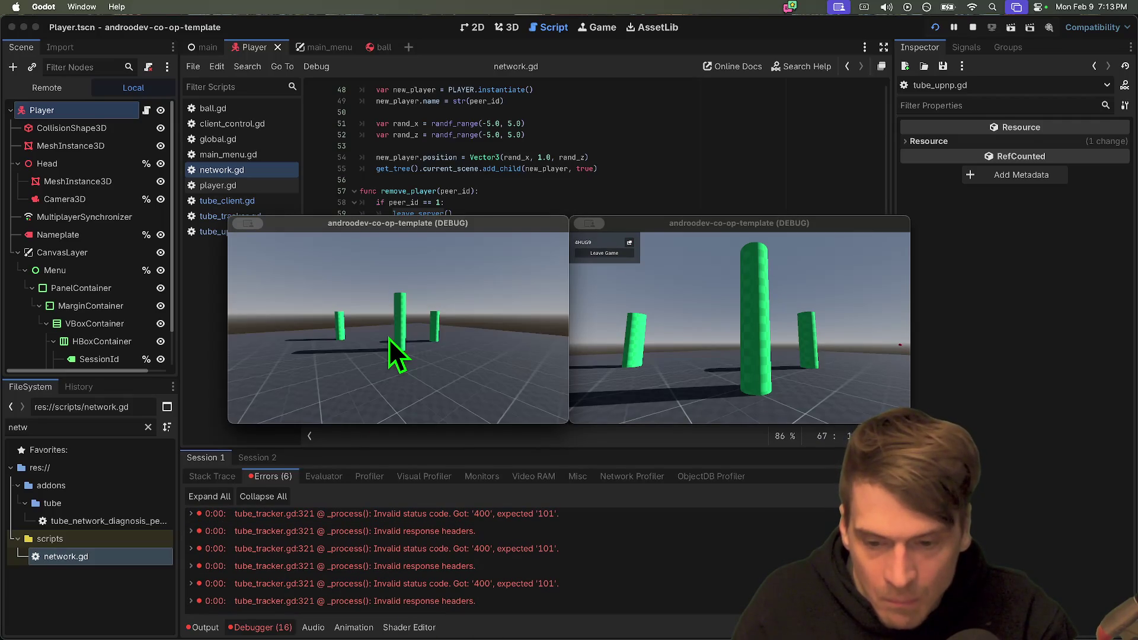
click(389, 339)
key(w)
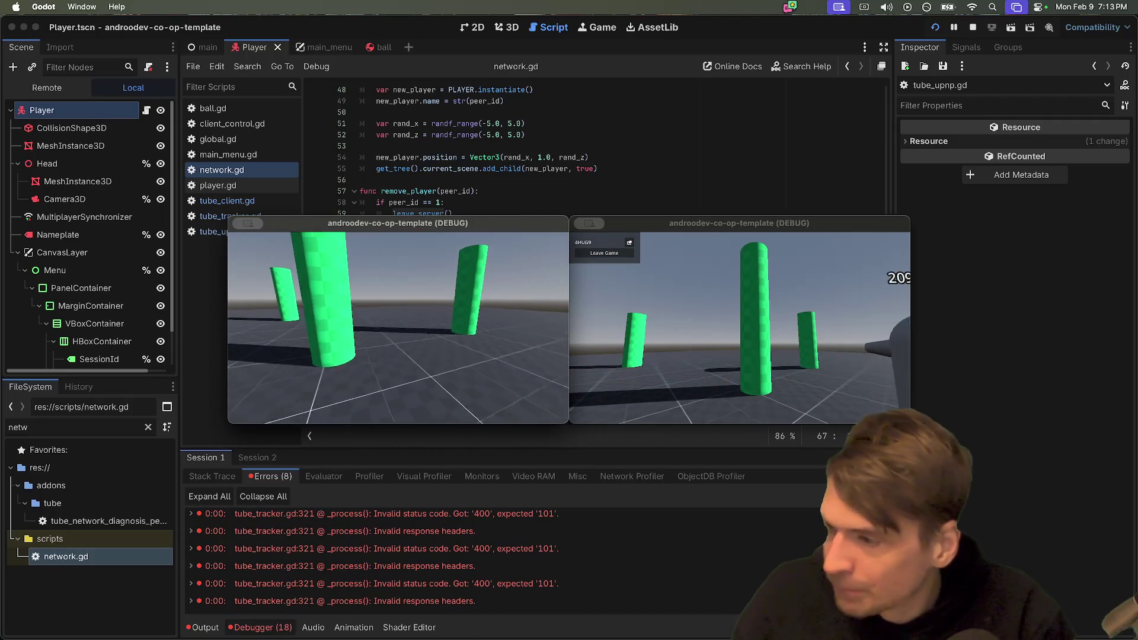
Dismiss an accidental system search, then leave and rejoin the match from the left game.
key(super+space)
text(dsa)
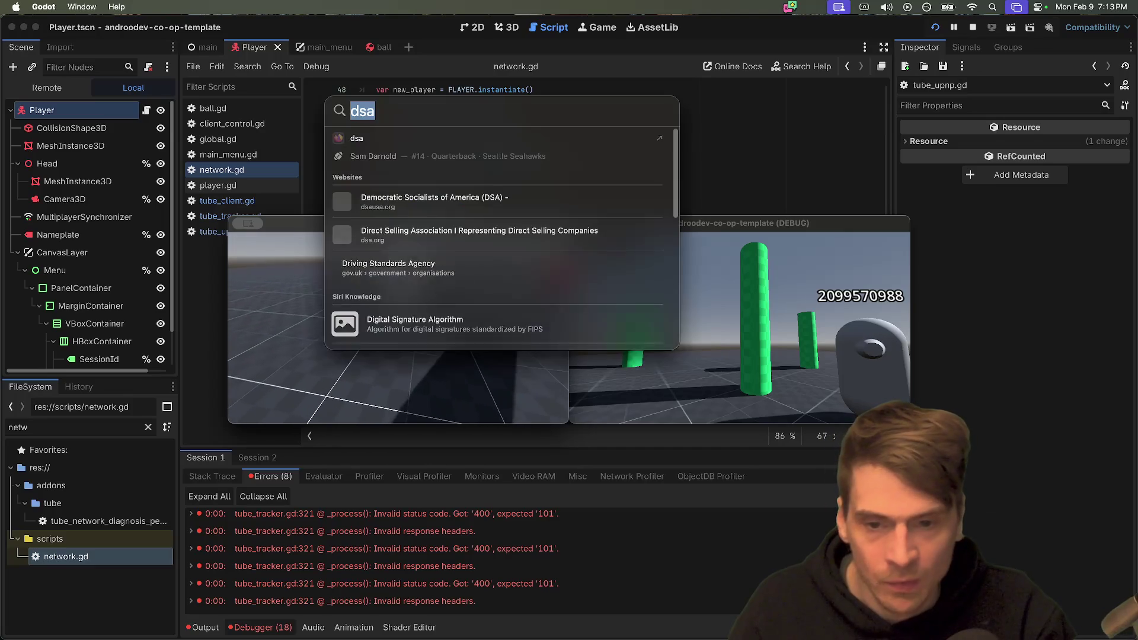
key(Escape)
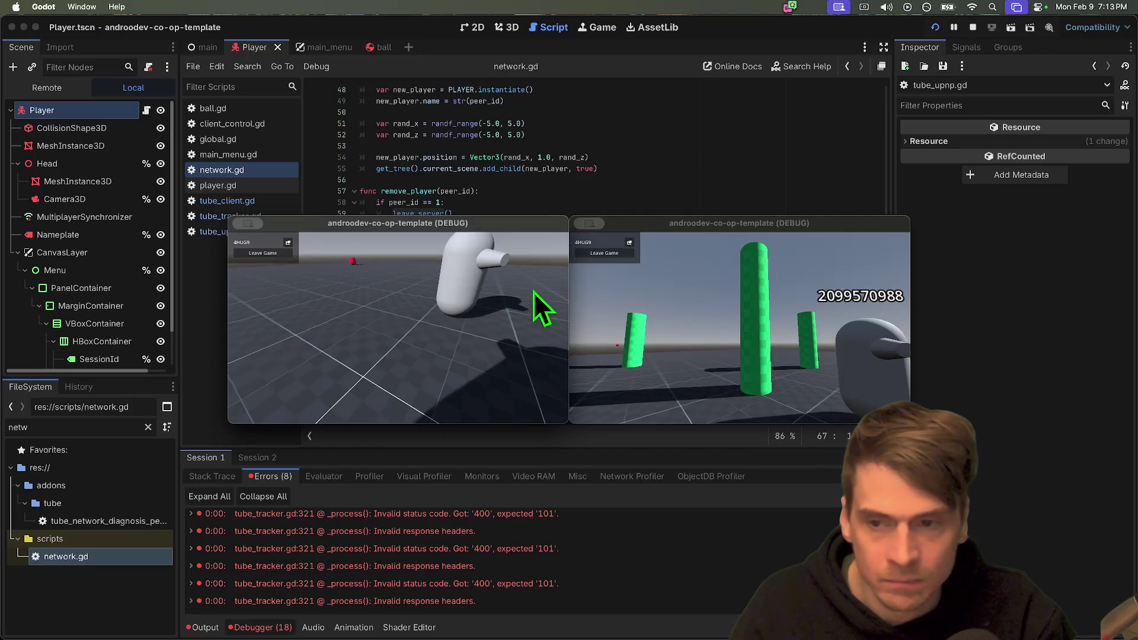
click(262, 254)
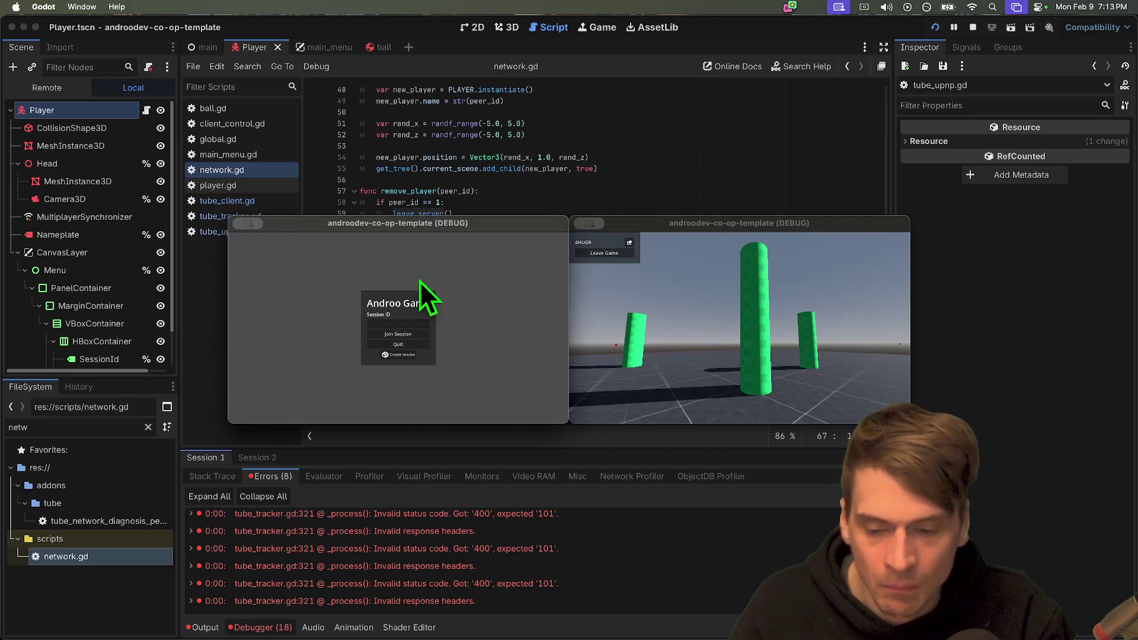
click(429, 326)
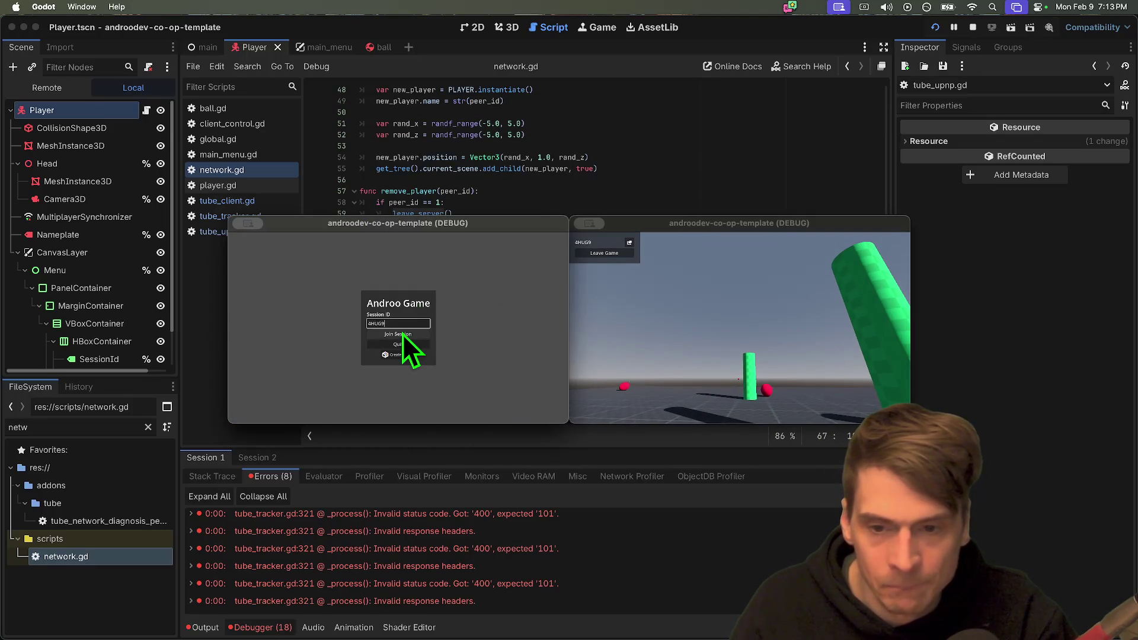
click(403, 333)
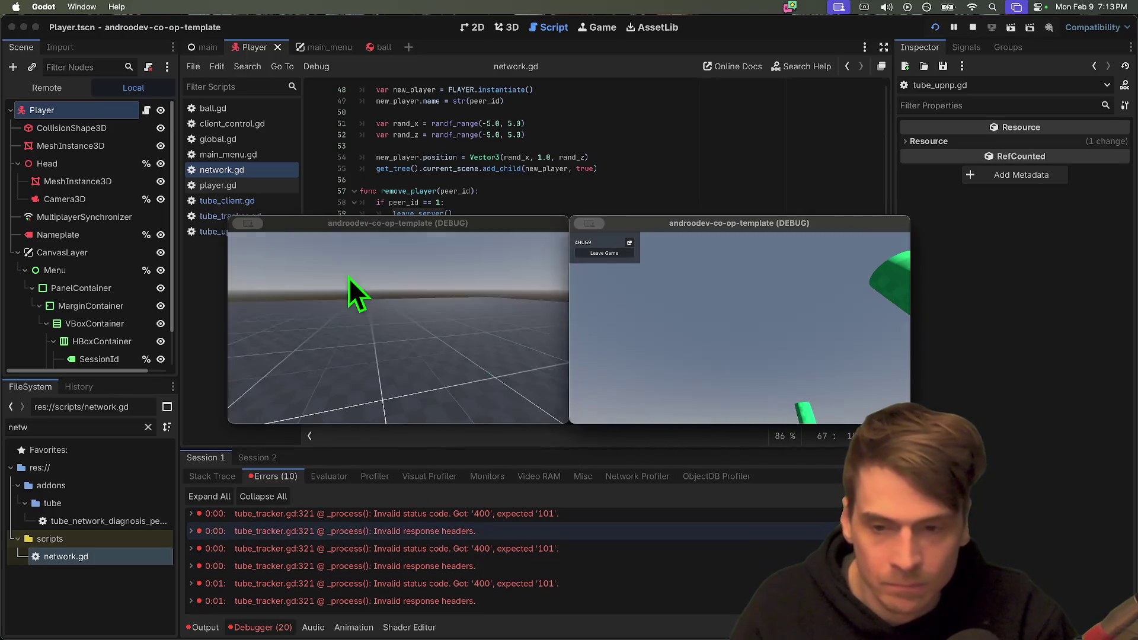
click(351, 284)
key(w)
key(Escape)
Leave from the right game, host a fresh session on the left, and join it from the right.
click(604, 255)
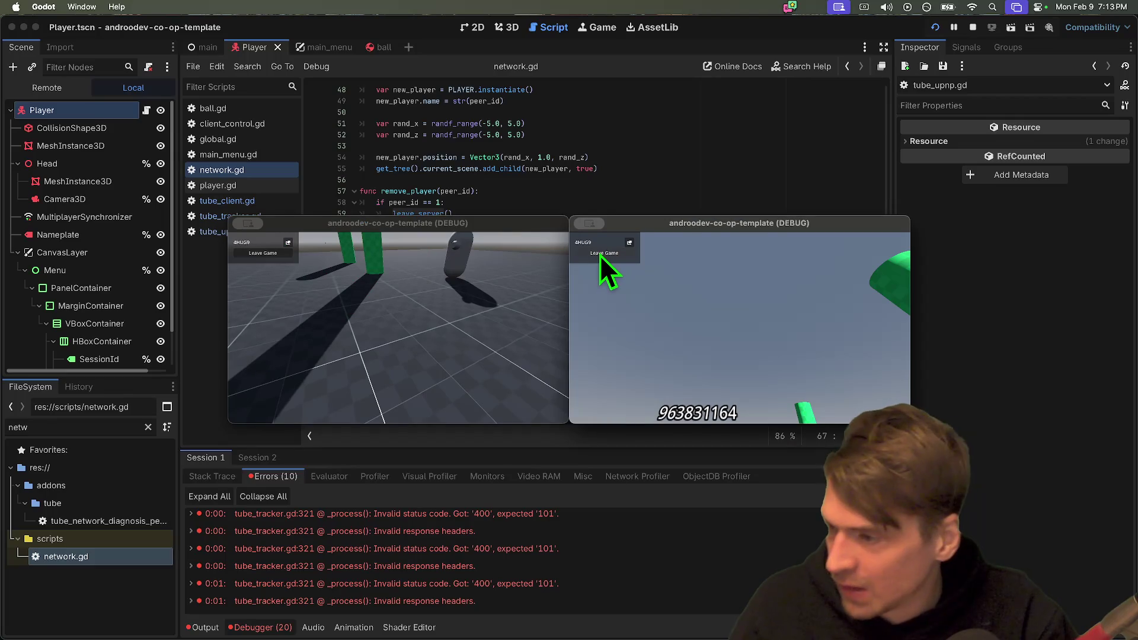
click(601, 256)
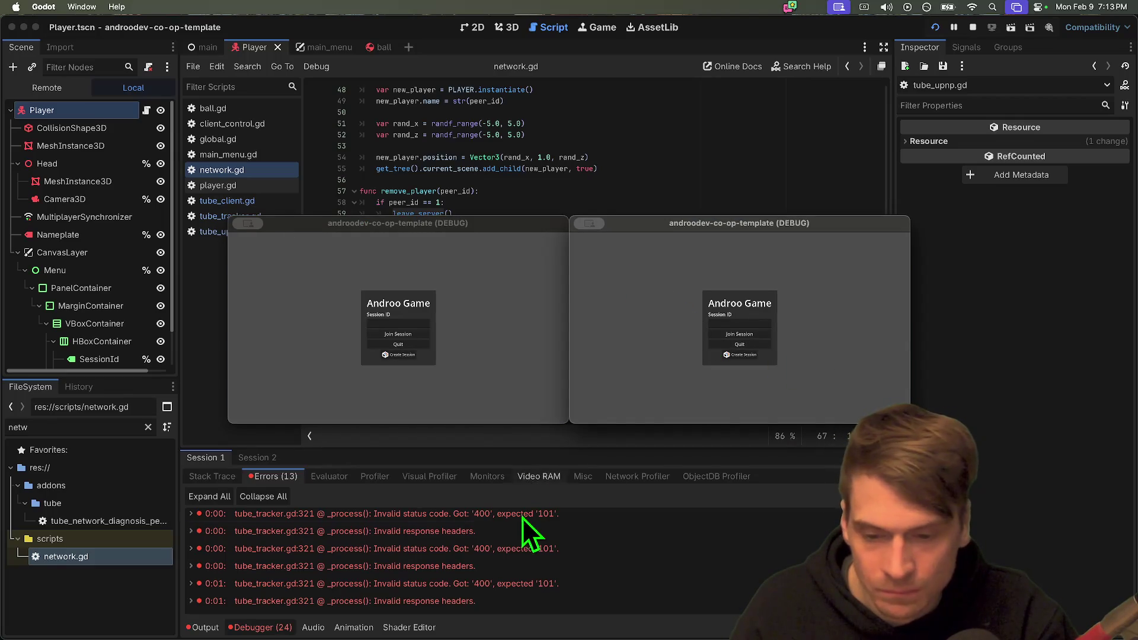
click(389, 354)
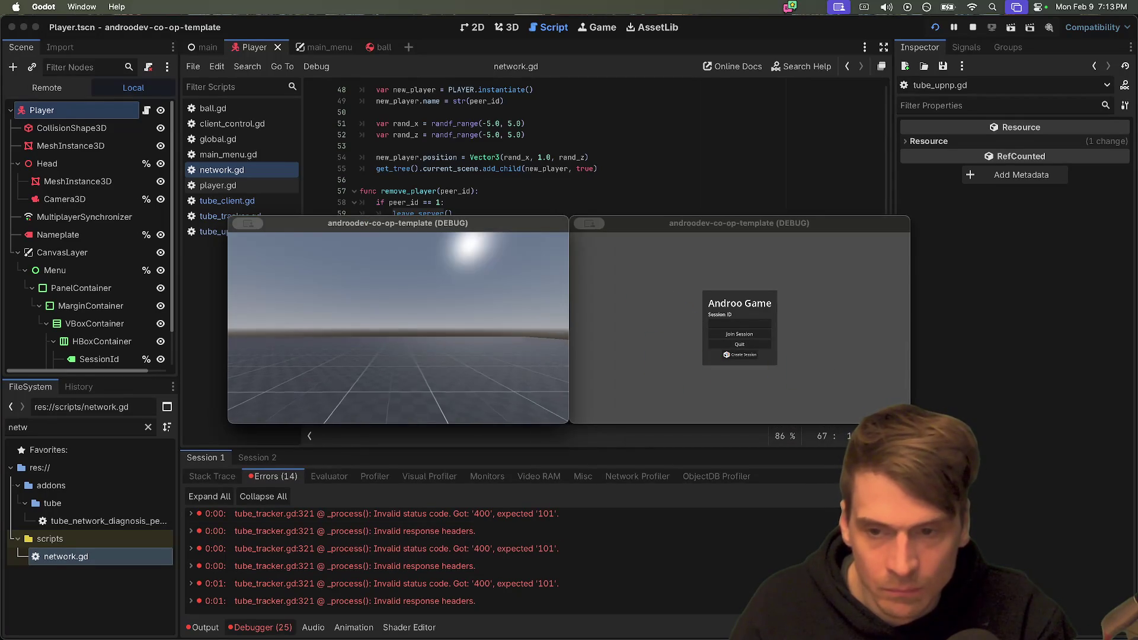
click(704, 323)
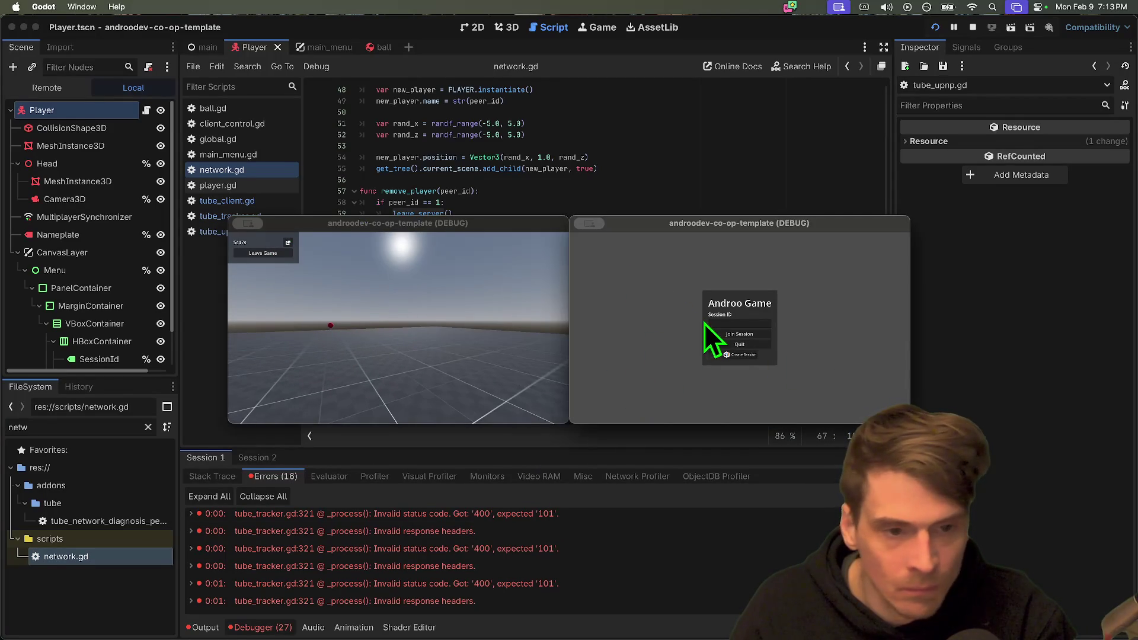
click(735, 333)
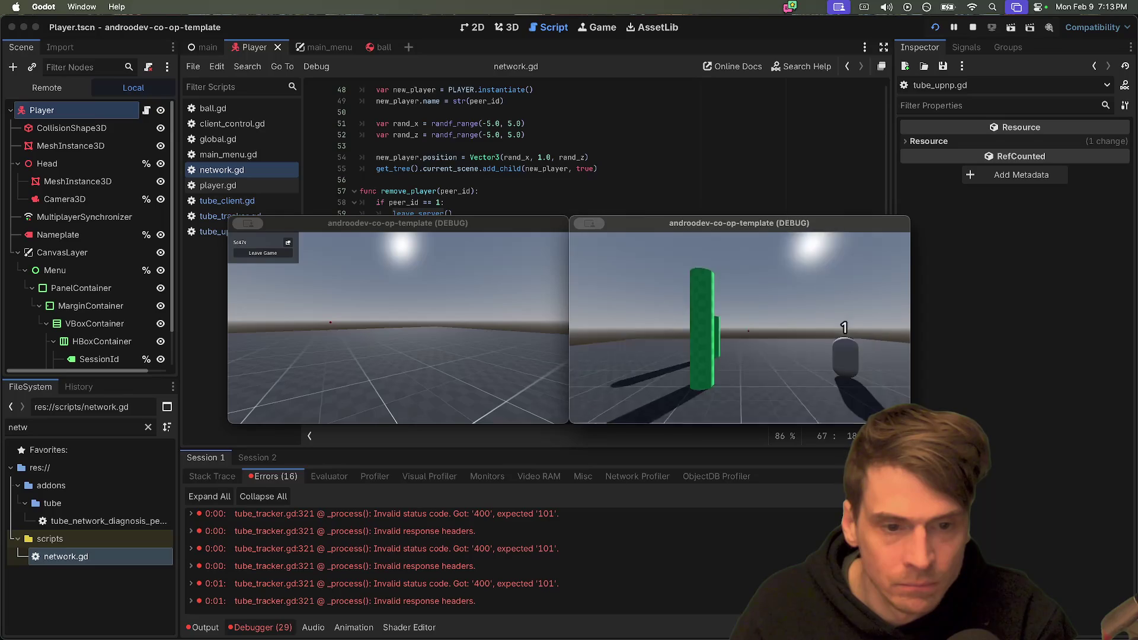
key(w)
key(s)
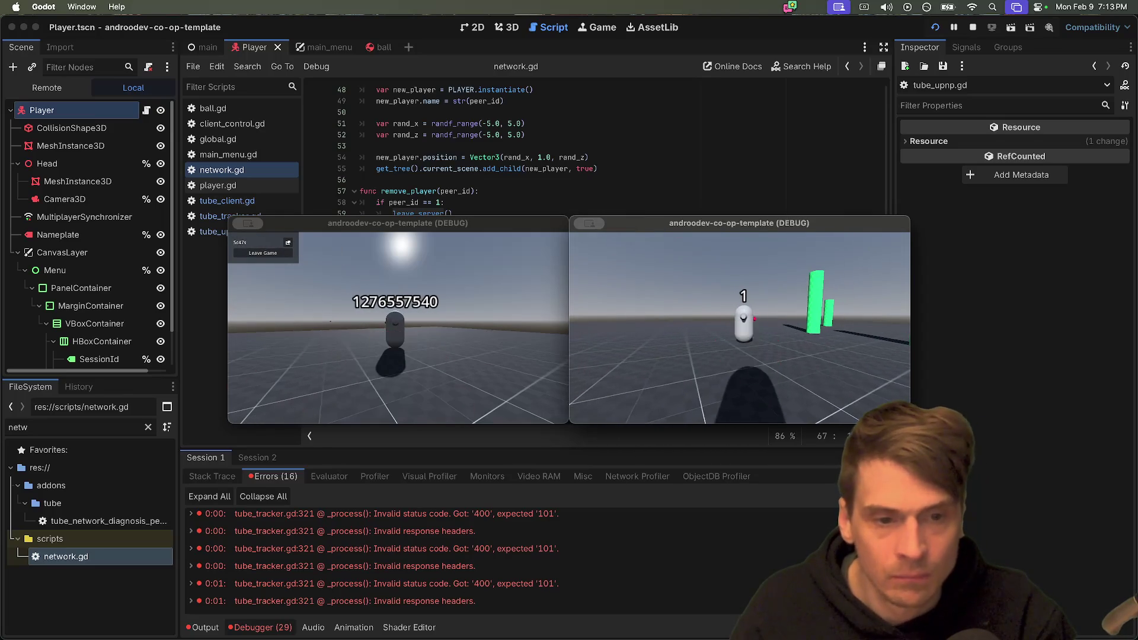
key(Escape)
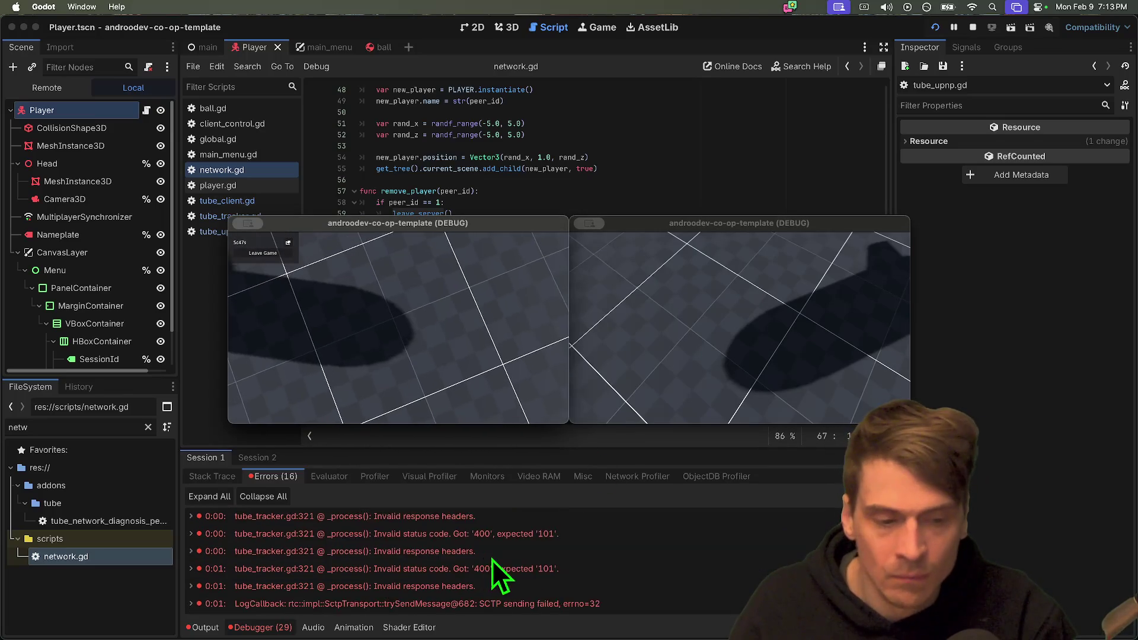
Jump to the network.gd:15 error and delete the add_port_mapping disconnect line.
scroll(520, 593, down, 1)
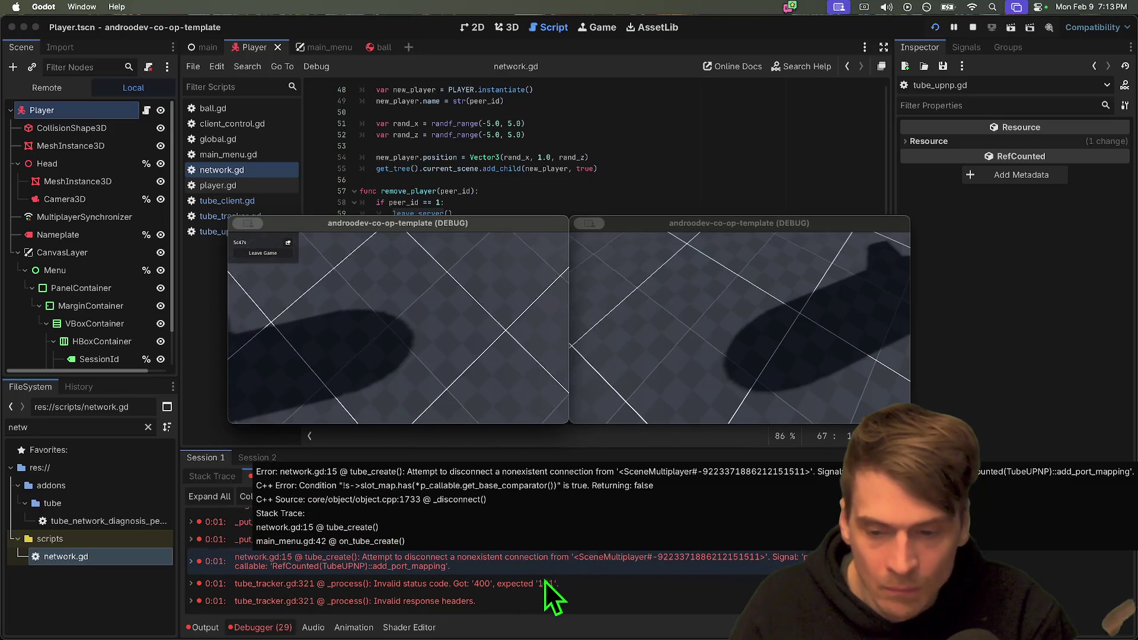
mouse_move(550, 590)
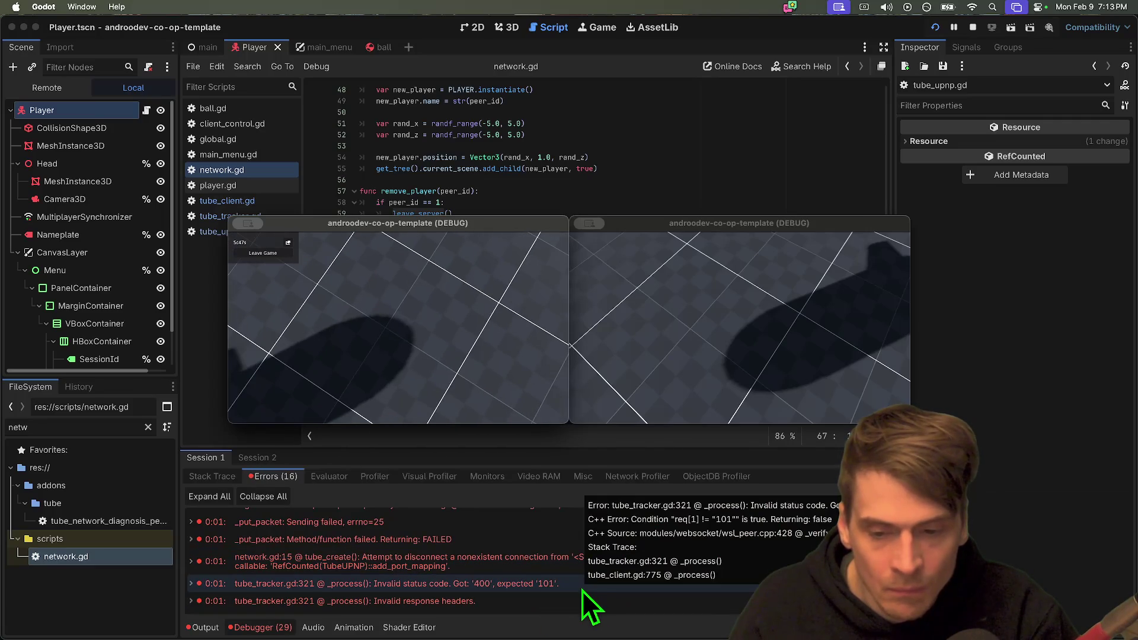
double_click(482, 568)
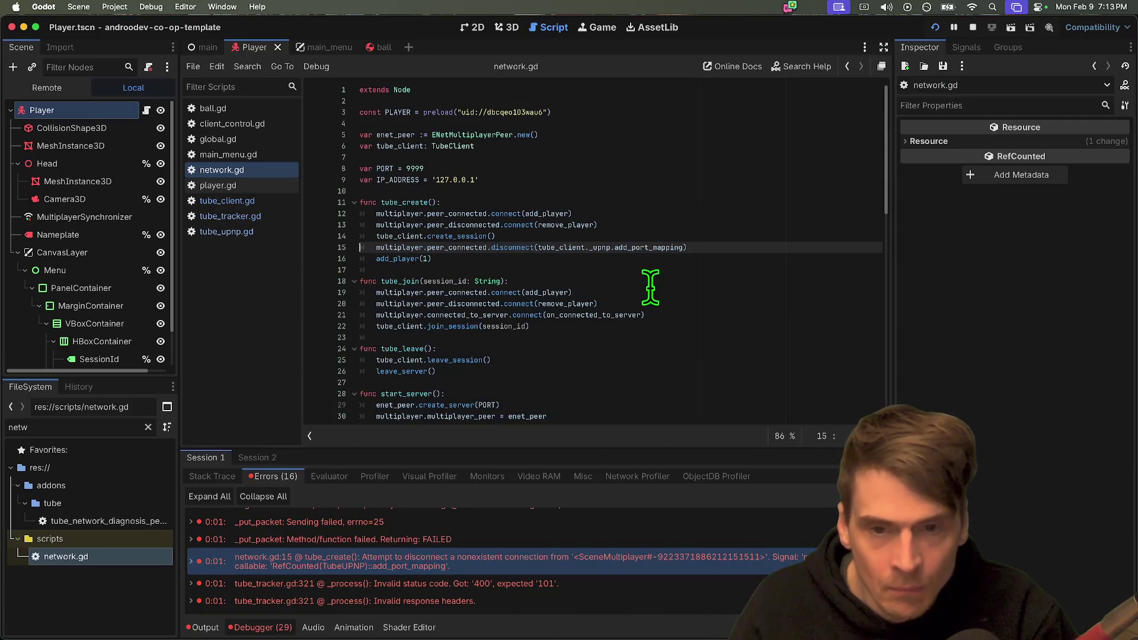
key(ctrl+shift+k)
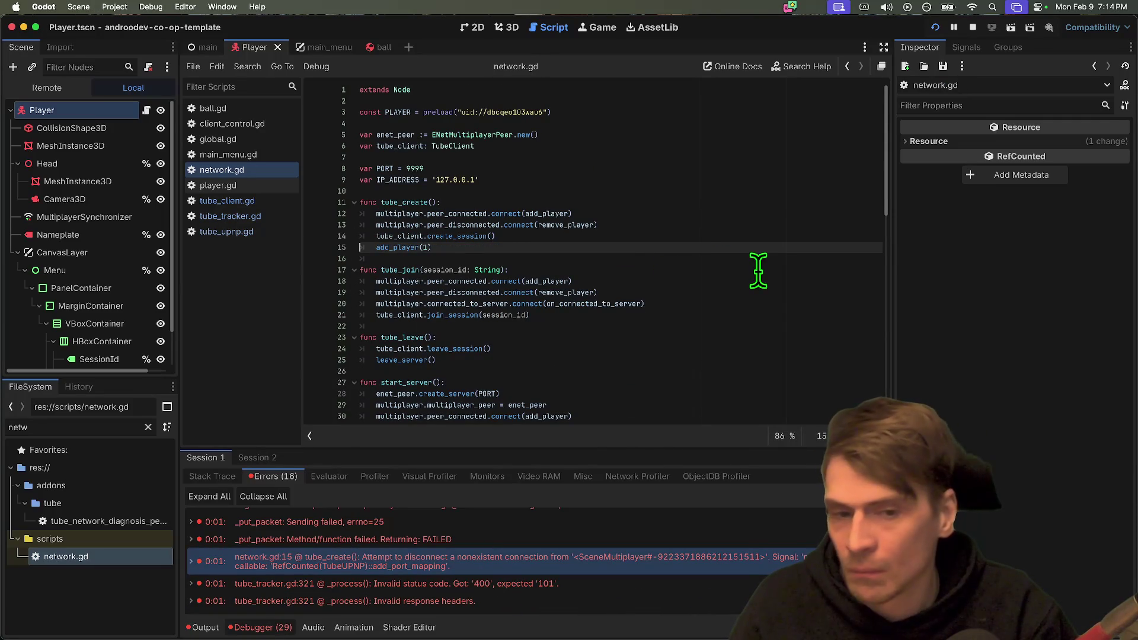
Relaunch the game, create a session, and leave back to the main menu.
key(super+Tab)
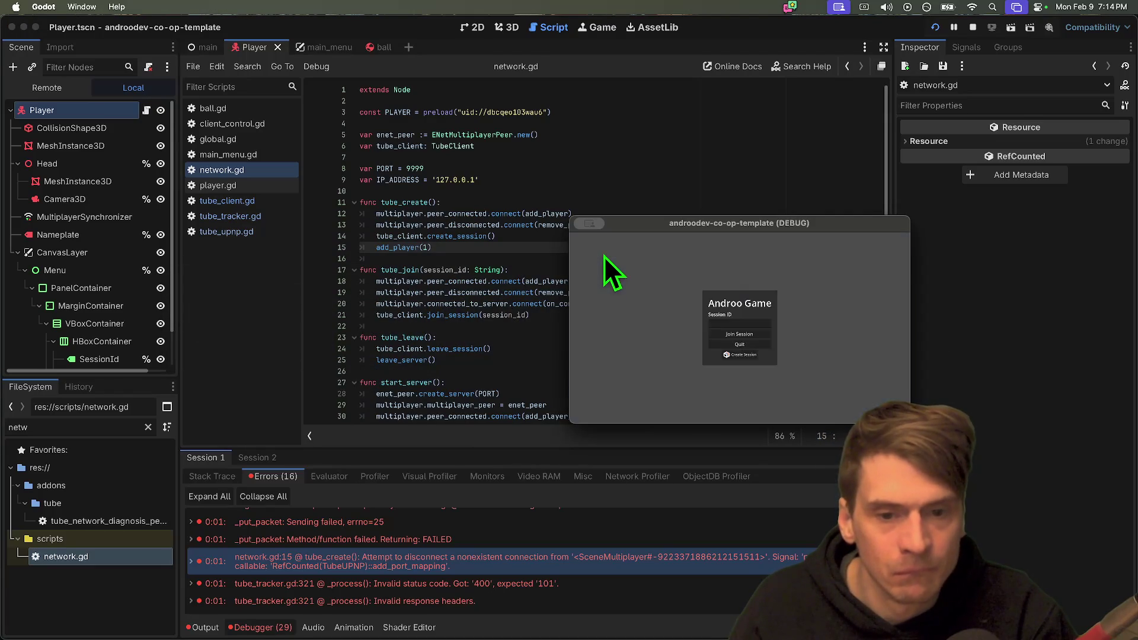
key(super+Tab)
key(super+Tab)
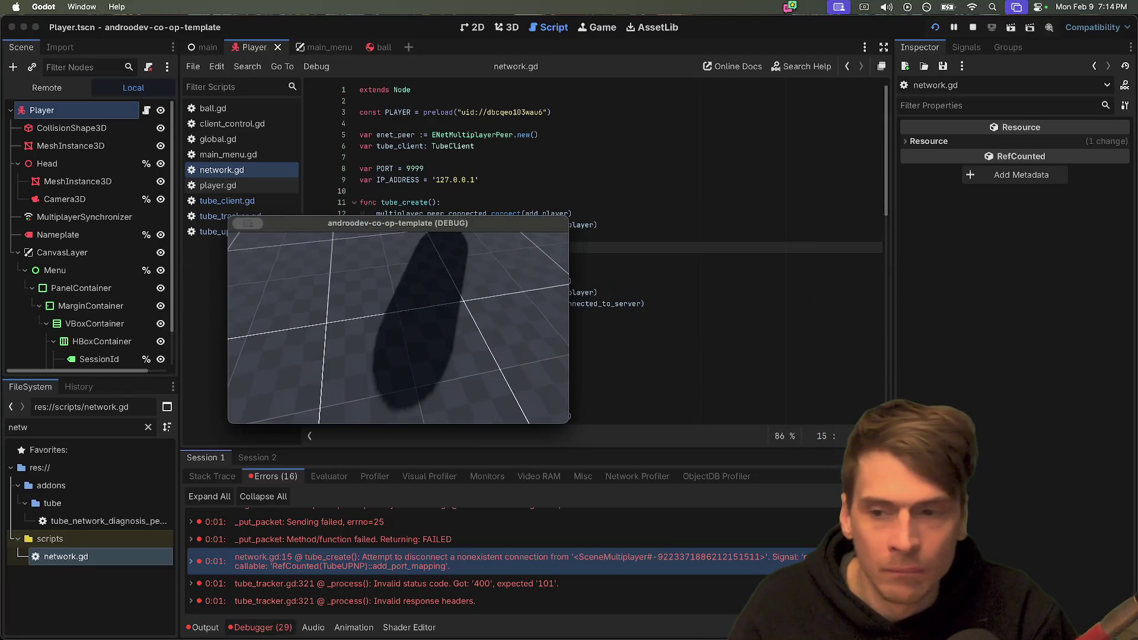
click(279, 253)
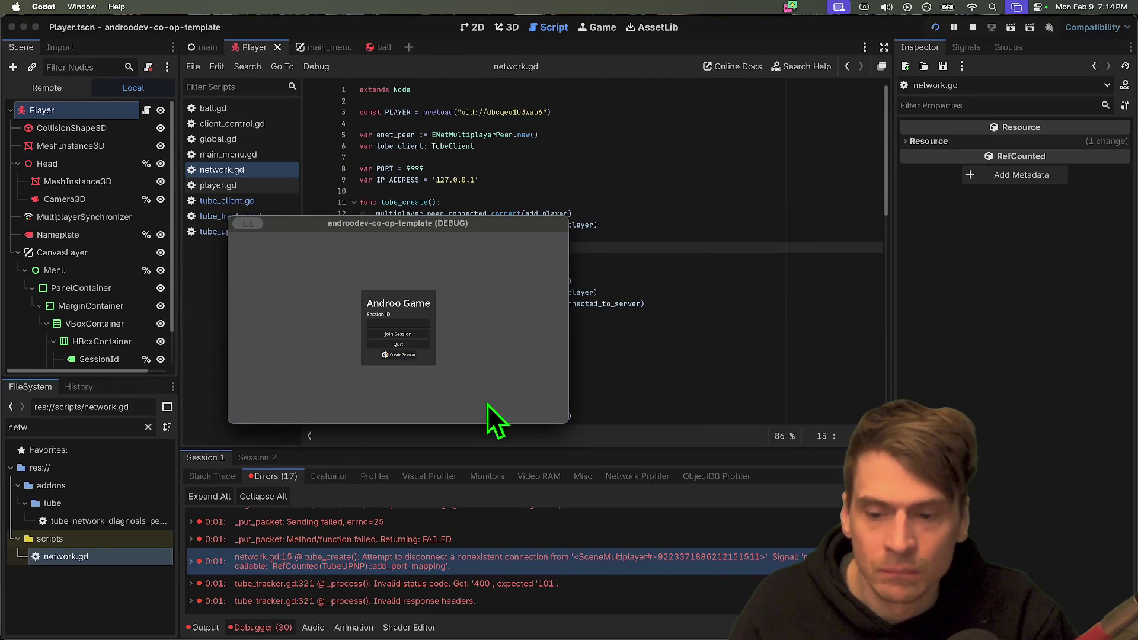
scroll(661, 541, down, 1)
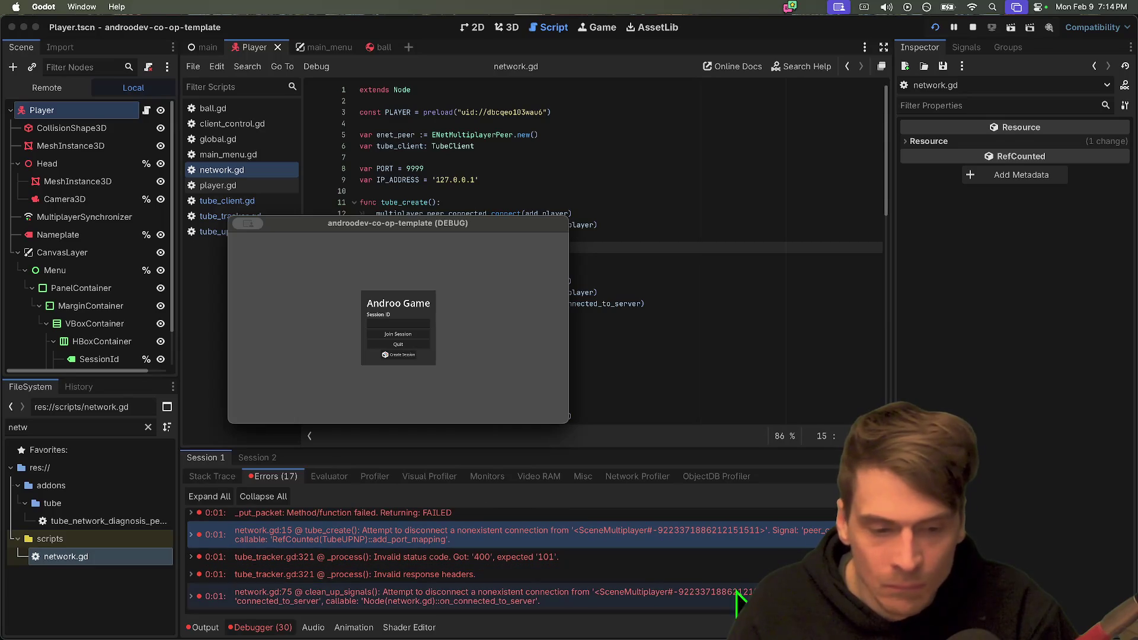
Stop the running game and review leave_server and clean_up_signals in network.gd.
key(super+q)
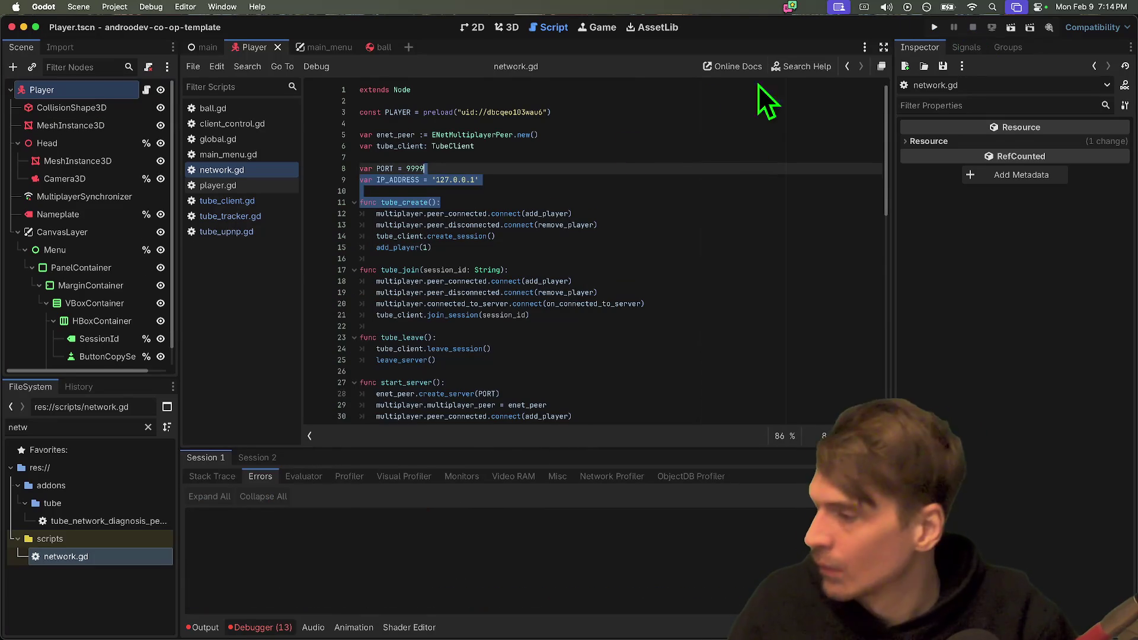
click(630, 157)
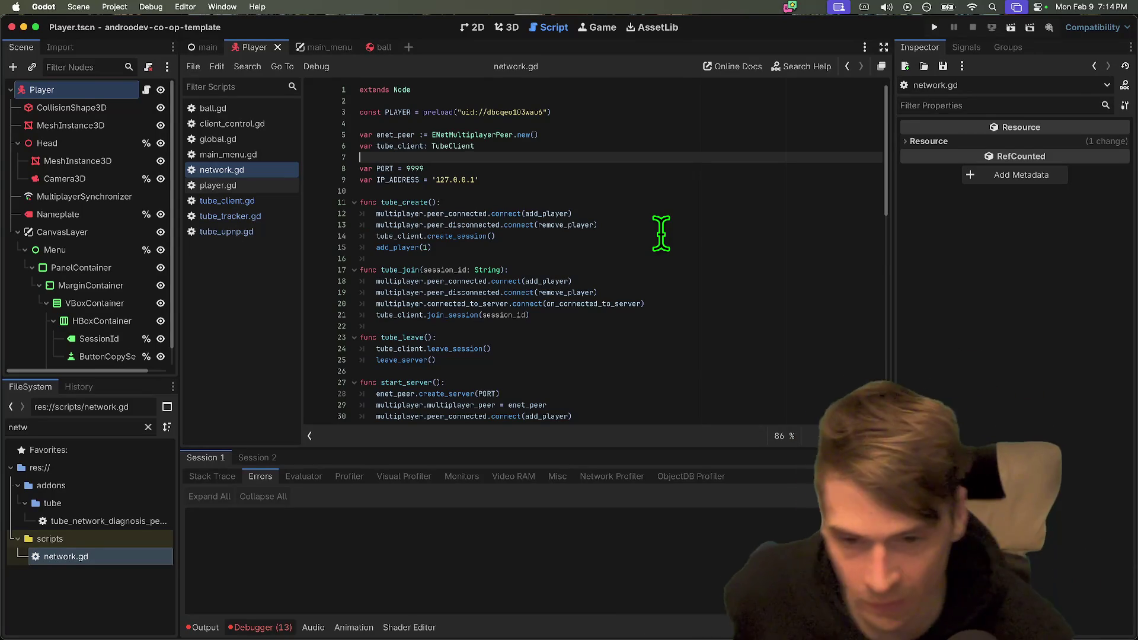
scroll(664, 249, down, 8)
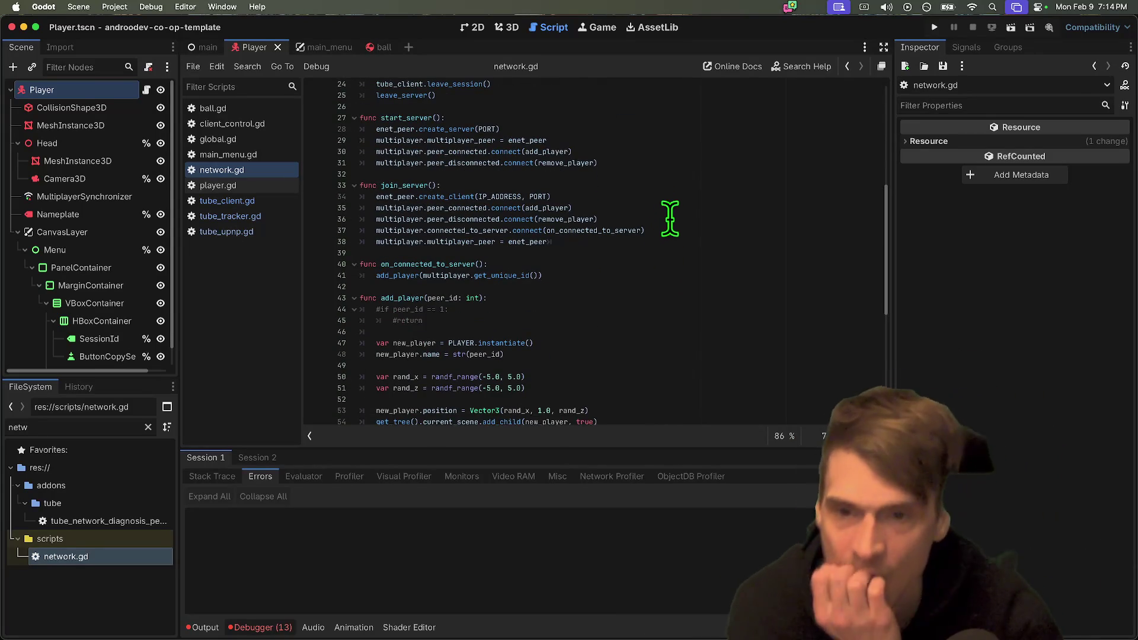
scroll(658, 211, up, 2)
double_click(391, 139)
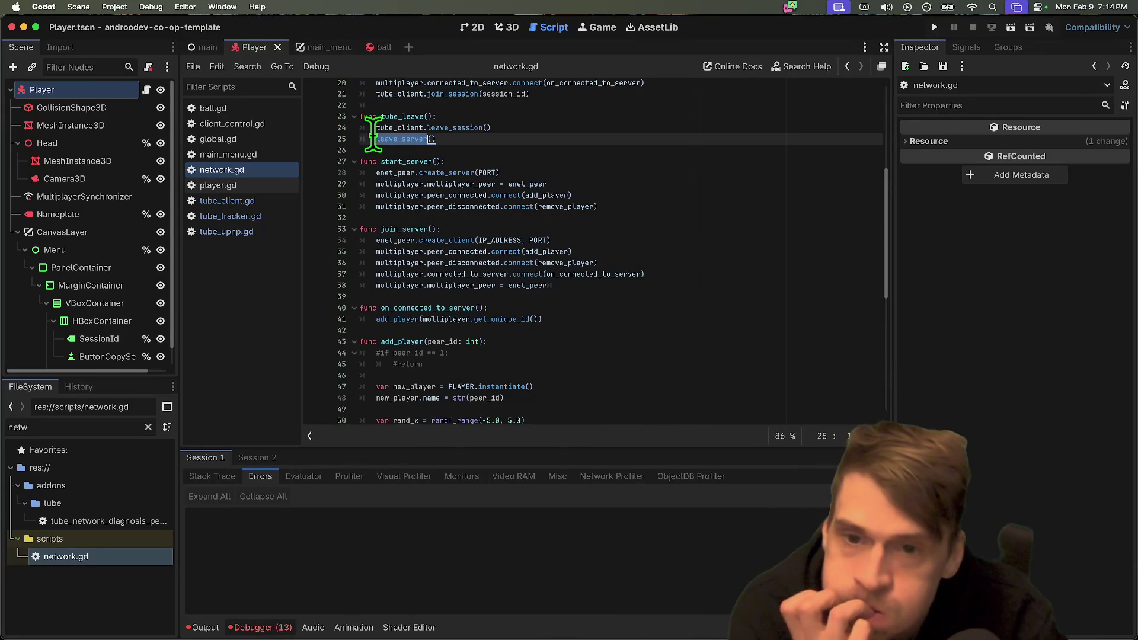
scroll(460, 202, down, 7)
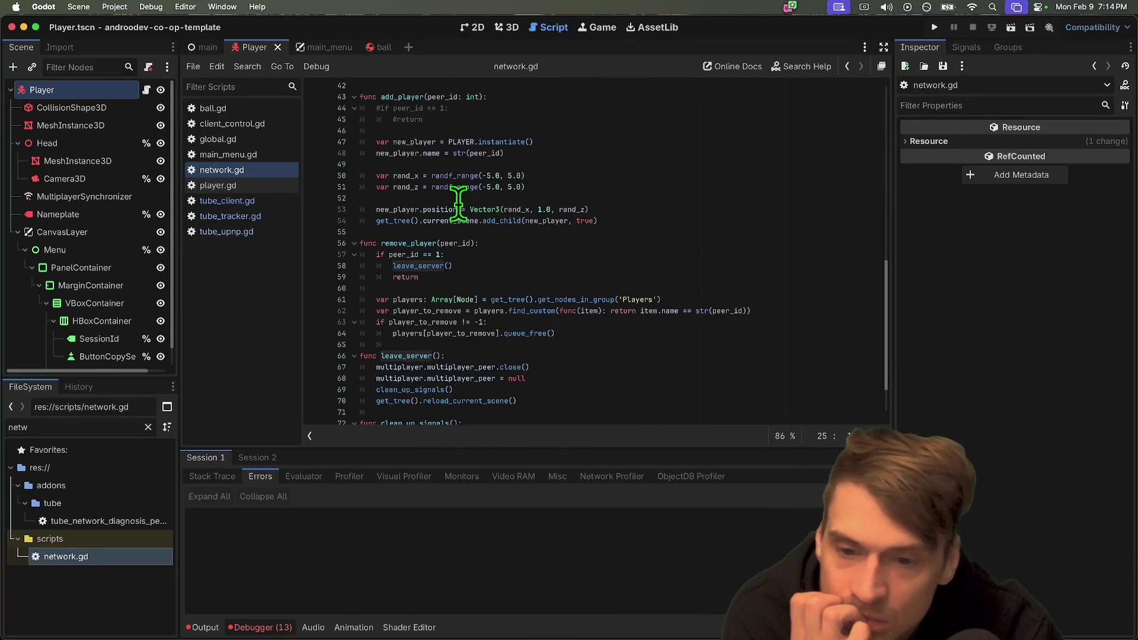
scroll(460, 204, down, 2)
click(762, 393)
click(767, 404)
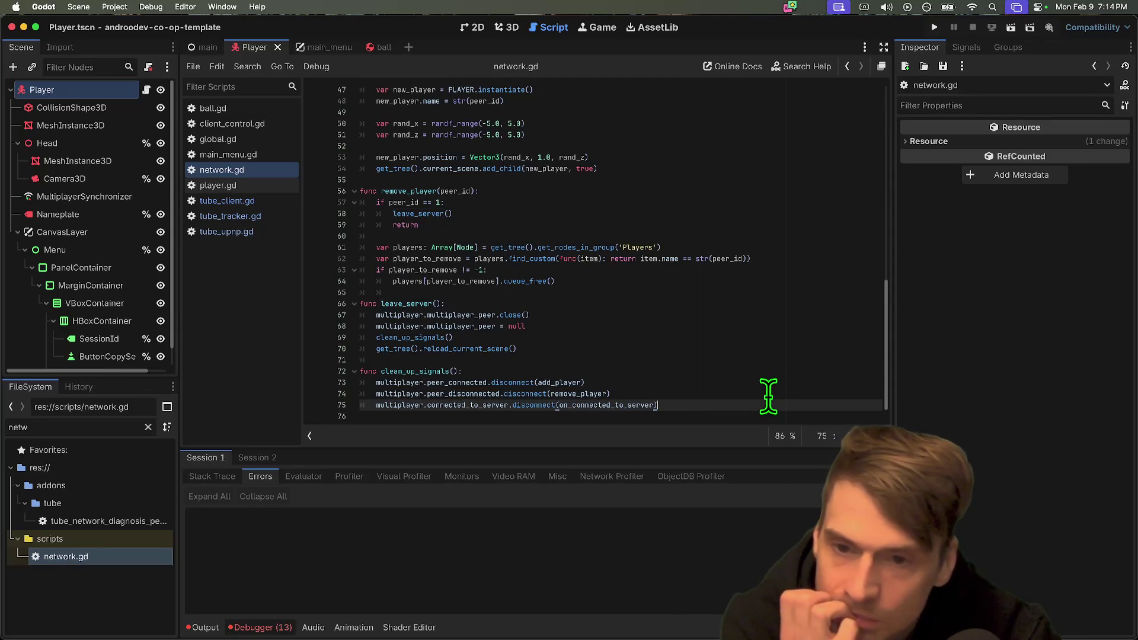
scroll(768, 396, up, 1)
scroll(768, 393, up, 6)
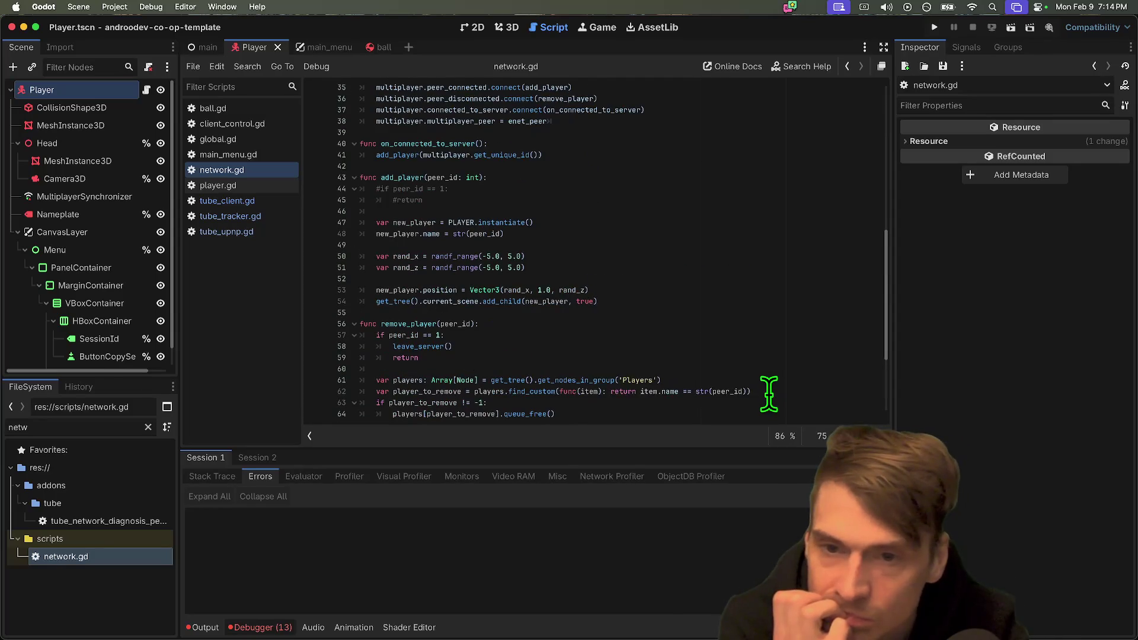
scroll(769, 394, up, 3)
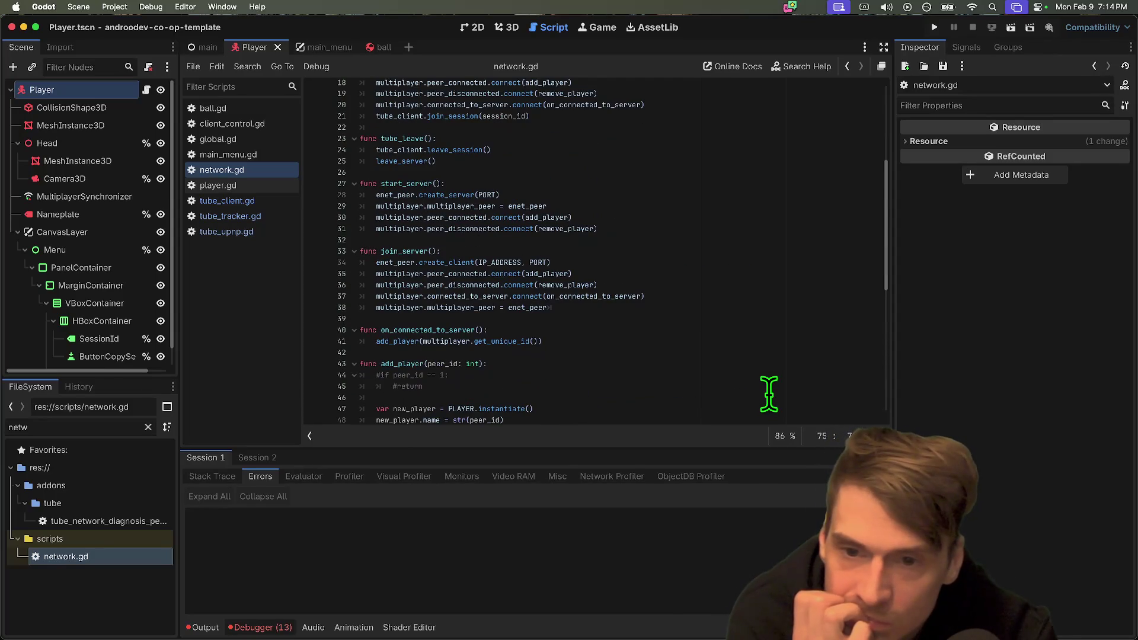
Move tube_client.leave_session() into leave_server, delete the tube_leave function, and save network.gd.
triple_click(711, 152)
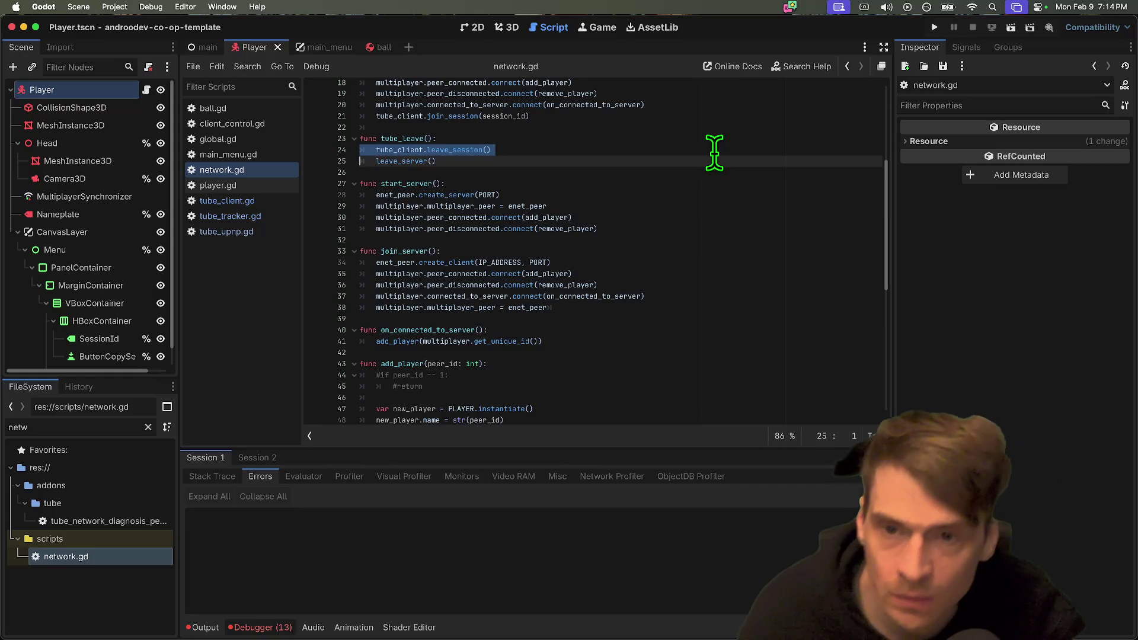
scroll(716, 157, up, 1)
scroll(718, 163, up, 5)
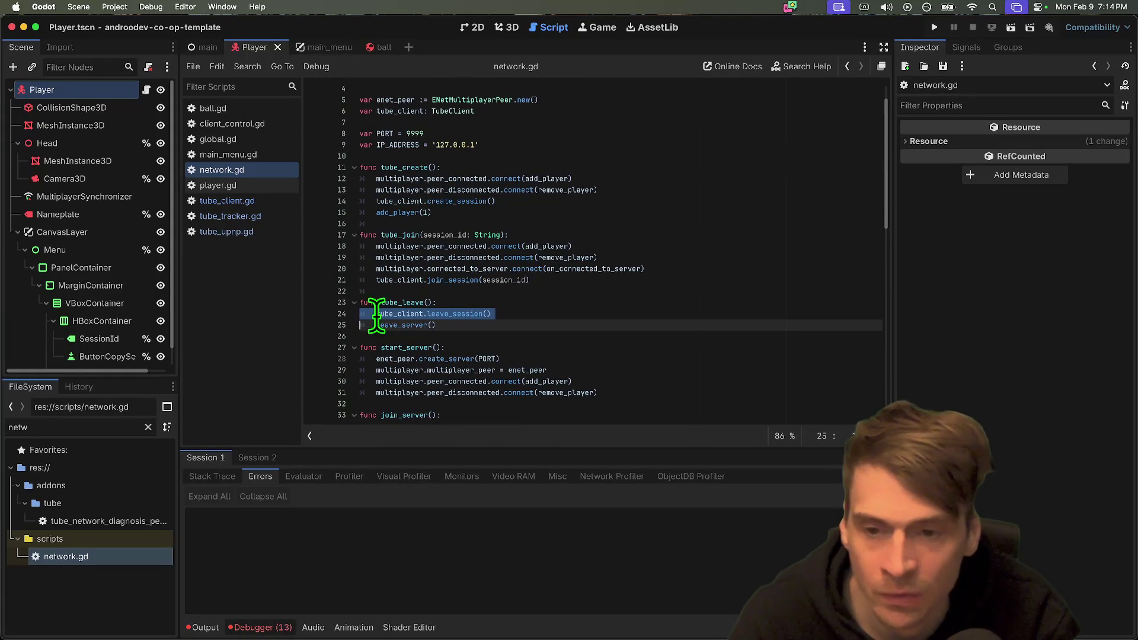
key(BackSpace)
drag(590, 318, 190, 304)
key(ctrl+c)
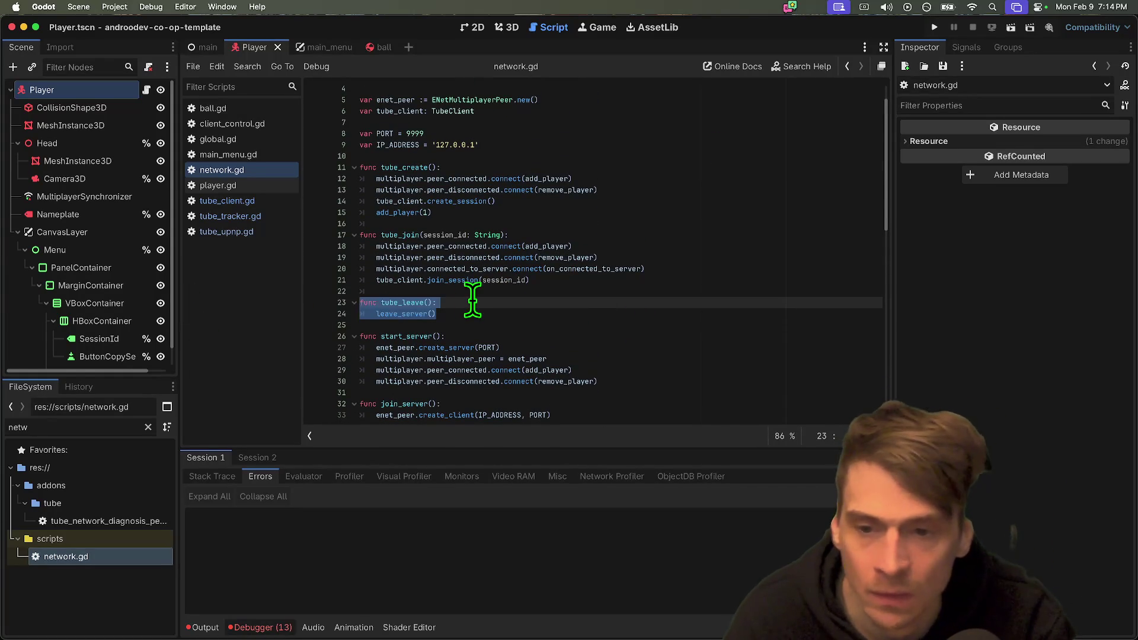
key(BackSpace)
key(BackSpace)
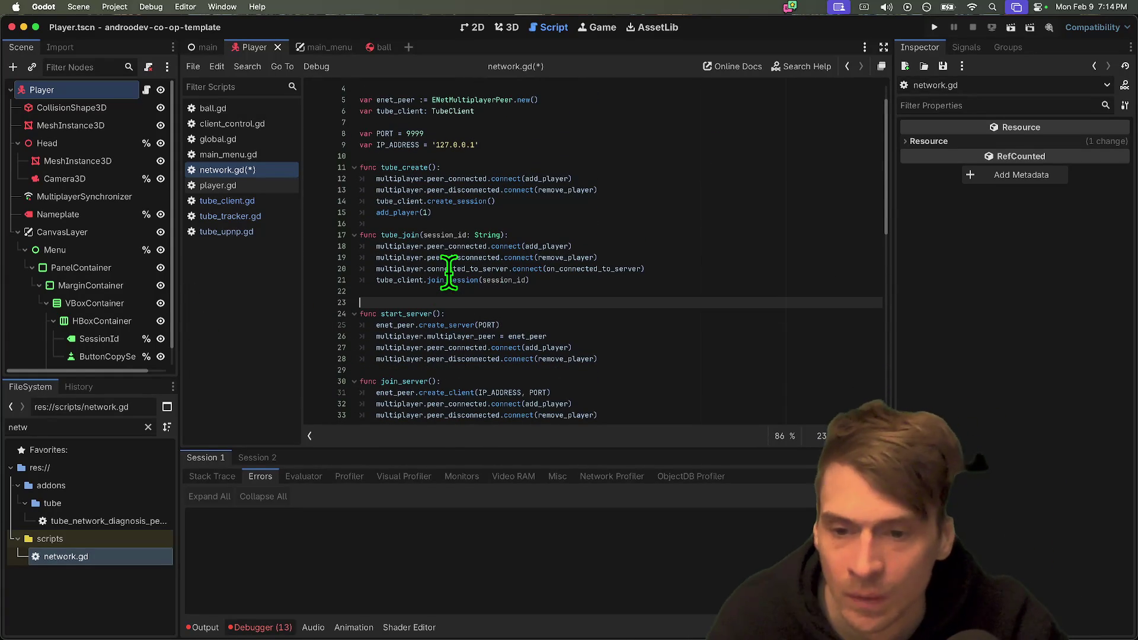
key(Delete)
scroll(449, 274, down, 10)
click(620, 358)
key(Up)
key(Up)
key(Up)
key(ctrl+v)
key(ctrl+s)
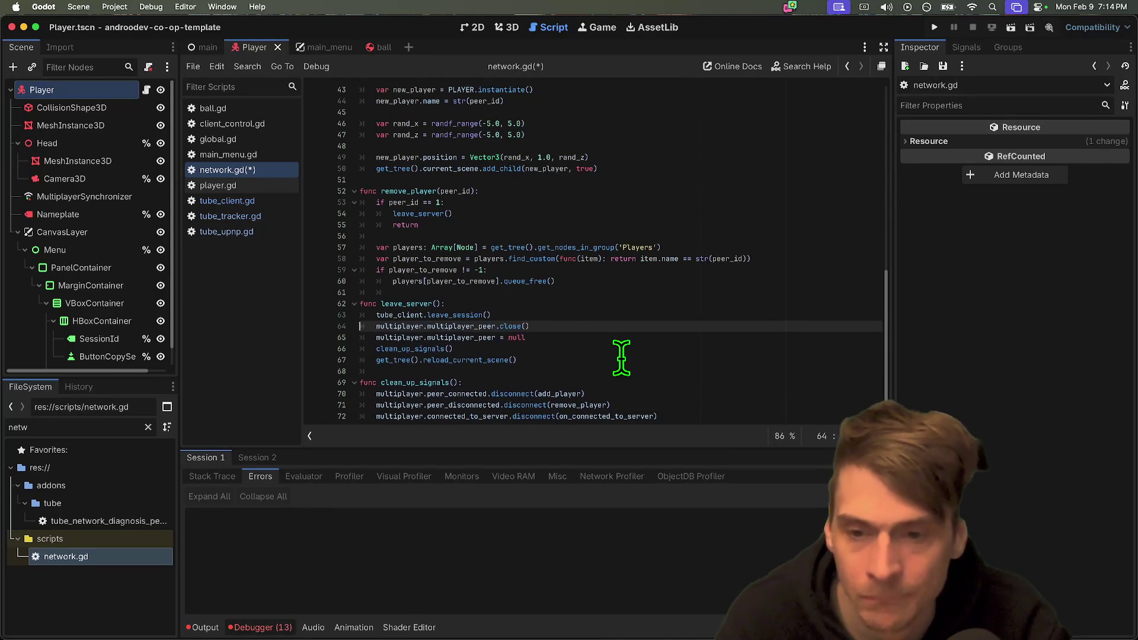
scroll(711, 402, down, 1)
Wrap the leave_session call in an 'if tube_client:' check with the call indented beneath it.
key(Up)
key(Return)
key(Up)
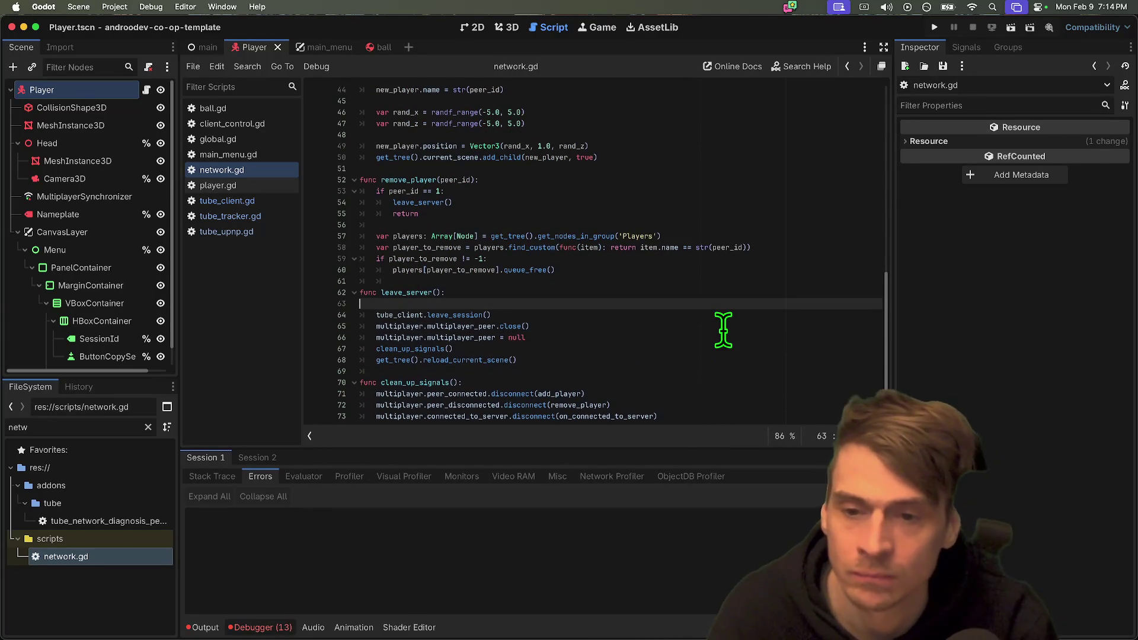
text(ube_client:)
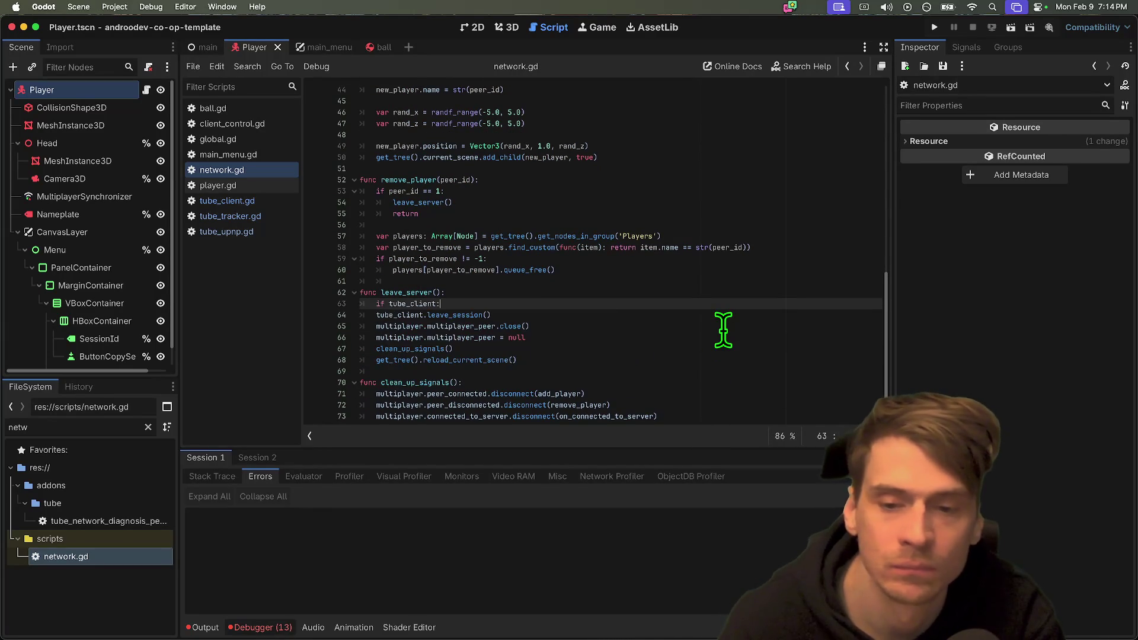
key(Down)
key(Tab)
Check the tube_client declaration on line 6, then run the project with Cmd+B.
double_click(396, 304)
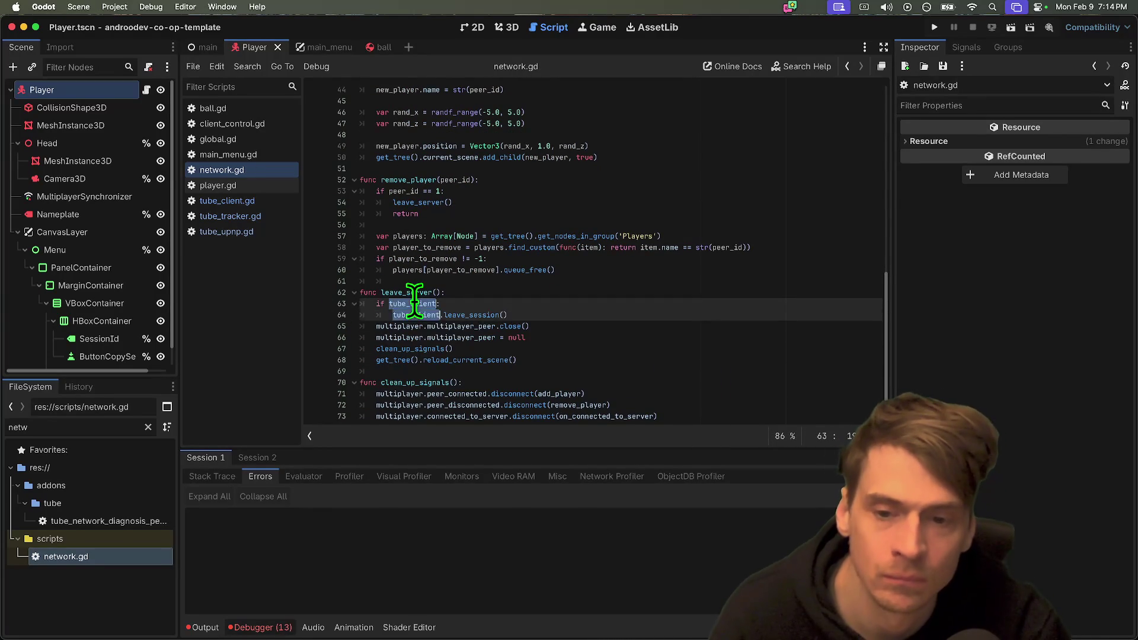
scroll(520, 249, up, 10)
double_click(408, 146)
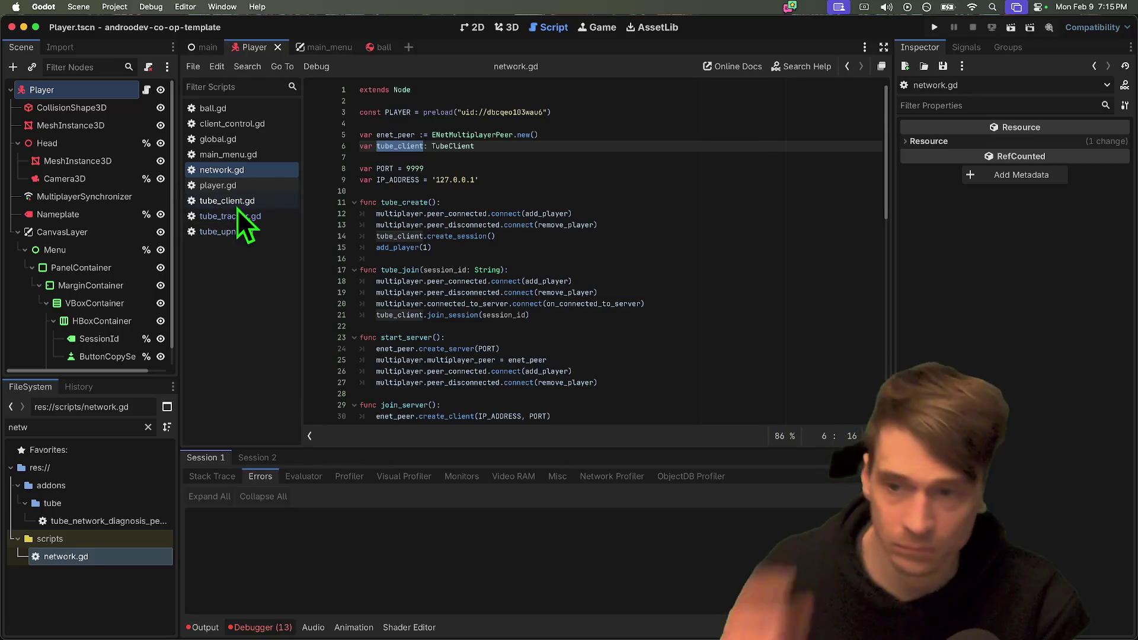
click(750, 158)
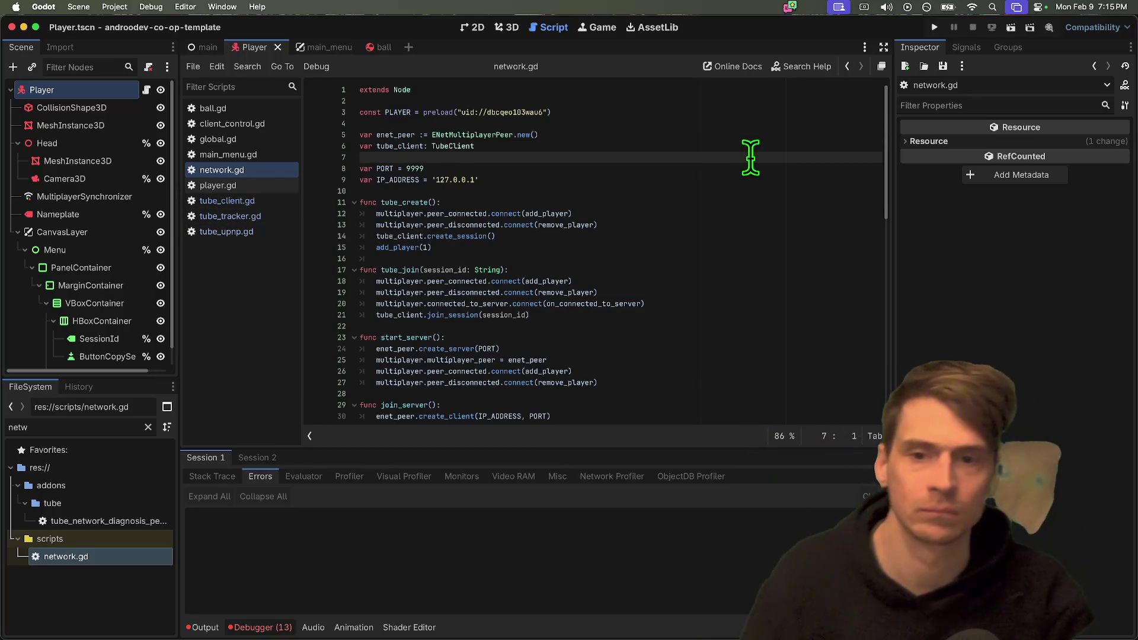
key(super+b)
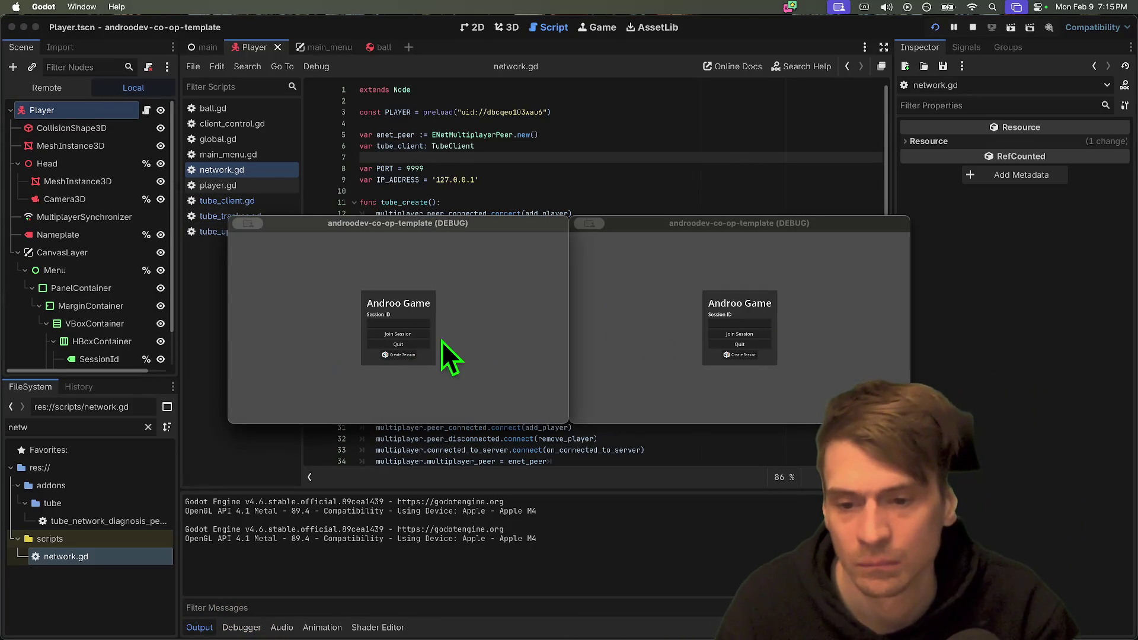
Host in one game instance, play in the other, and press Leave Game to hit the tube_leave error, then stop.
click(396, 354)
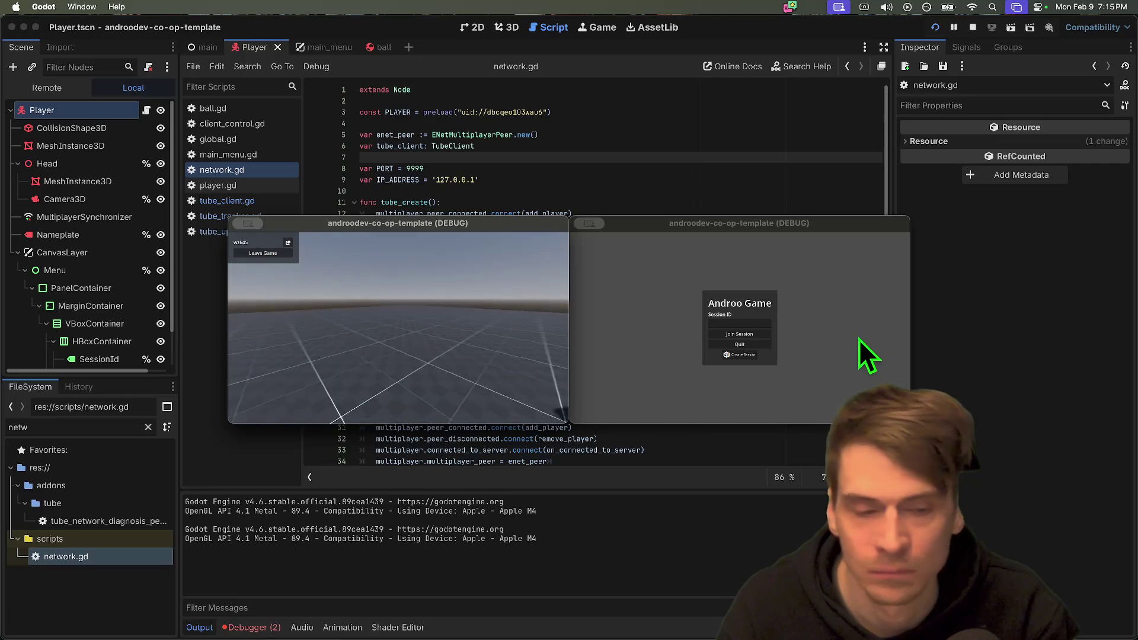
click(782, 336)
click(285, 242)
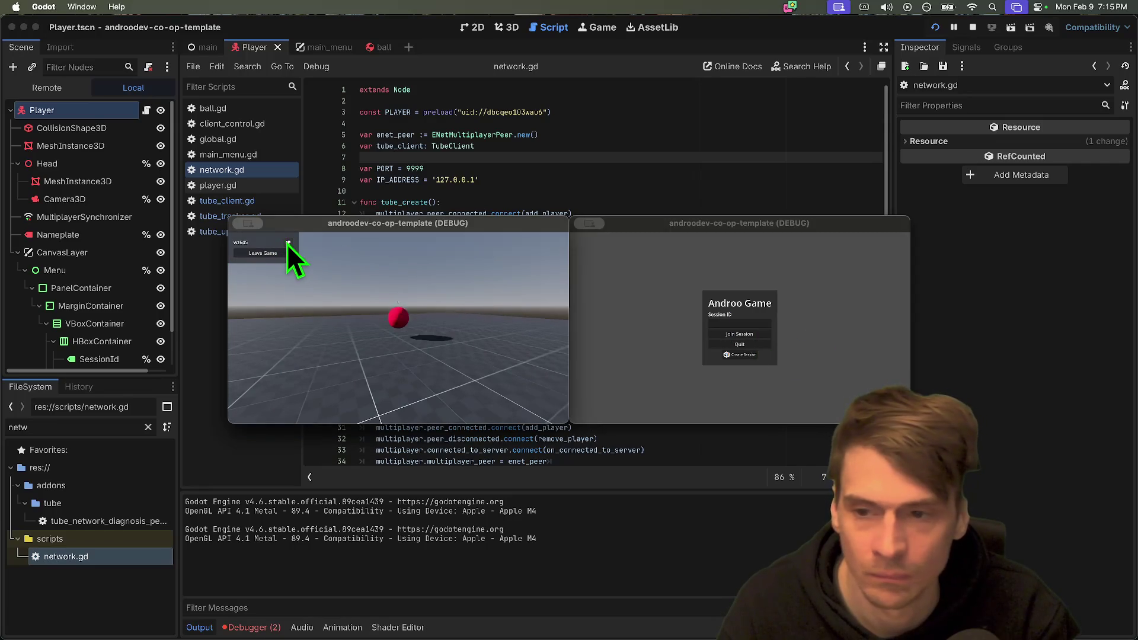
click(738, 333)
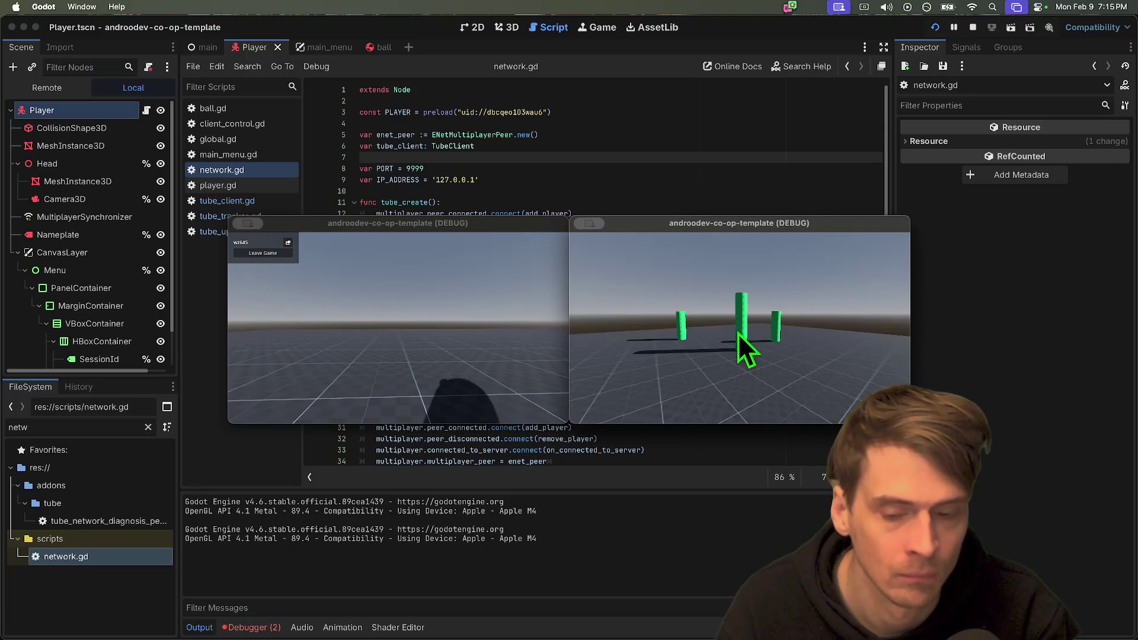
click(382, 322)
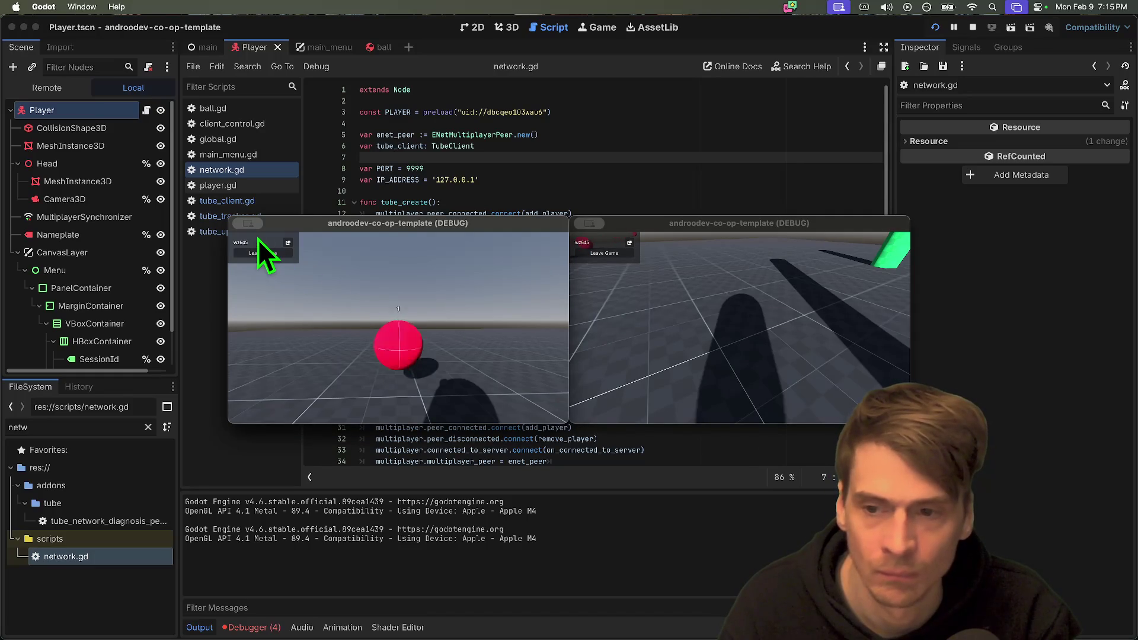
click(820, 325)
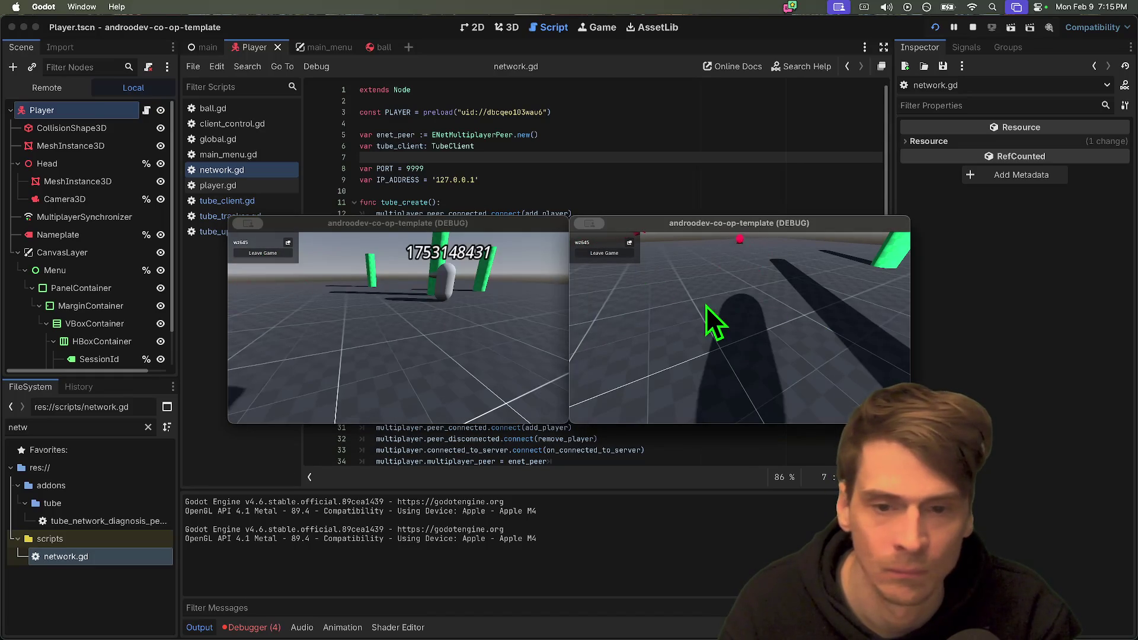
click(614, 251)
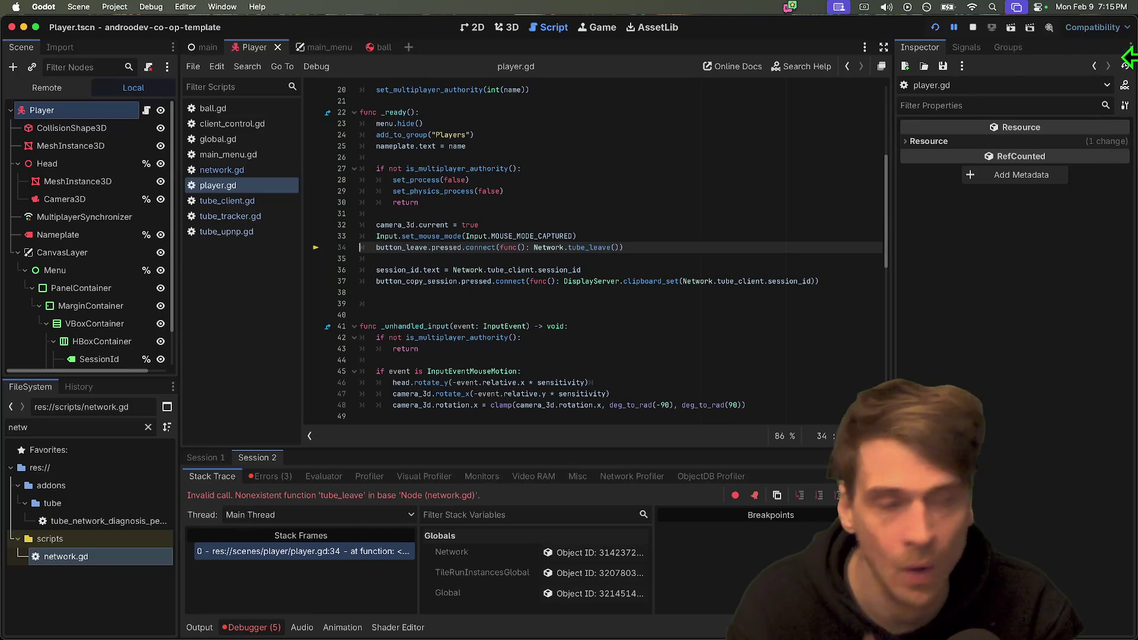
click(974, 28)
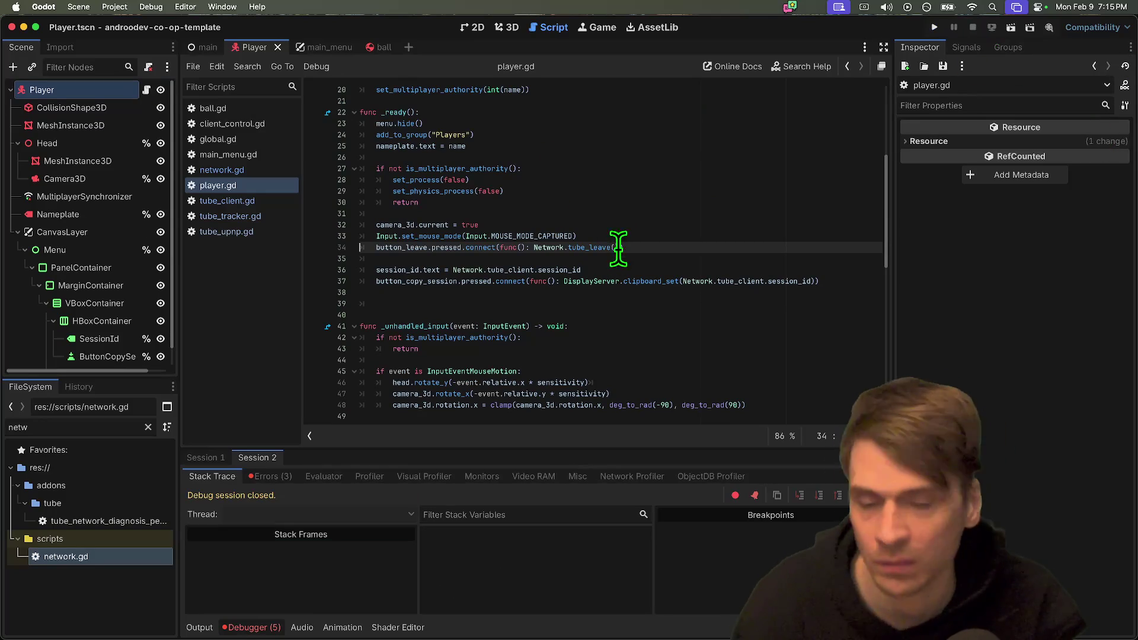
Change the leave button callback in player.gd to Network.leave_server() and rerun the project.
double_click(592, 248)
key(BackSpace)
key(BackSpace)
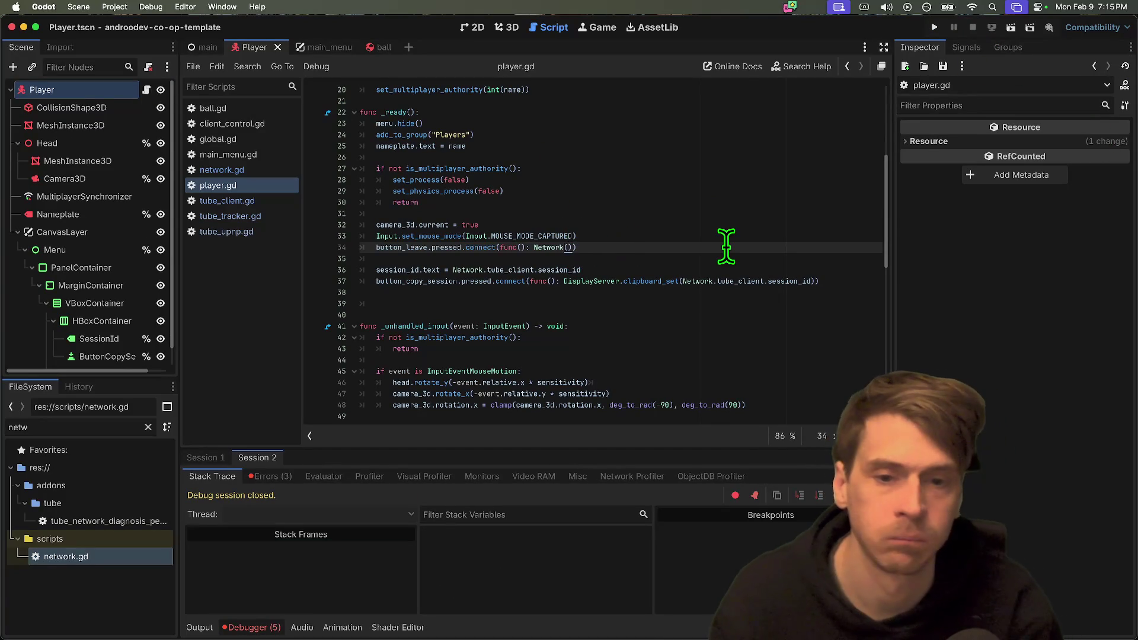
text(.le)
key(Return)
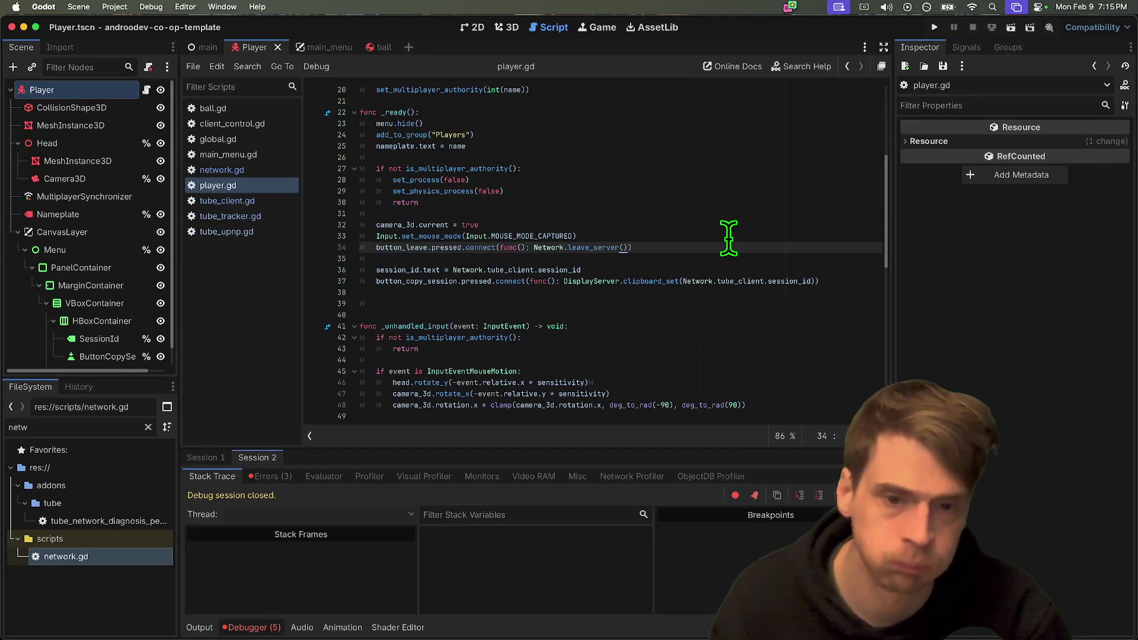
key(super+b)
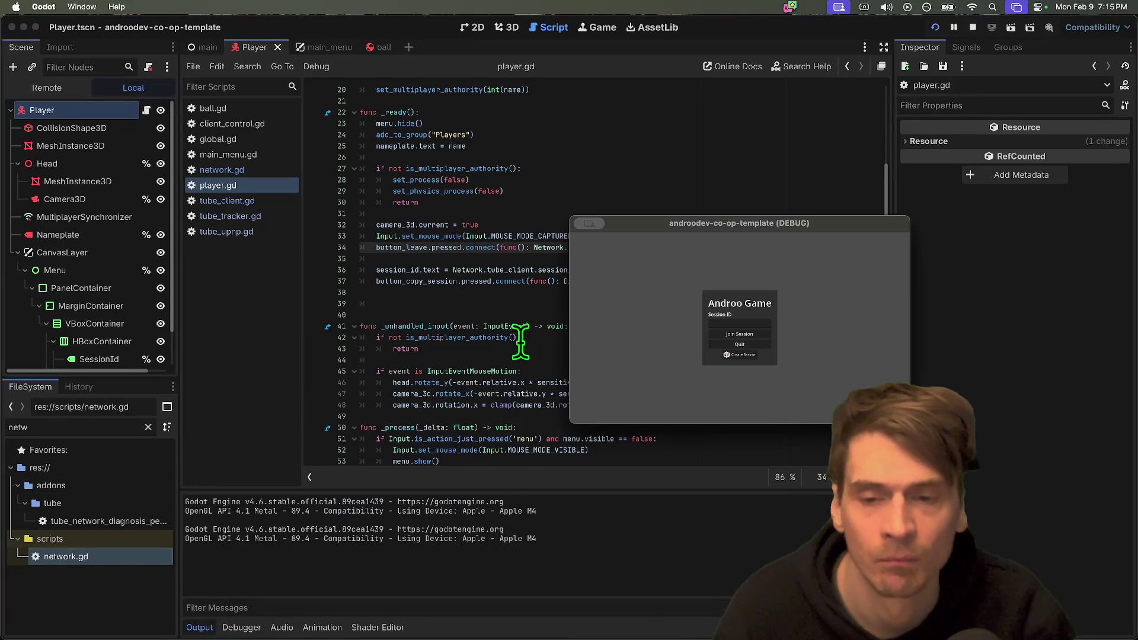
Host a session in one window, join with its copied session ID in the other, then Leave Game.
click(740, 355)
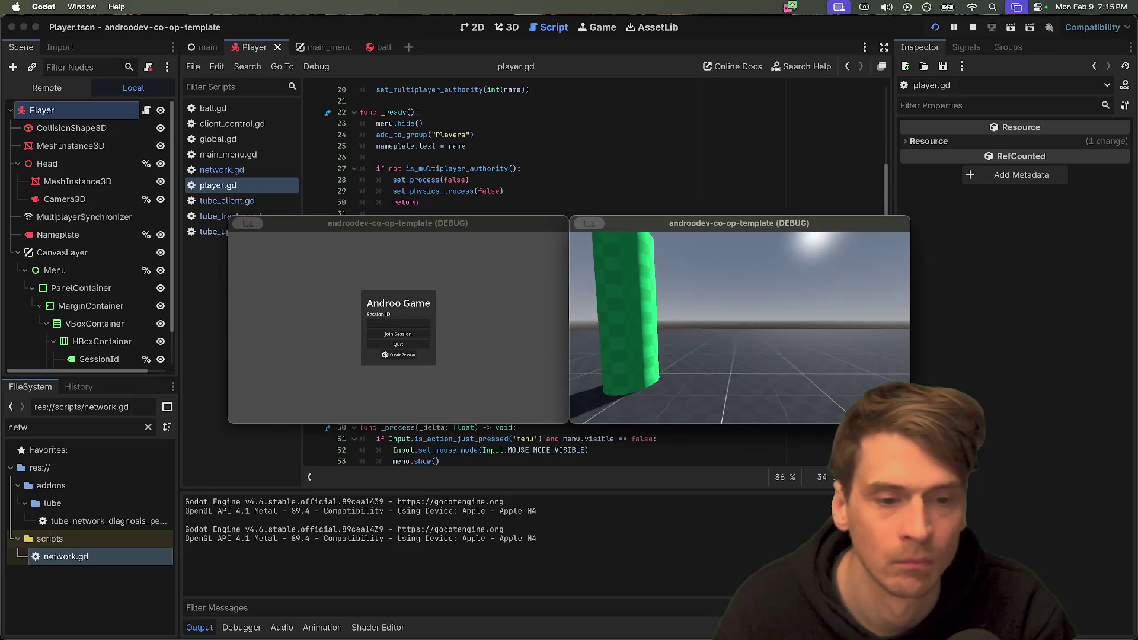
key(Escape)
click(496, 346)
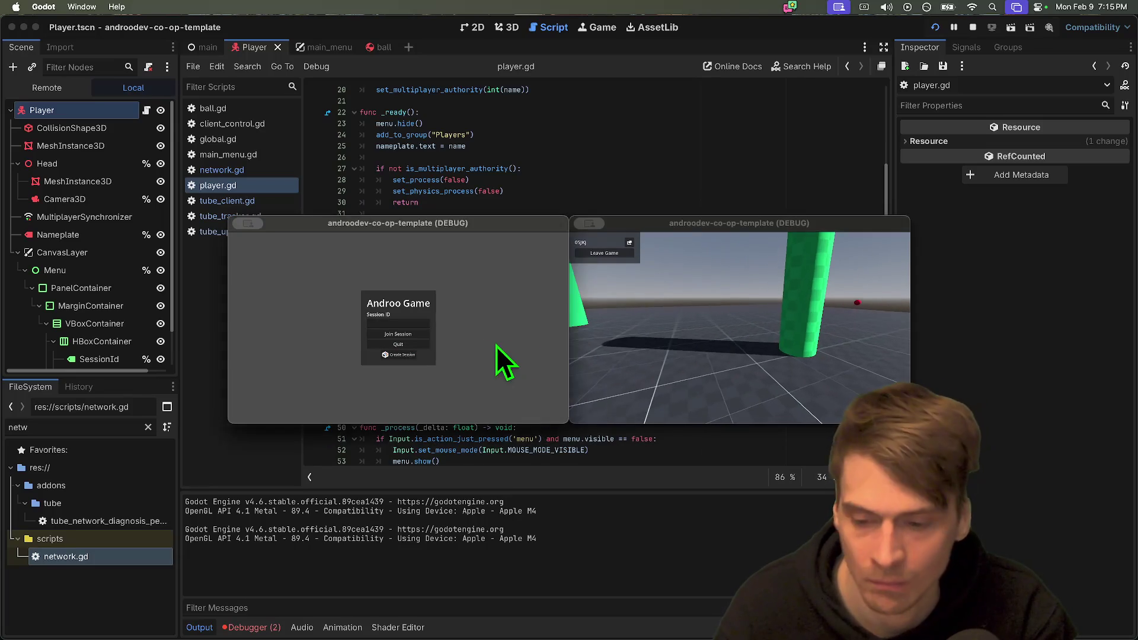
click(630, 243)
click(398, 324)
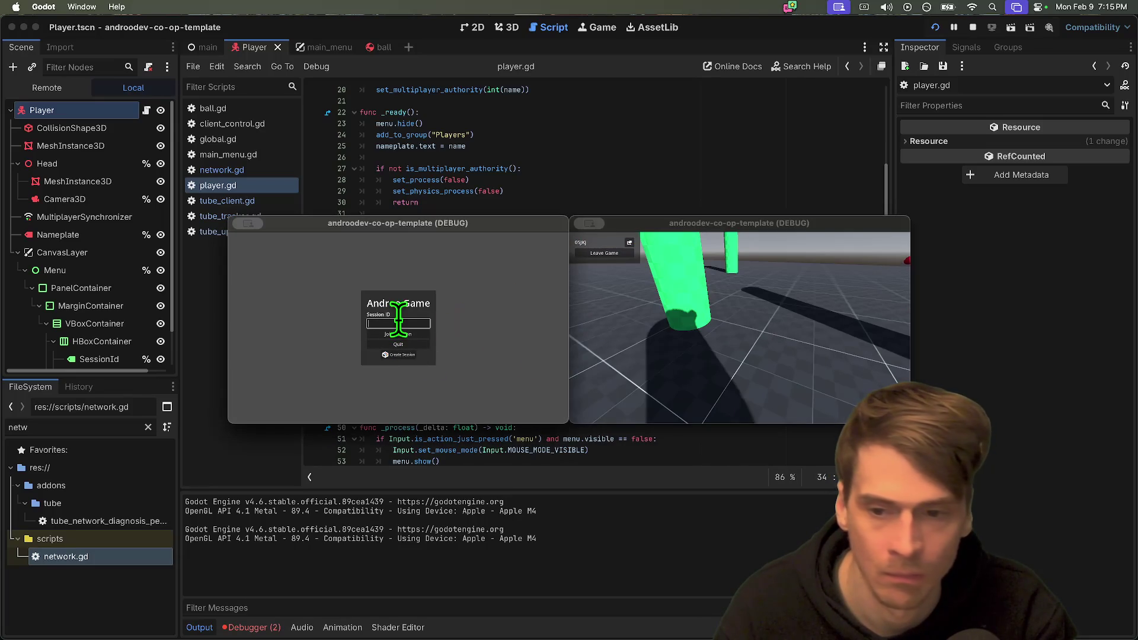
click(401, 334)
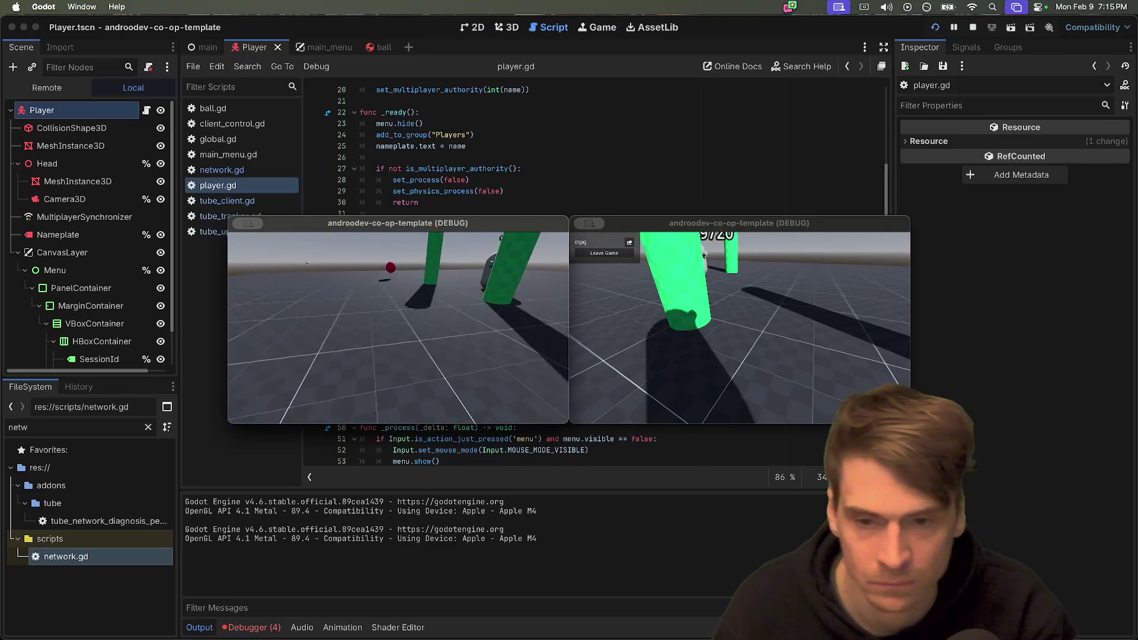
key(Escape)
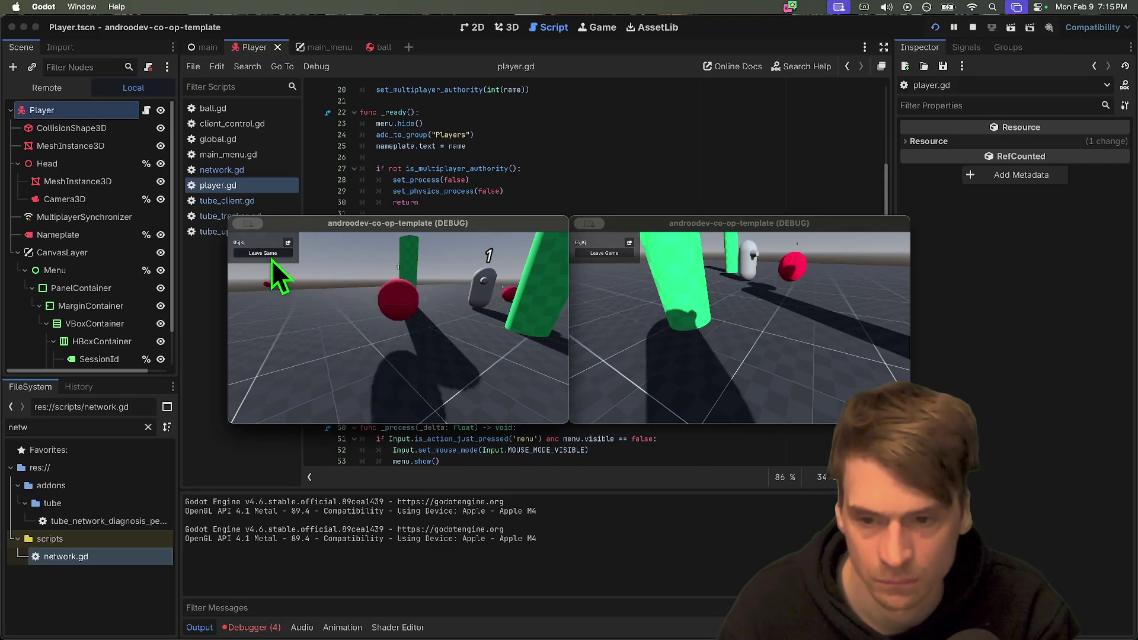
click(273, 259)
click(402, 316)
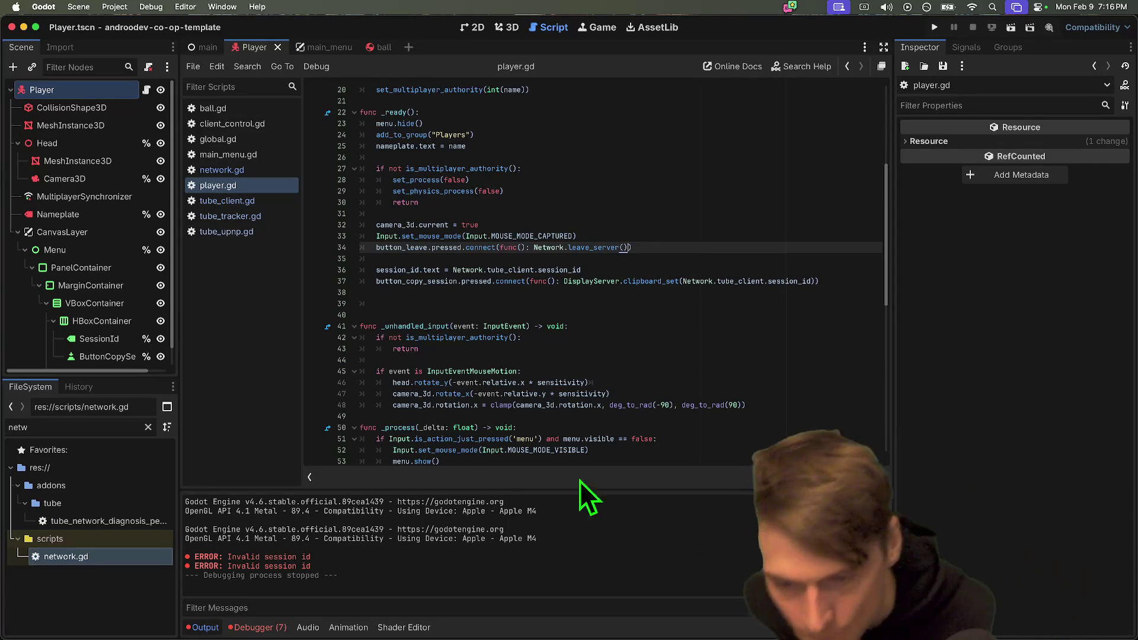
click(339, 601)
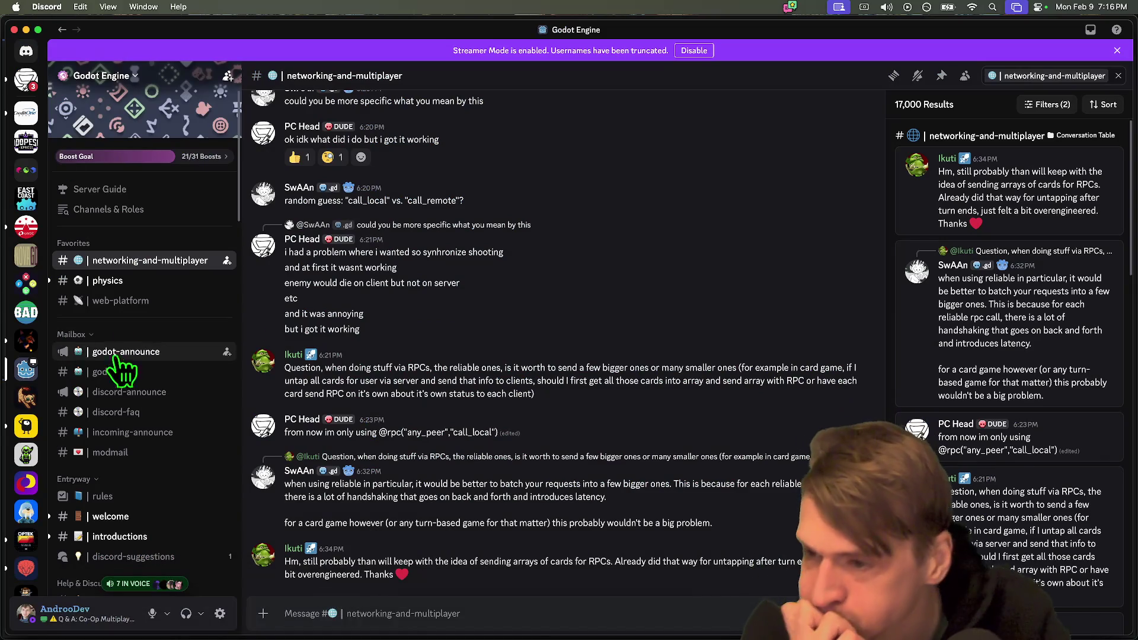
click(26, 396)
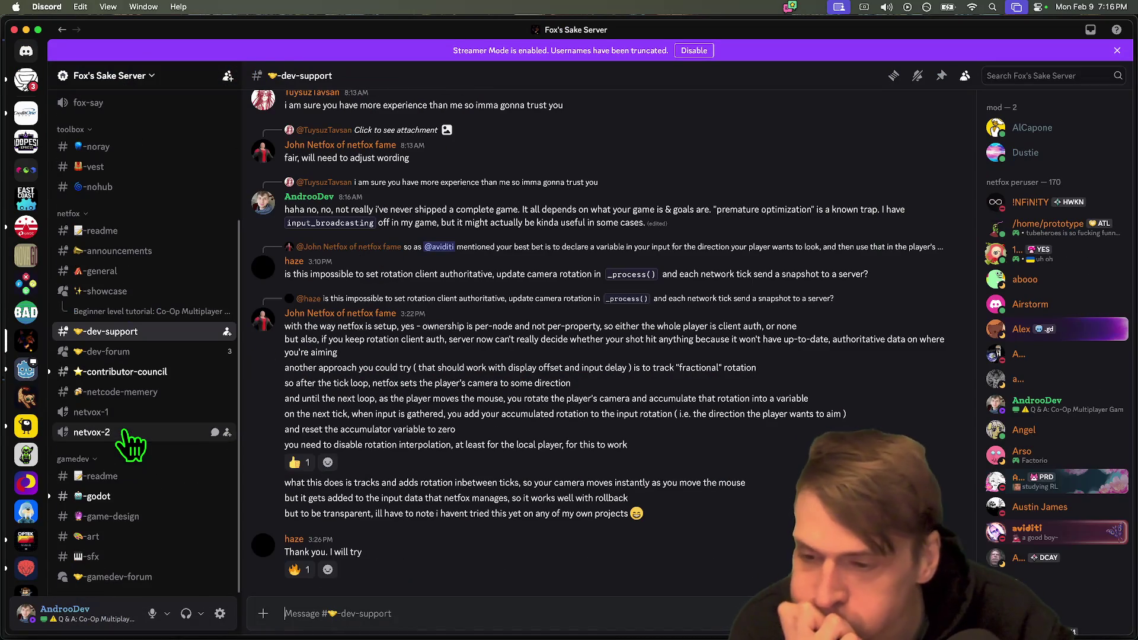
click(26, 371)
scroll(163, 388, down, 20)
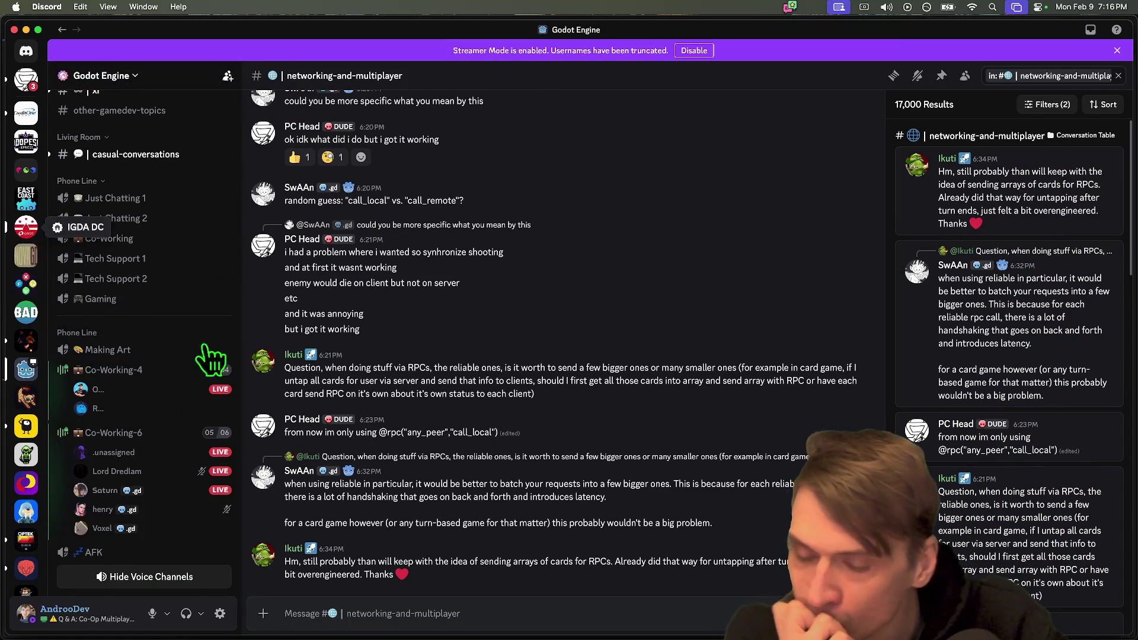
click(26, 227)
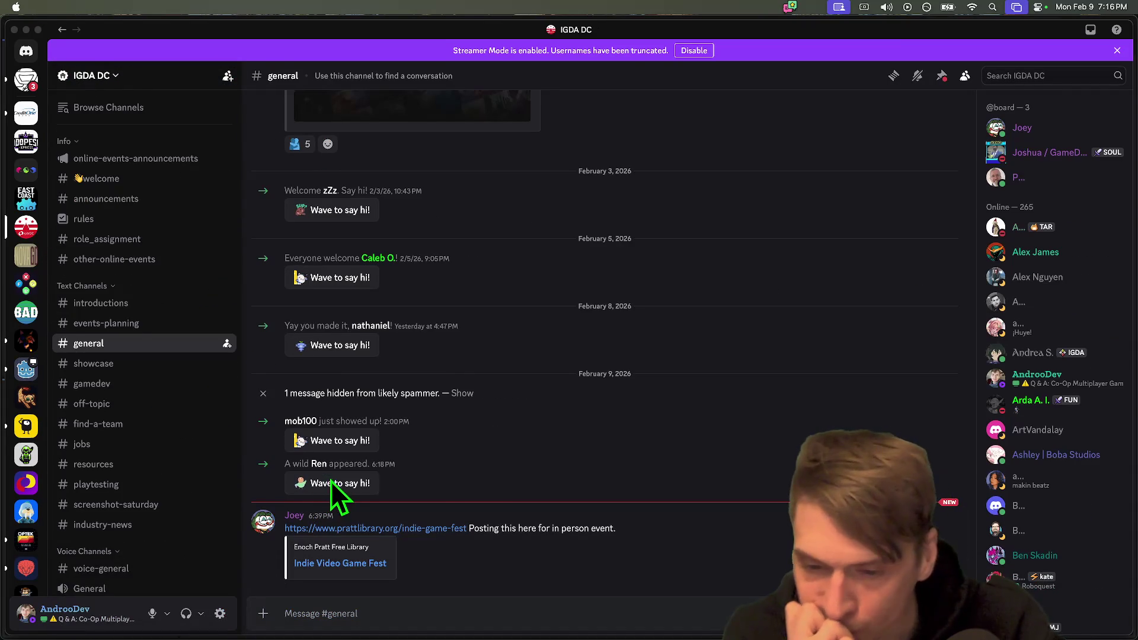
key(super+Tab)
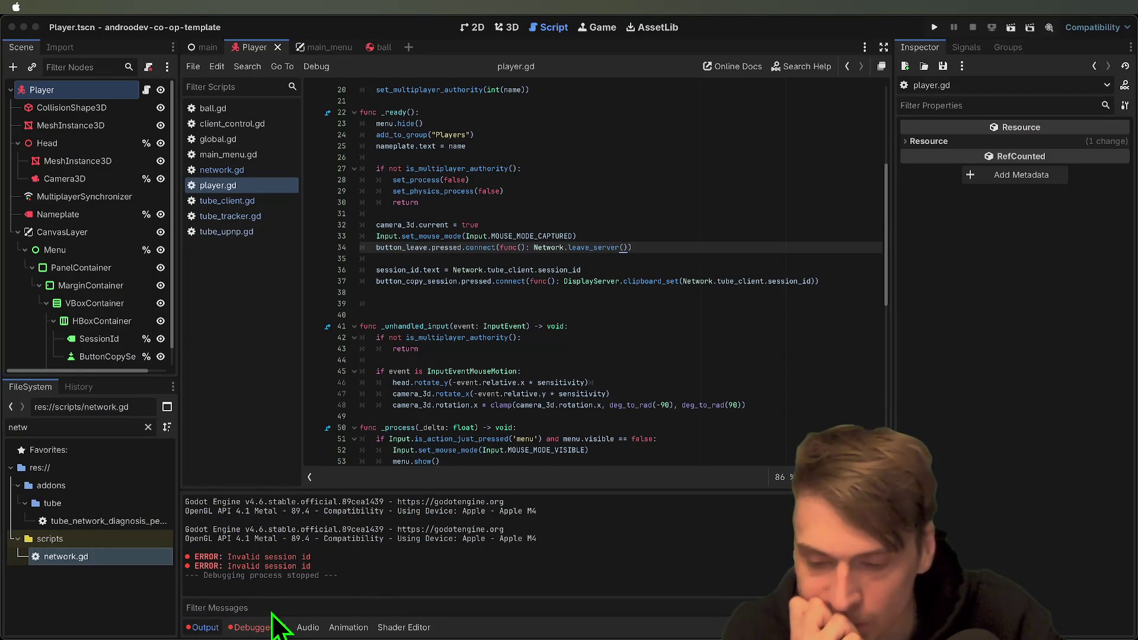
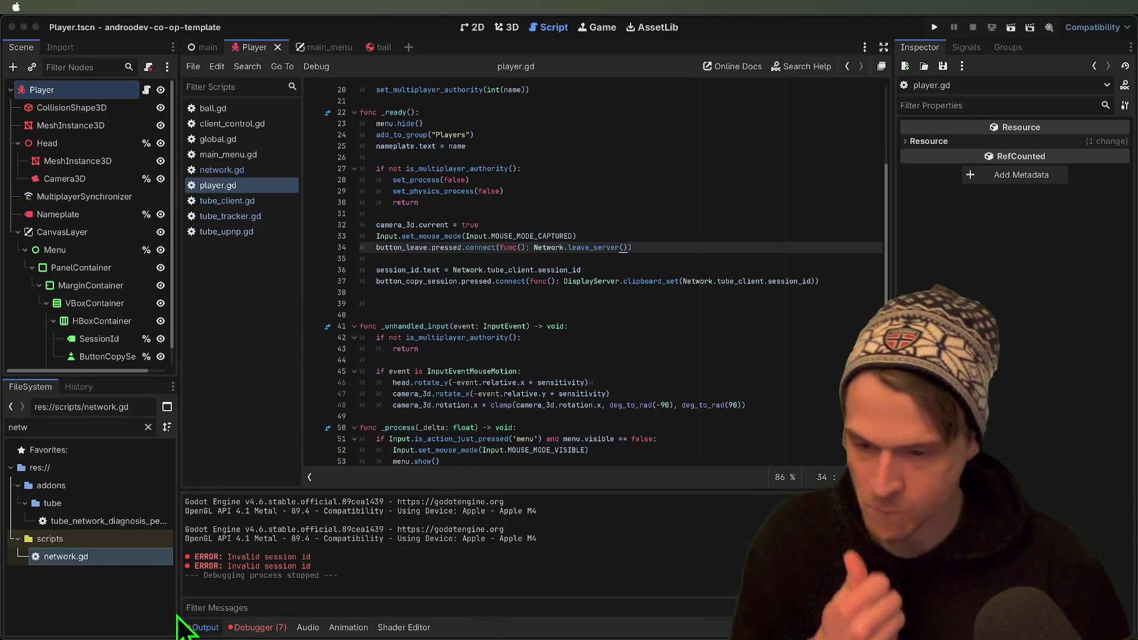
Run the project, host a session in the left window, walk forward, and open the in-game menu.
mouse_move(465, 282)
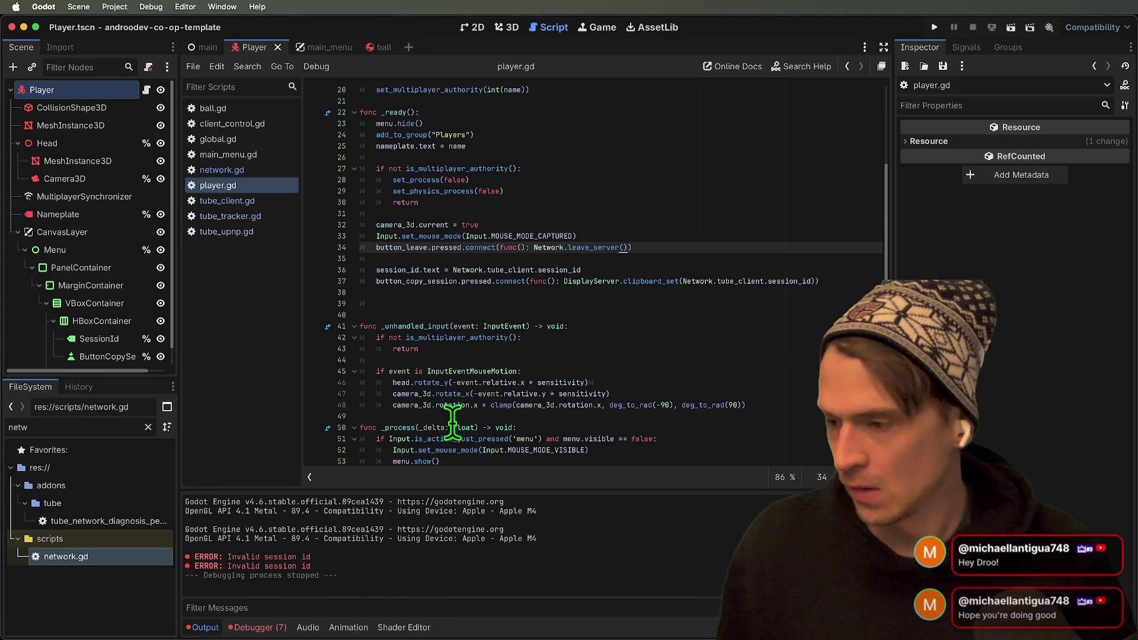
mouse_move(452, 409)
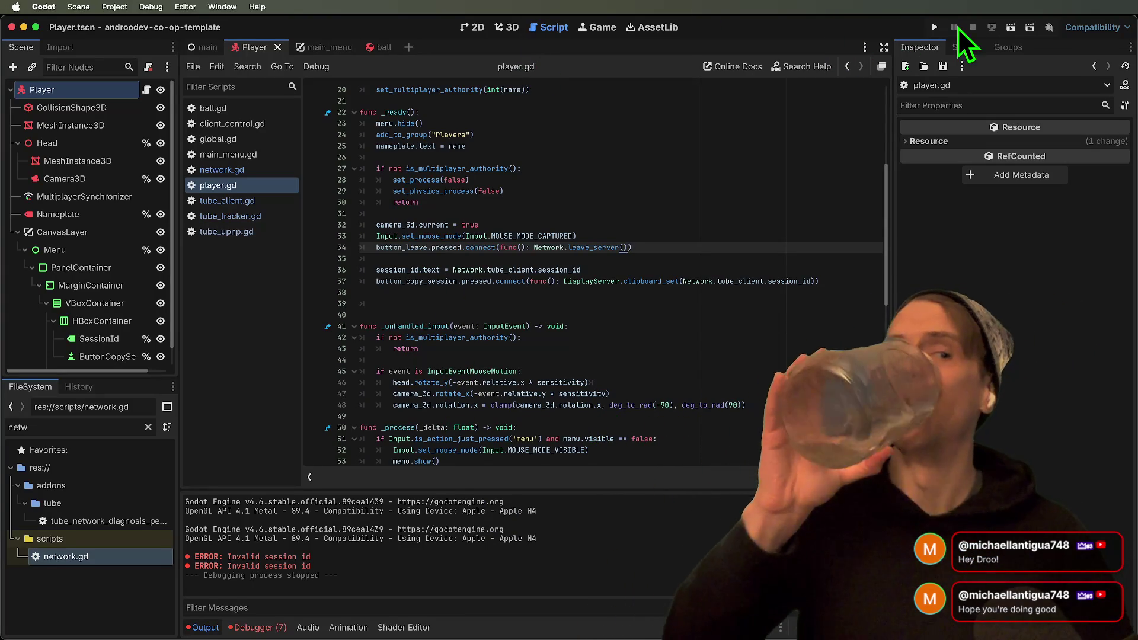
click(935, 28)
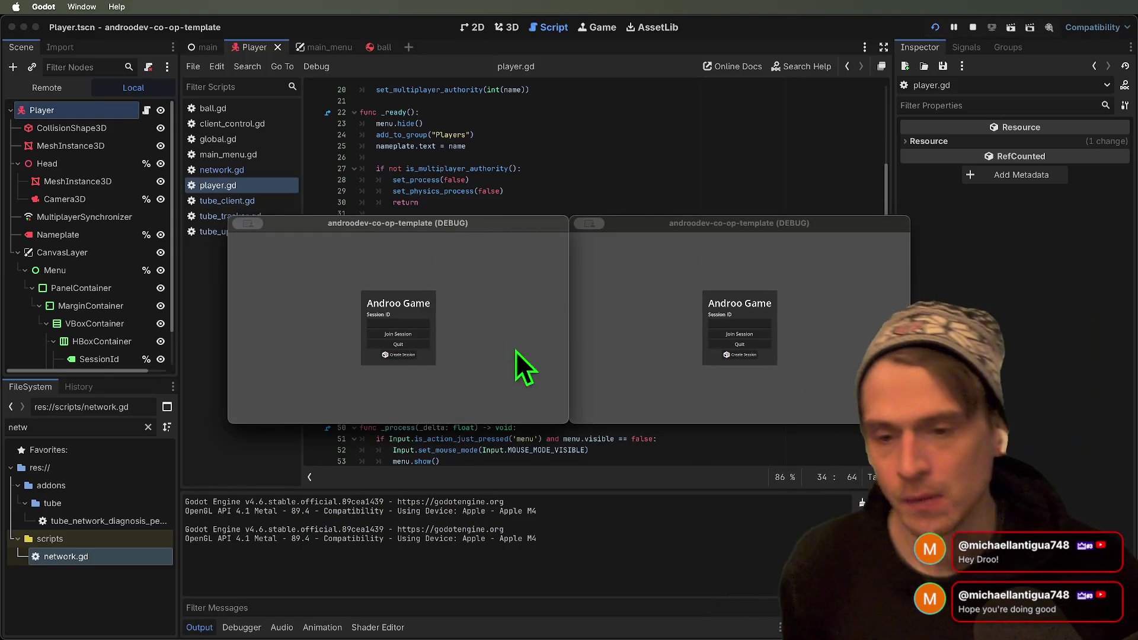
click(401, 355)
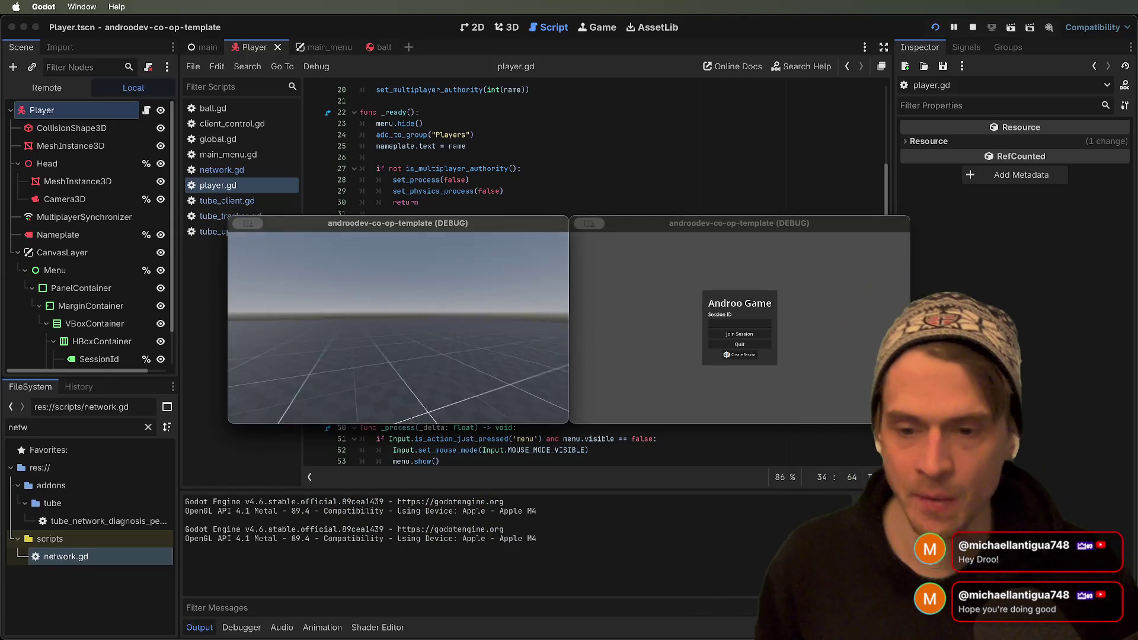
key(w)
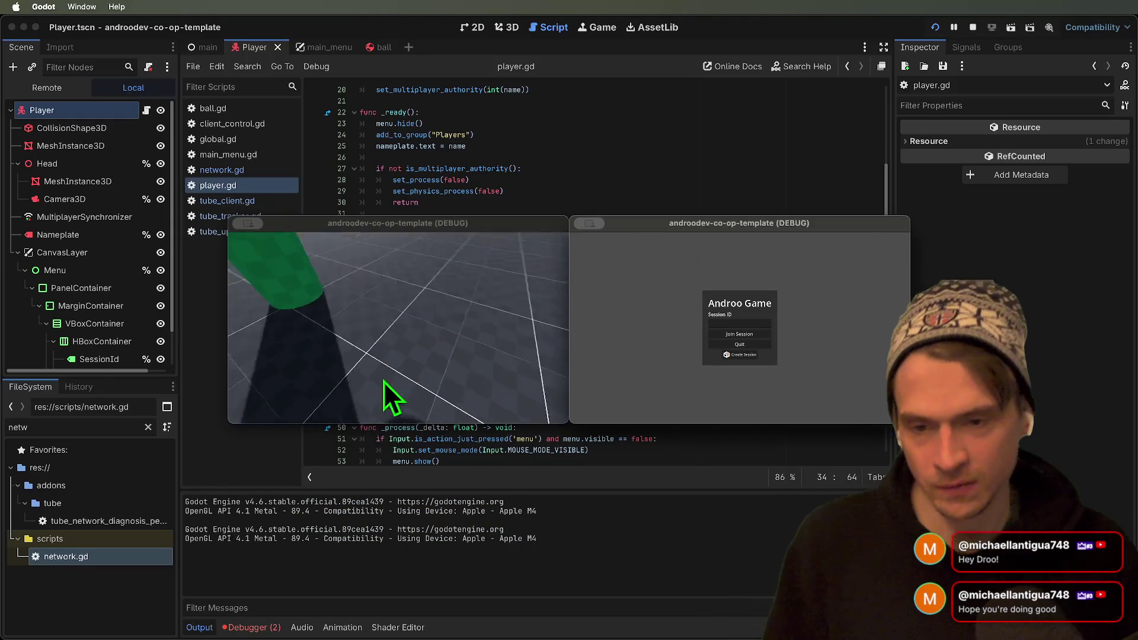
key(Escape)
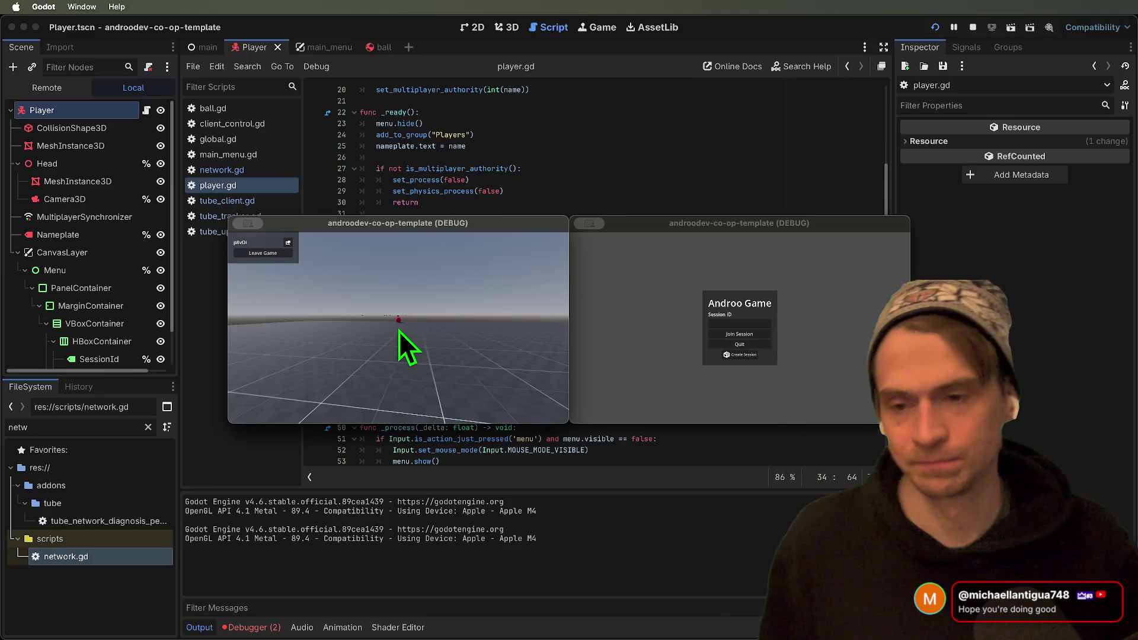
Close the game windows and select the Menu node in the Scene dock.
click(585, 258)
key(super+q)
click(83, 251)
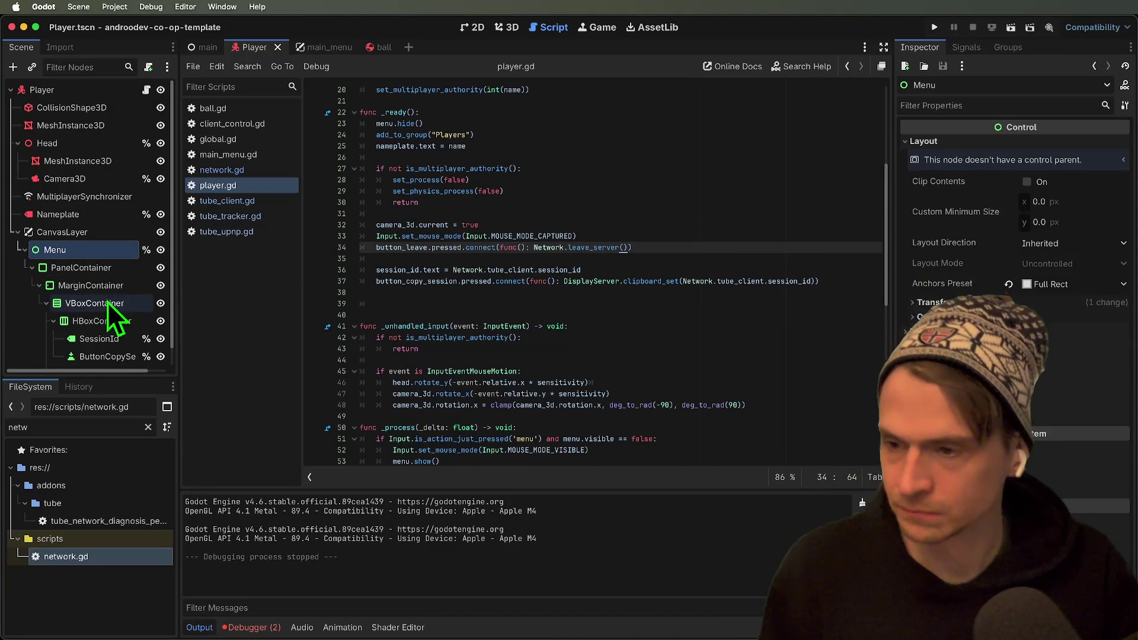
Select PanelContainer, drag the Scene dock splitter down to reveal ButtonLeave, and relaunch the game.
click(109, 268)
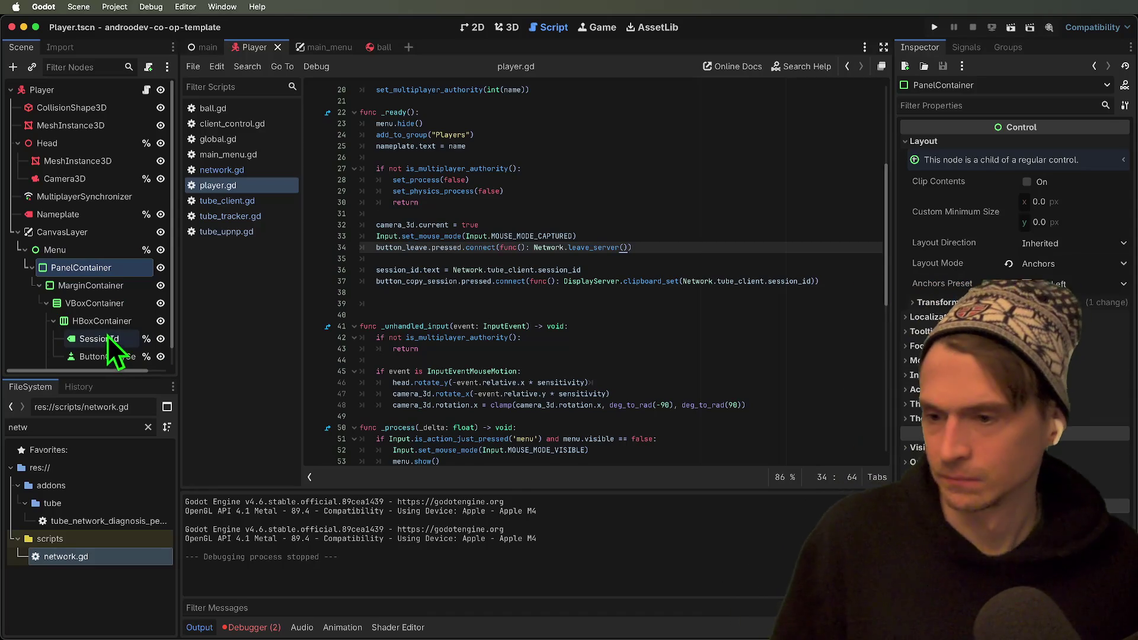
scroll(110, 332, down, 1)
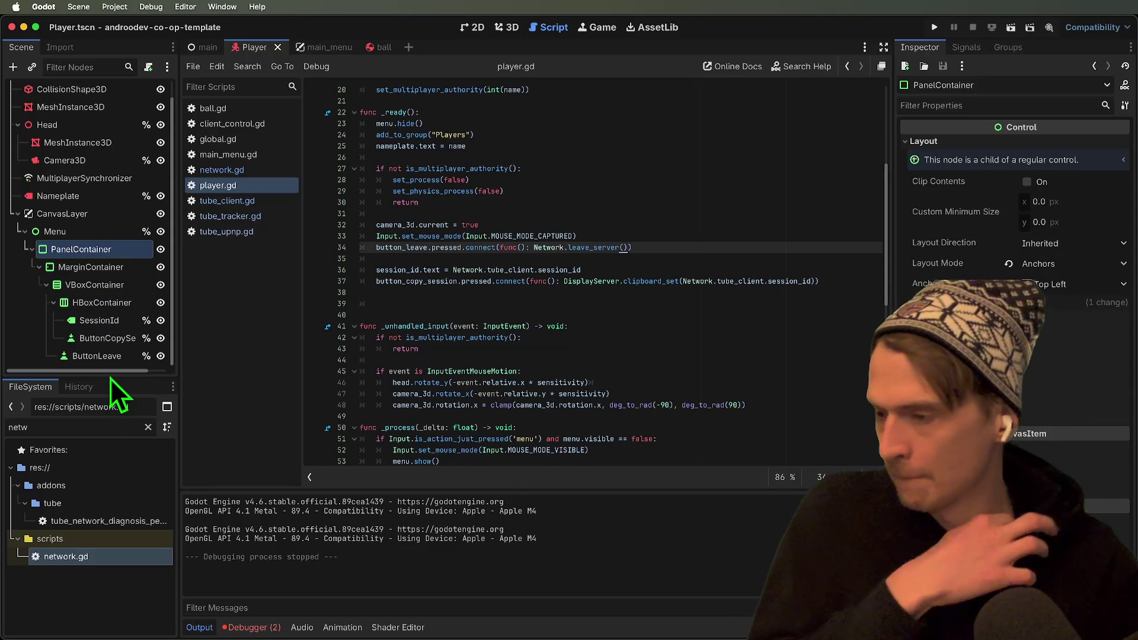
drag(107, 378, 98, 420)
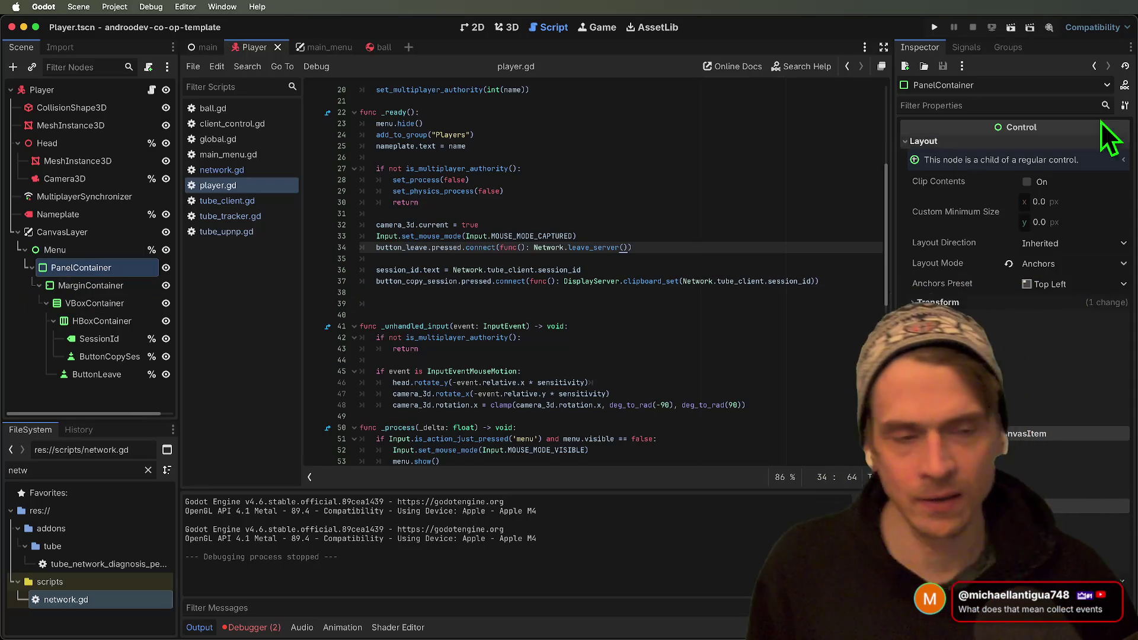
click(935, 27)
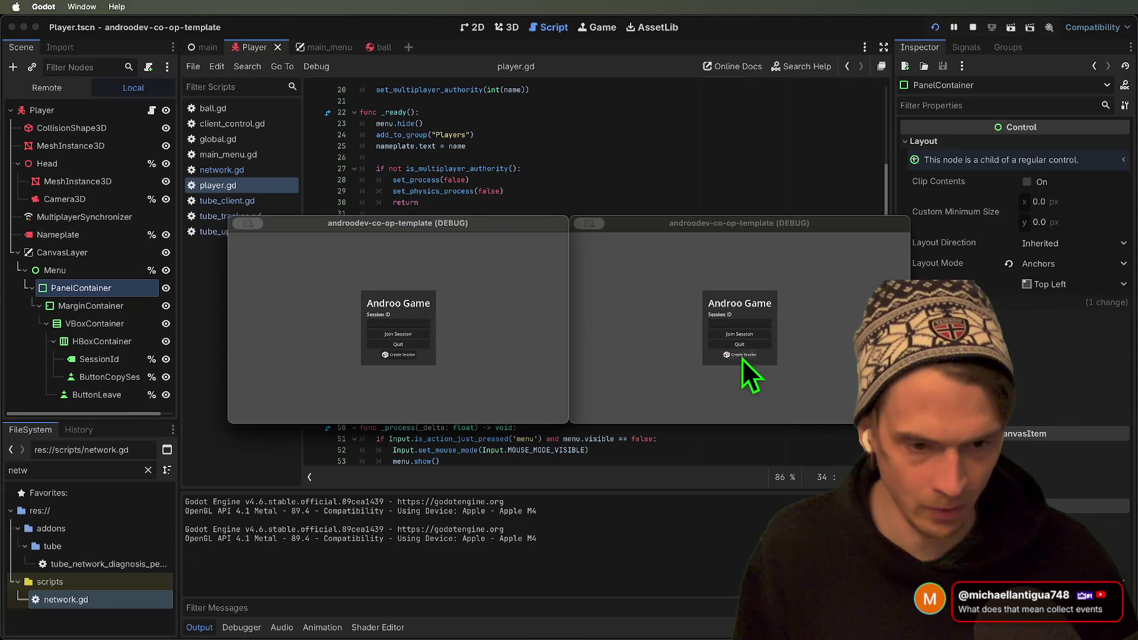
Host a session in the right game window and join it from the left one.
click(743, 356)
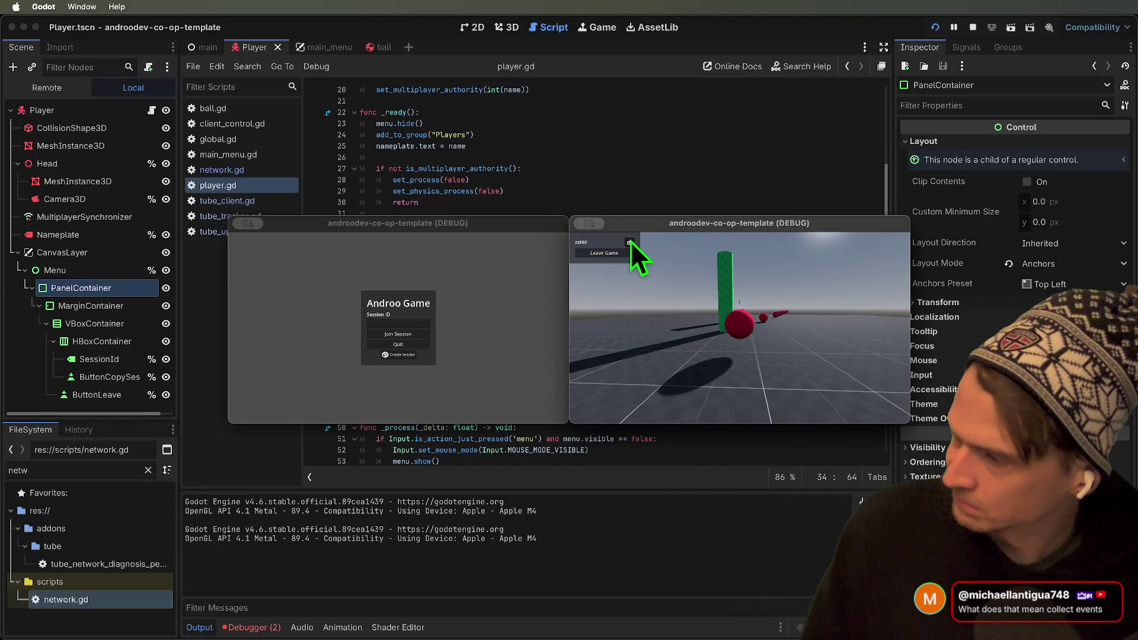
click(423, 311)
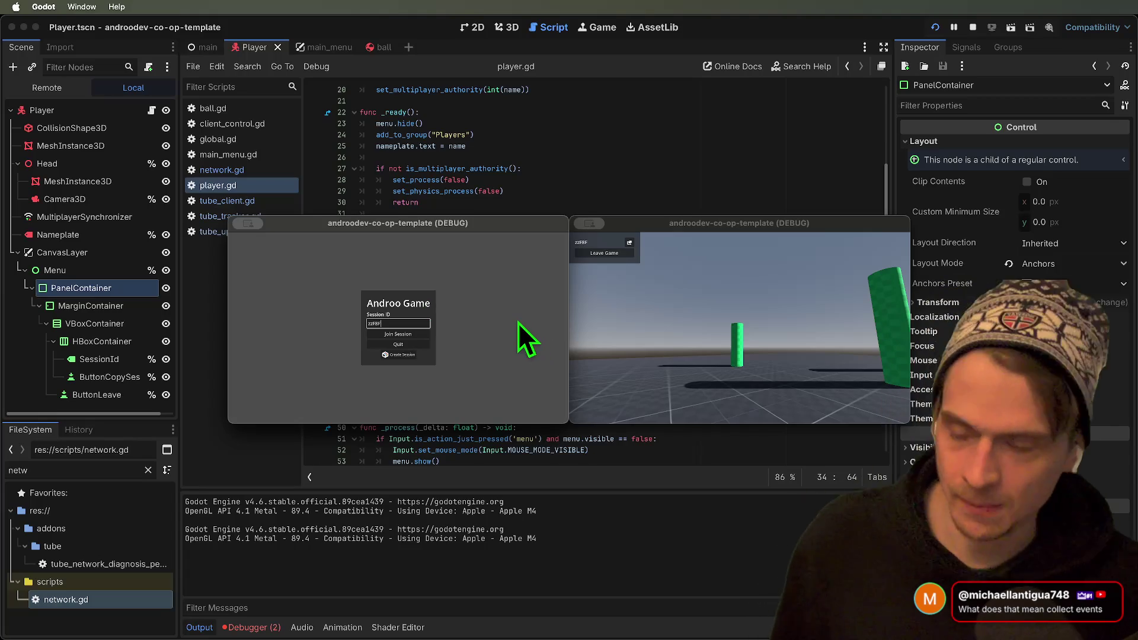
click(414, 336)
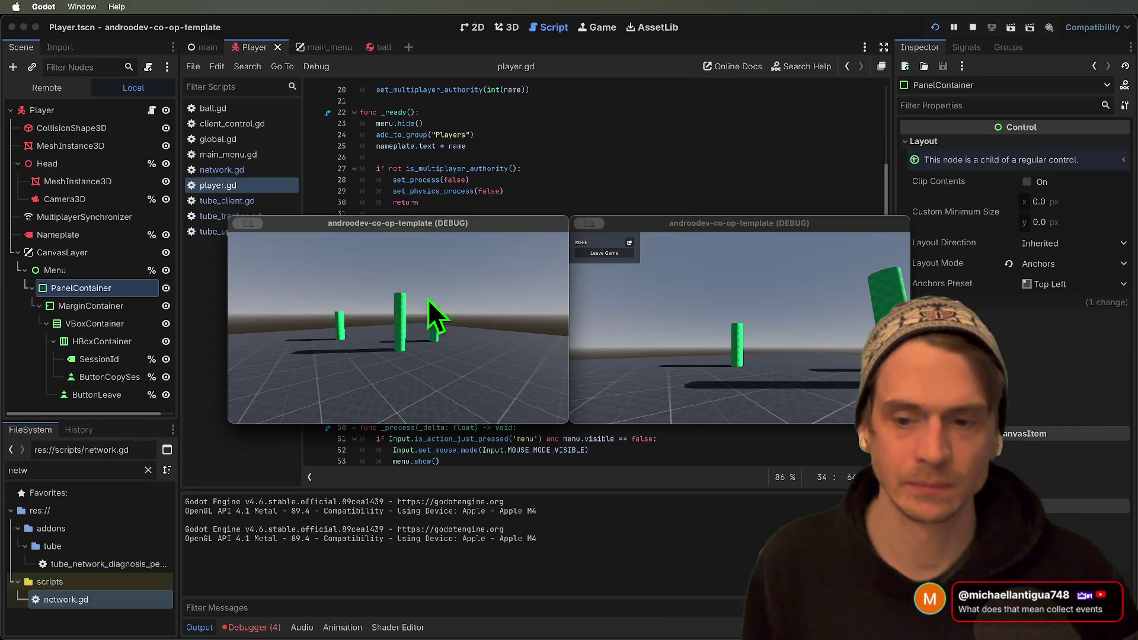
Walk the left player around, open and close the in-game menu, then quit the game.
click(423, 311)
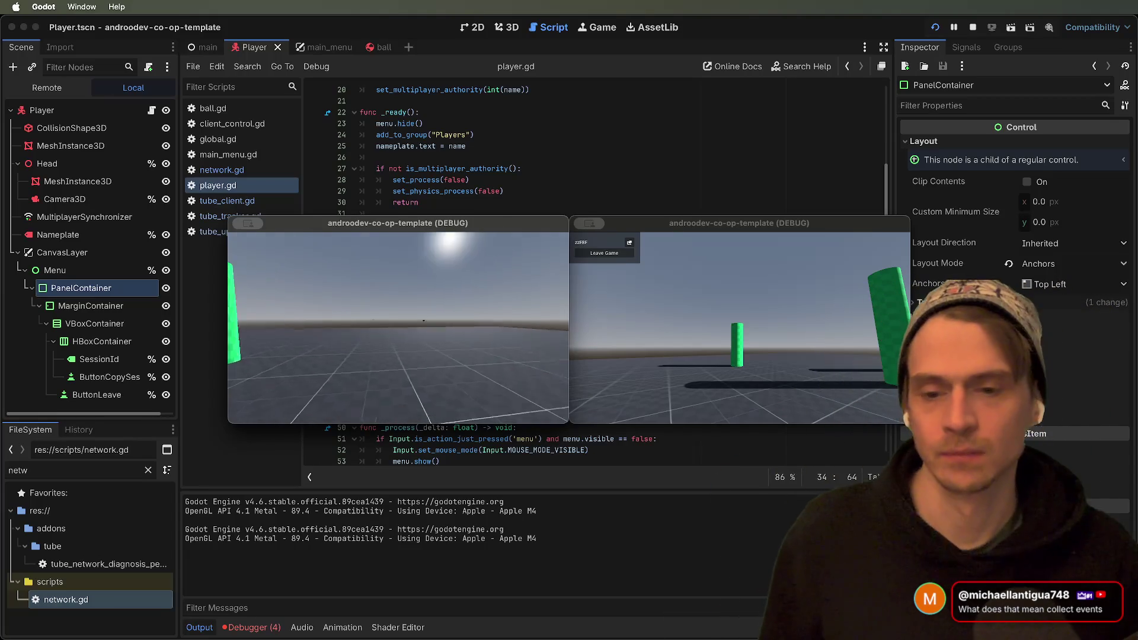
key(w)
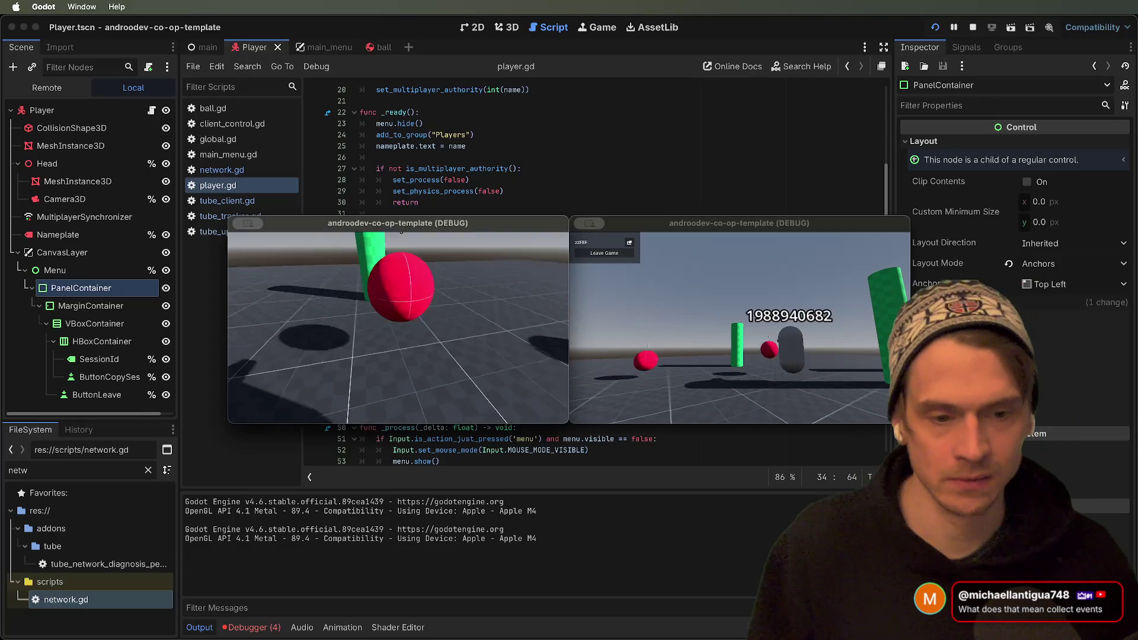
key(w)
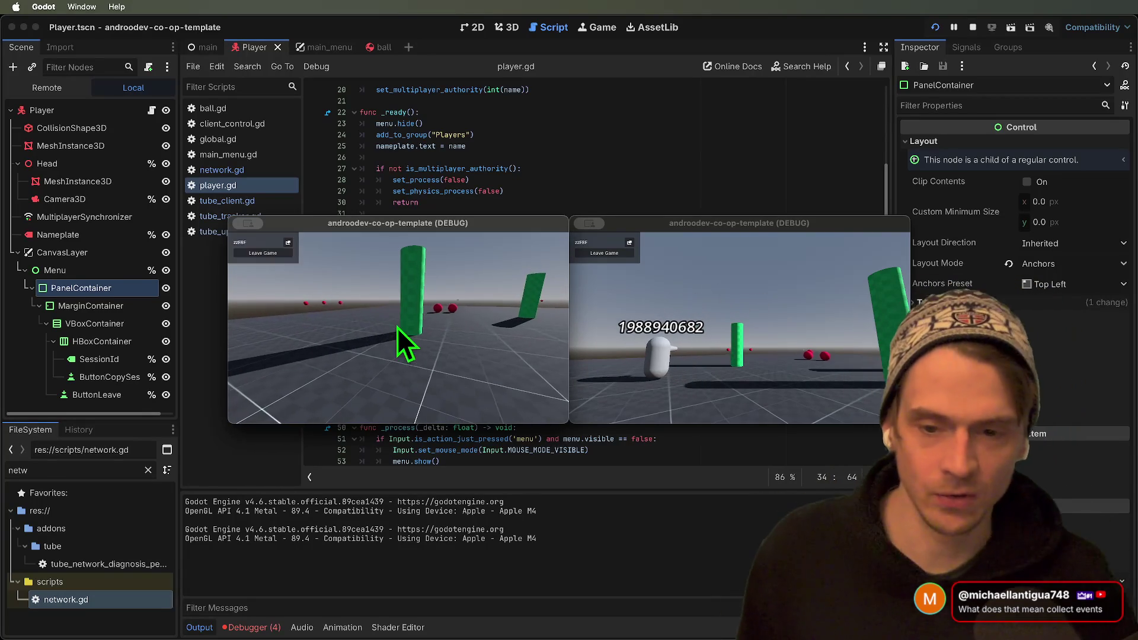
key(Escape)
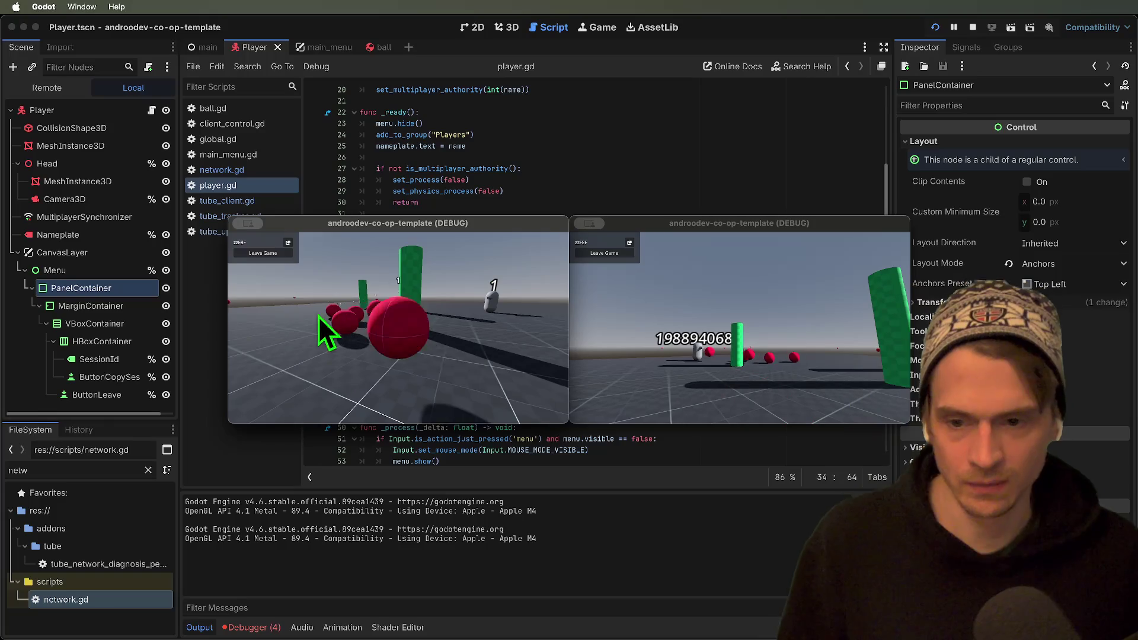
click(338, 325)
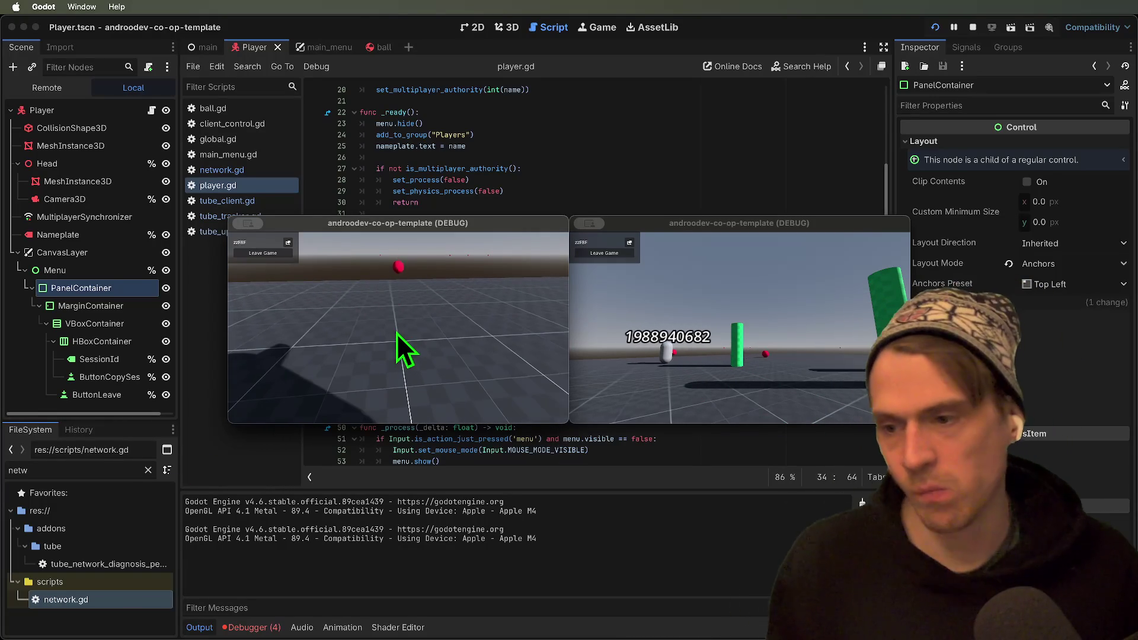
key(super+q)
key(super+q)
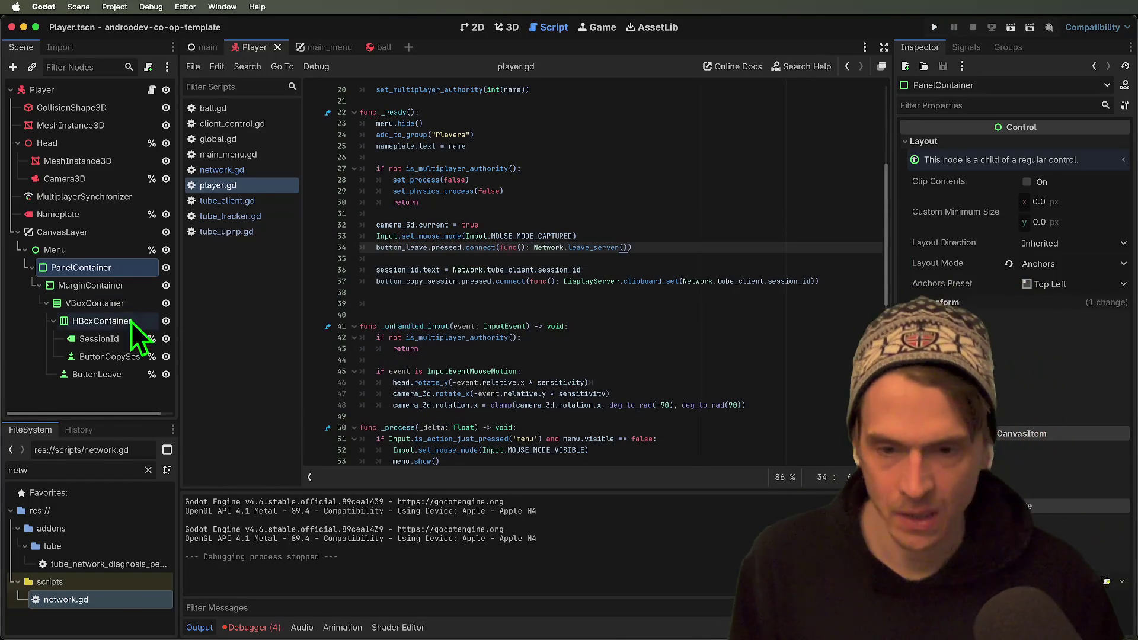
Select the Menu node and expand its Mouse section to confirm Filter is set to Stop.
double_click(117, 268)
click(95, 252)
click(1067, 361)
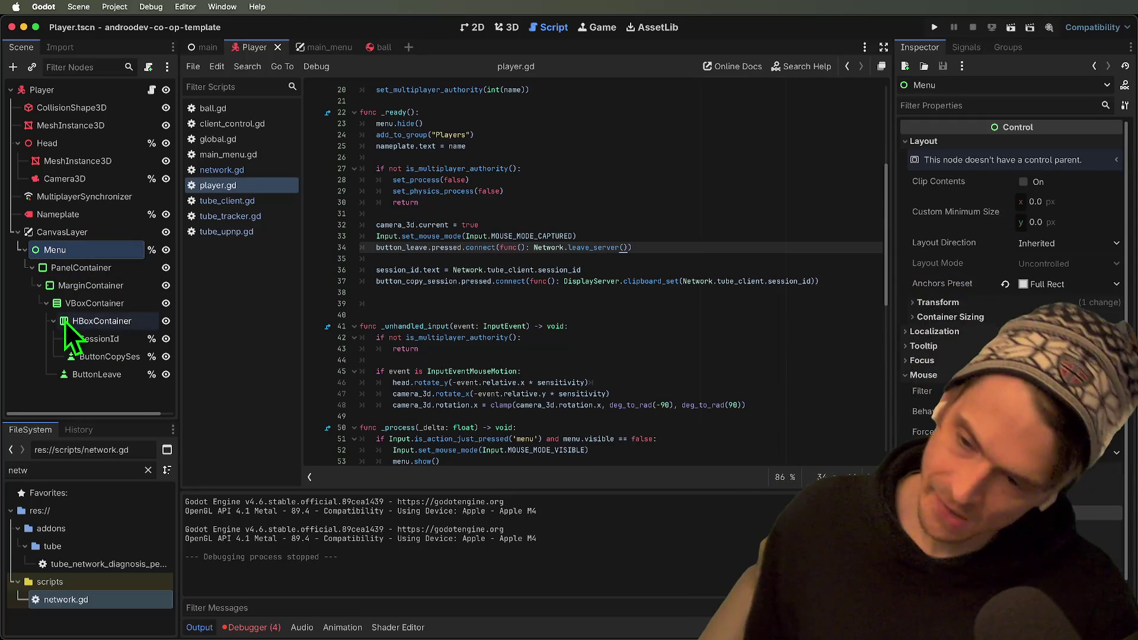
click(80, 239)
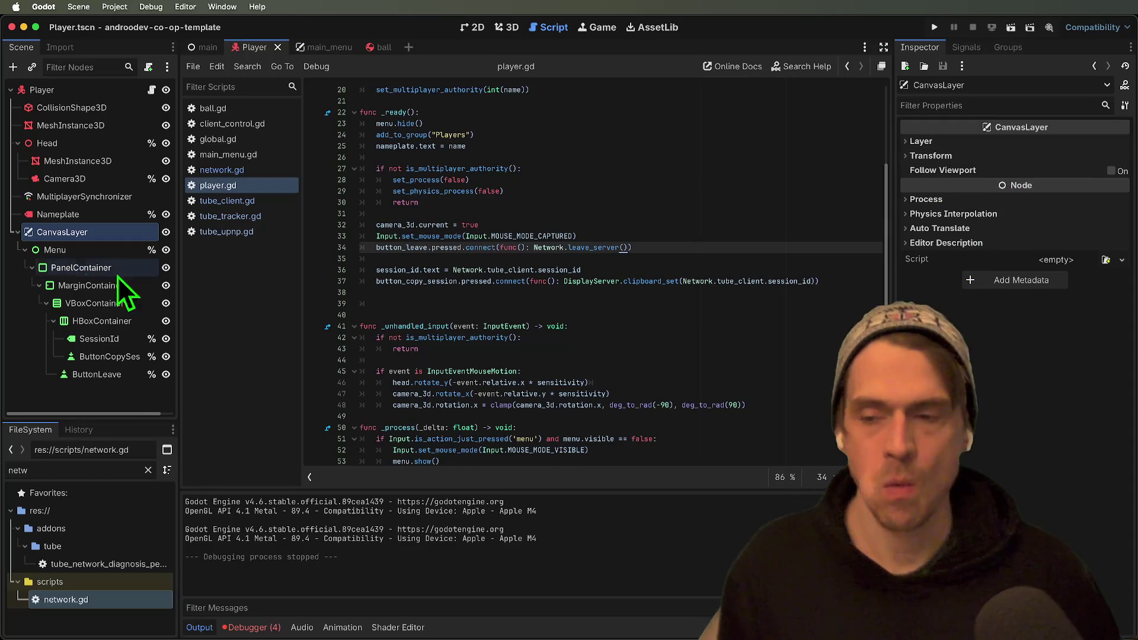
click(95, 259)
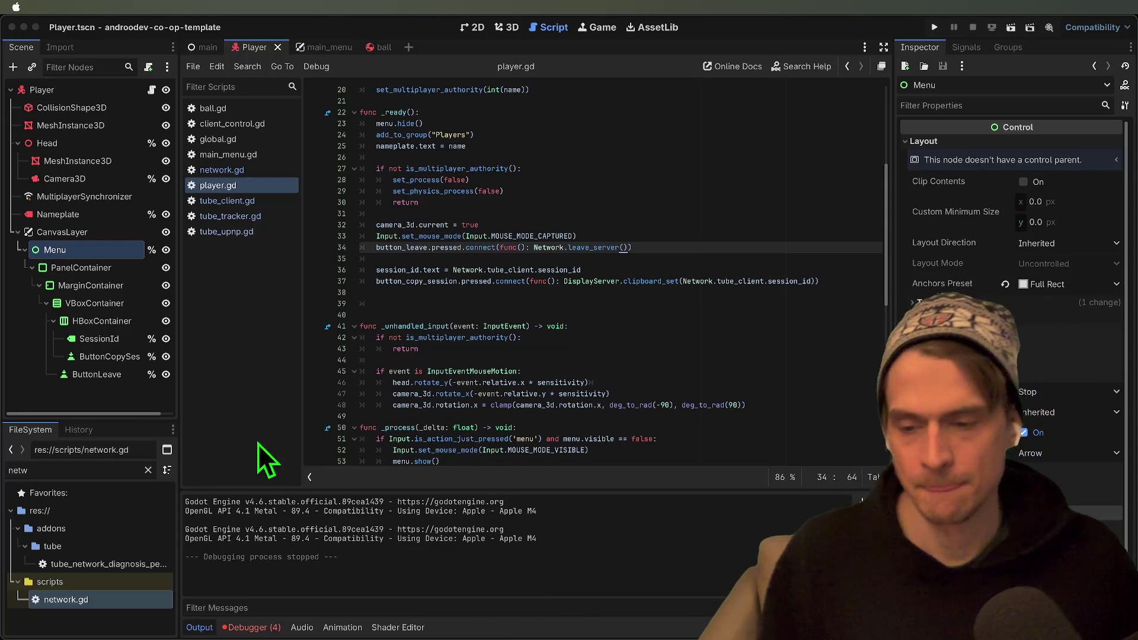
key(super+t)
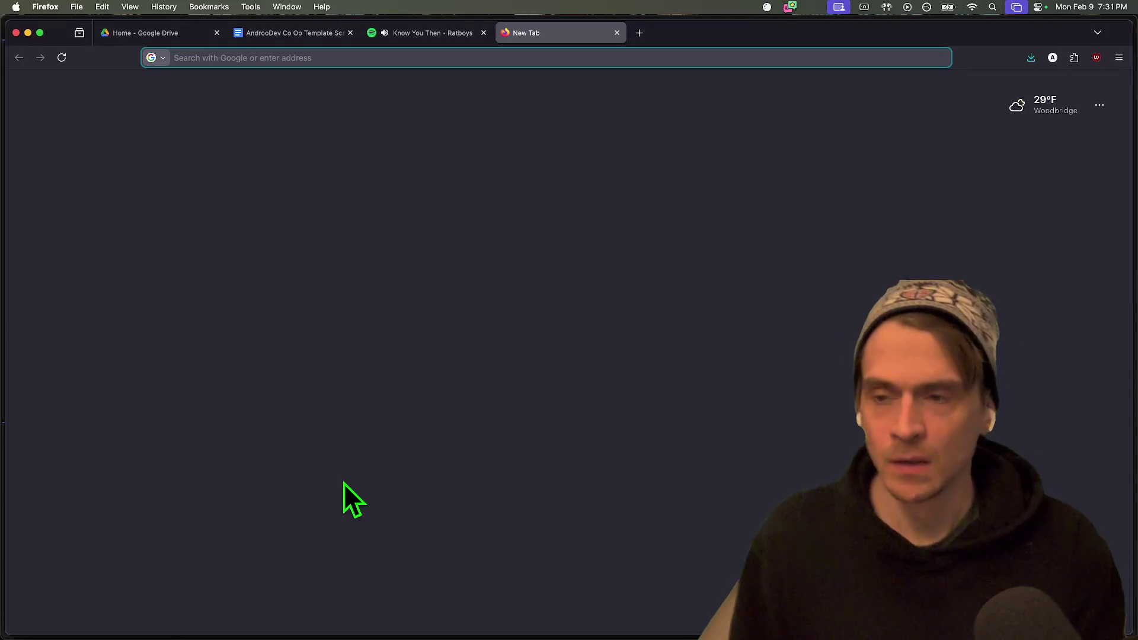
Search 'godot prevent click can…' and expand the full AI overview answer.
text(godot prevent click cav)
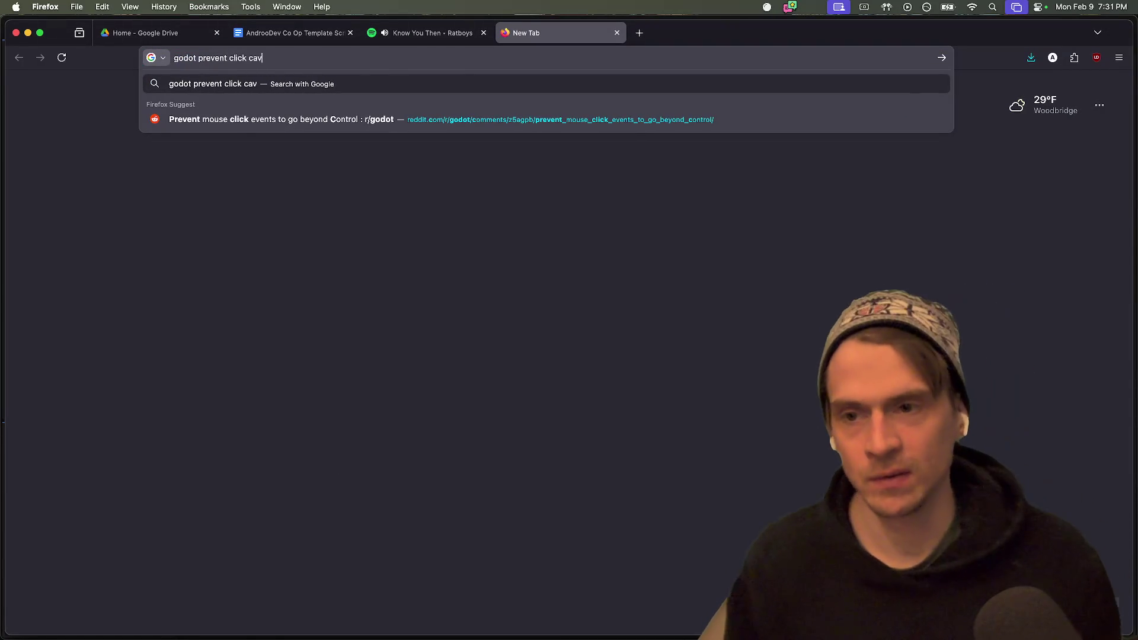
key(BackSpace)
text(nvas layer control when)
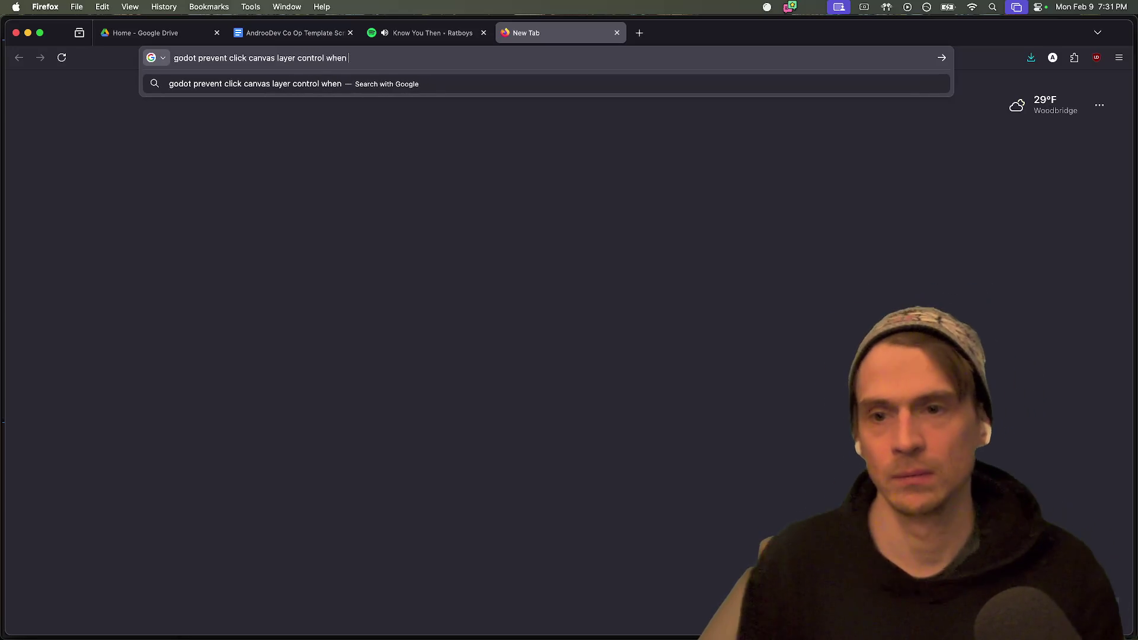
key(Return)
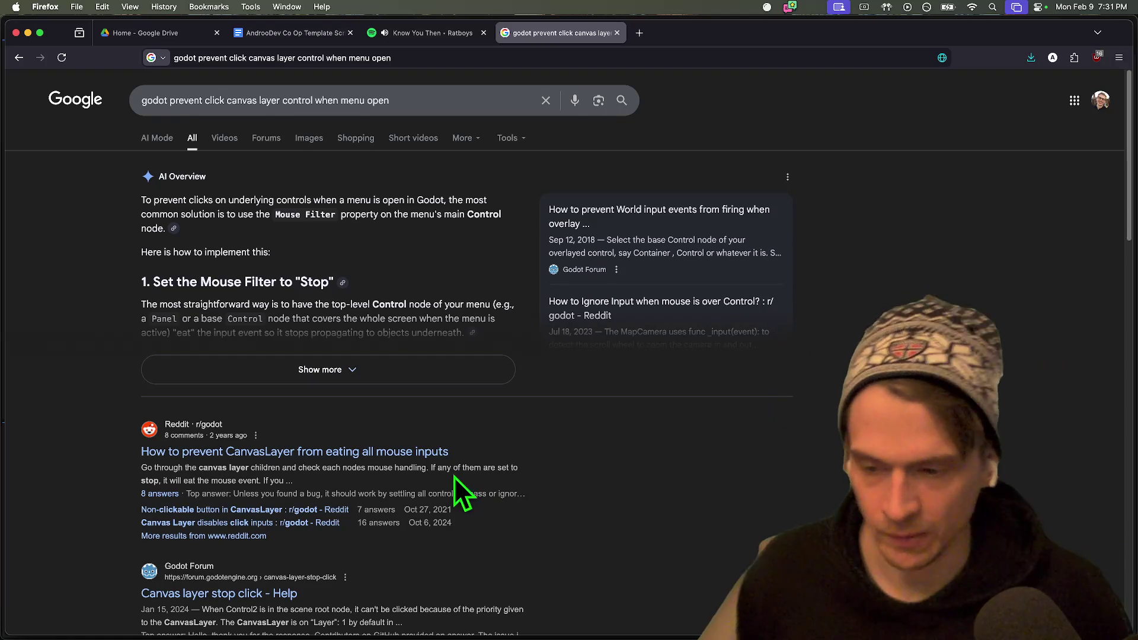
scroll(686, 443, down, 1)
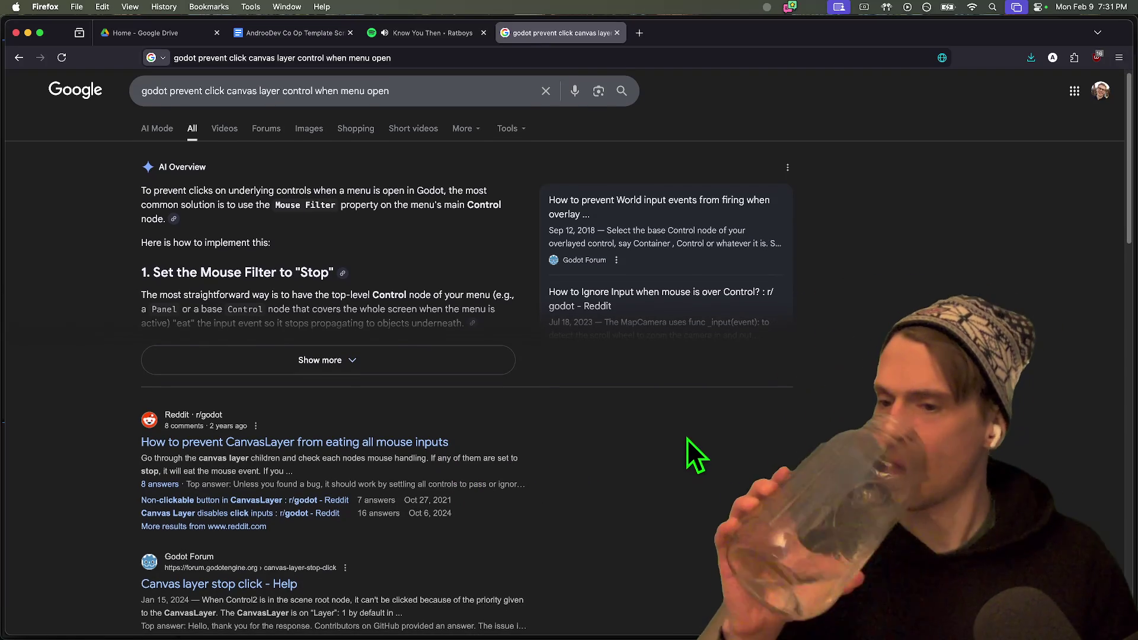
scroll(703, 438, down, 1)
click(503, 363)
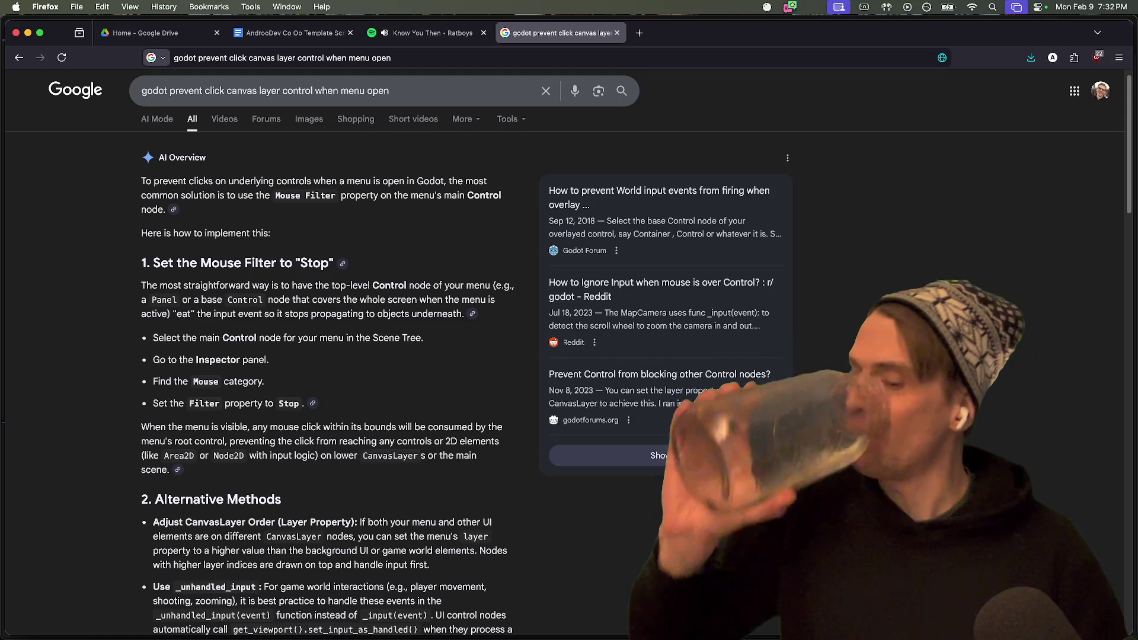
scroll(831, 415, down, 3)
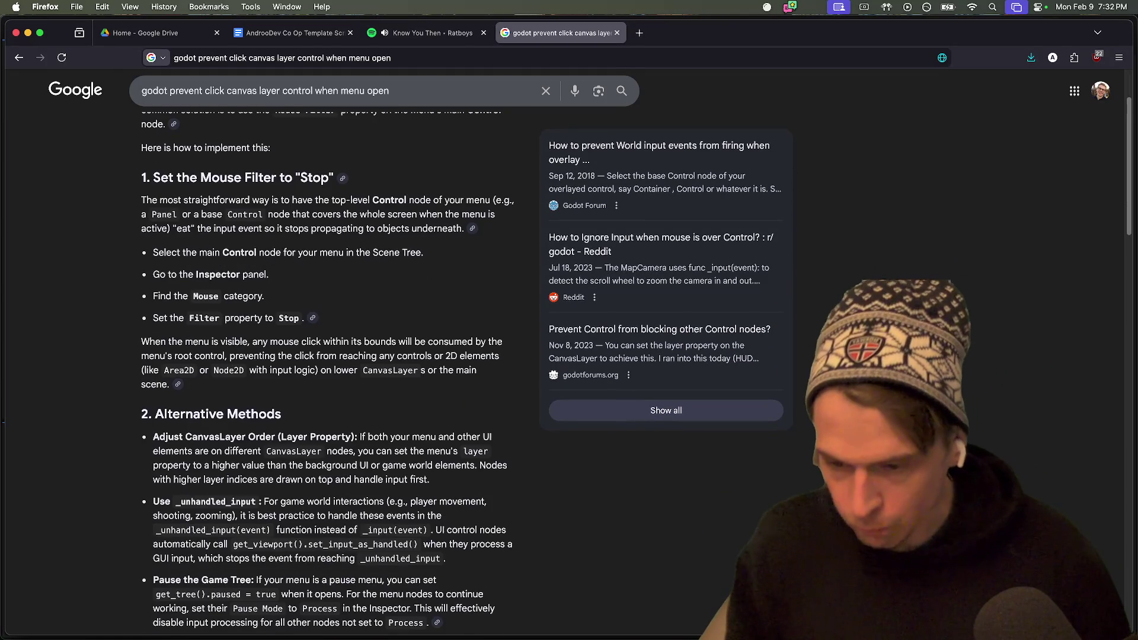
Select the tip about CanvasLayer layer order, then switch back to Godot.
key(super+Tab)
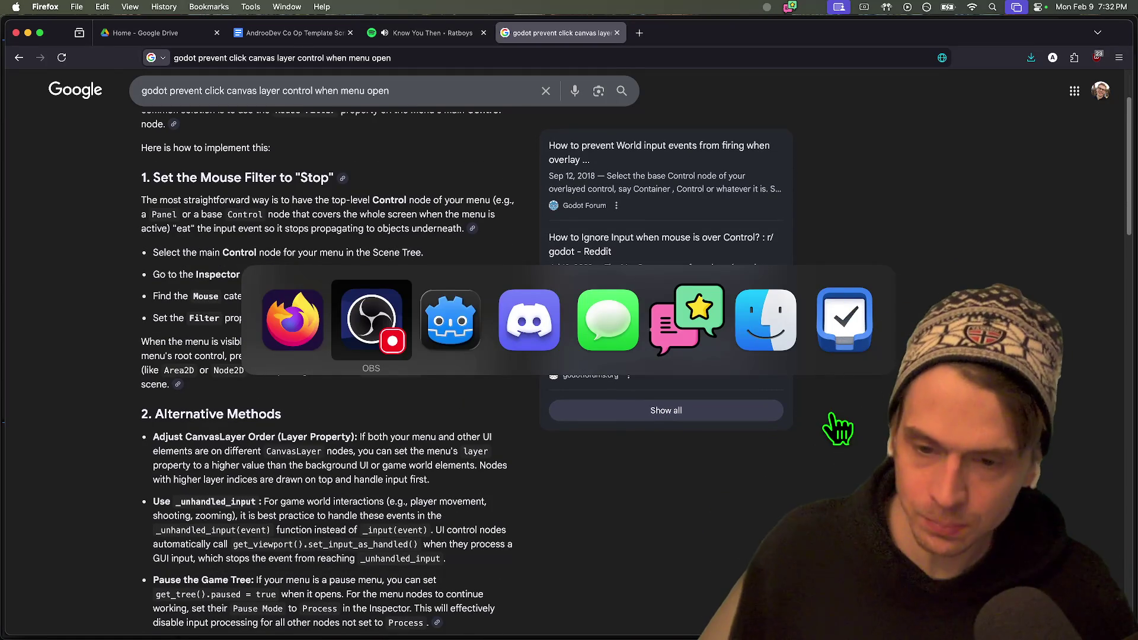
scroll(320, 301, down, 5)
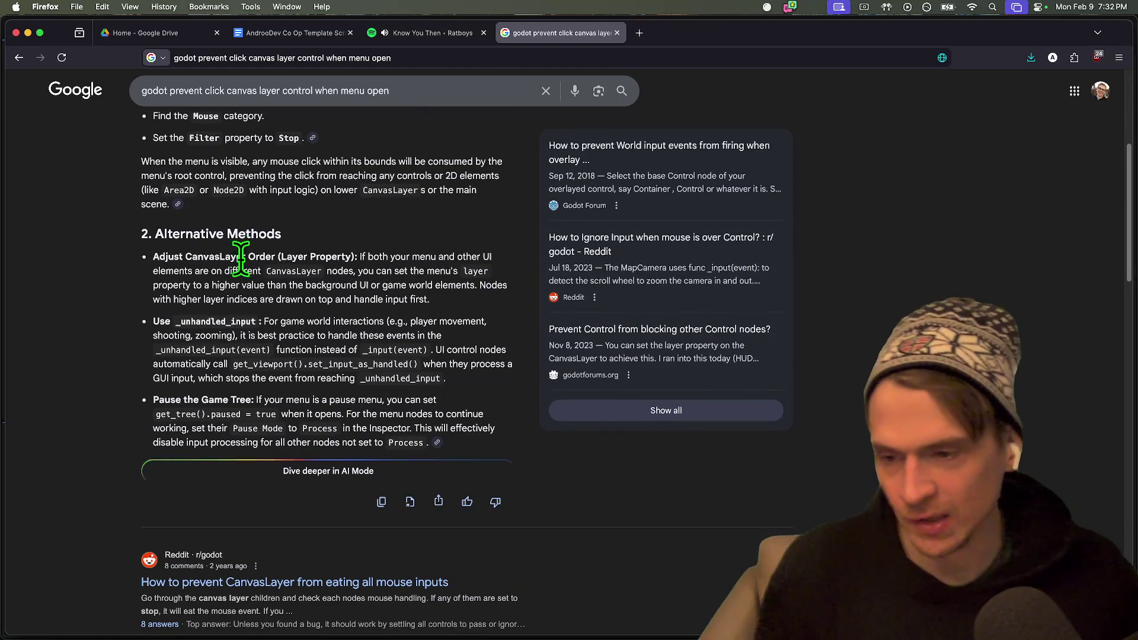
drag(239, 271, 417, 285)
drag(238, 271, 240, 285)
key(super+Tab)
key(Tab)
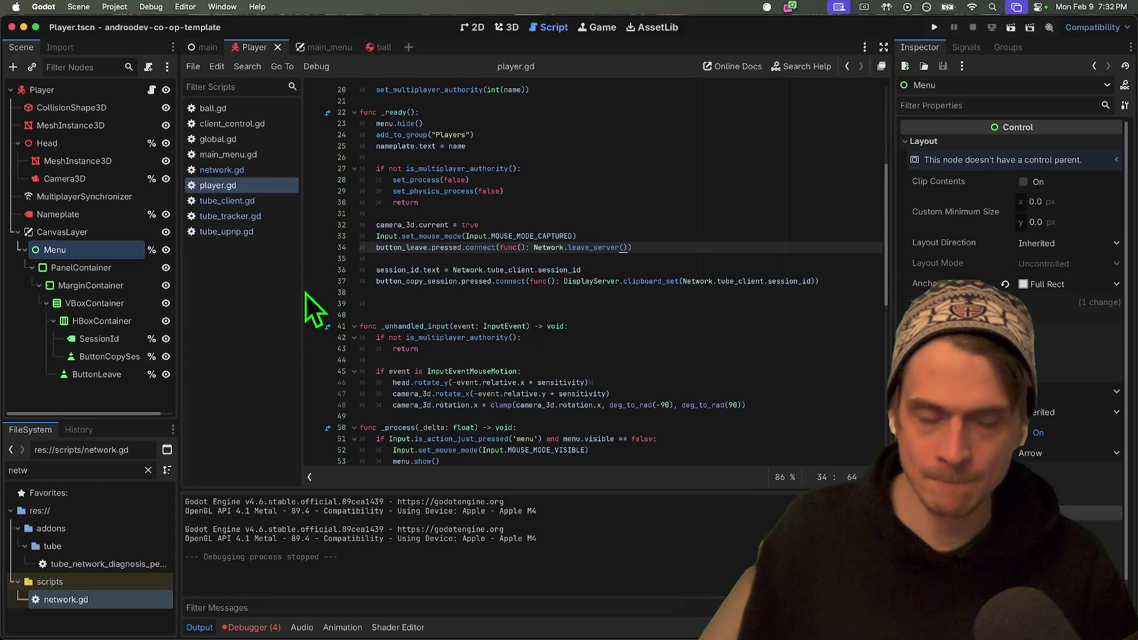
click(640, 203)
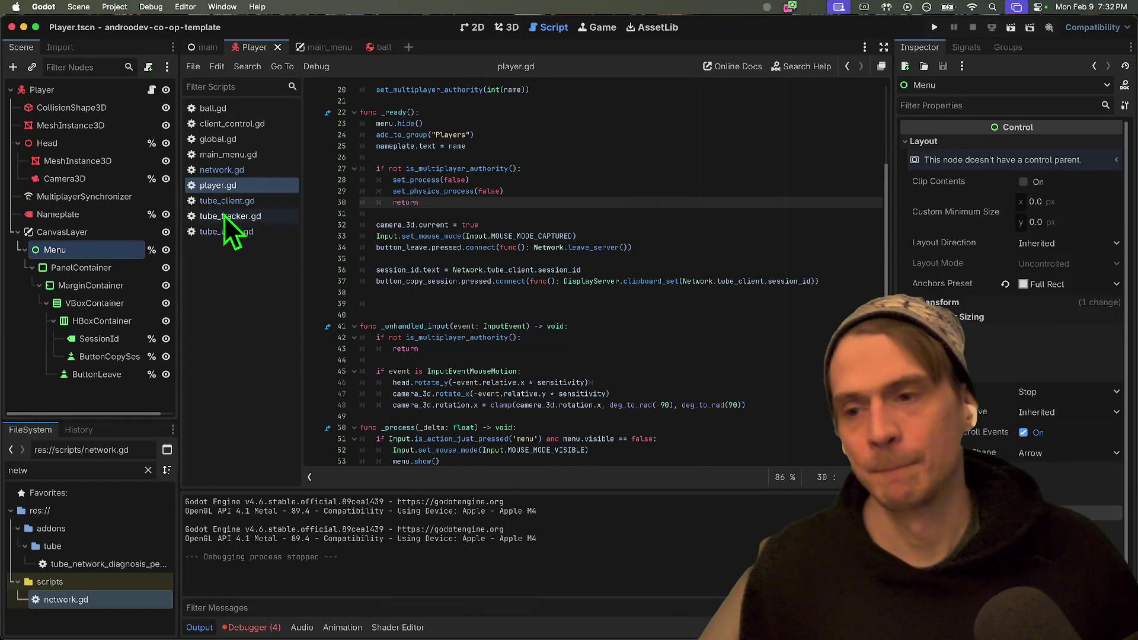
click(65, 232)
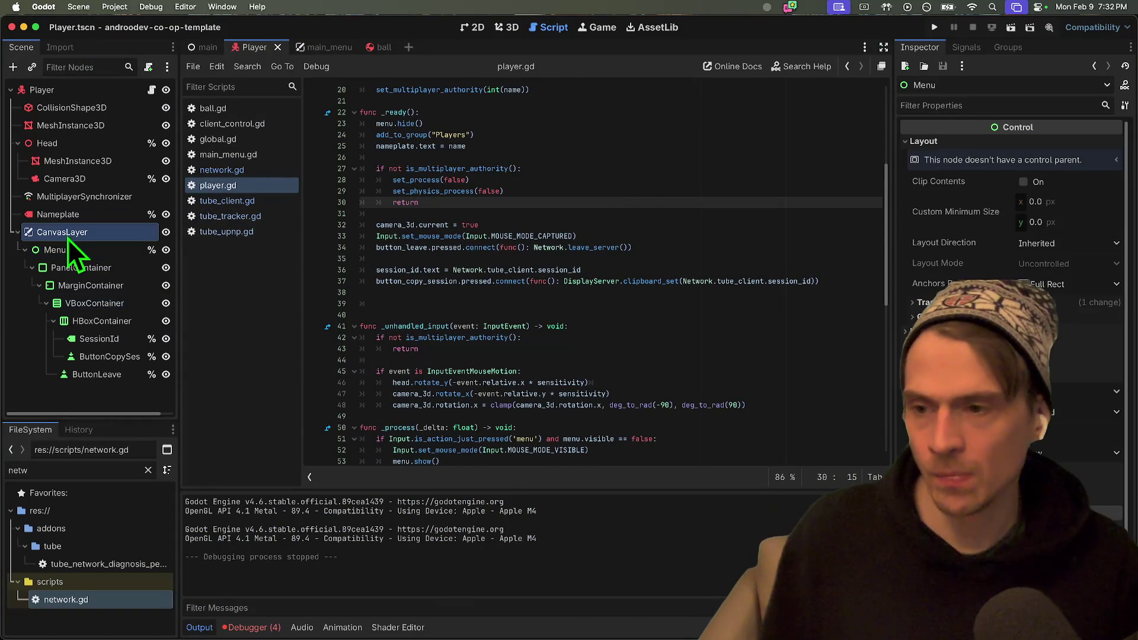
click(112, 251)
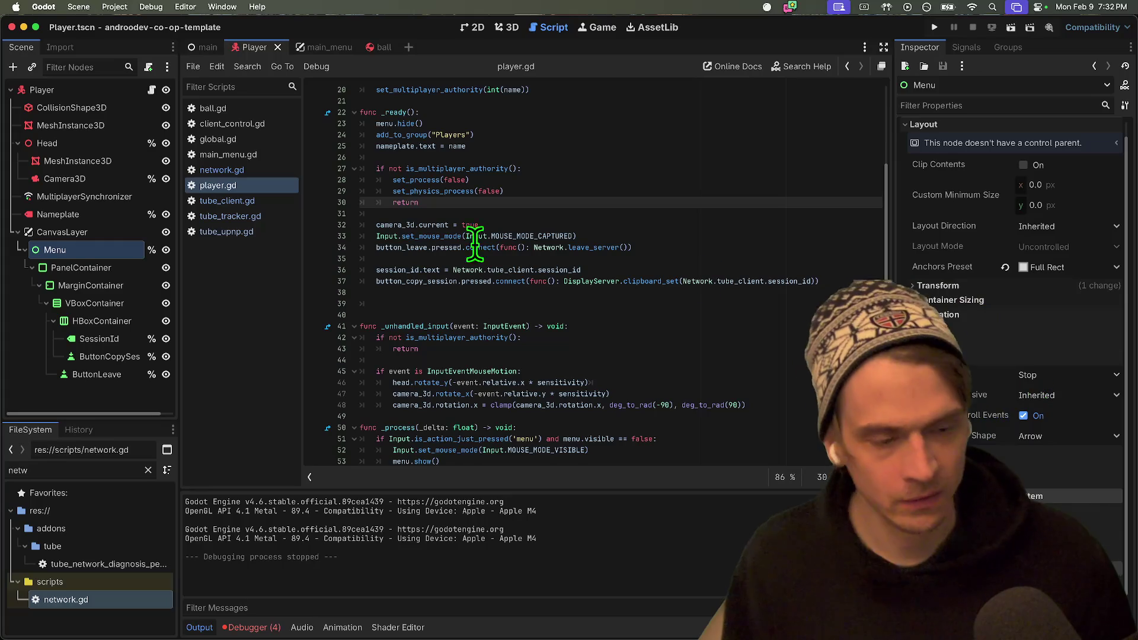
click(118, 300)
click(116, 290)
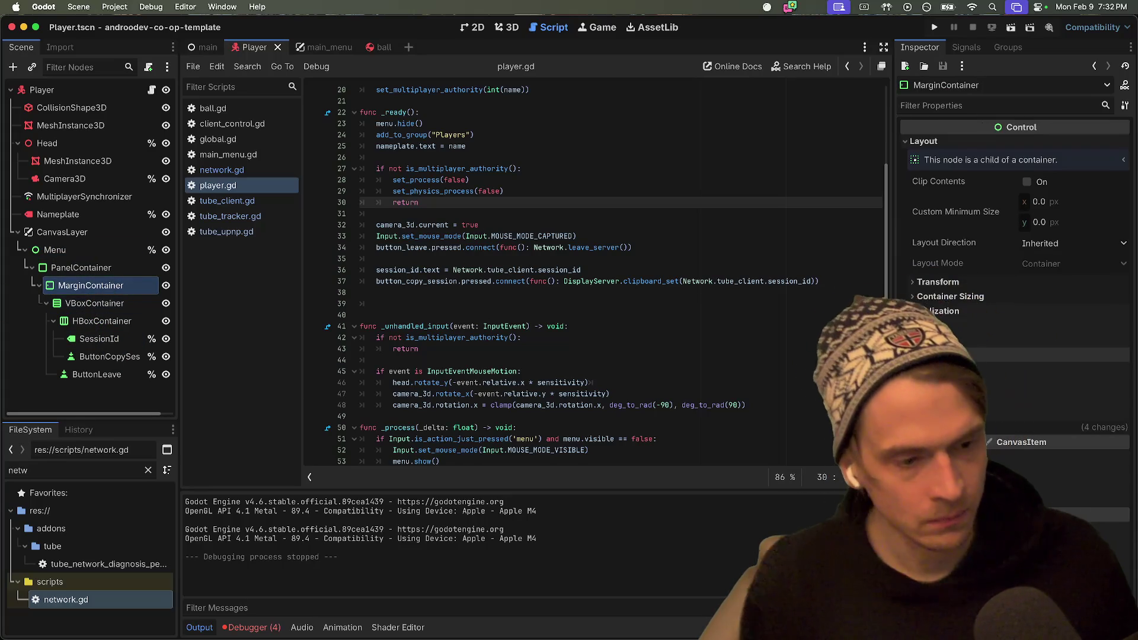
click(111, 265)
click(109, 255)
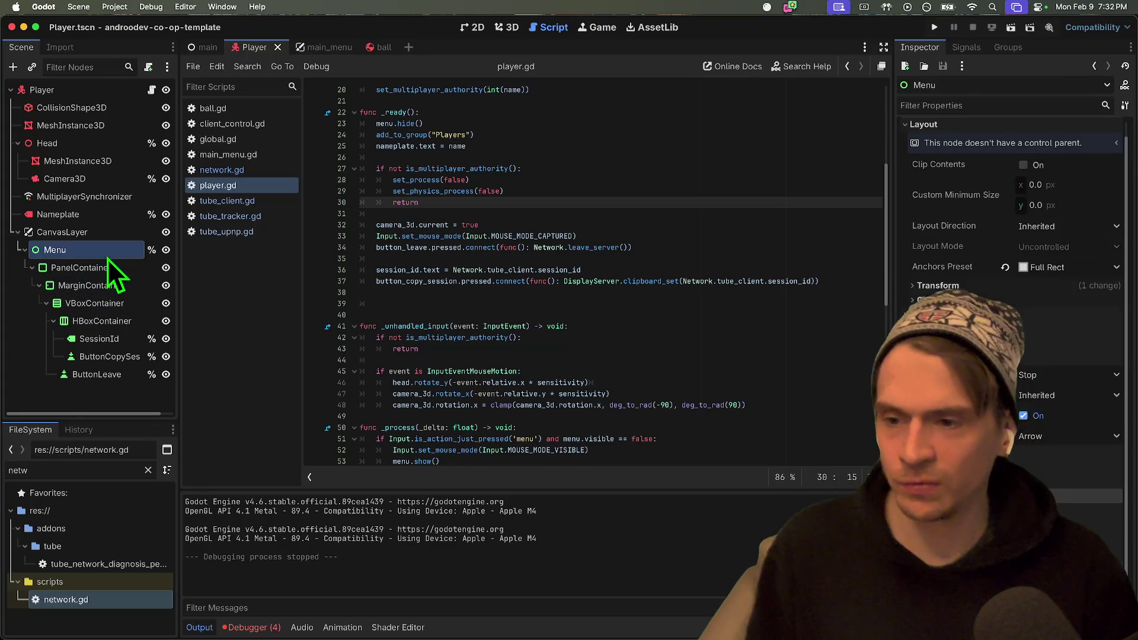
click(1054, 375)
click(1037, 393)
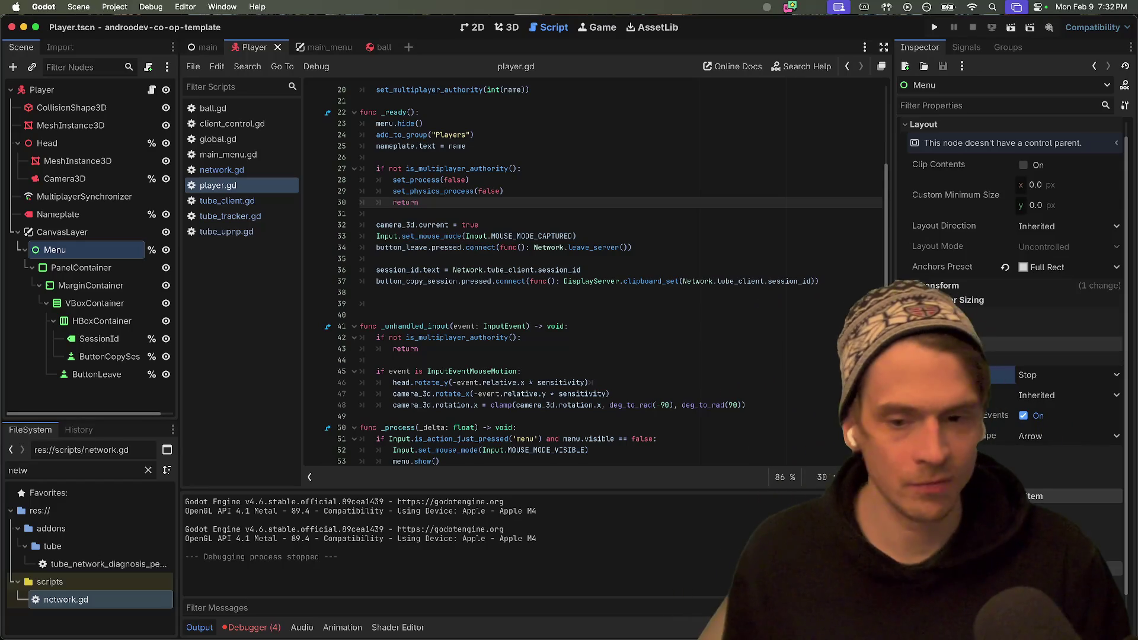
scroll(449, 275, down, 6)
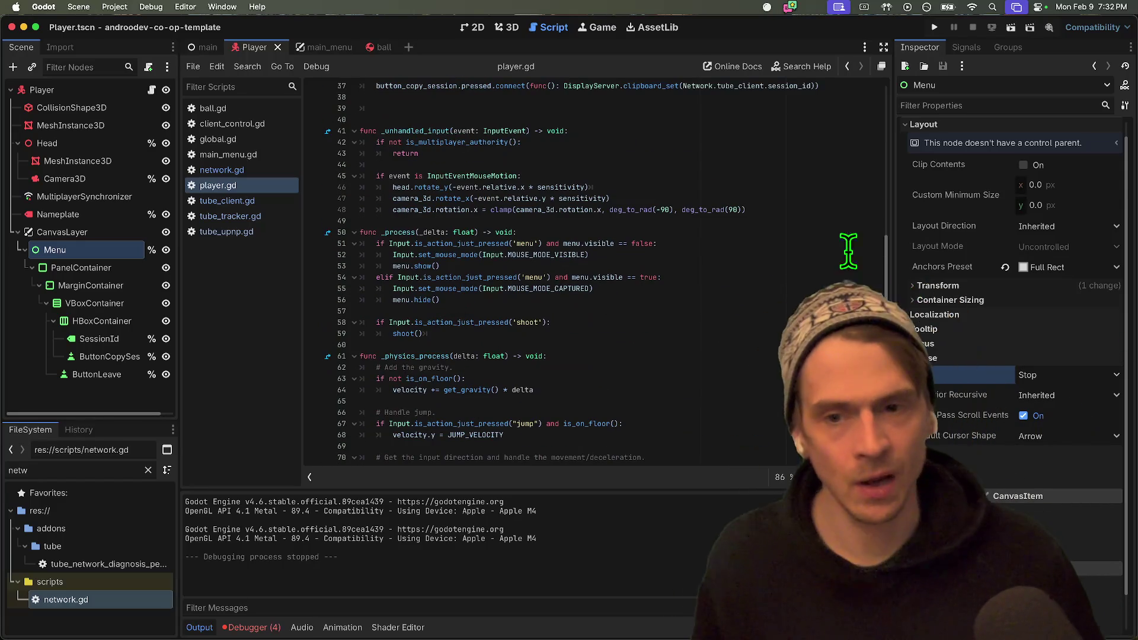
click(699, 255)
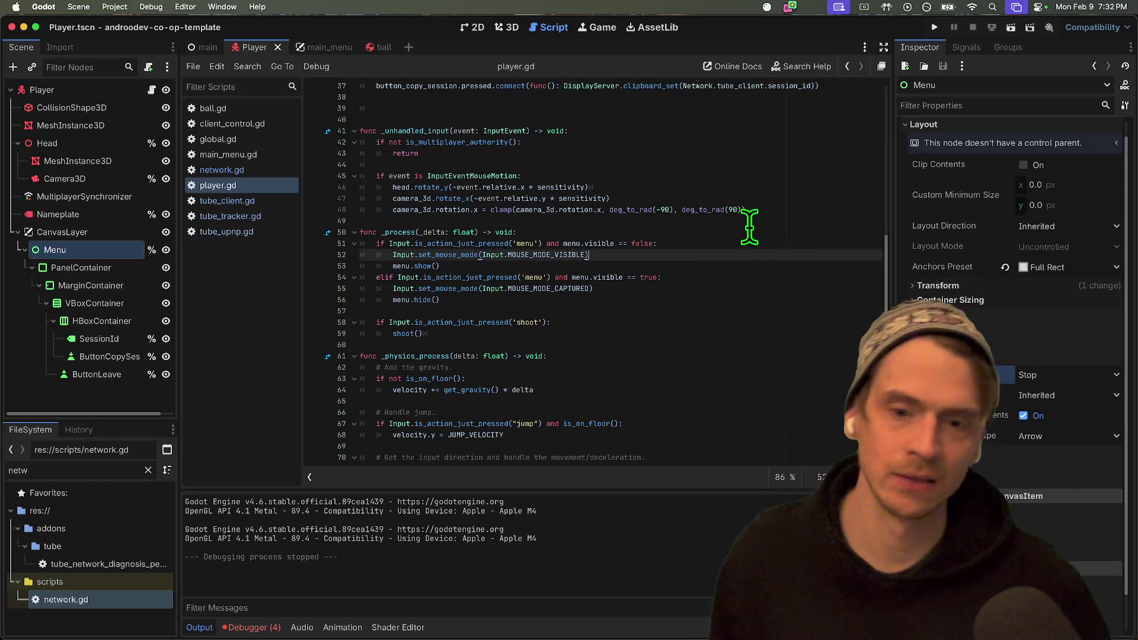
key(Down)
key(Home)
key(Up)
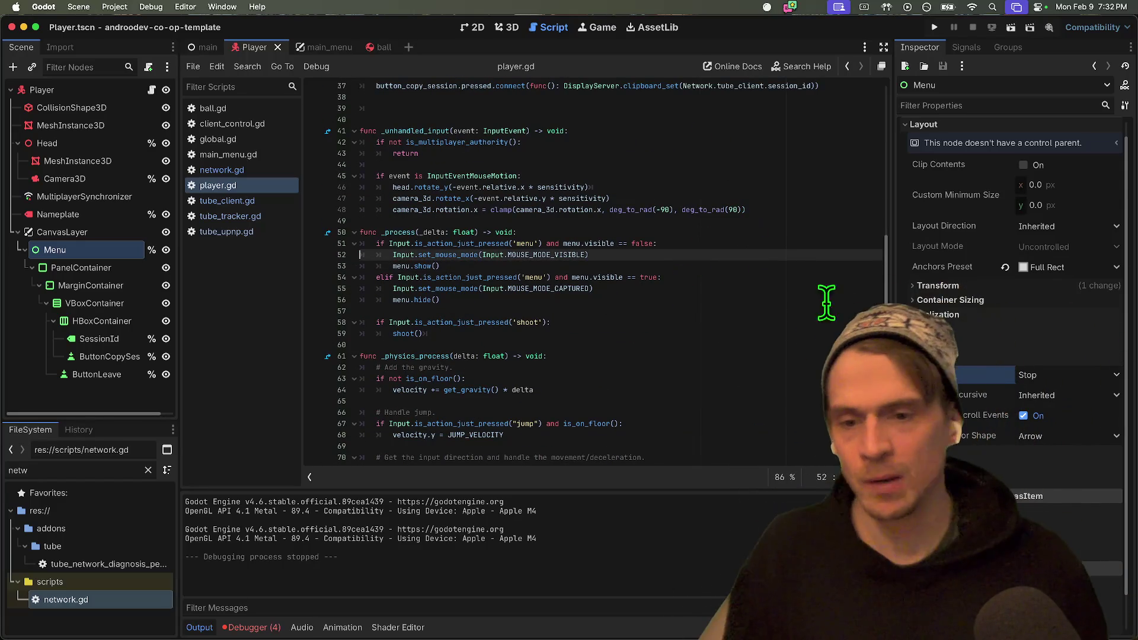
scroll(700, 341, up, 8)
click(580, 360)
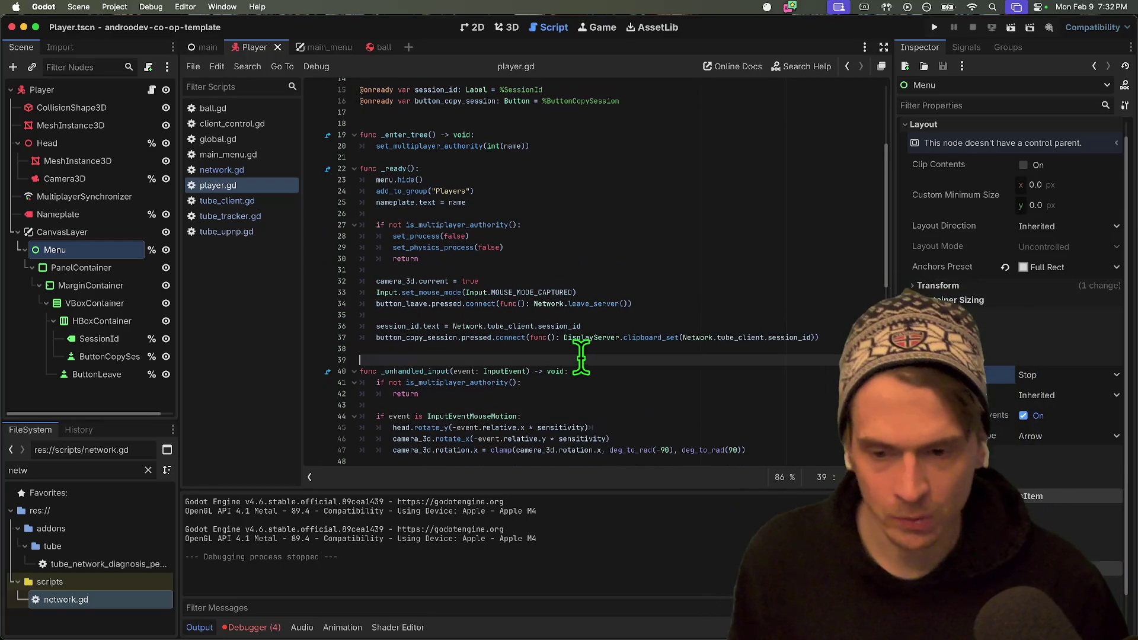
scroll(610, 196, up, 2)
key(Delete)
click(635, 158)
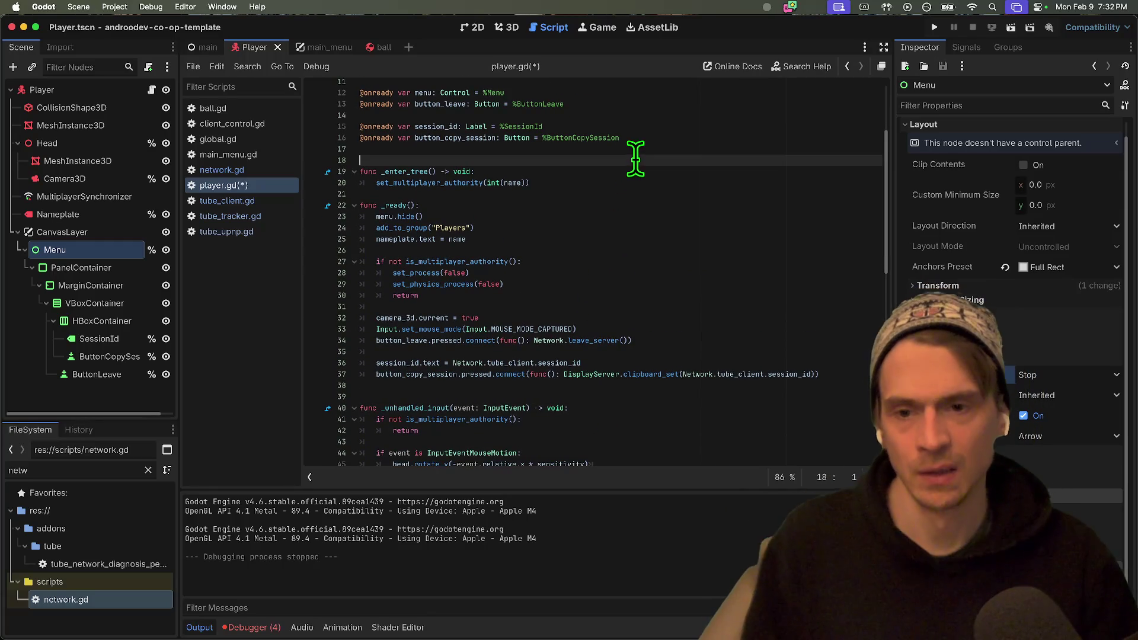
key(Return)
key(Up)
text(var immobile)
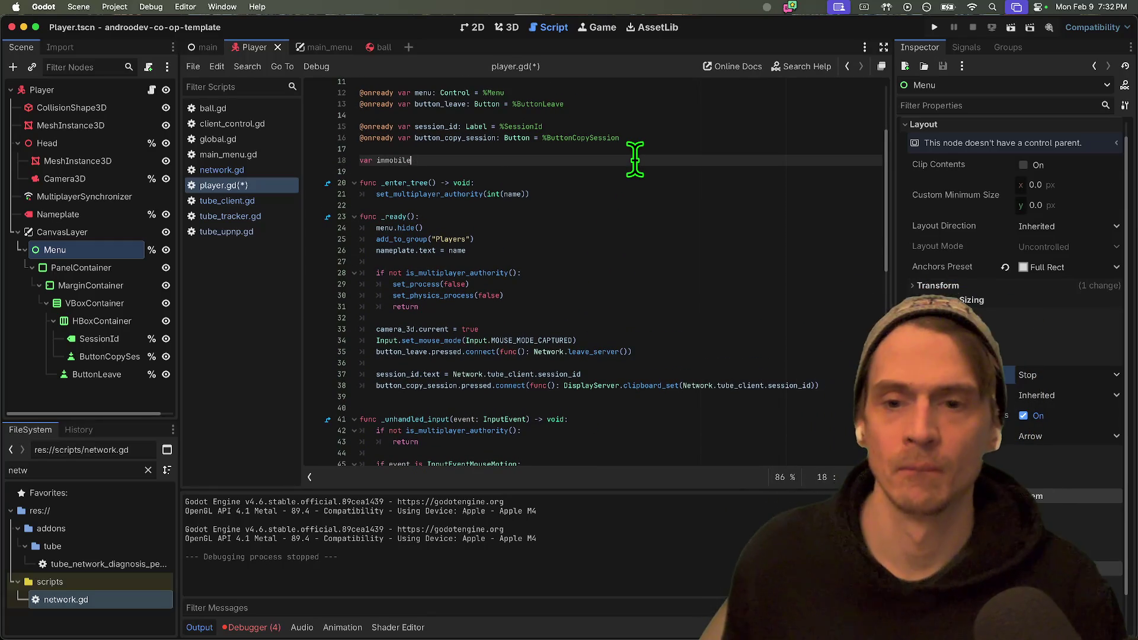
key(BackSpace)
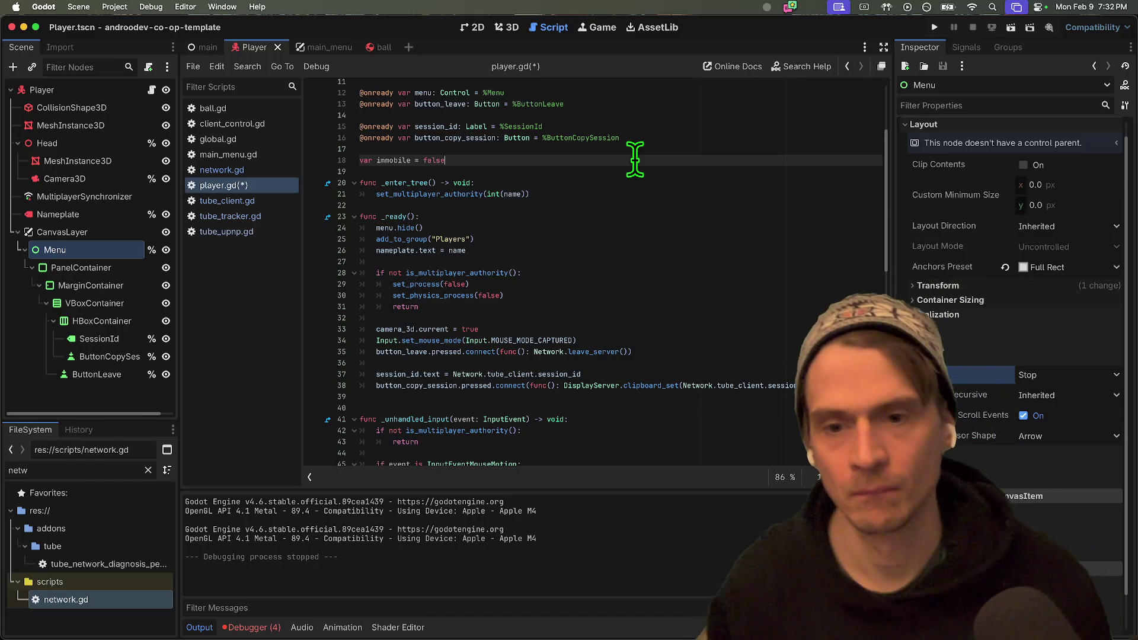
Add an 'if immobile: return' guard at the top of _process.
double_click(385, 160)
scroll(627, 228, down, 5)
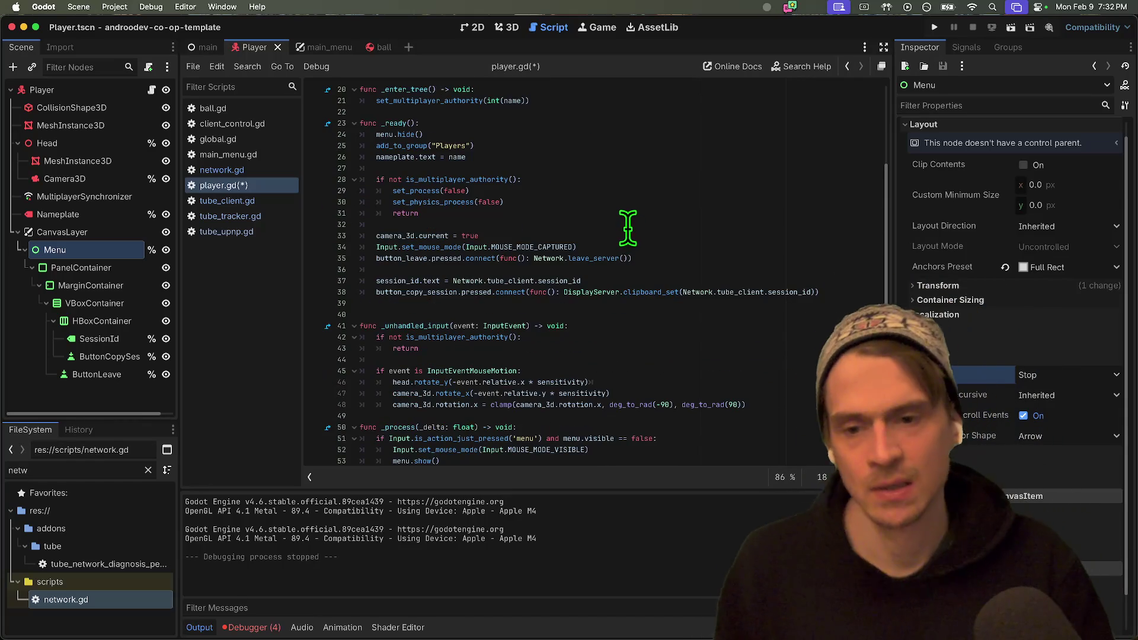
scroll(627, 228, down, 3)
scroll(622, 229, down, 5)
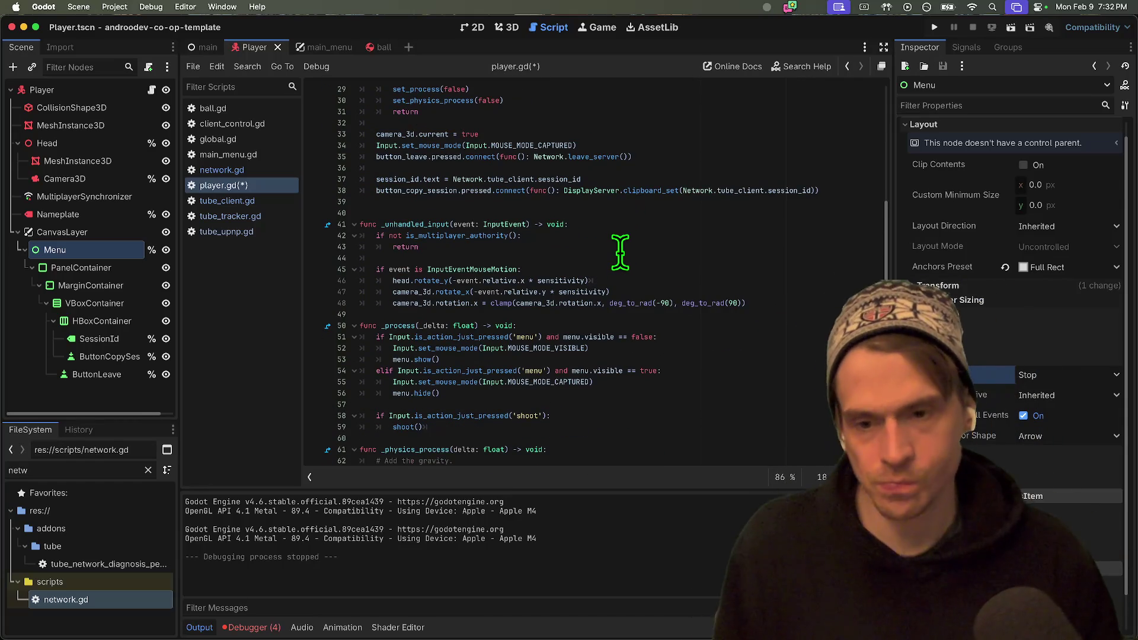
click(669, 259)
key(Down)
key(Down)
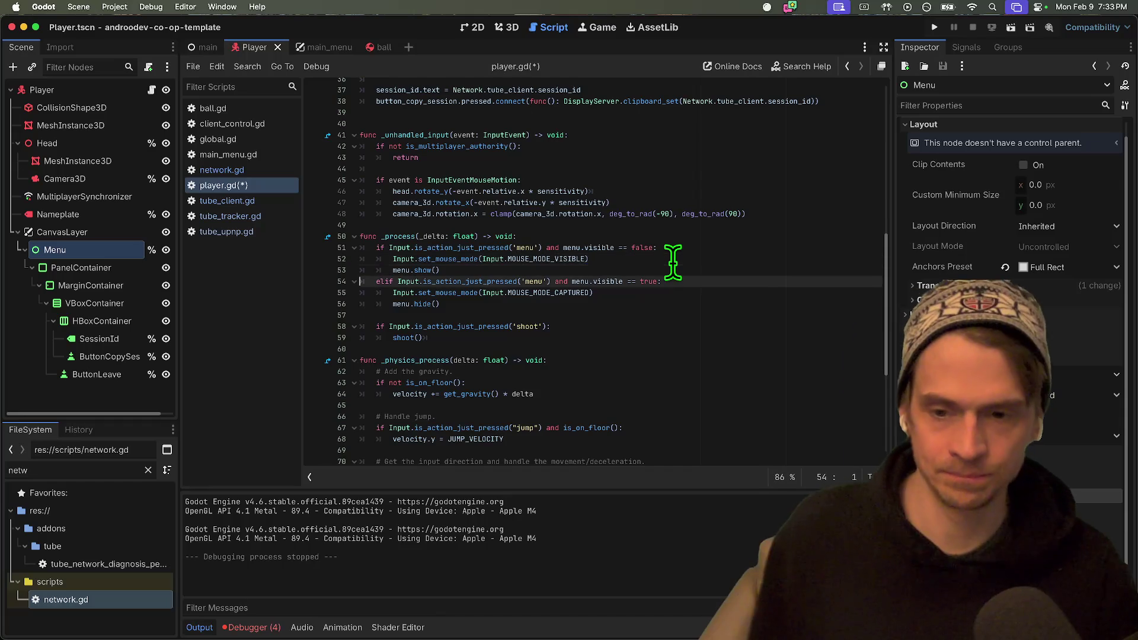
key(Up)
key(Up)
key(Up)
key(Return)
key(Up)
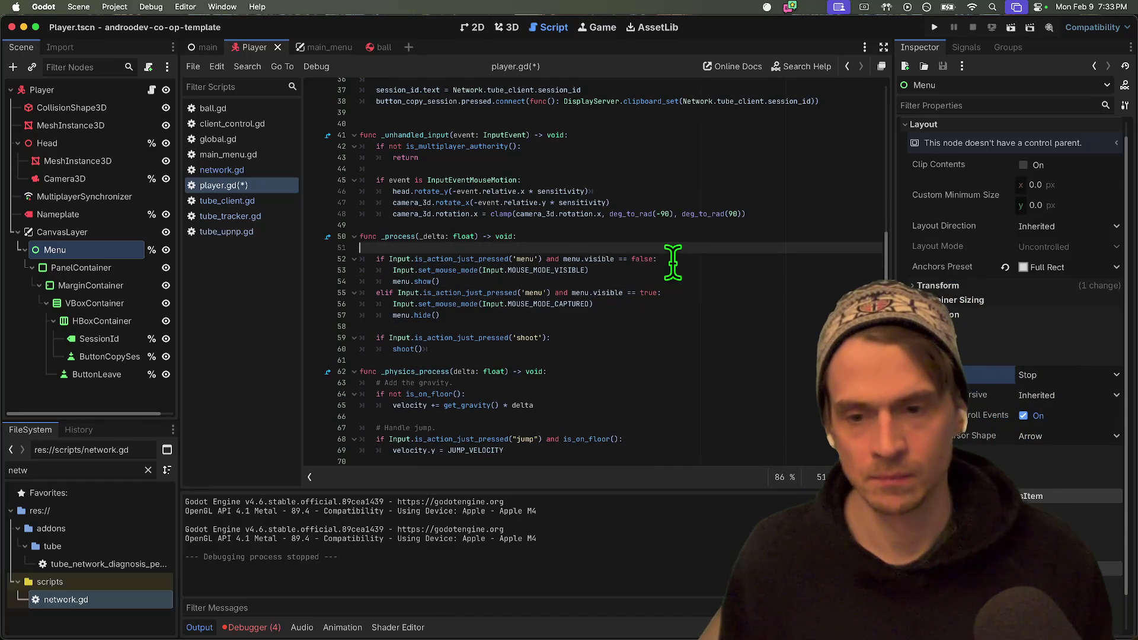
key(Return)
key(Up)
key(Tab)
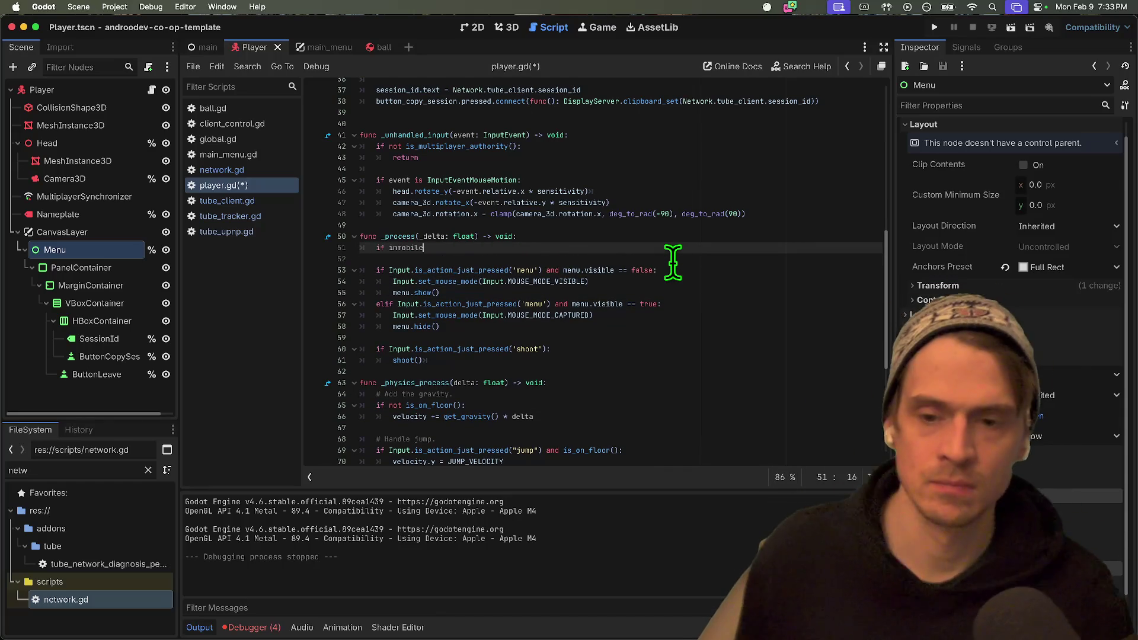
key(Return)
text(return)
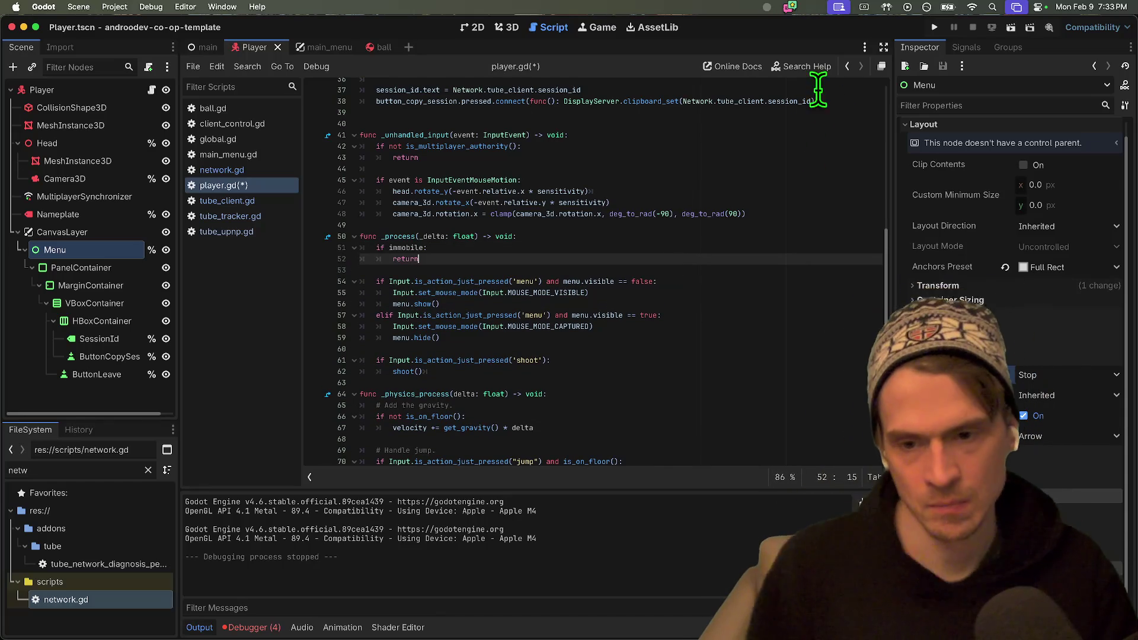
Review the menu-check lines and add blank lines below the shoot() call.
click(616, 359)
click(692, 246)
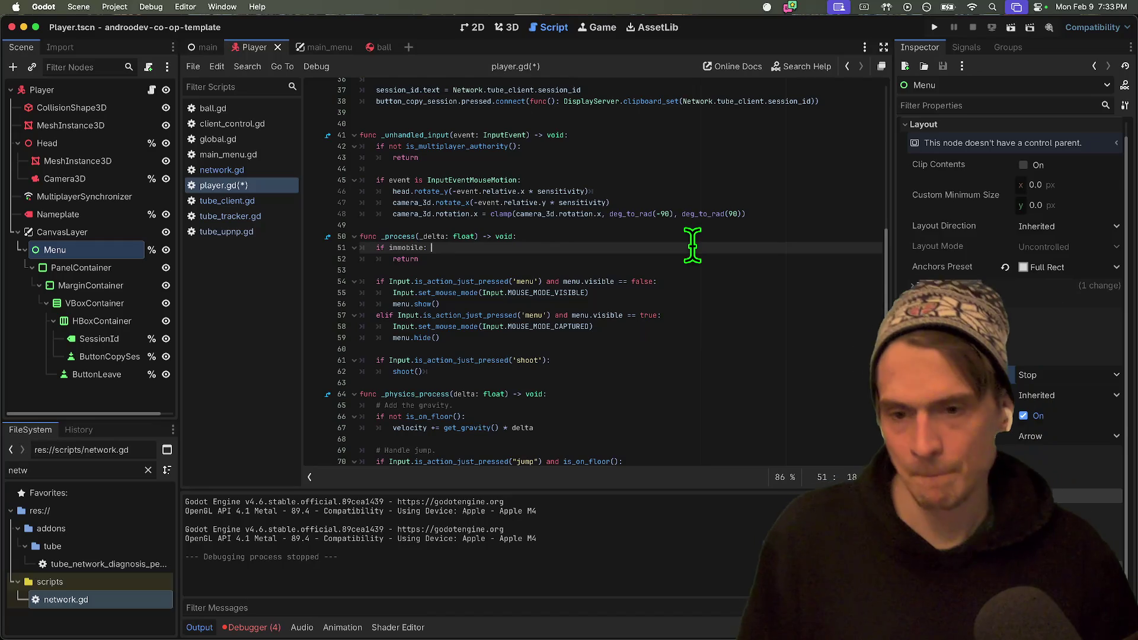
click(453, 314)
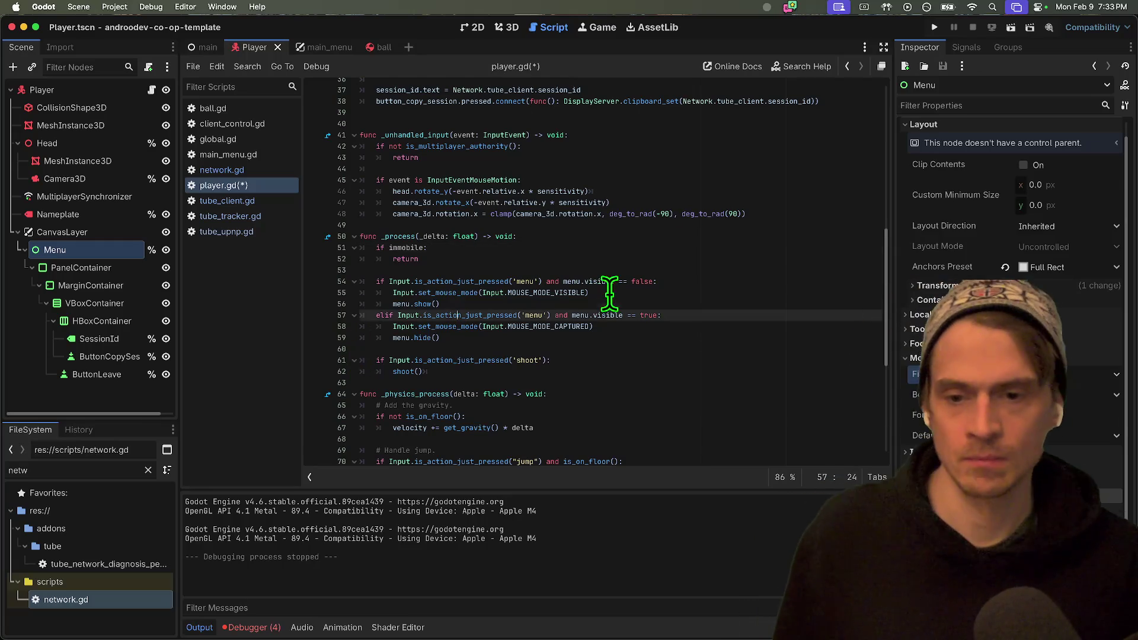
key(Up)
key(Home)
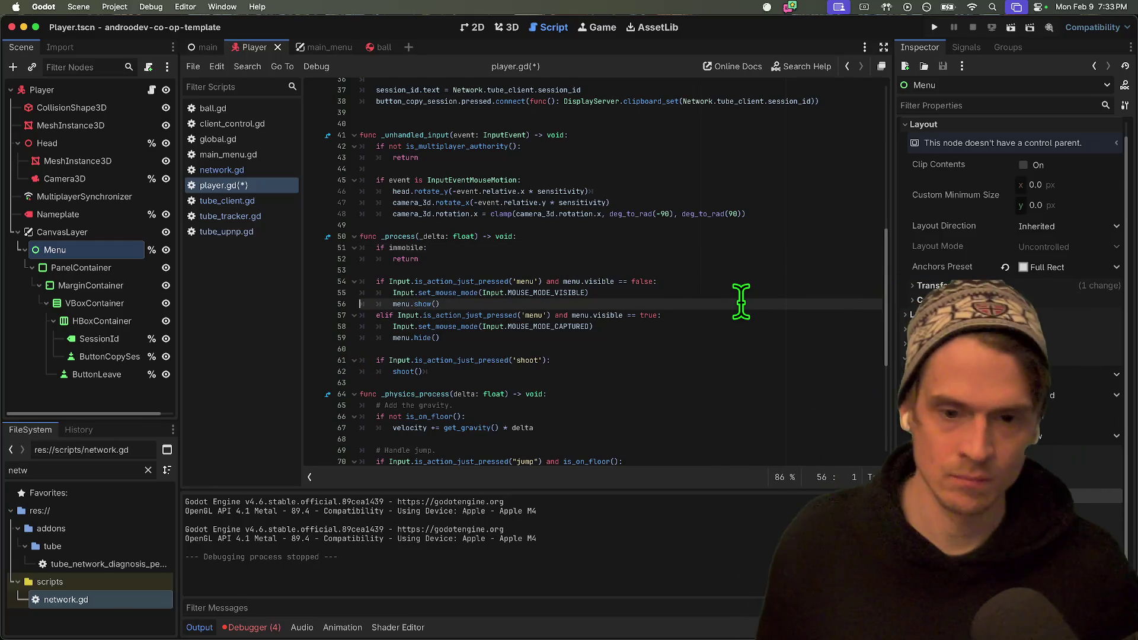
triple_click(586, 293)
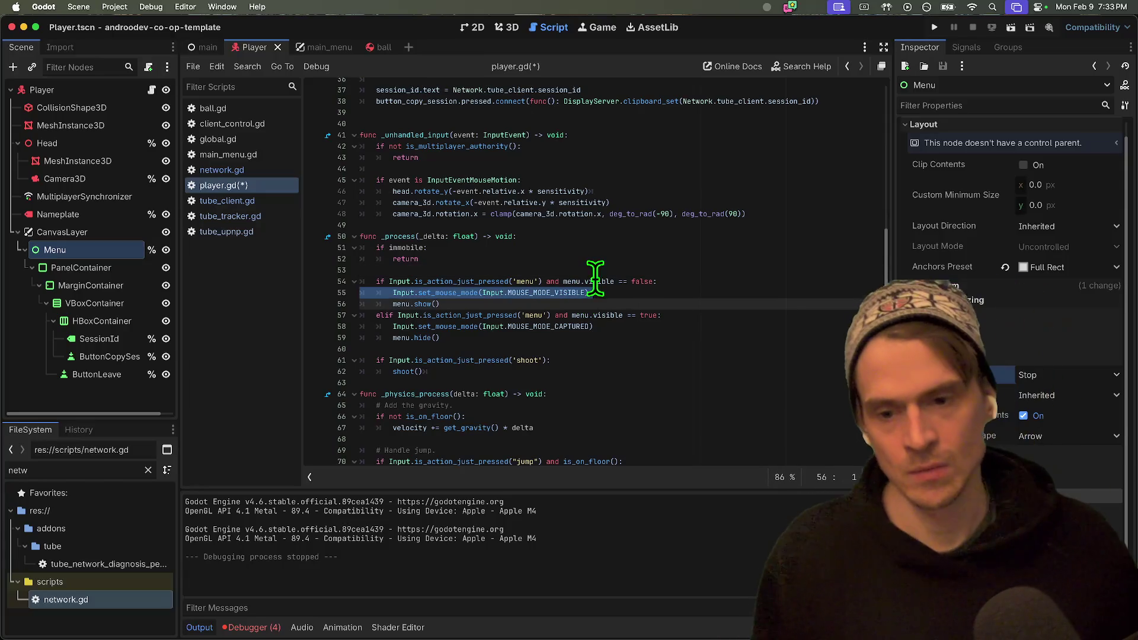
click(579, 367)
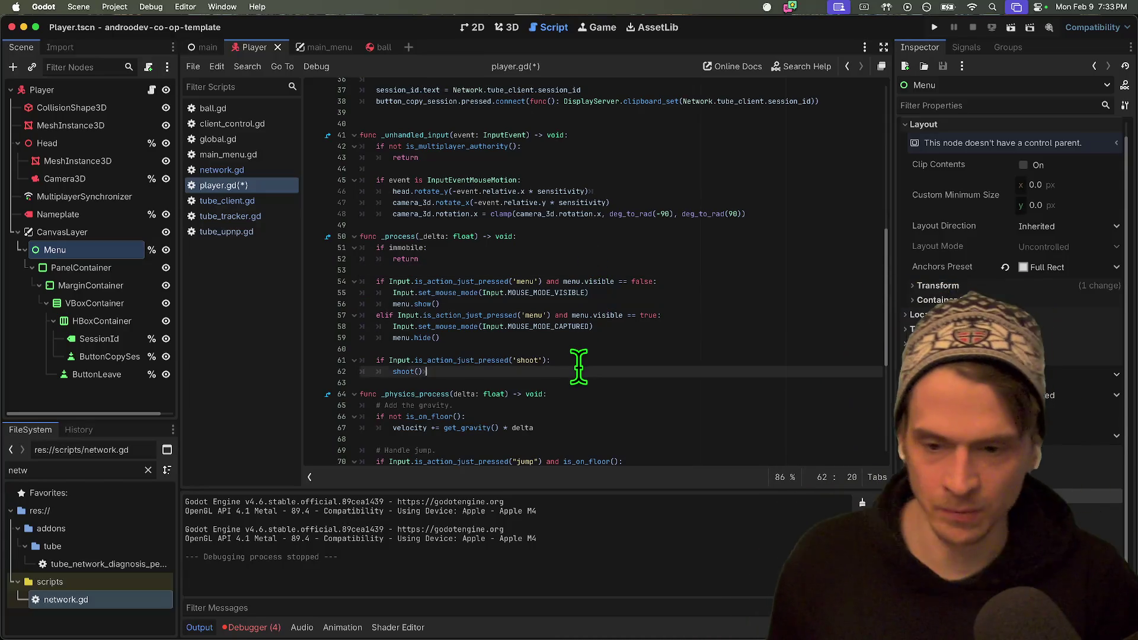
key(Return)
key(Return)
key(Return)
key(BackSpace)
Declare 'func open_menu(is_visible: bool):' on the blank line below the shoot handler.
key(Up)
key(Home)
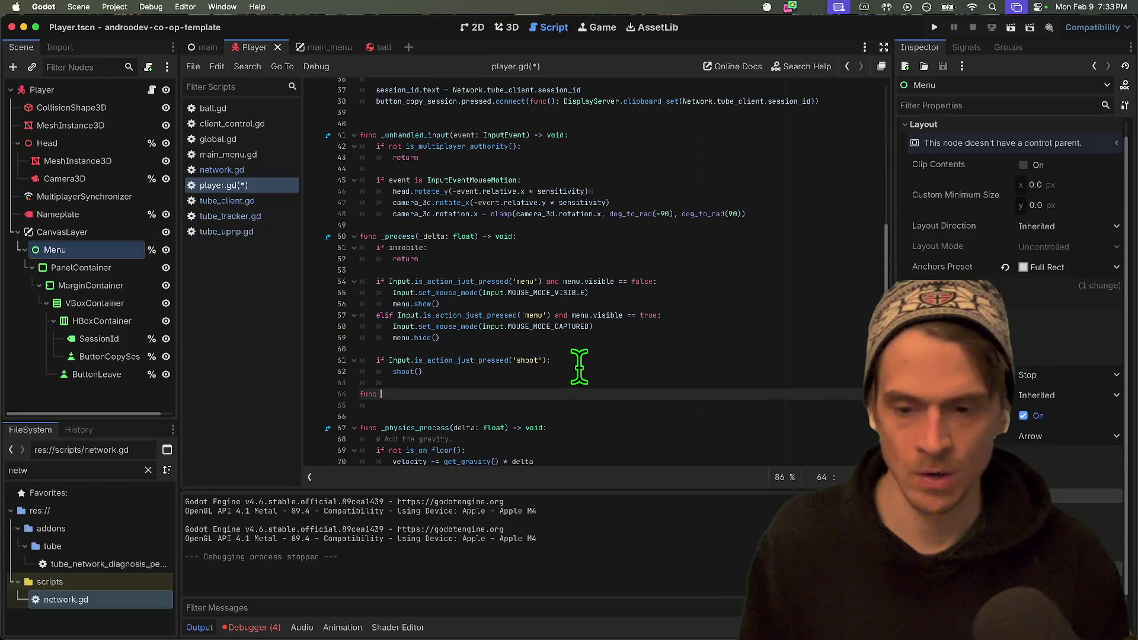
text(open_menu()
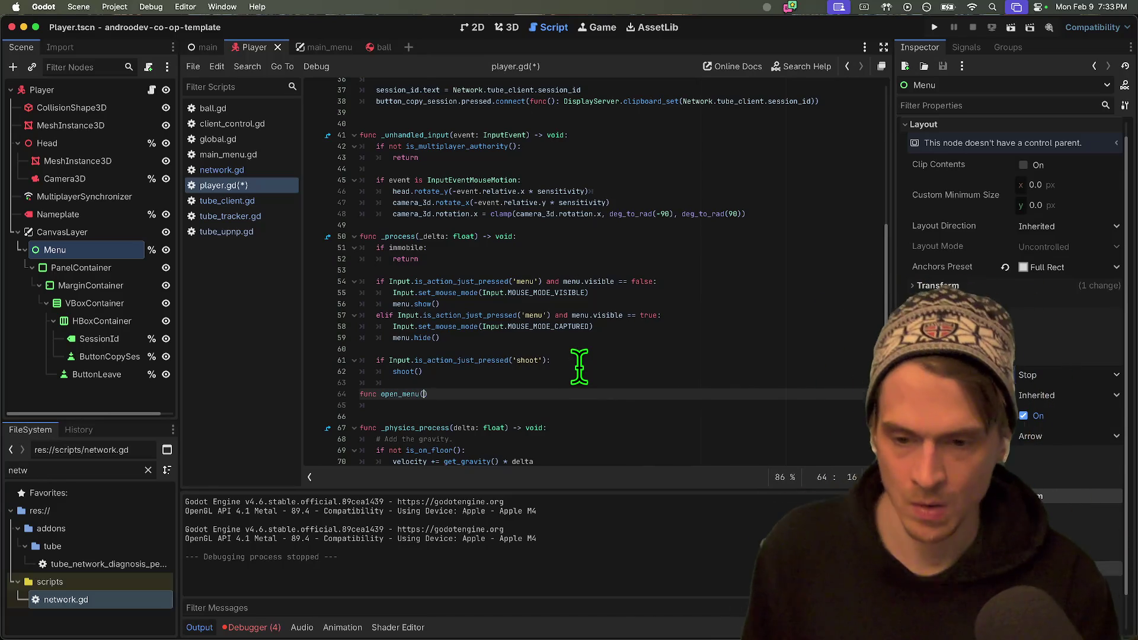
key(Return)
key(Up)
key(End)
key(Left)
key(Left)
text(show)
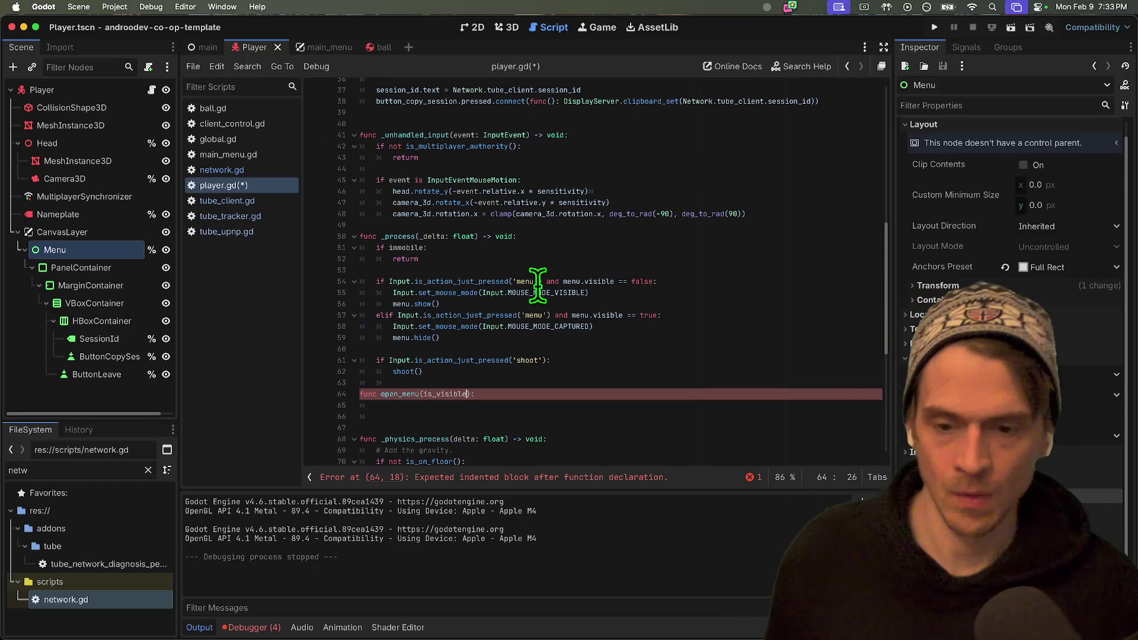
key(Down)
double_click(462, 394)
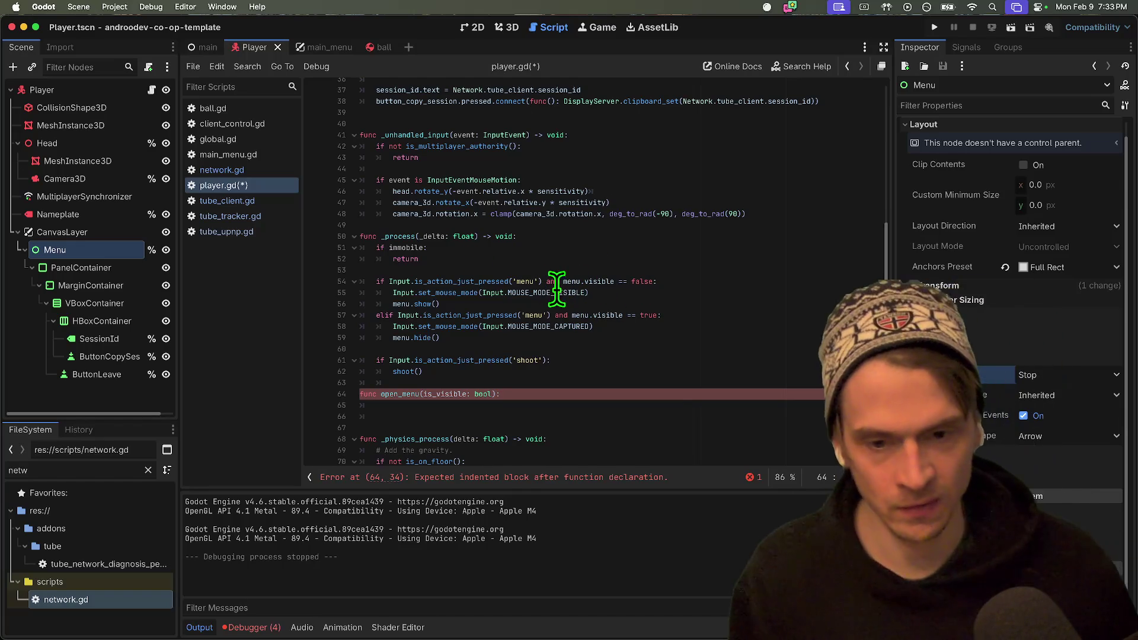
double_click(393, 393)
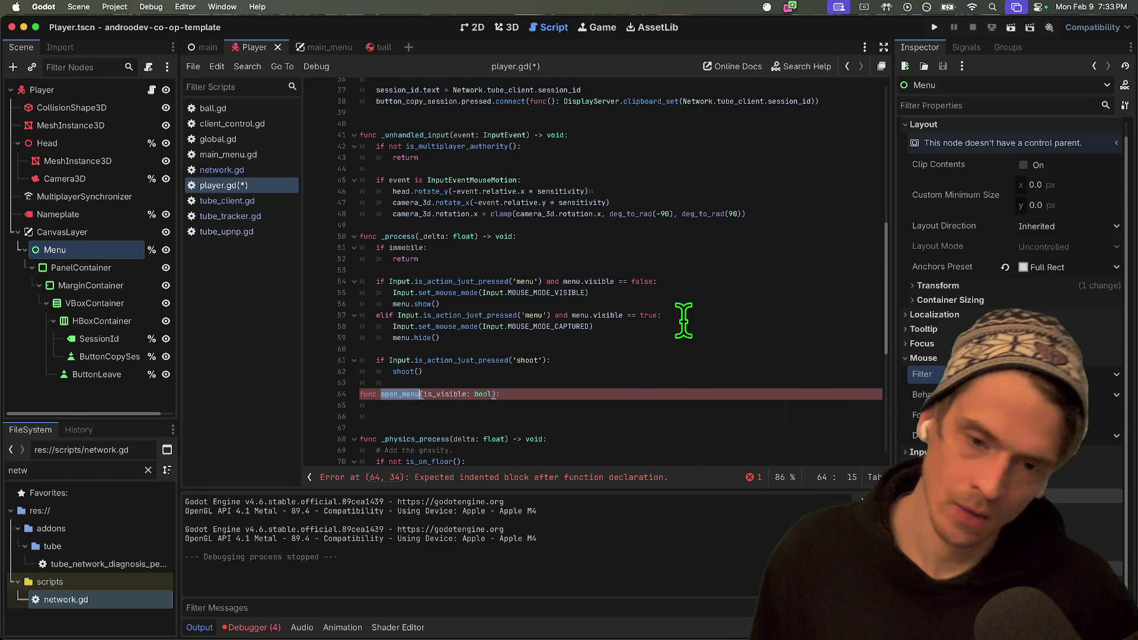
End the menu-open condition on line 54 with ':' and open a new line beneath it.
click(548, 282)
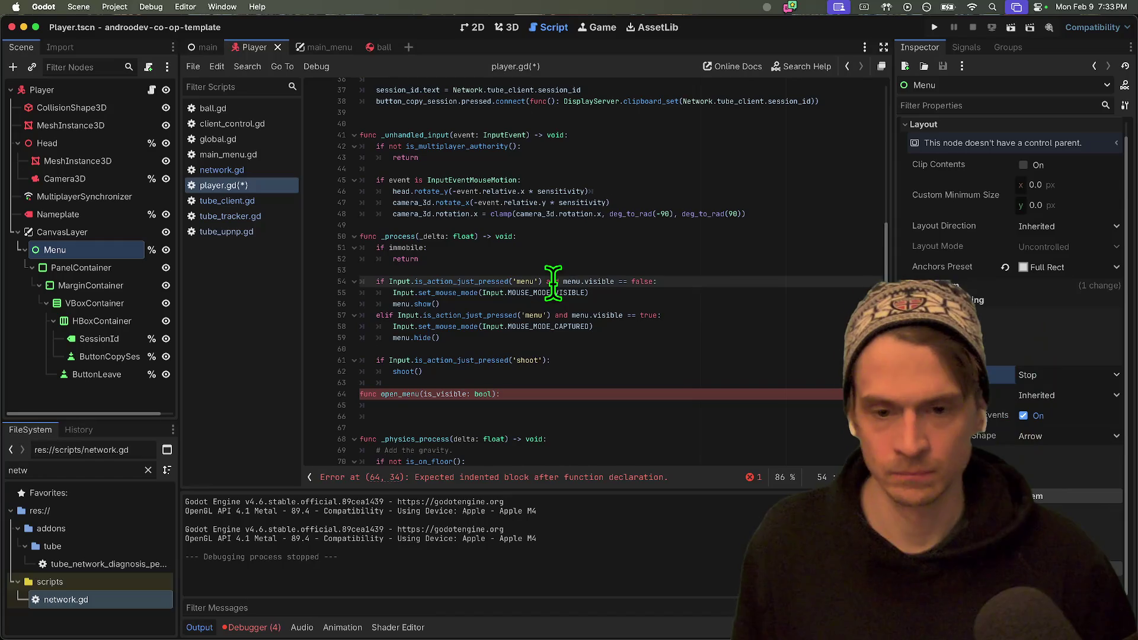
text(:)
key(Return)
key(Return)
key(Return)
key(Up)
key(Up)
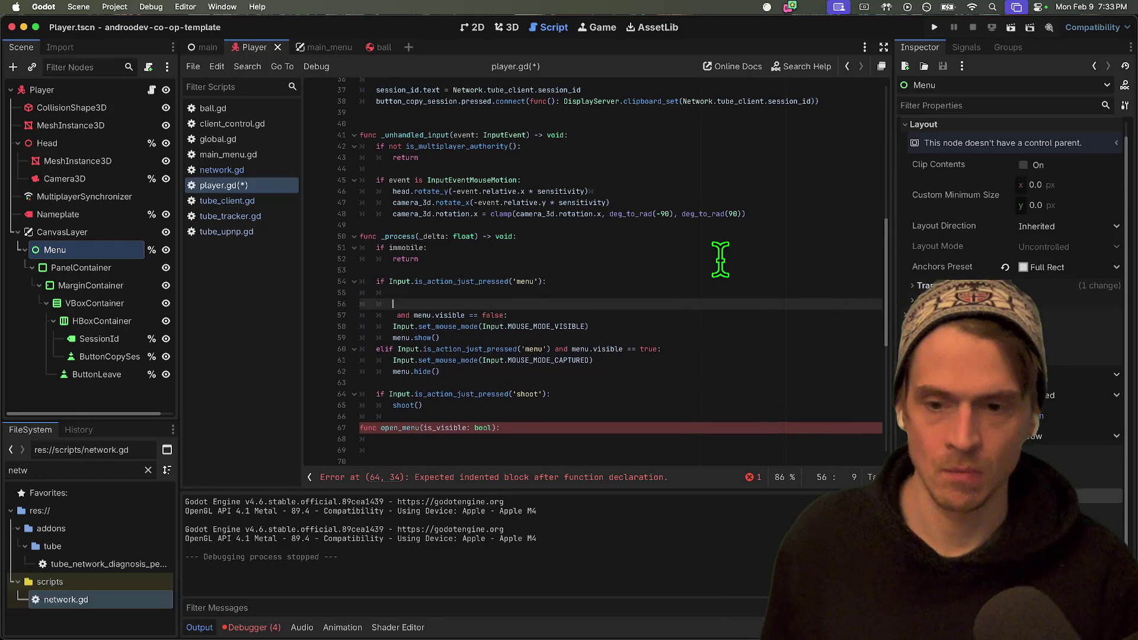
Call open_menu(menu.visible) under the menu input check.
text(open_menu()
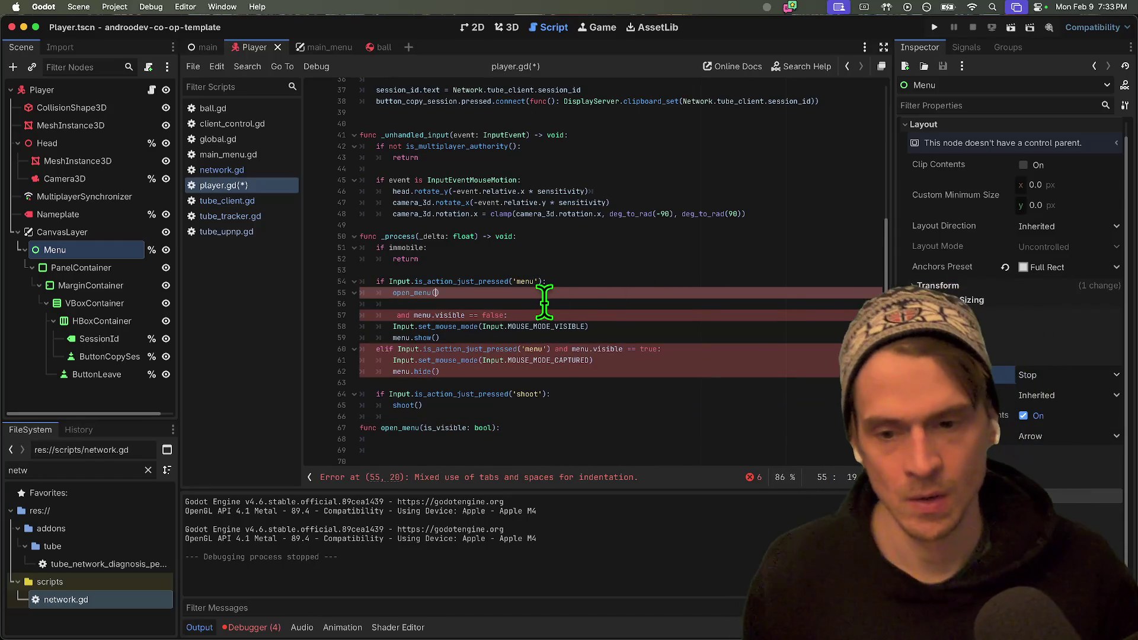
click(481, 315)
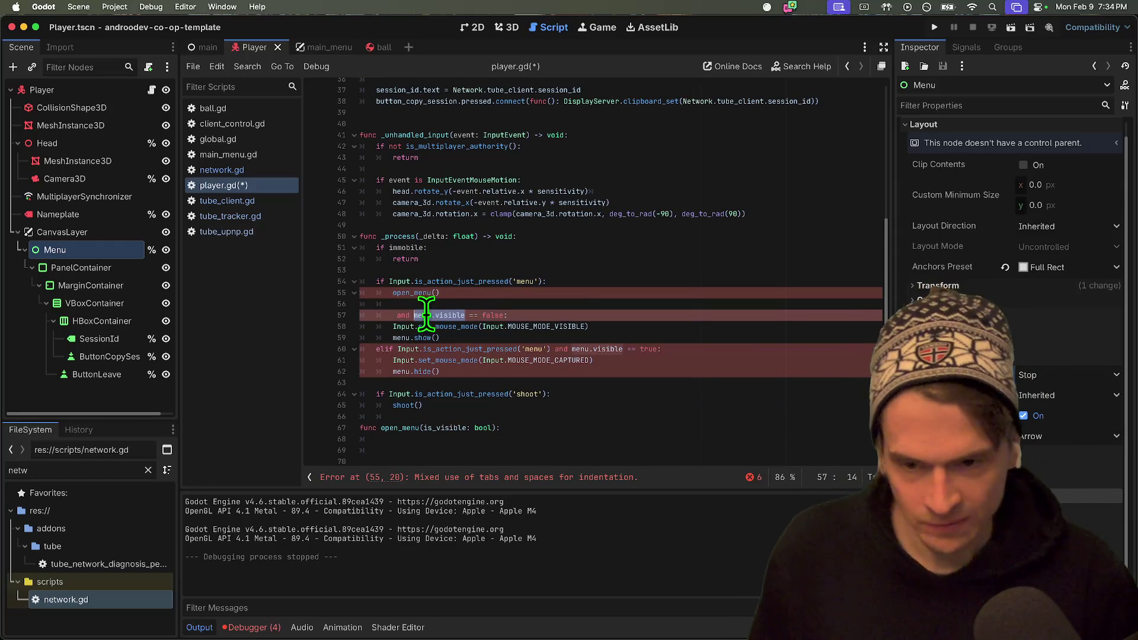
click(457, 304)
click(510, 294)
key(Left)
text(menu.visible)
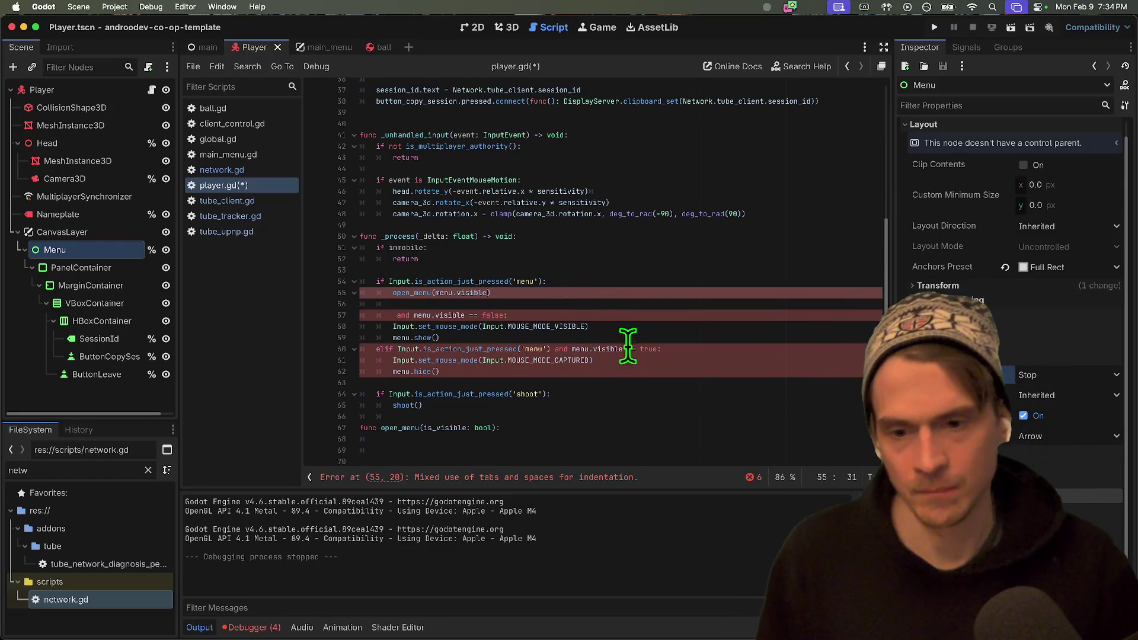
Begin open_menu's body with a line that flips menu.visible.
click(416, 337)
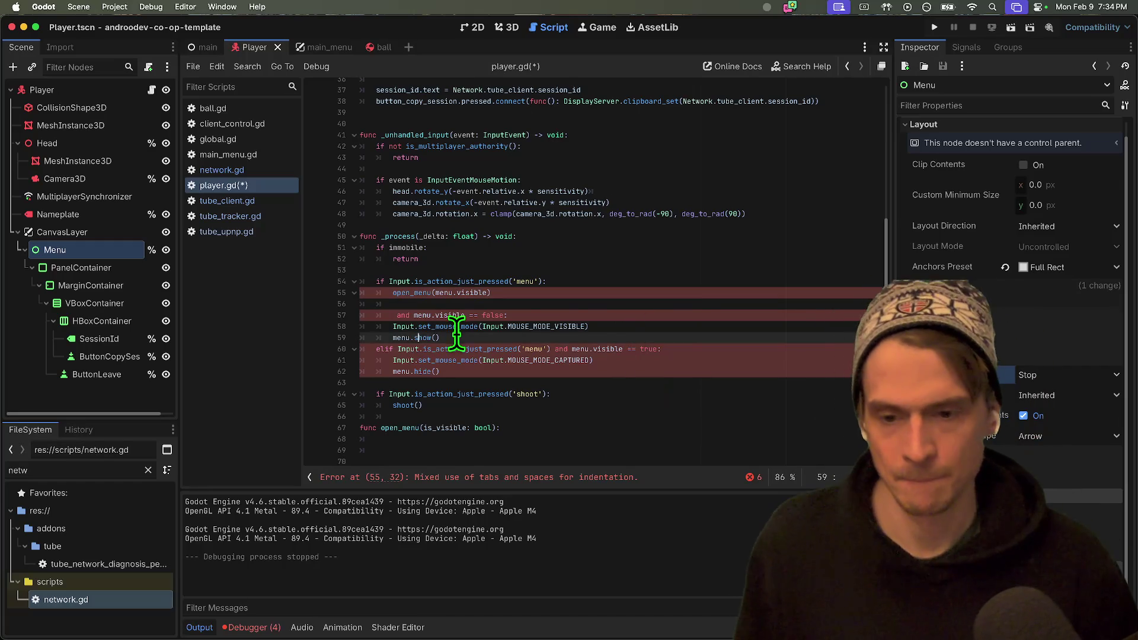
click(500, 440)
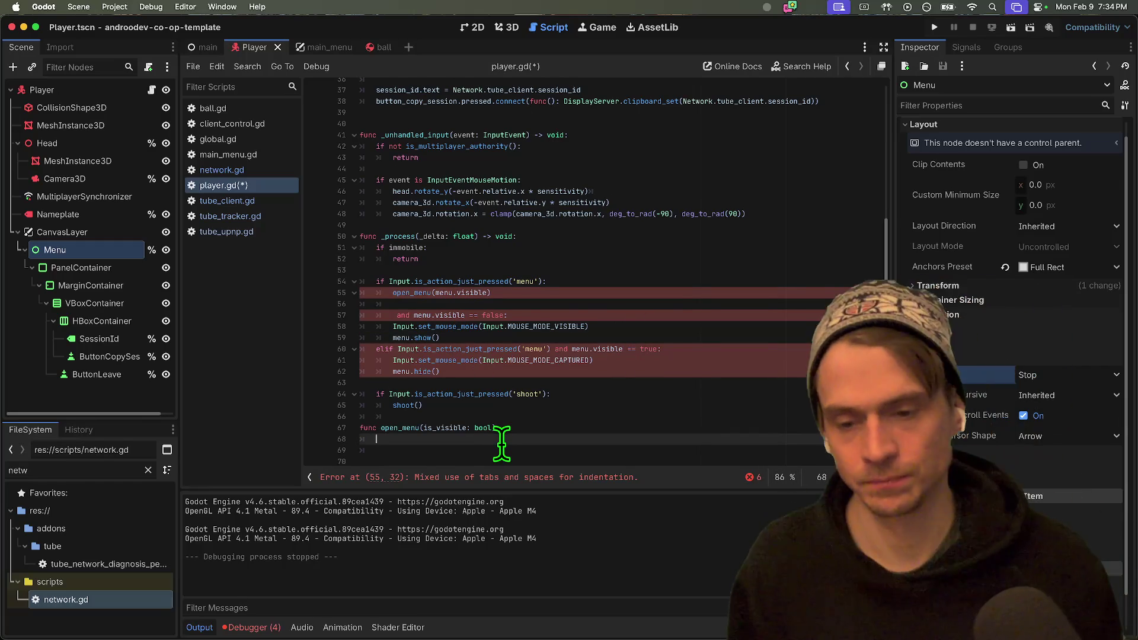
scroll(502, 444, up, 1)
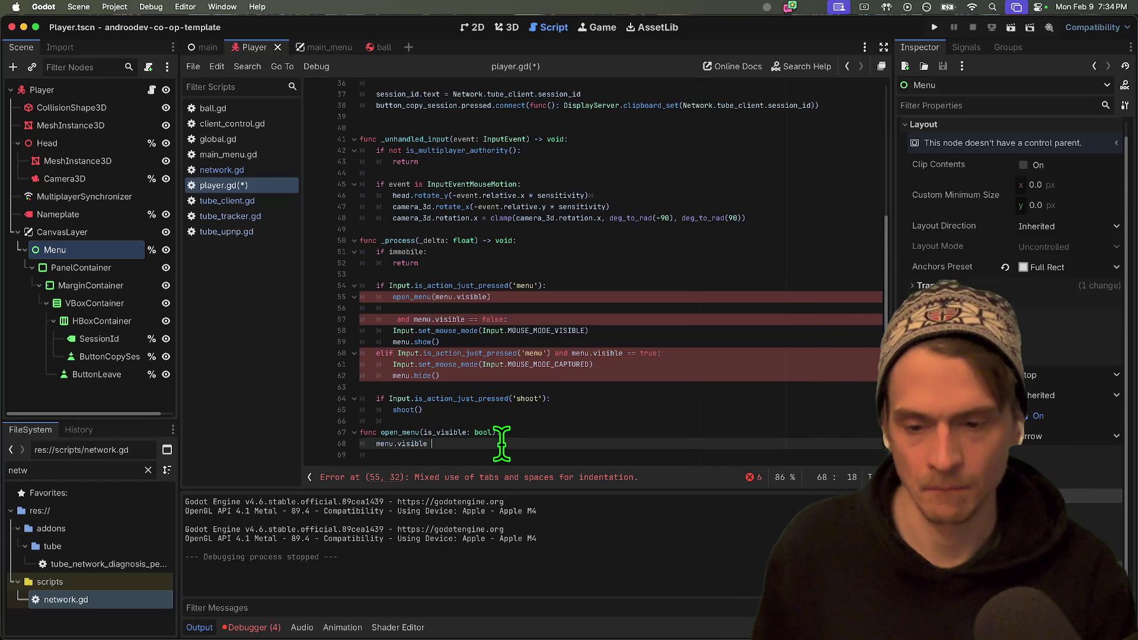
text(menu.visible = !menu.visible)
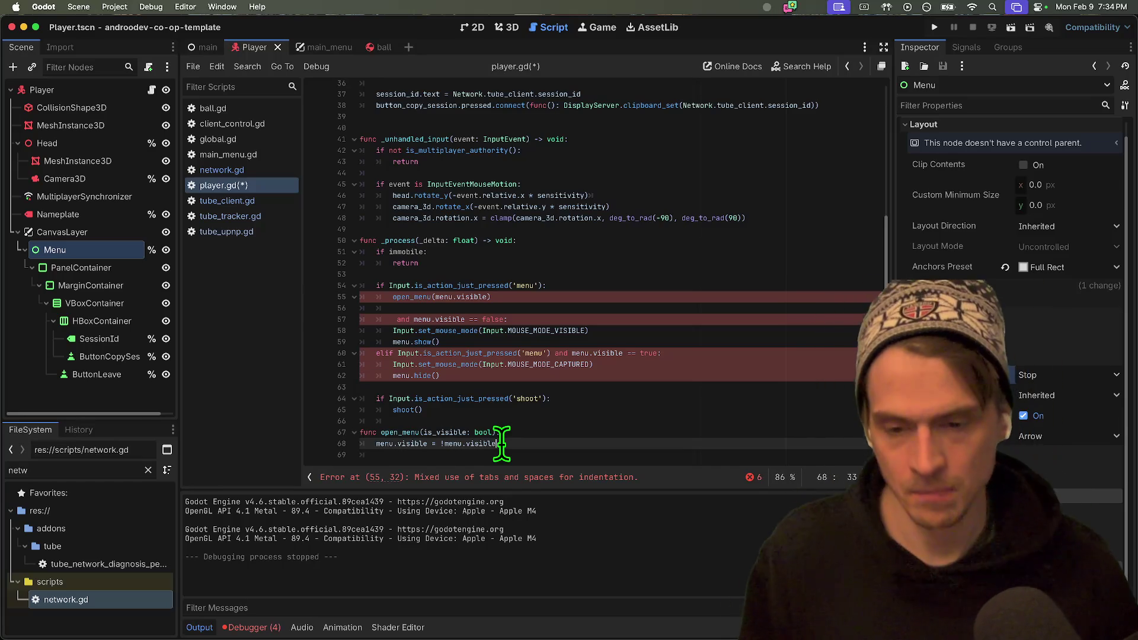
click(440, 444)
Change open_menu's assignment to 'menu.visible = !is_visible'.
text(!)
drag(454, 444, 496, 443)
text(is_visible)
key(Return)
double_click(463, 423)
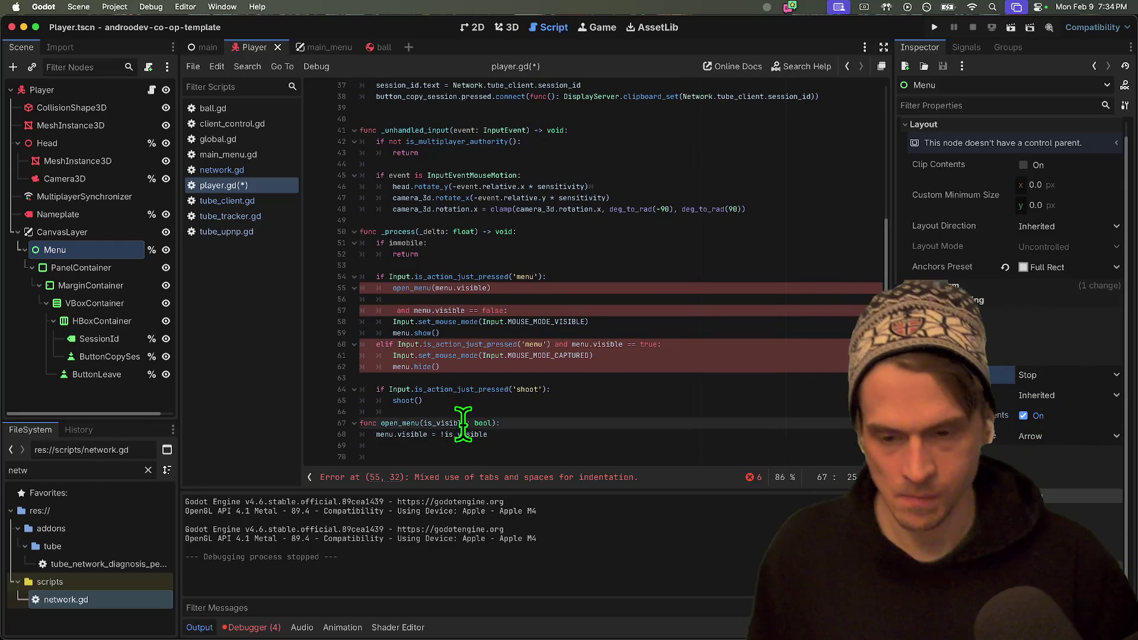
key(Down)
key(Down)
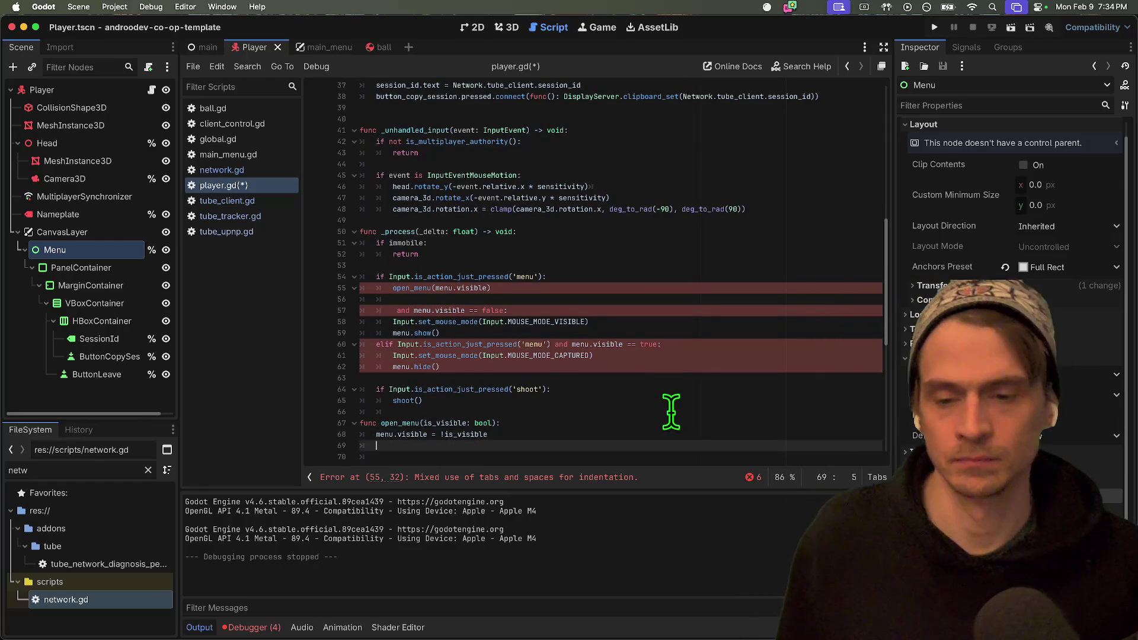
Add an 'if menu.visible:' condition on a new line in open_menu.
click(418, 435)
click(550, 444)
text(if)
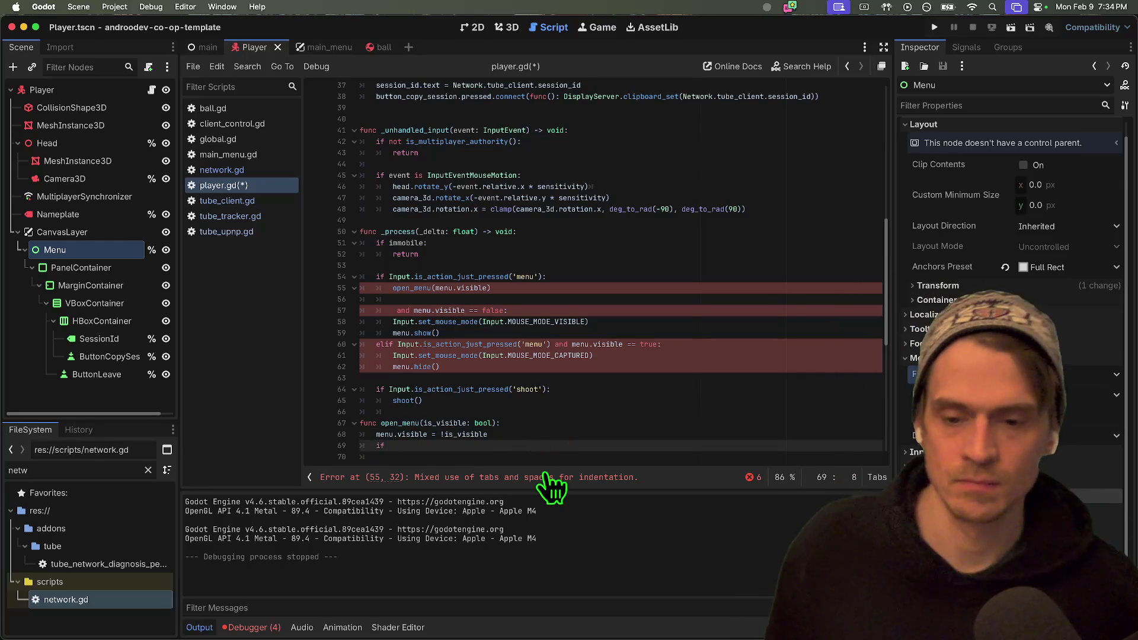
drag(377, 435, 427, 434)
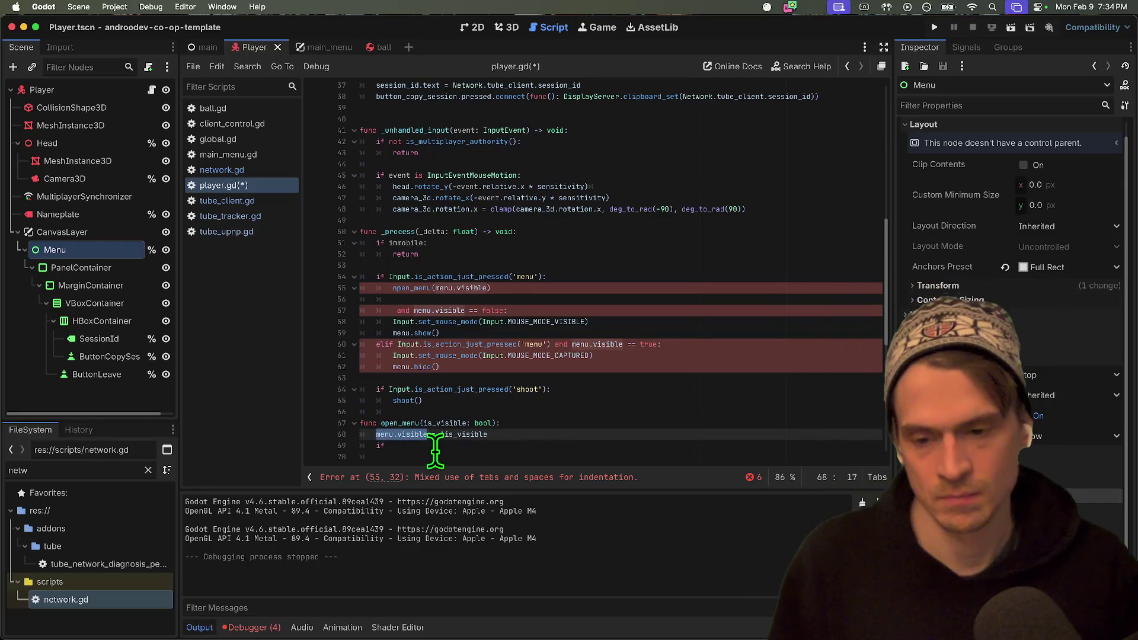
click(460, 443)
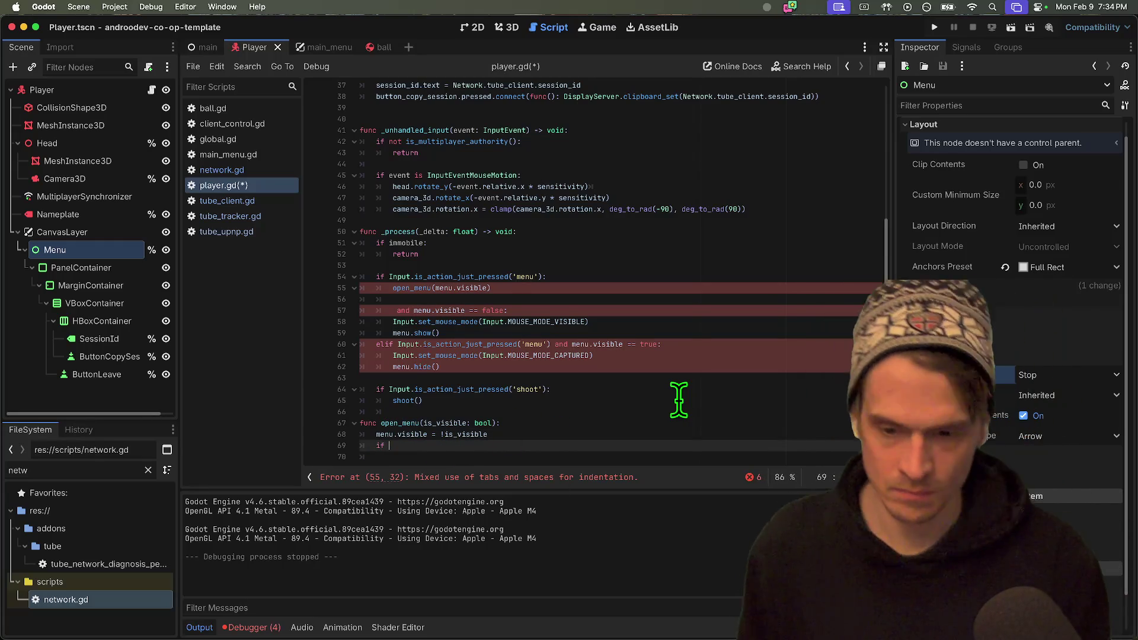
text(menu.visible=)
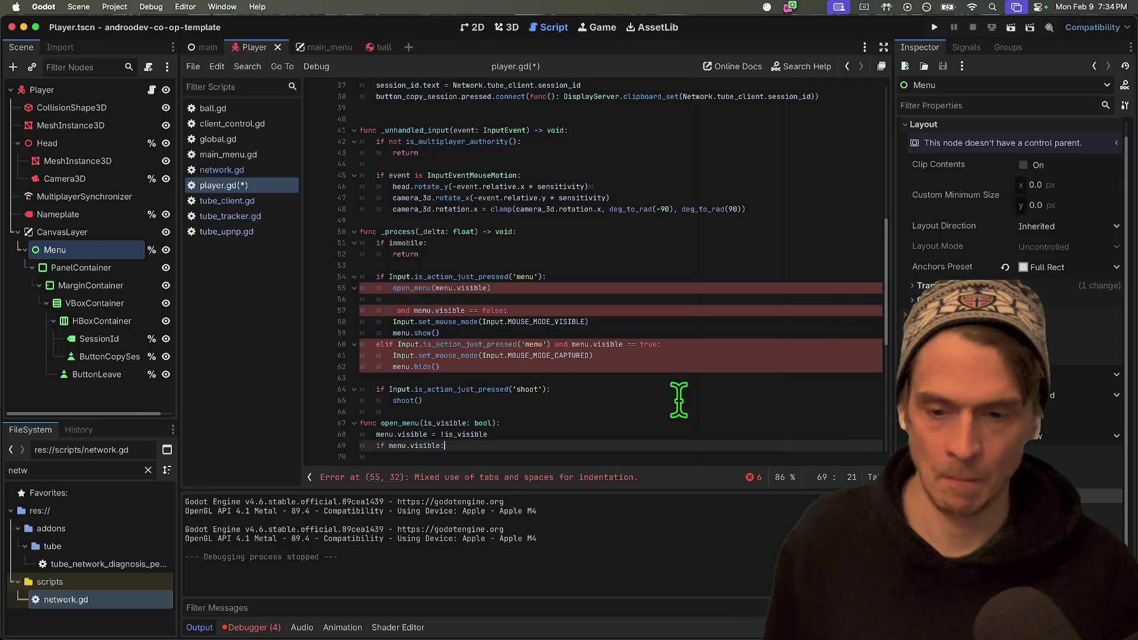
key(Return)
Move the MOUSE_MODE_VISIBLE line into the if and put MOUSE_MODE_CAPTURED under else.
triple_click(693, 323)
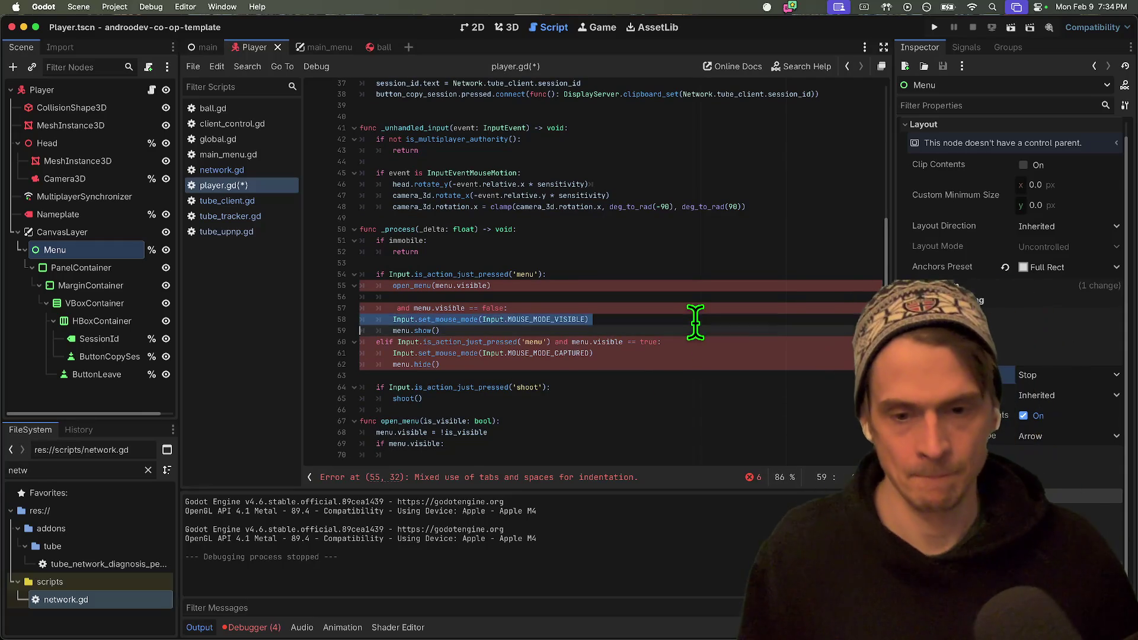
key(ctrl+x)
click(595, 455)
key(ctrl+v)
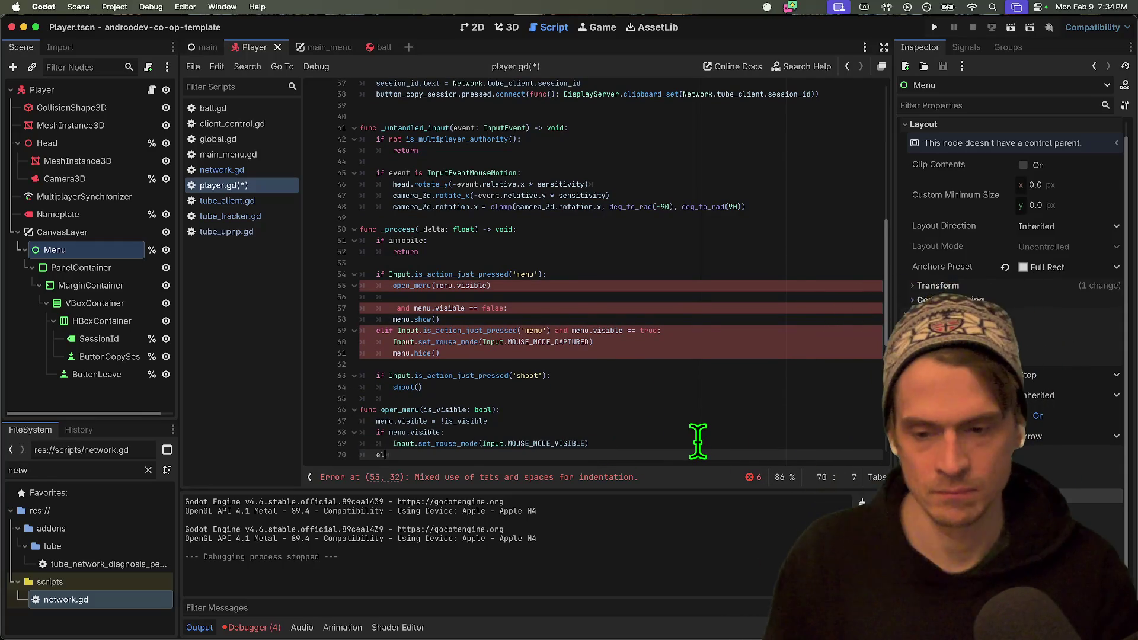
text(se:)
key(Return)
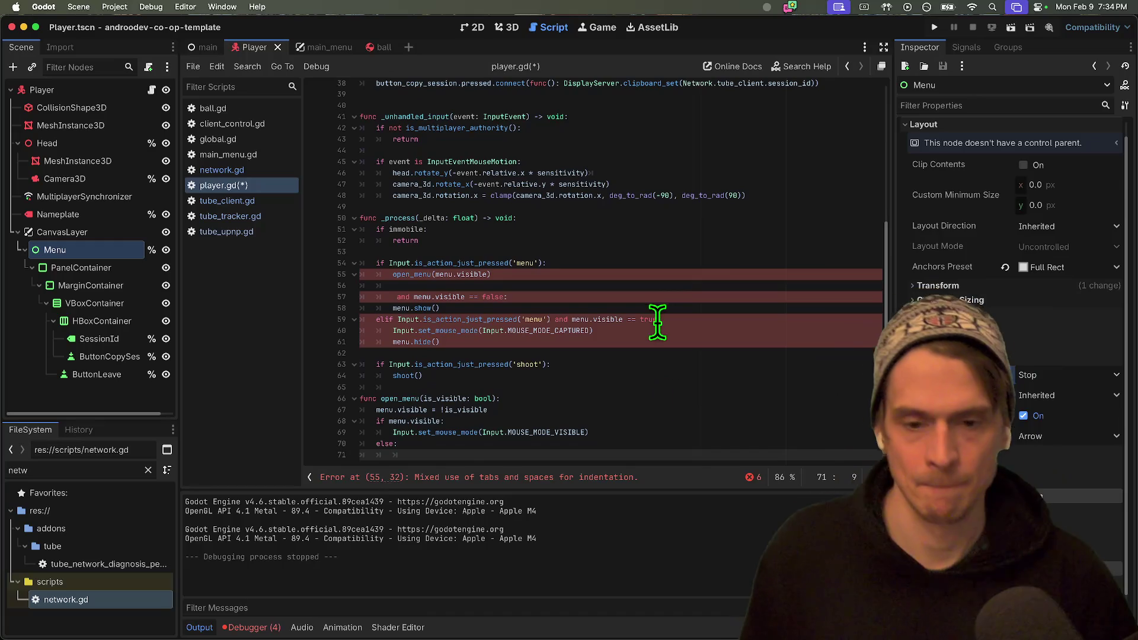
triple_click(656, 330)
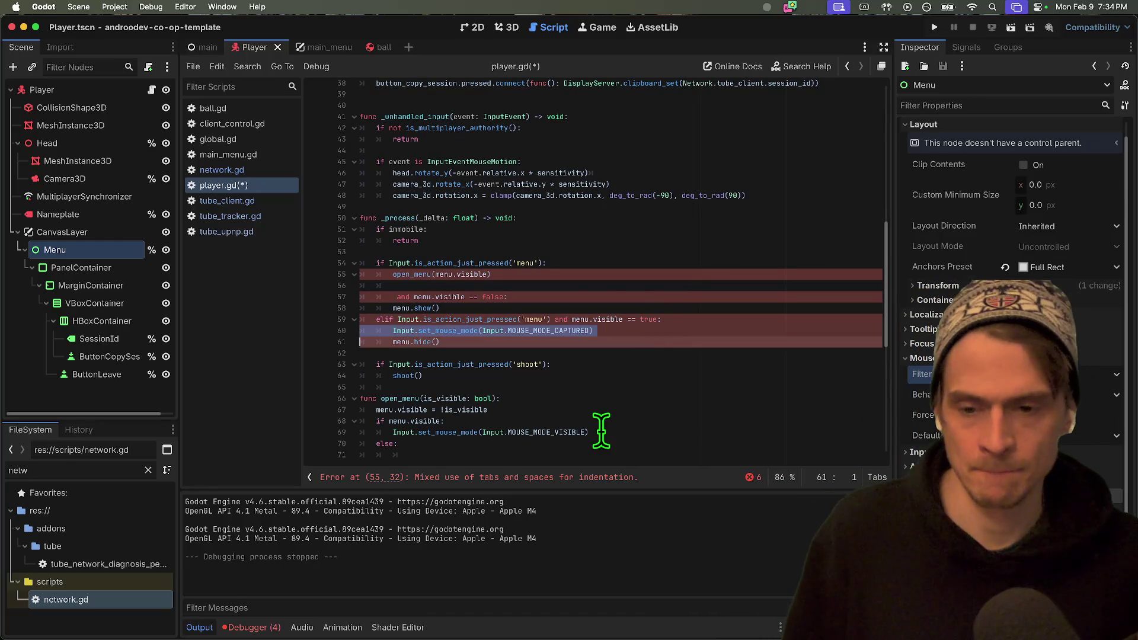
click(575, 453)
key(ctrl+v)
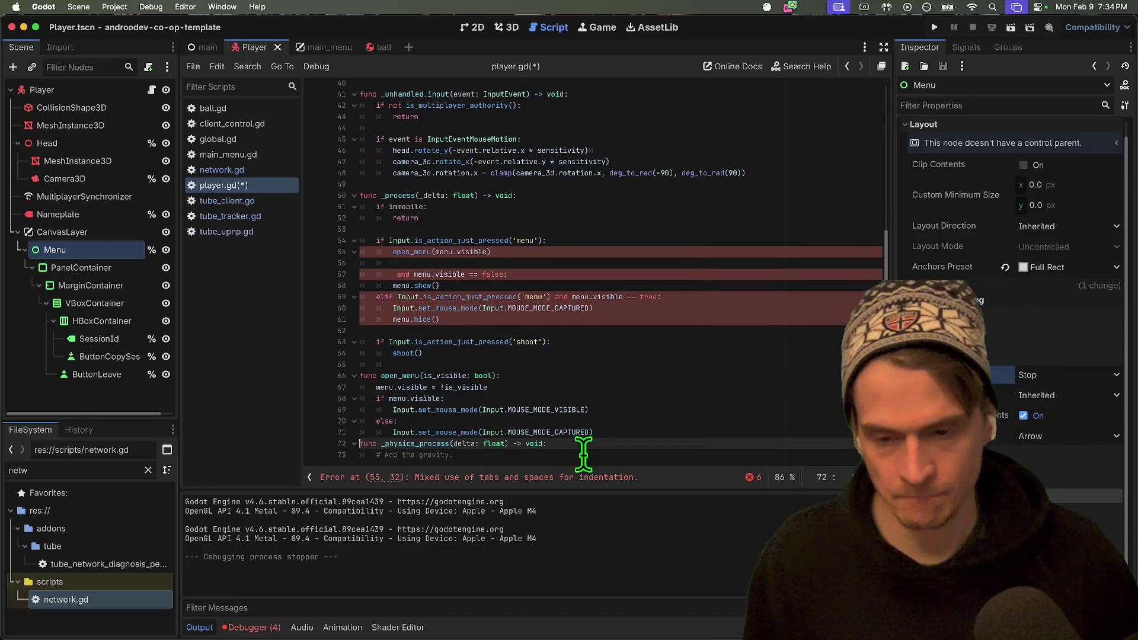
Restore the mouse-capture call under else with the correct indentation.
key(ctrl+z)
key(super+v)
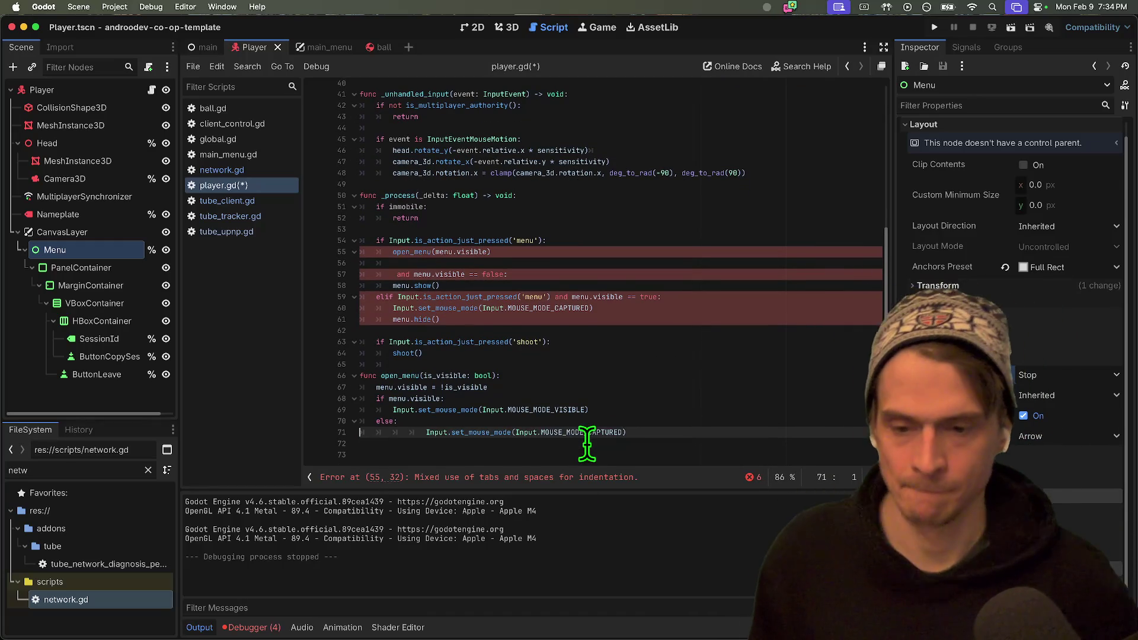
key(shift+Tab)
Add the line immobile = menu.visible after the visibility toggle in open_menu.
click(620, 386)
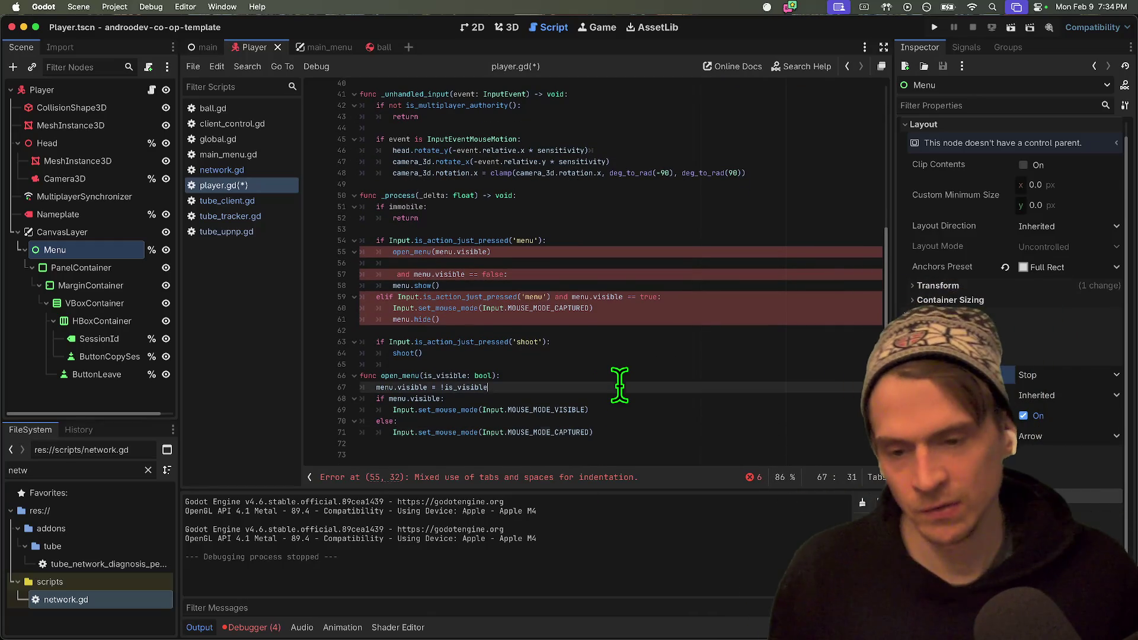
key(Return)
key(Down)
key(Up)
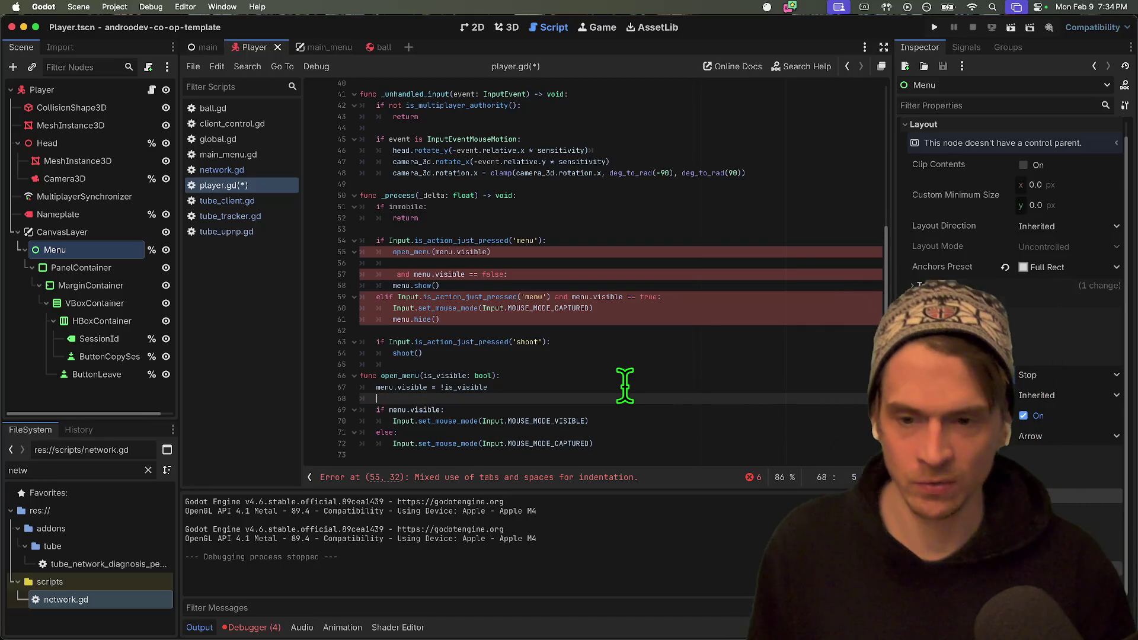
click(413, 208)
click(496, 388)
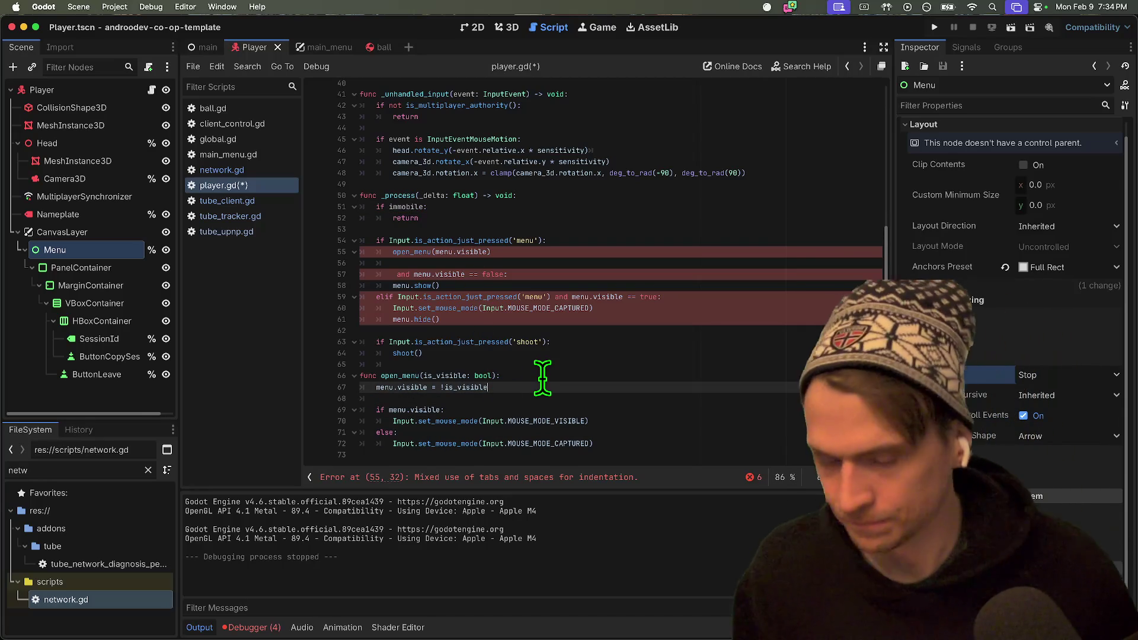
key(Down)
text(immobile = )
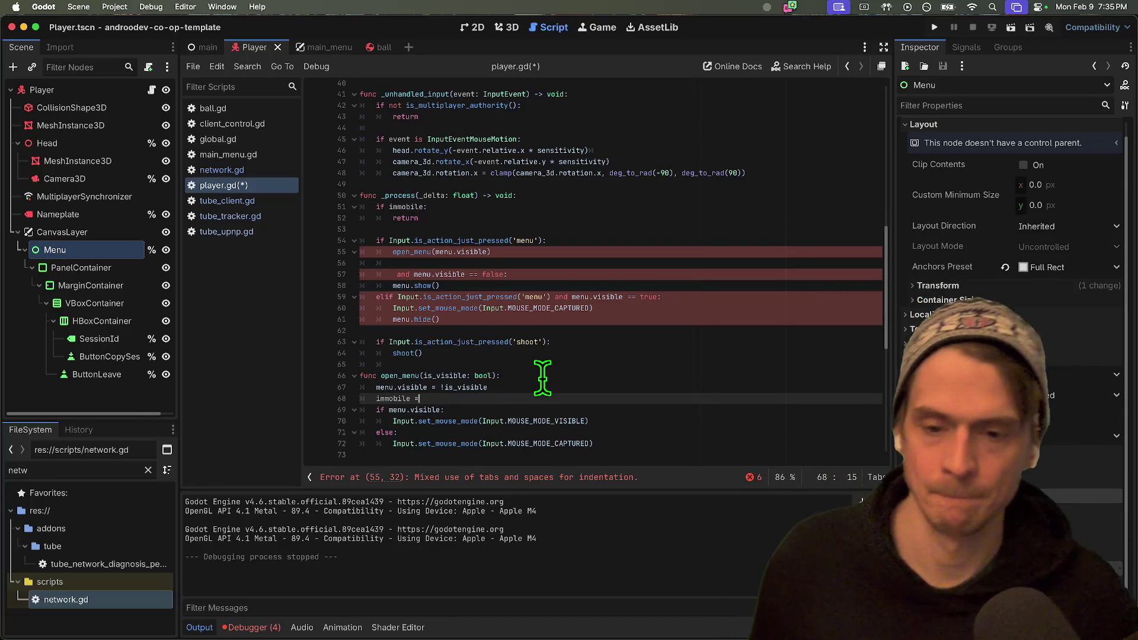
text(is)
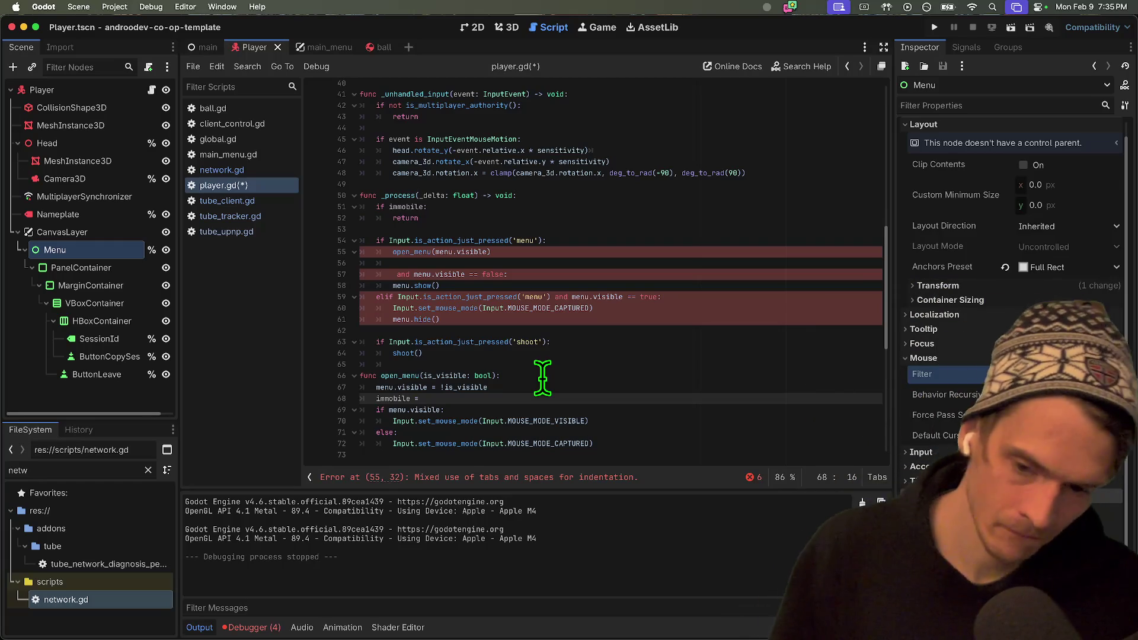
text(_)
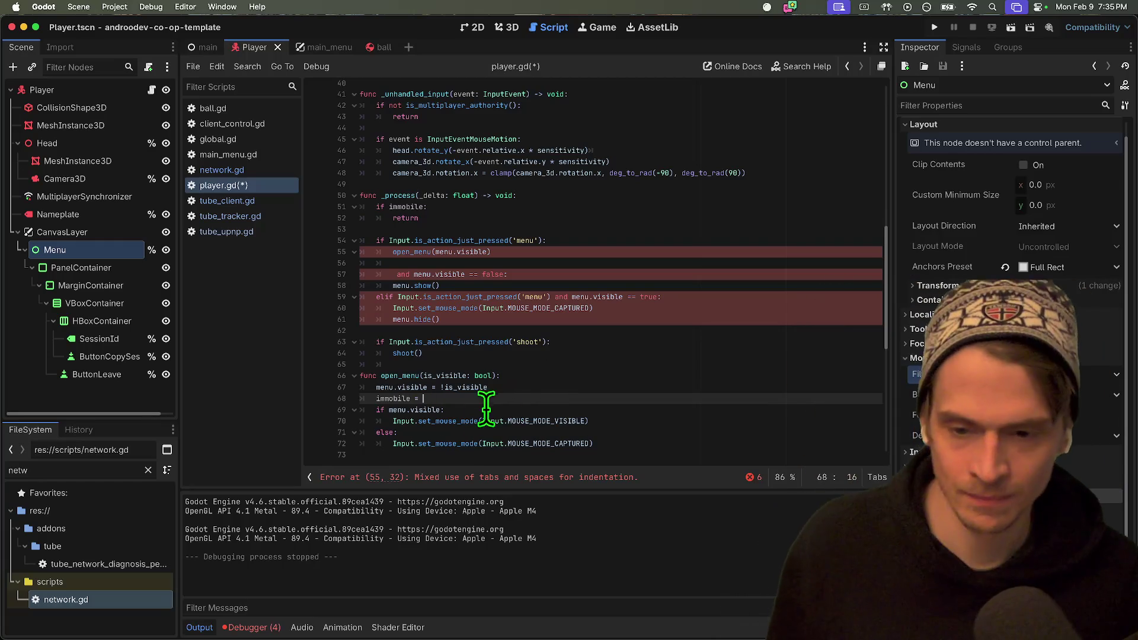
drag(389, 410, 437, 409)
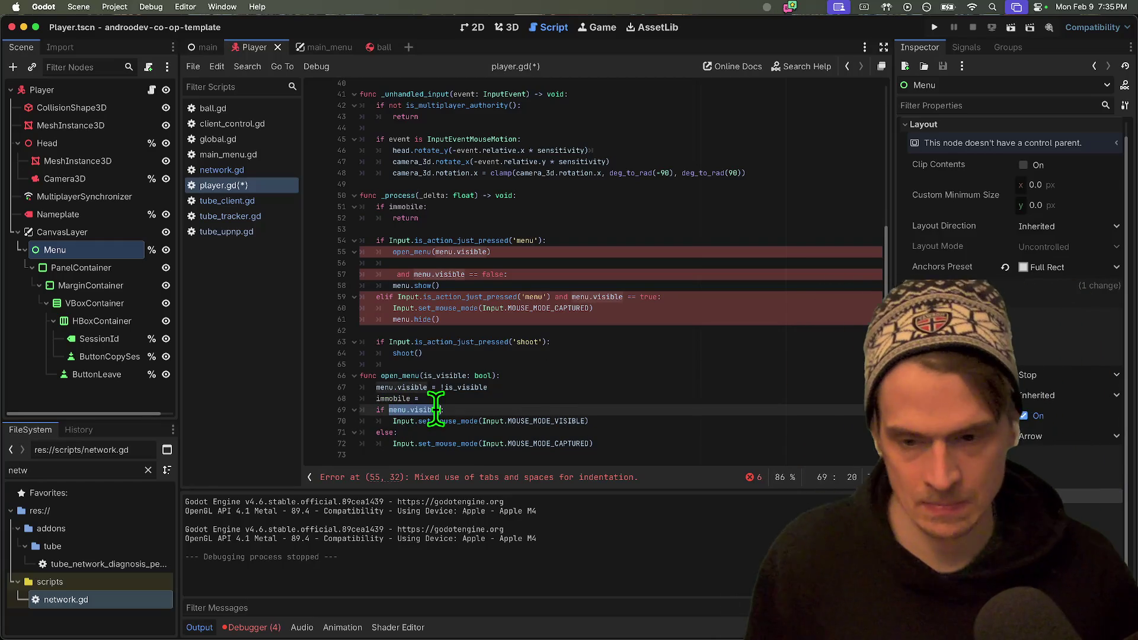
key(super+c)
click(500, 397)
key(super+v)
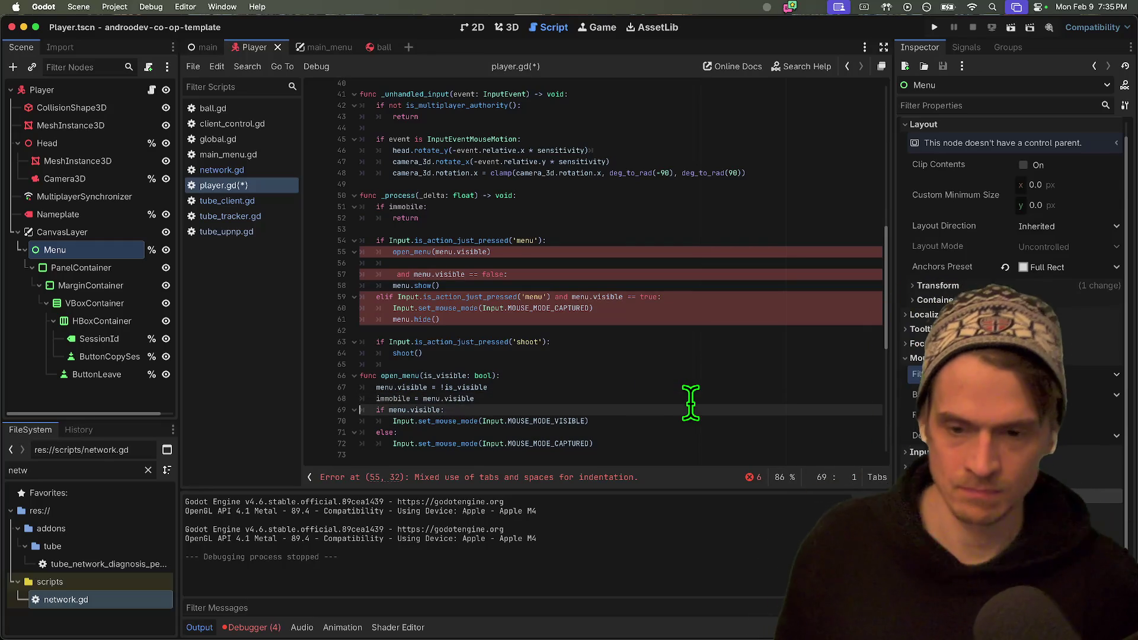
key(Return)
key(Up)
key(Up)
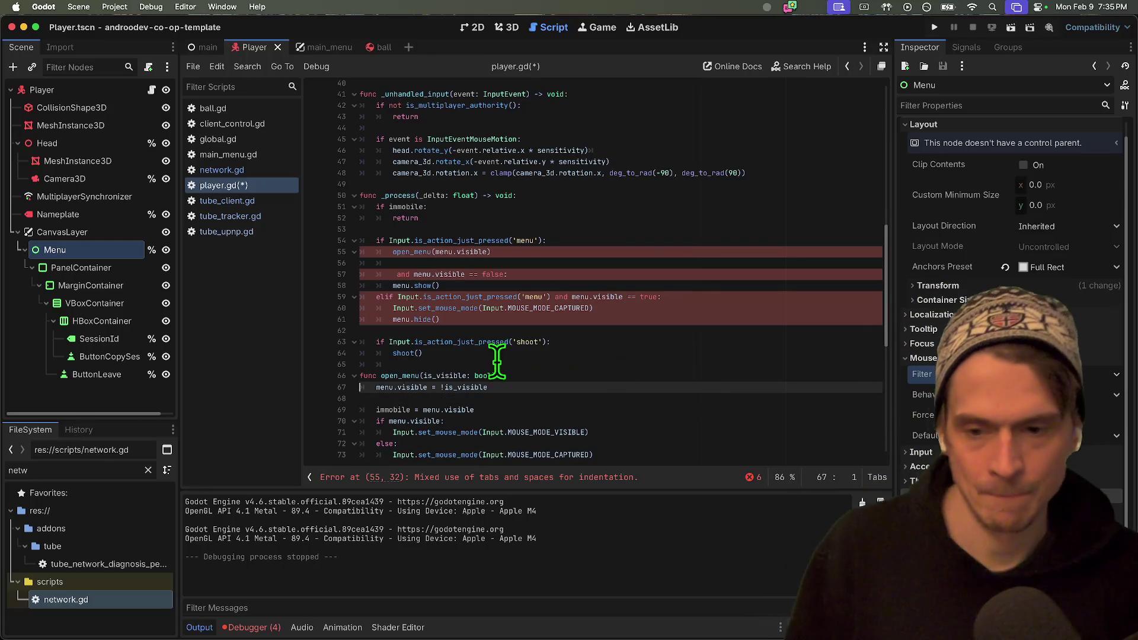
Delete the old menu.show/elif/menu.hide branches from _process.
mouse_move(514, 328)
mouse_down()
mouse_move(325, 254)
mouse_move(363, 233)
mouse_move(465, 254)
mouse_up()
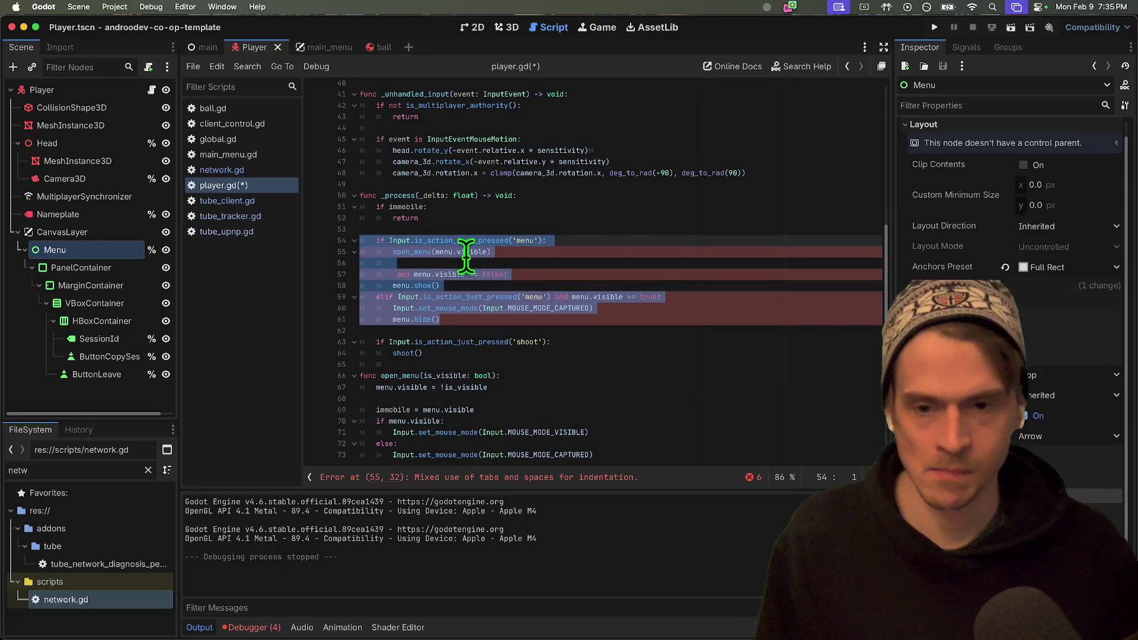
click(511, 280)
mouse_move(660, 322)
mouse_down()
mouse_move(599, 300)
mouse_move(371, 261)
mouse_up()
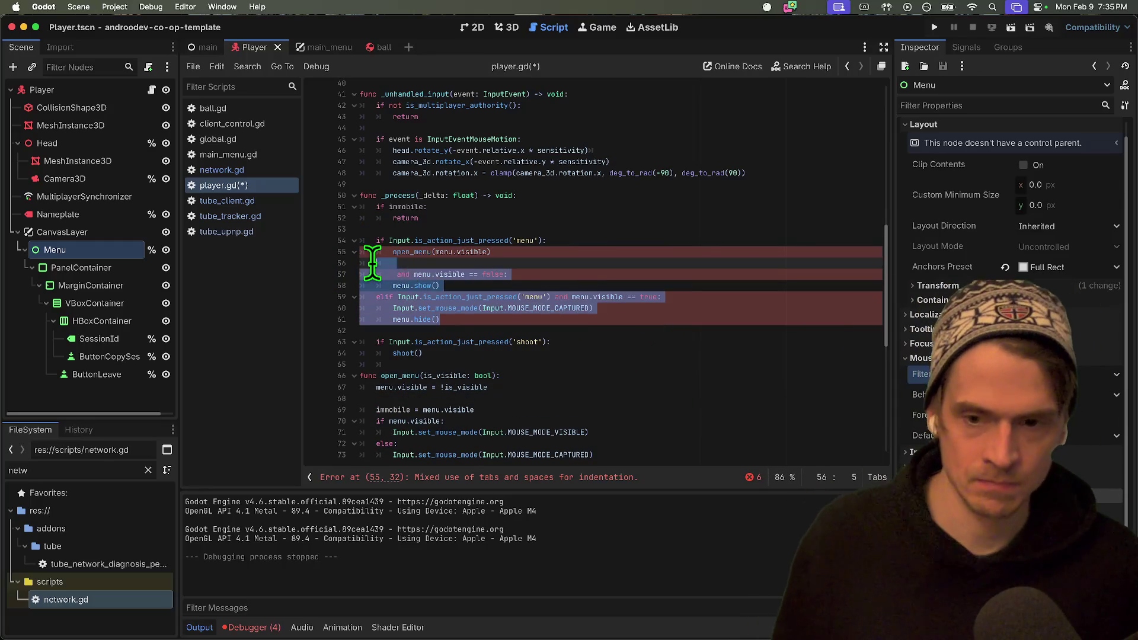
key(BackSpace)
key(Down)
key(Down)
key(Down)
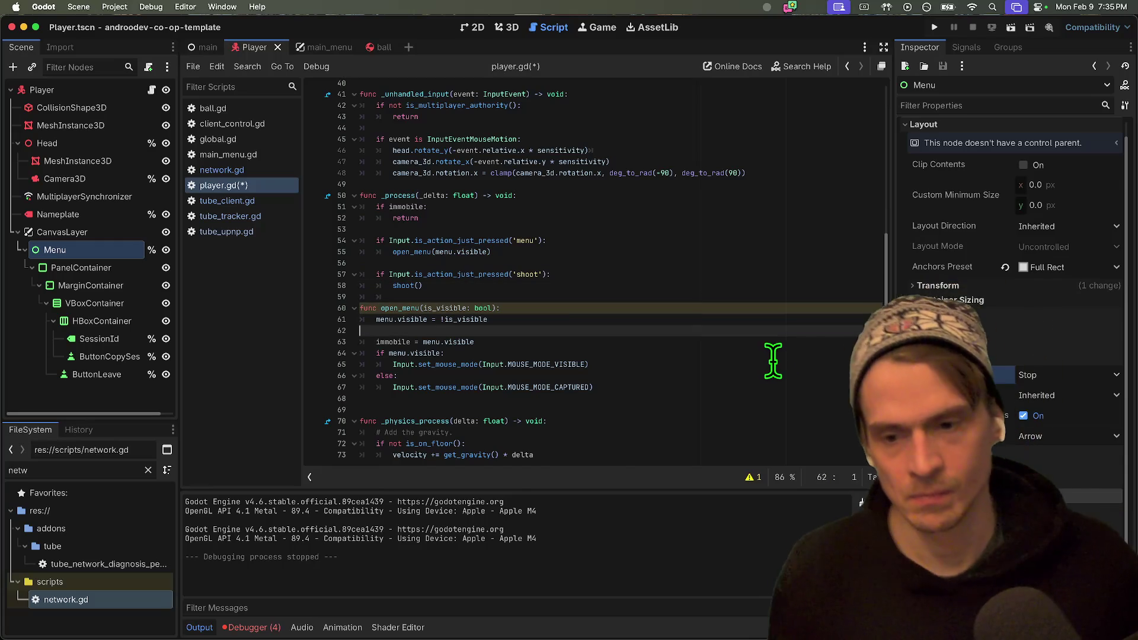
Rename both is_visible occurrences in open_menu to current_visibility.
double_click(442, 308)
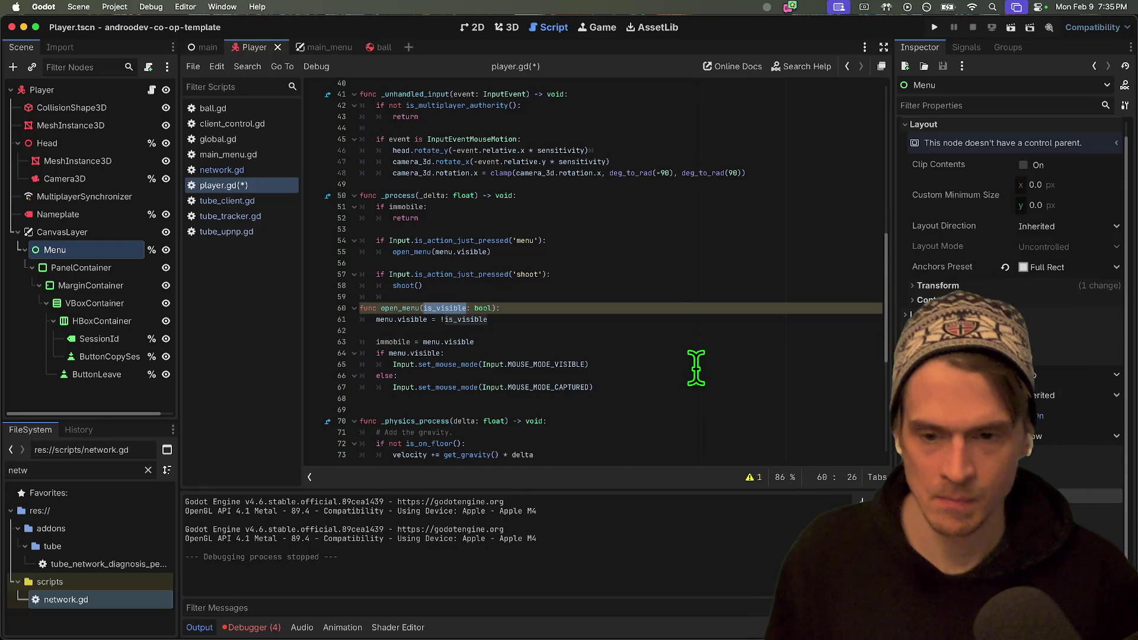
click(750, 475)
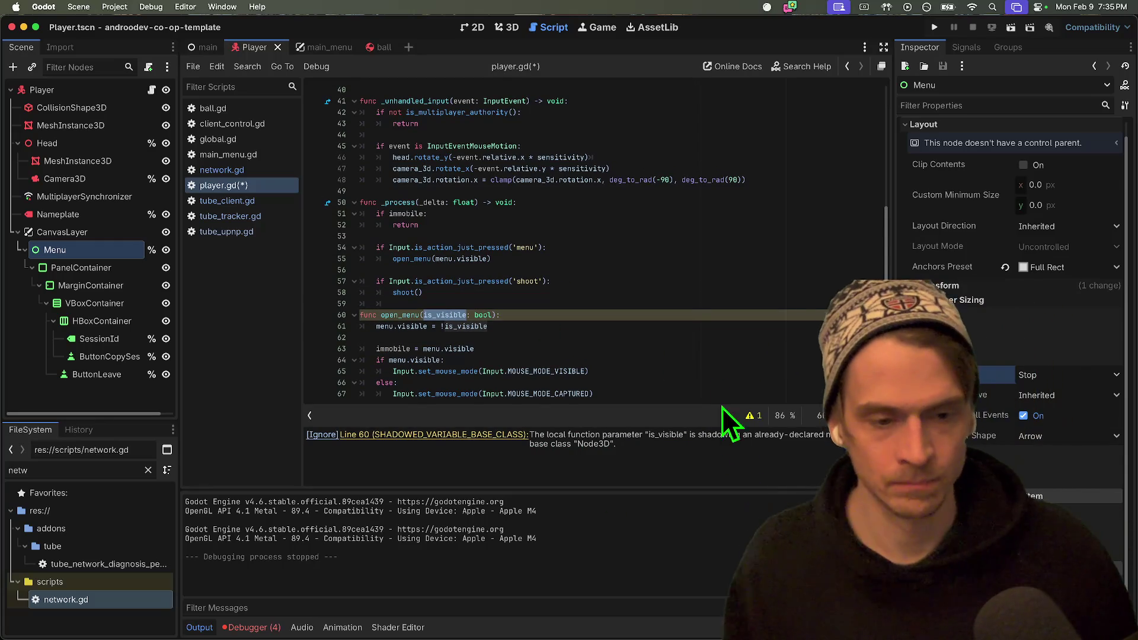
click(435, 321)
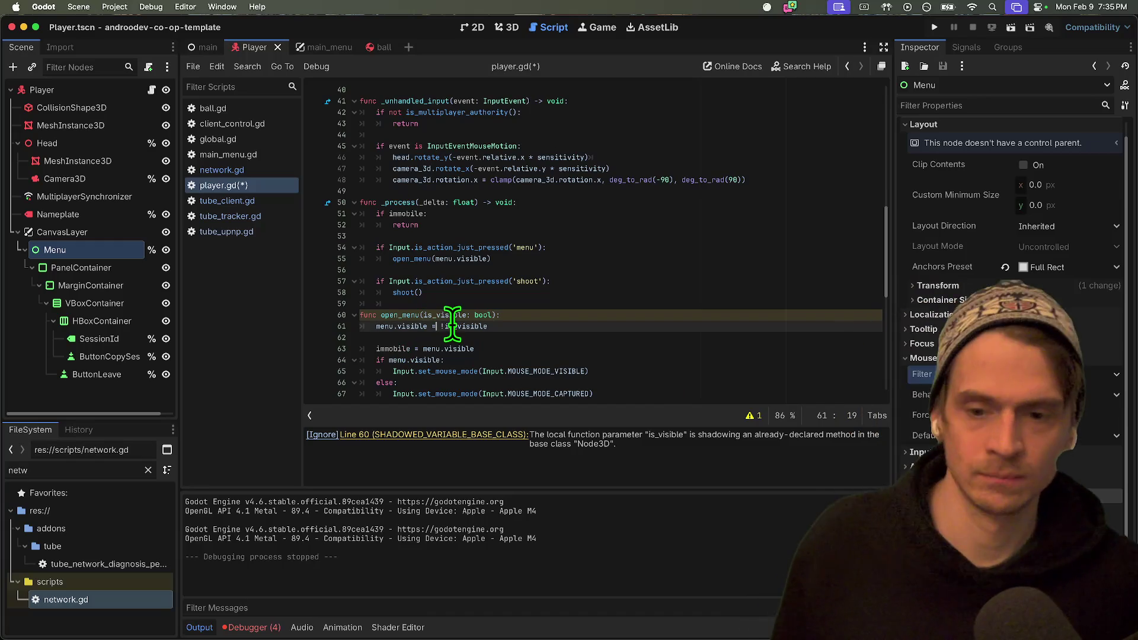
double_click(450, 326)
key(super+d)
text(curr)
text(en_)
text(_)
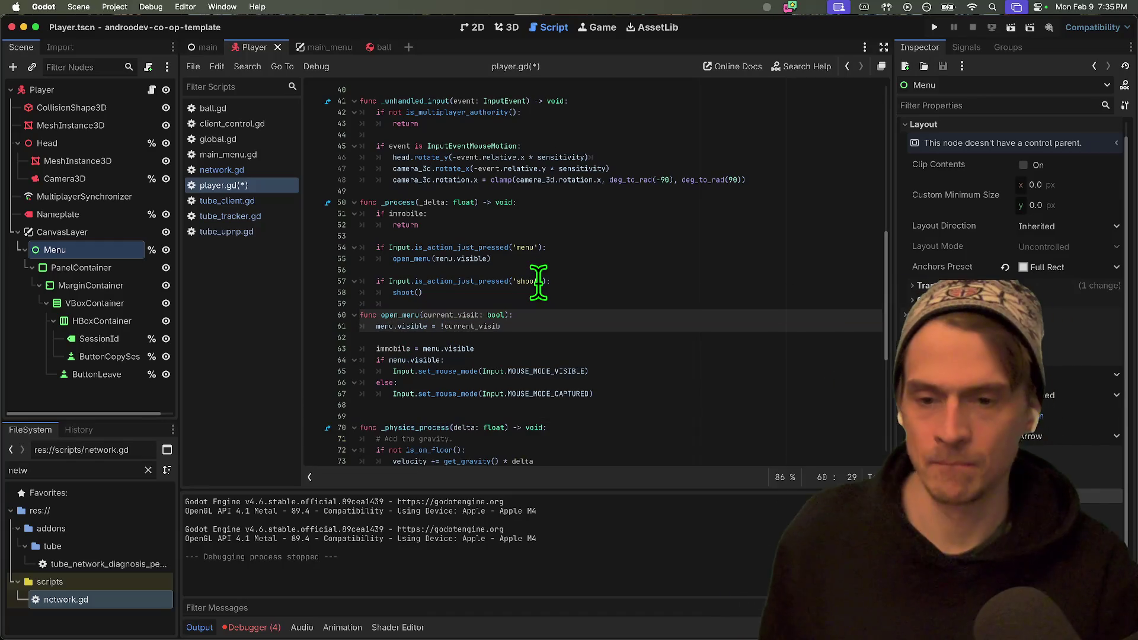
text(ty)
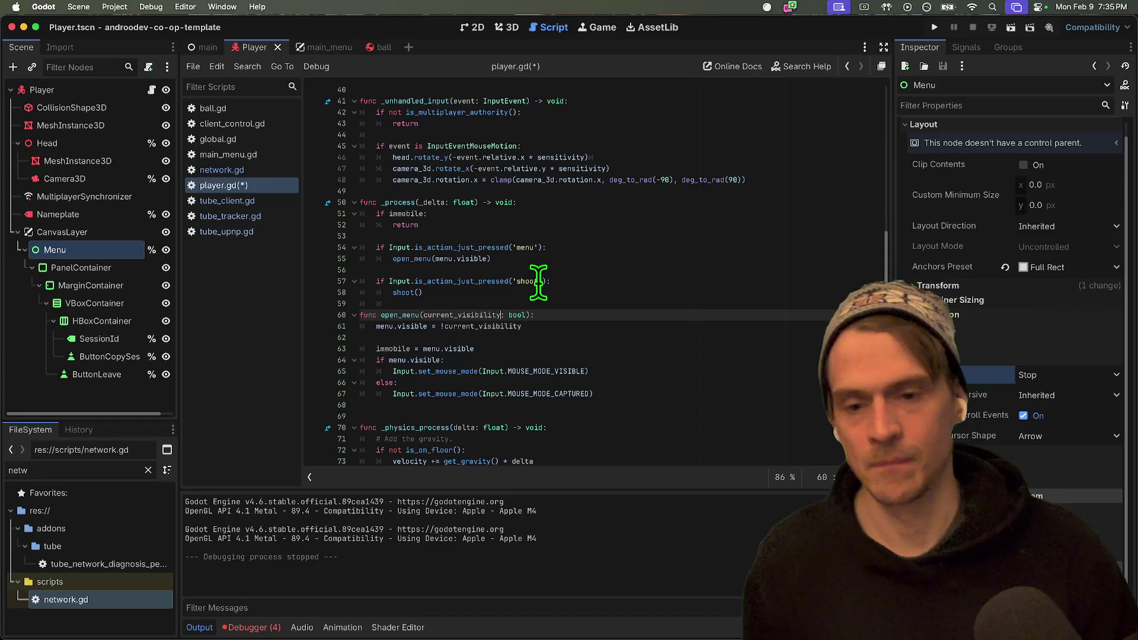
Save player.gd and run the project in two game instances.
key(ctrl+s)
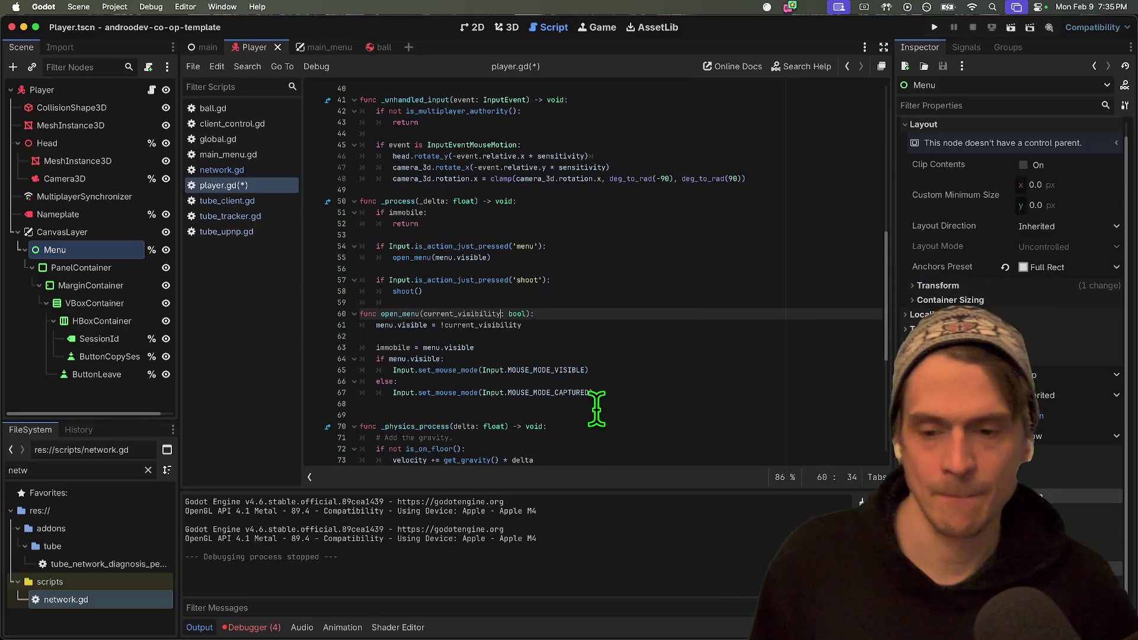
click(598, 406)
key(super+b)
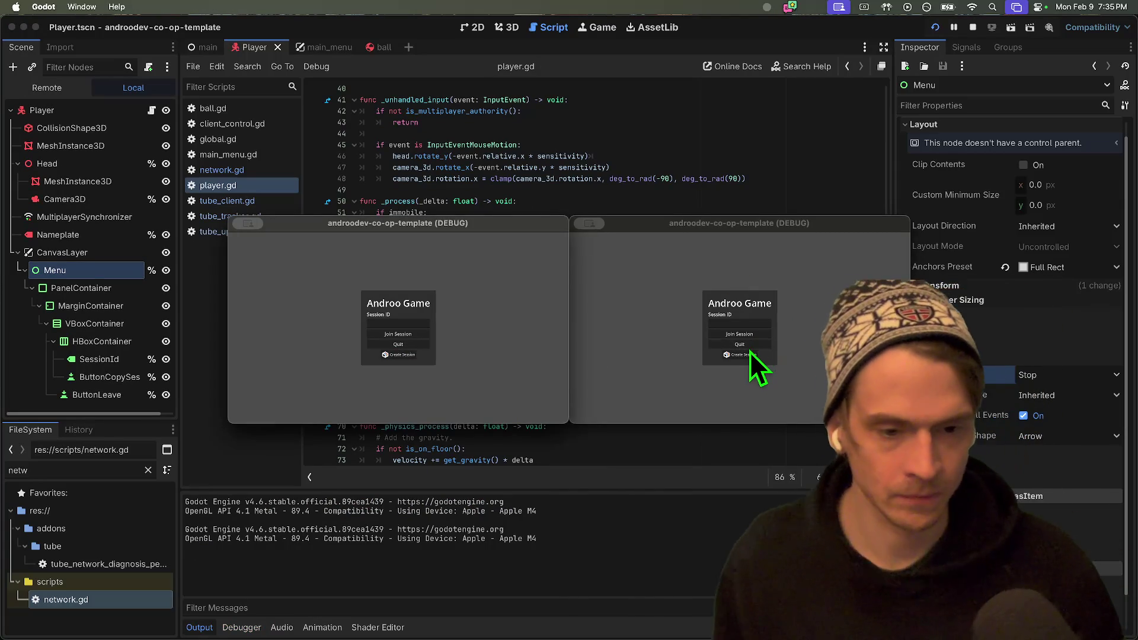
Create a session in the first game window, then return to player.gd in the editor.
click(405, 355)
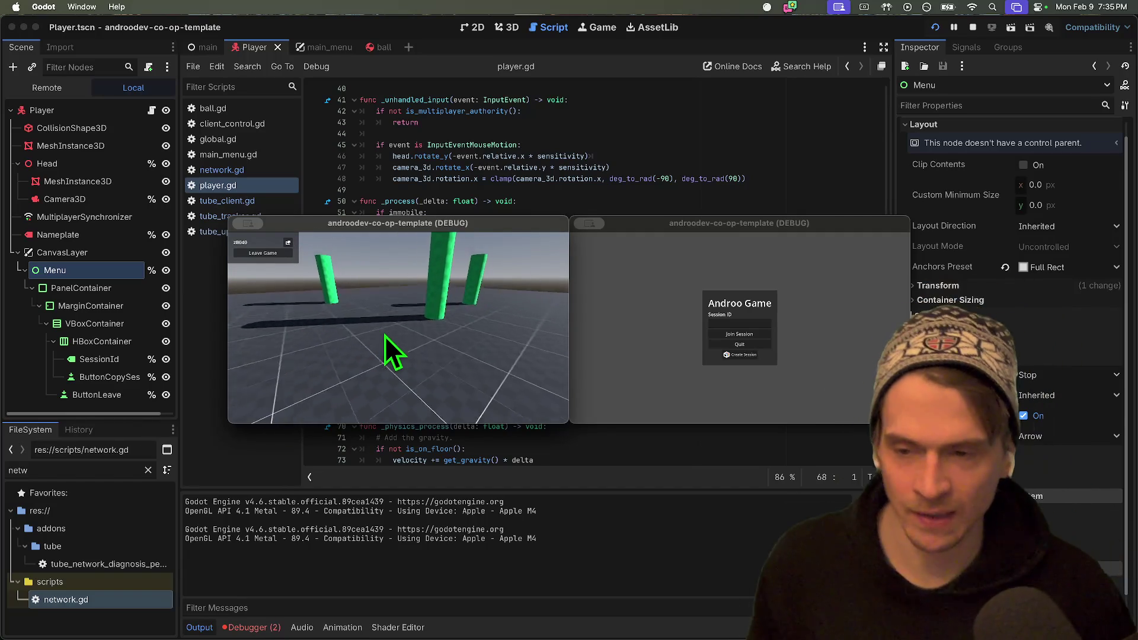
click(491, 122)
scroll(592, 196, up, 3)
scroll(617, 203, down, 2)
scroll(617, 203, down, 2)
triple_click(611, 223)
scroll(614, 267, down, 1)
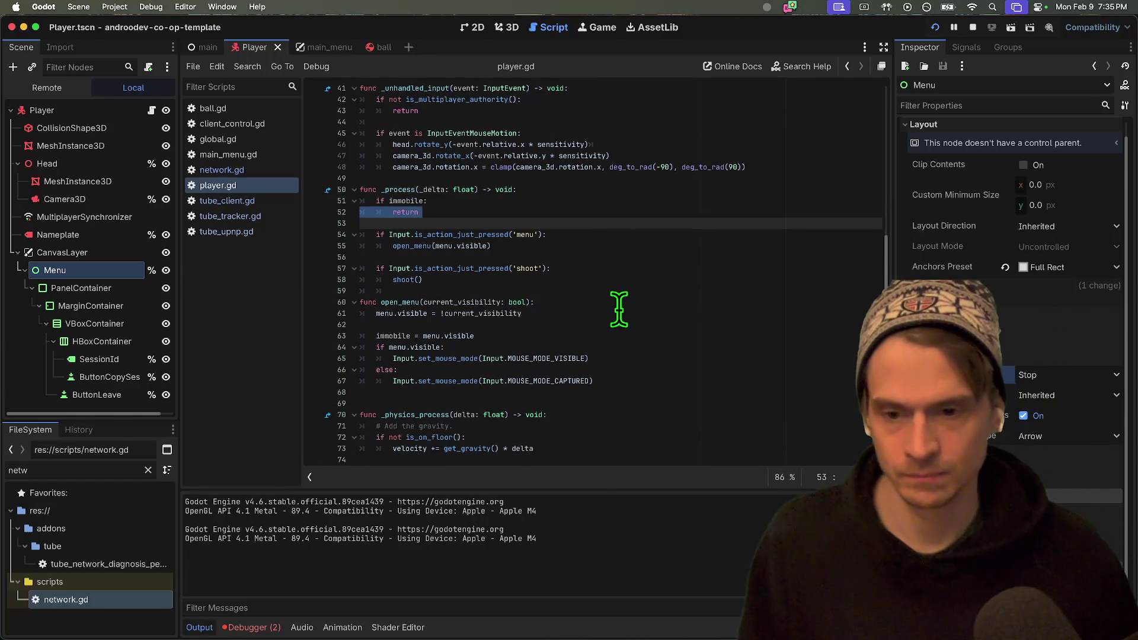
scroll(615, 318, down, 4)
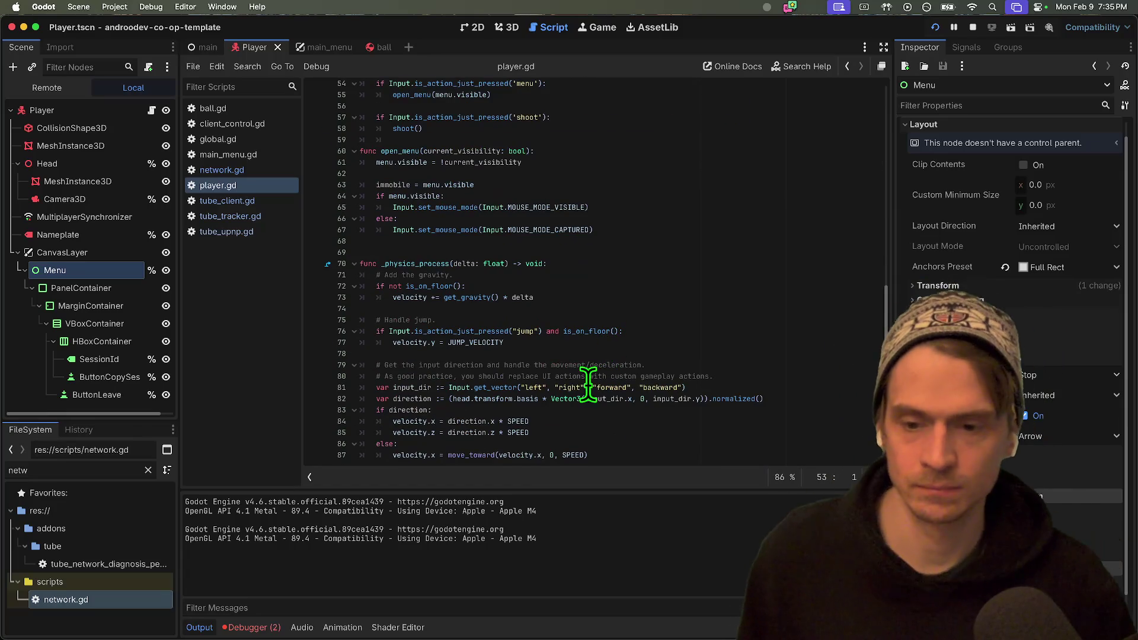
Add 'if immobile: return' above the jump handling in _physics_process and run the game.
key(Down)
key(Down)
key(Down)
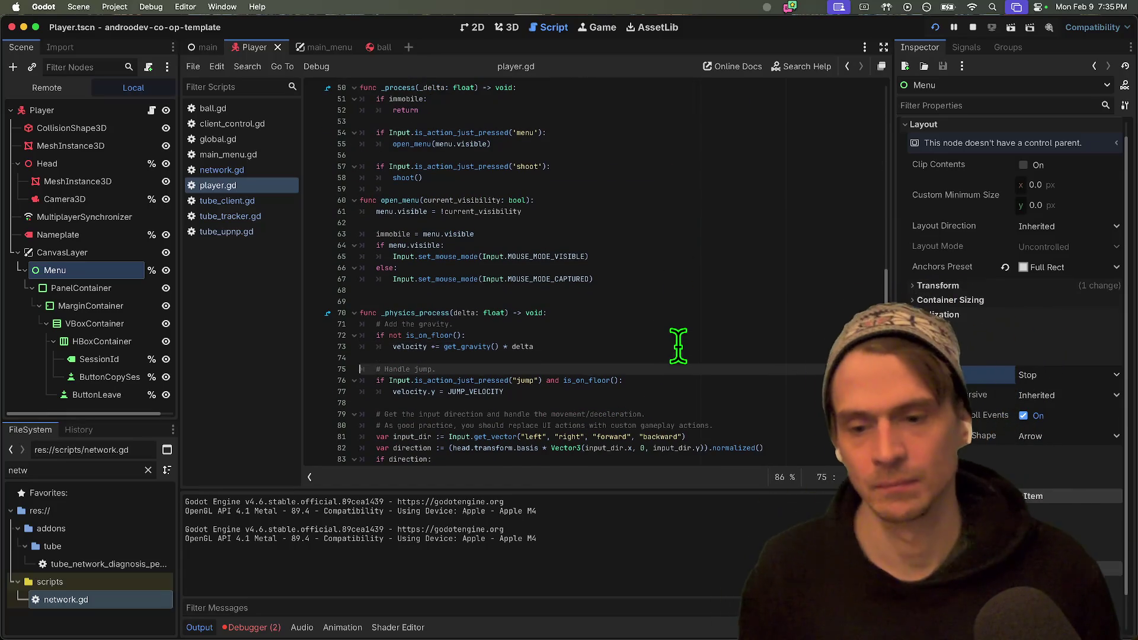
key(Up)
key(Up)
key(Up)
key(Return)
key(Return)
key(Up)
text(i)
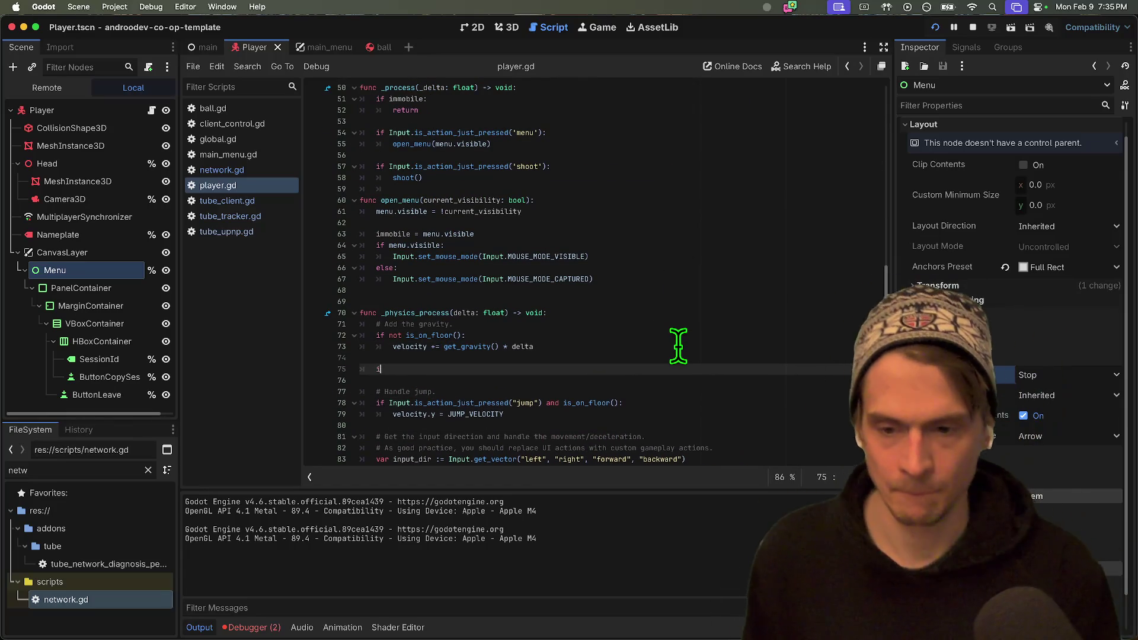
text(mmobile:)
key(Return)
text(return)
key(super+b)
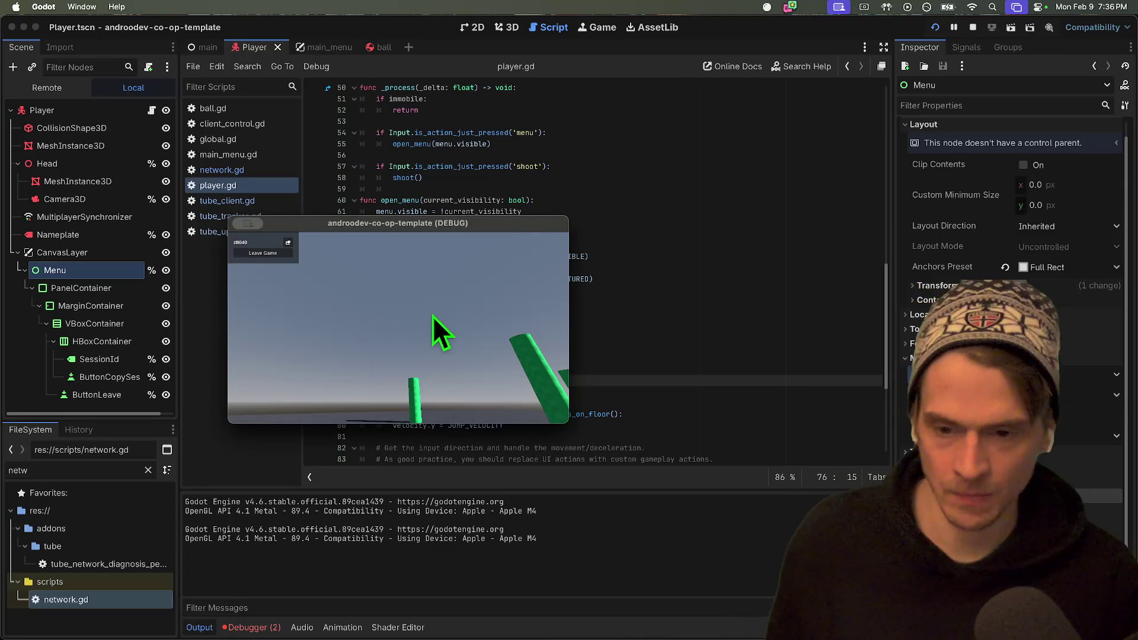
Move the 'menu' input check lines above the immobile early return in _process.
click(732, 386)
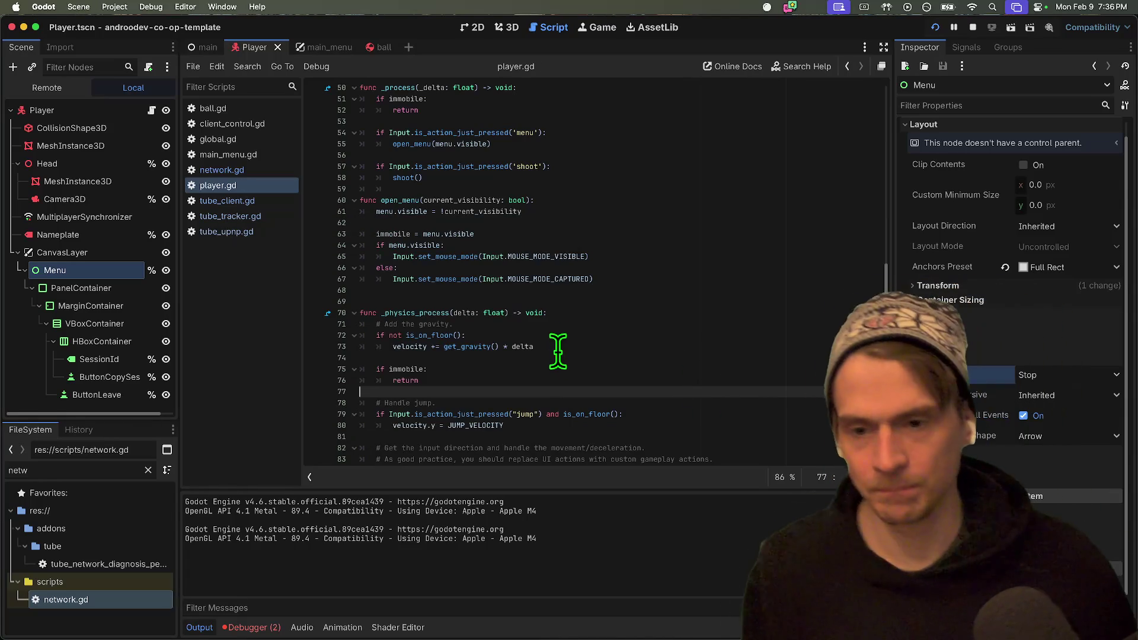
scroll(593, 291, up, 2)
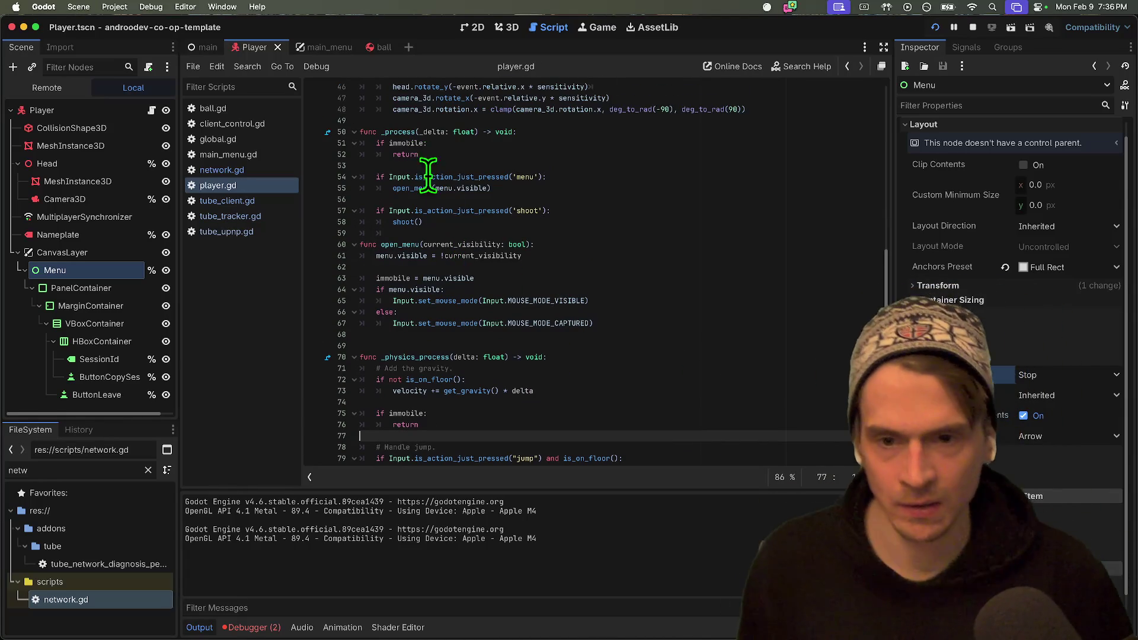
mouse_move(484, 195)
mouse_down()
mouse_move(528, 183)
mouse_move(538, 166)
mouse_up()
key(BackSpace)
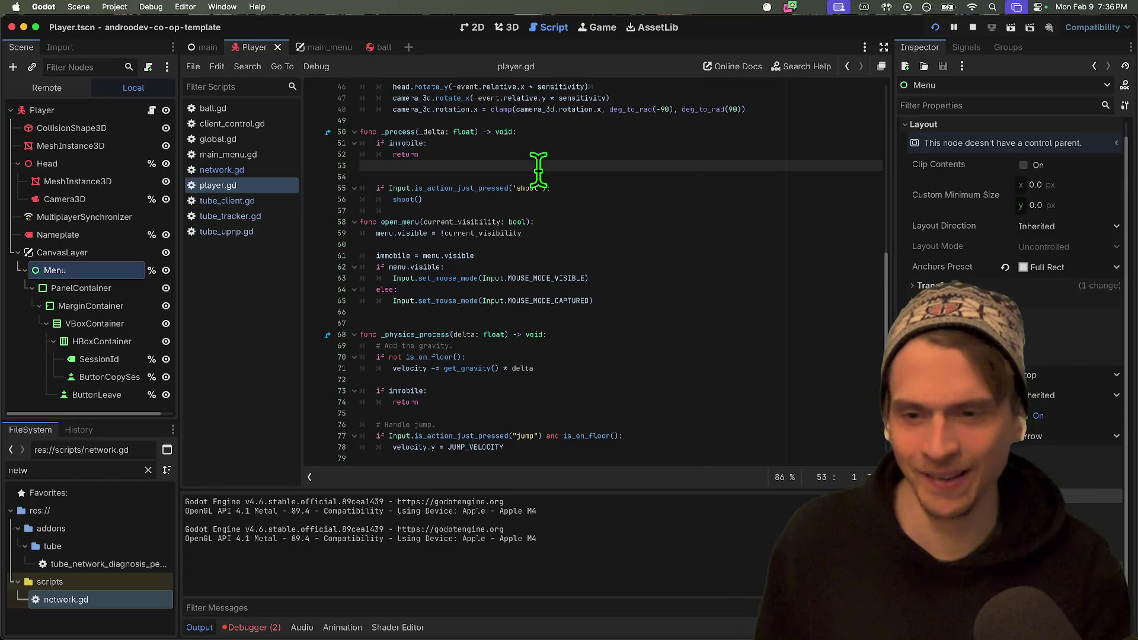
key(alt+Up)
key(alt+Up)
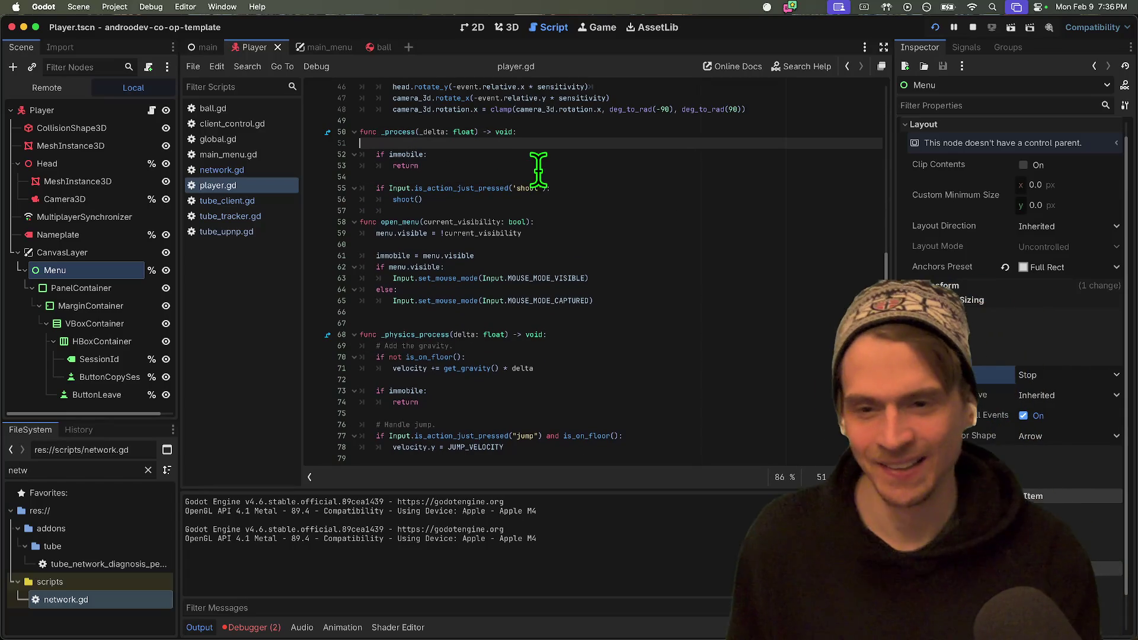
key(ctrl+v)
key(Down)
key(Down)
key(Down)
key(Down)
key(Down)
Run the game, open the in-game menu with Escape, then stop the game.
key(ctrl+b)
key(Escape)
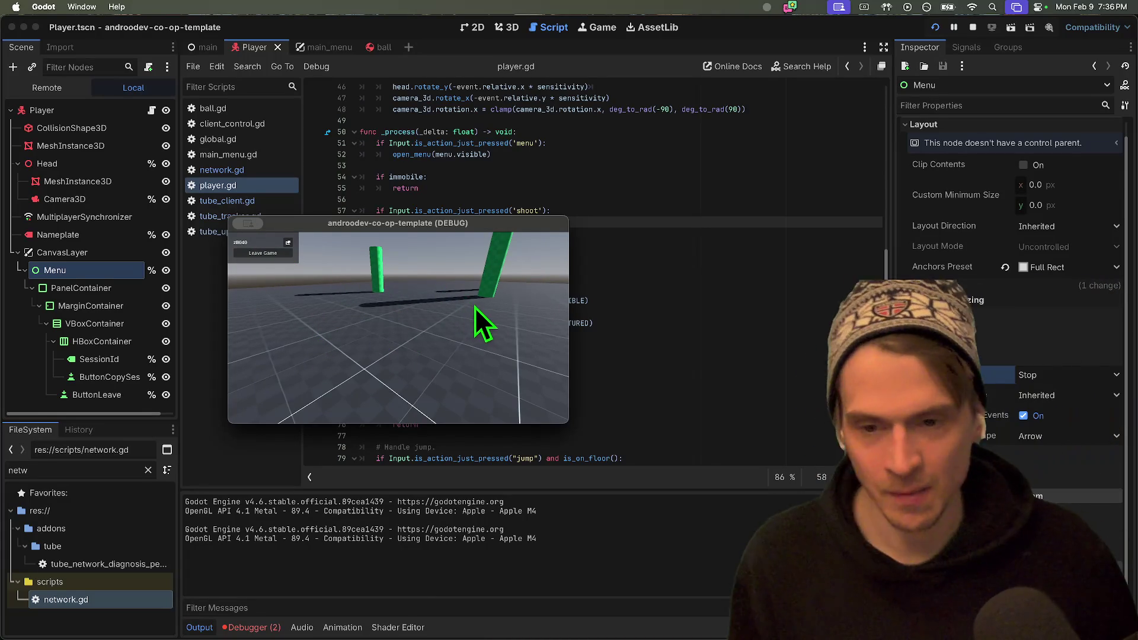
key(super+q)
click(585, 211)
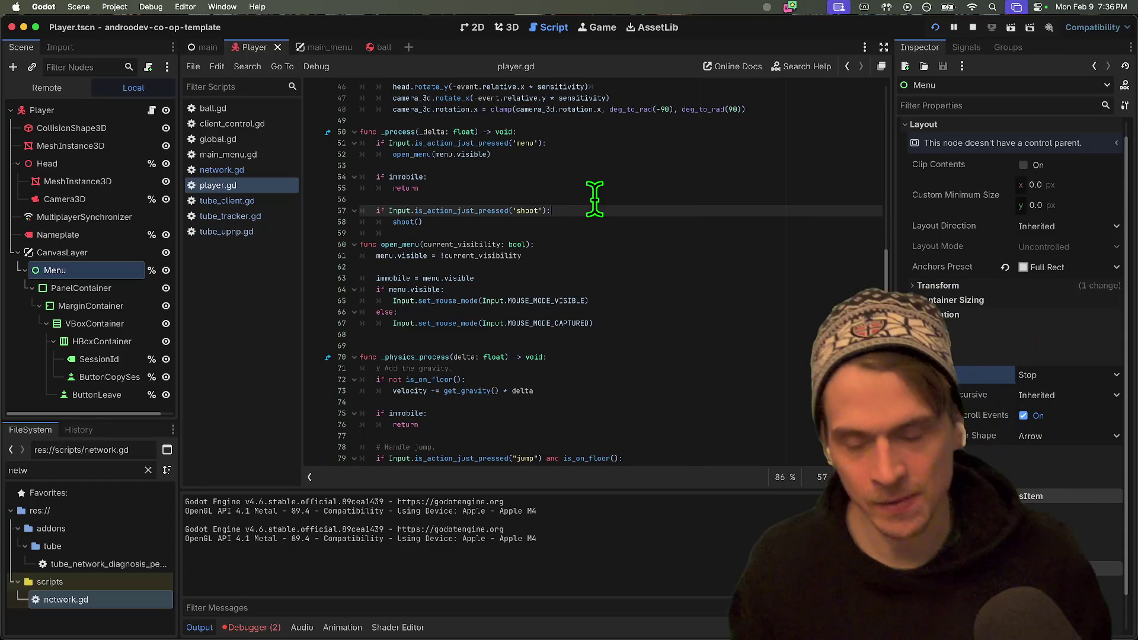
Append 'or immobile' to the is_multiplayer_authority guard in _unhandled_input and run the game.
click(566, 189)
scroll(568, 191, up, 3)
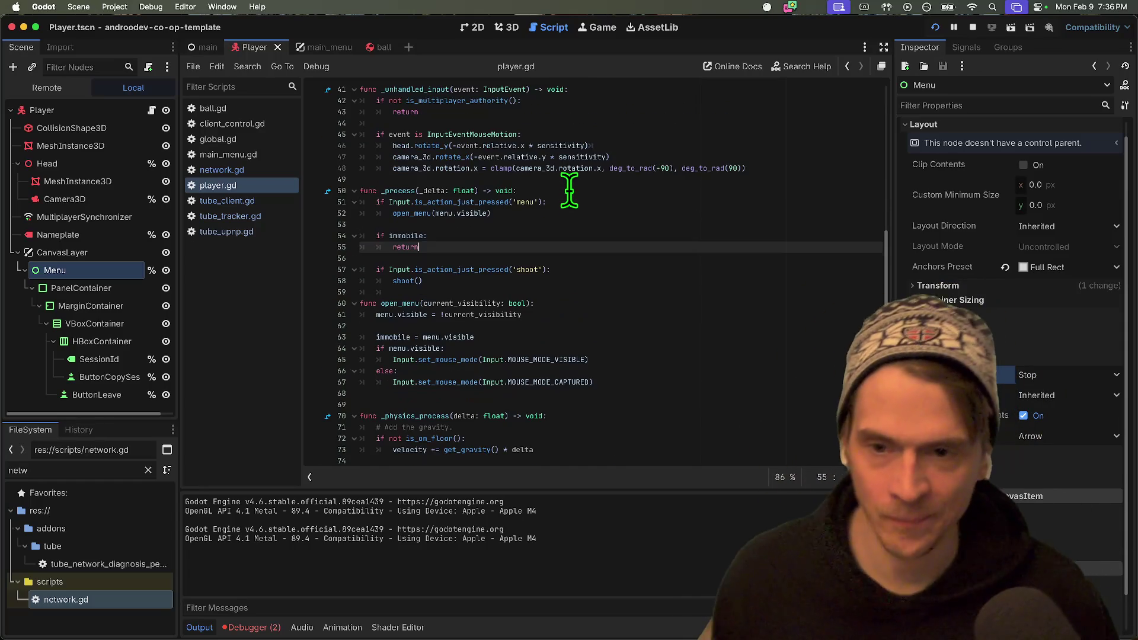
scroll(579, 212, down, 3)
click(599, 237)
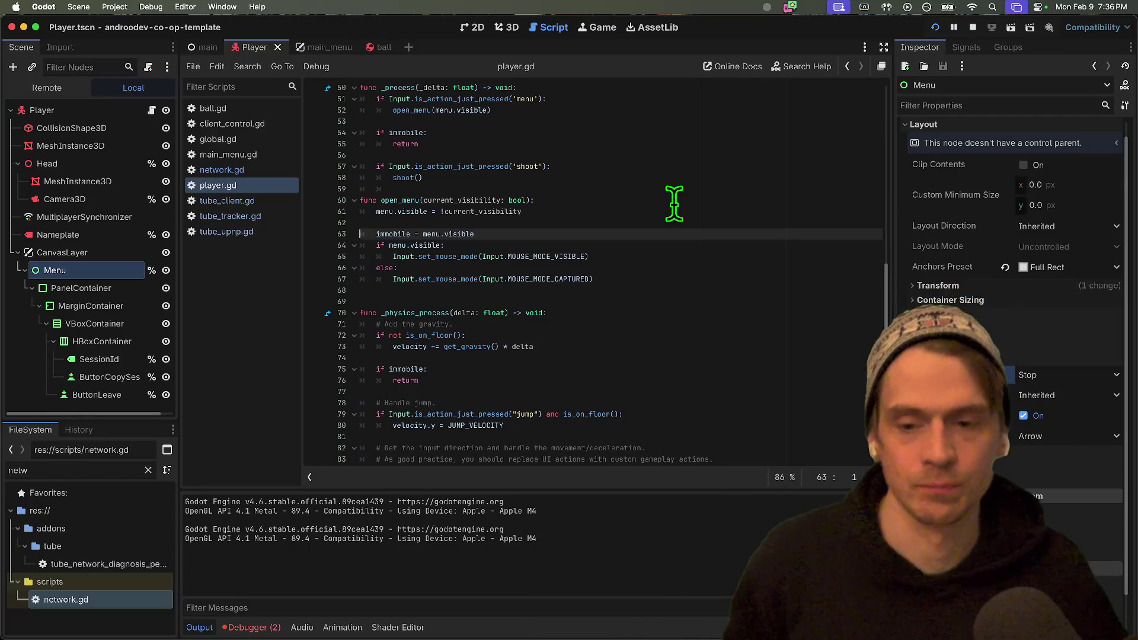
scroll(650, 394, up, 5)
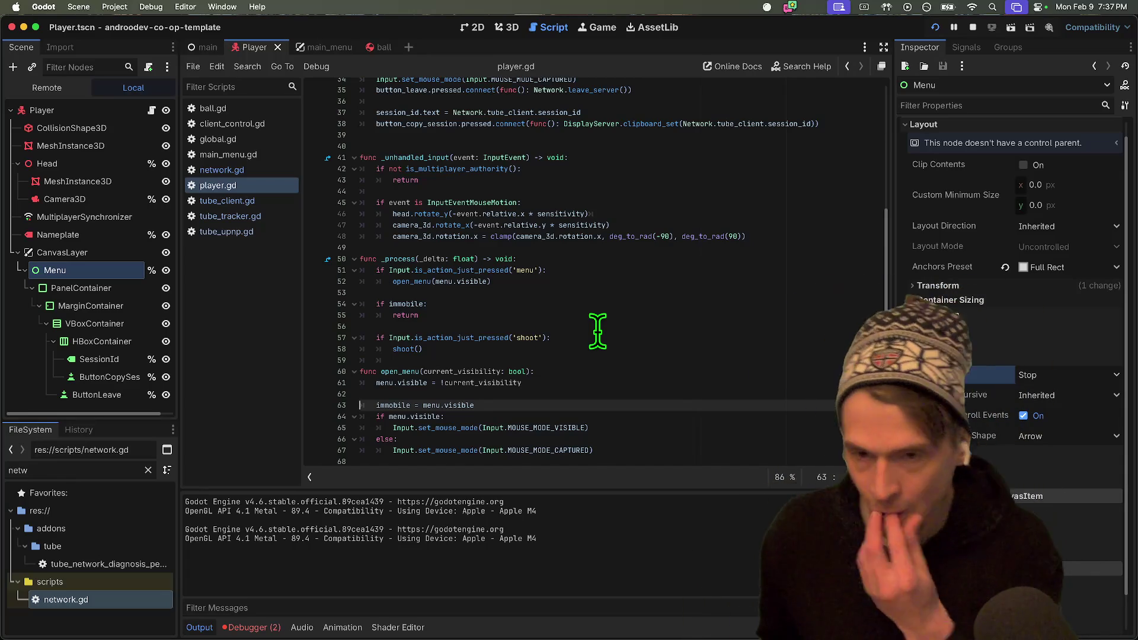
click(617, 172)
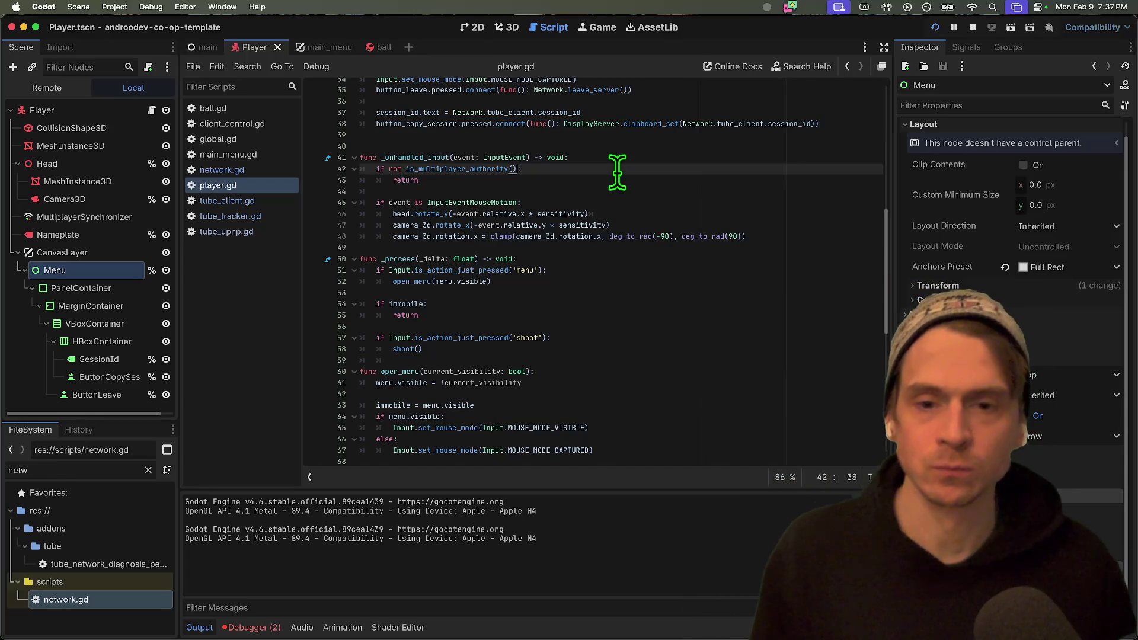
text(or immobile)
key(super+b)
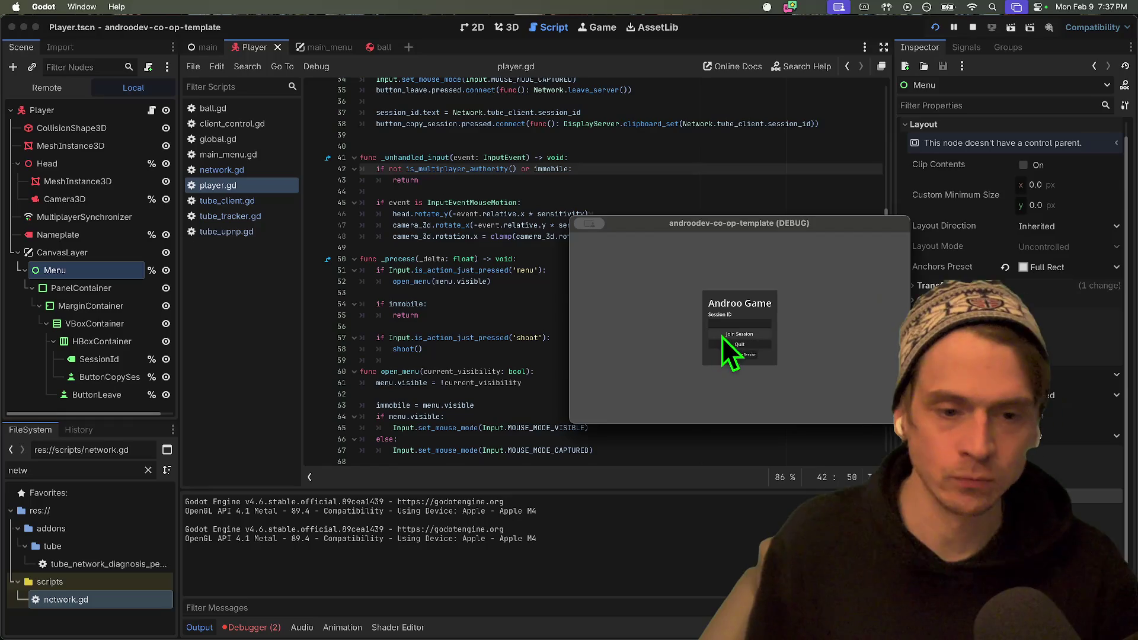
Host a session, toggle the Leave Game menu with Escape a few times, then stop the game.
click(736, 354)
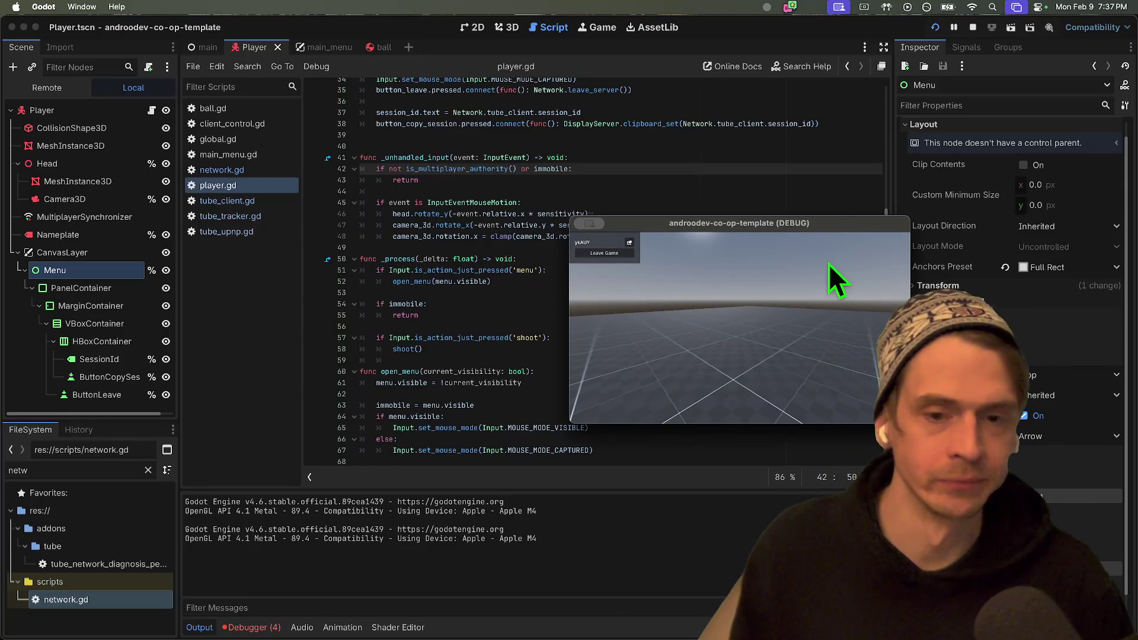
key(Escape)
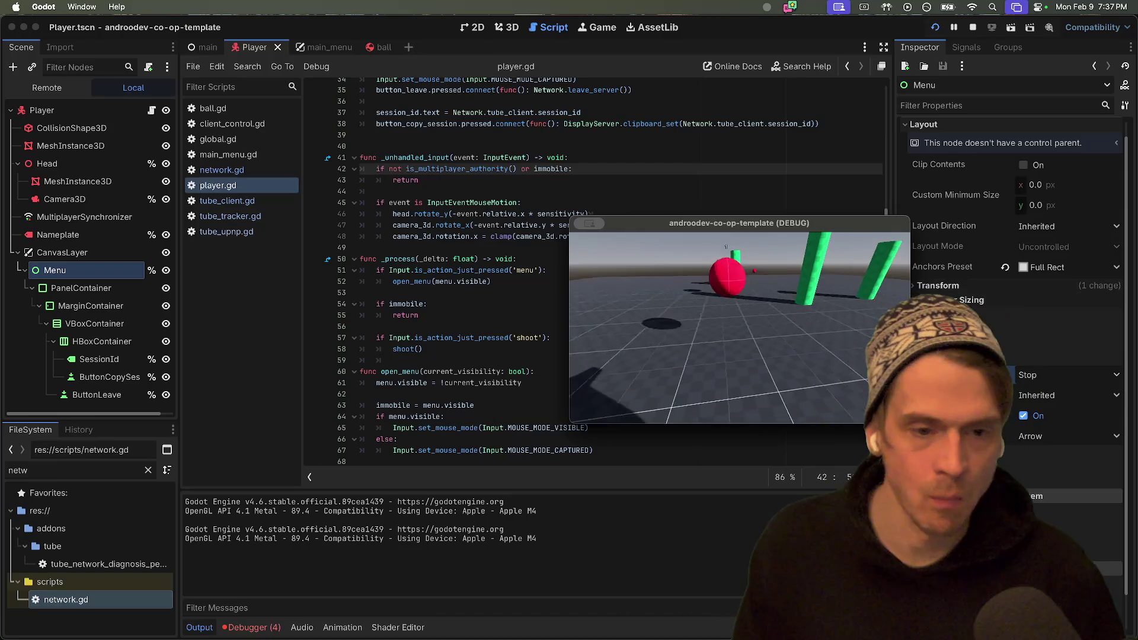
key(Escape)
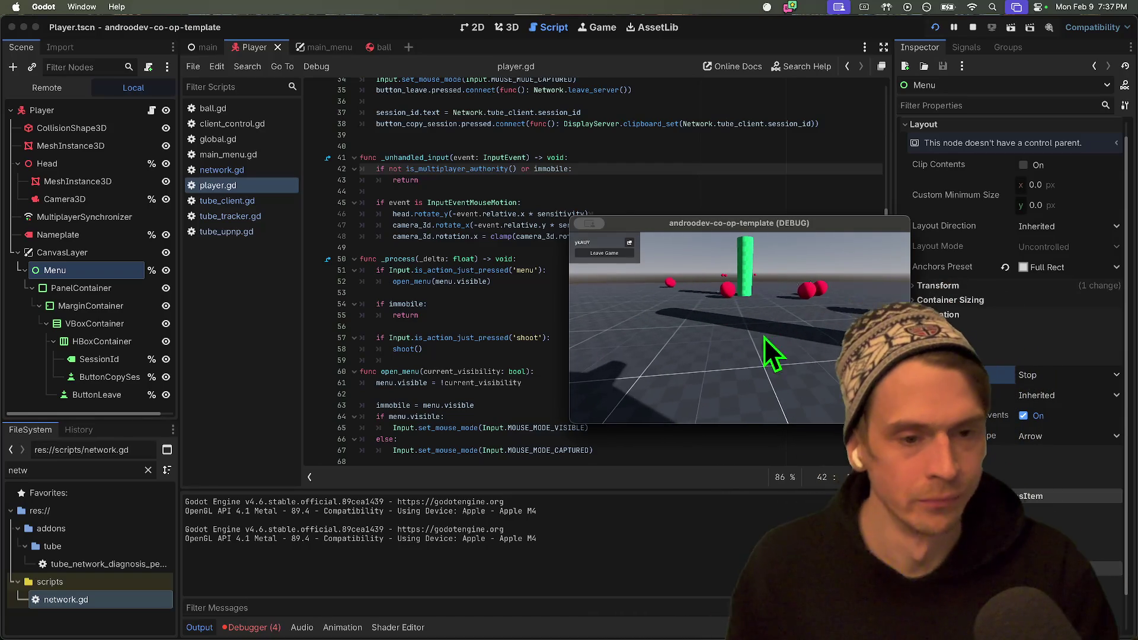
key(Escape)
key(super+q)
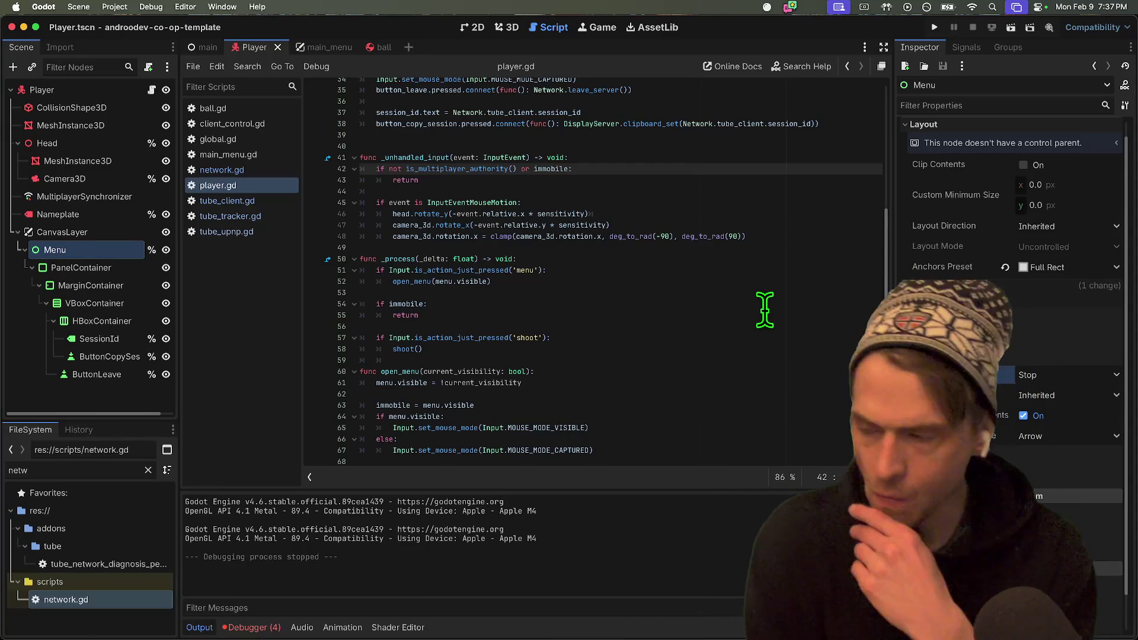
Glance at the Firefox search results, select Godot's _unhandled_input function, and bring Discord forward.
key(super+Tab)
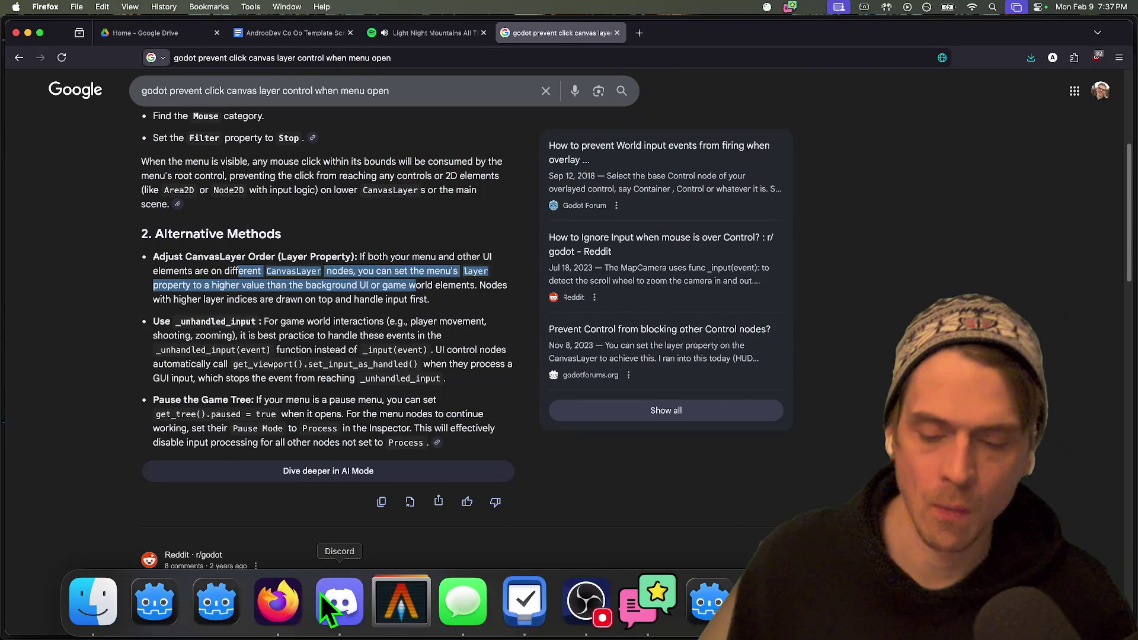
click(320, 592)
key(super+Tab)
key(super+Tab)
key(super+Tab)
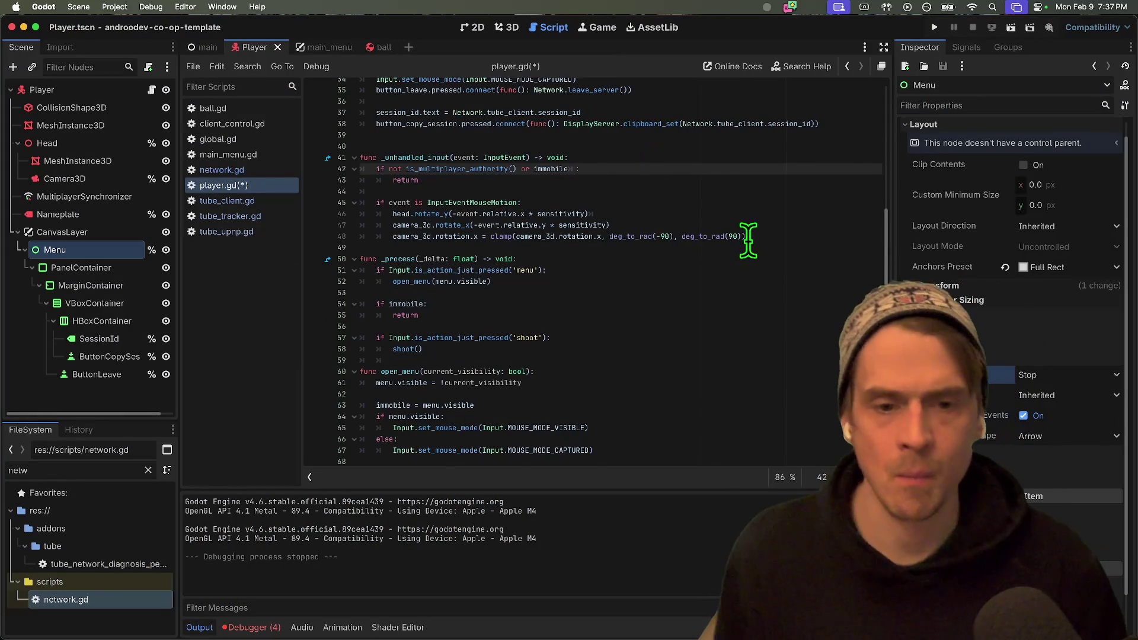
drag(745, 235, 287, 155)
key(super+c)
key(super+Tab)
key(super+Tab)
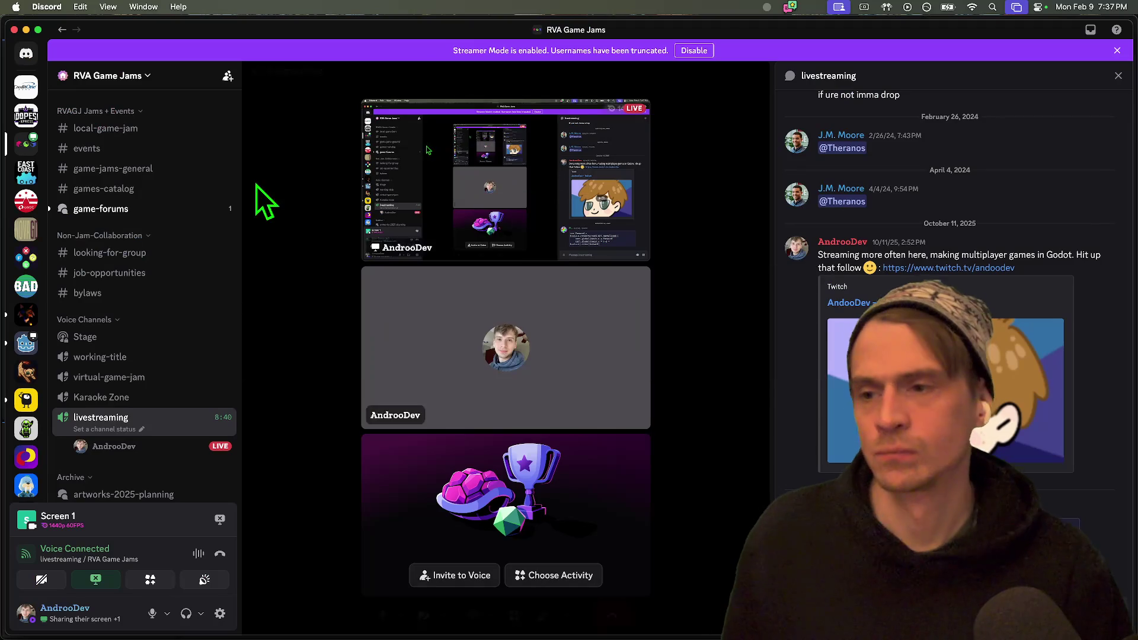
Go to the physics channel of the Godot Engine Discord server.
click(26, 344)
scroll(131, 172, up, 10)
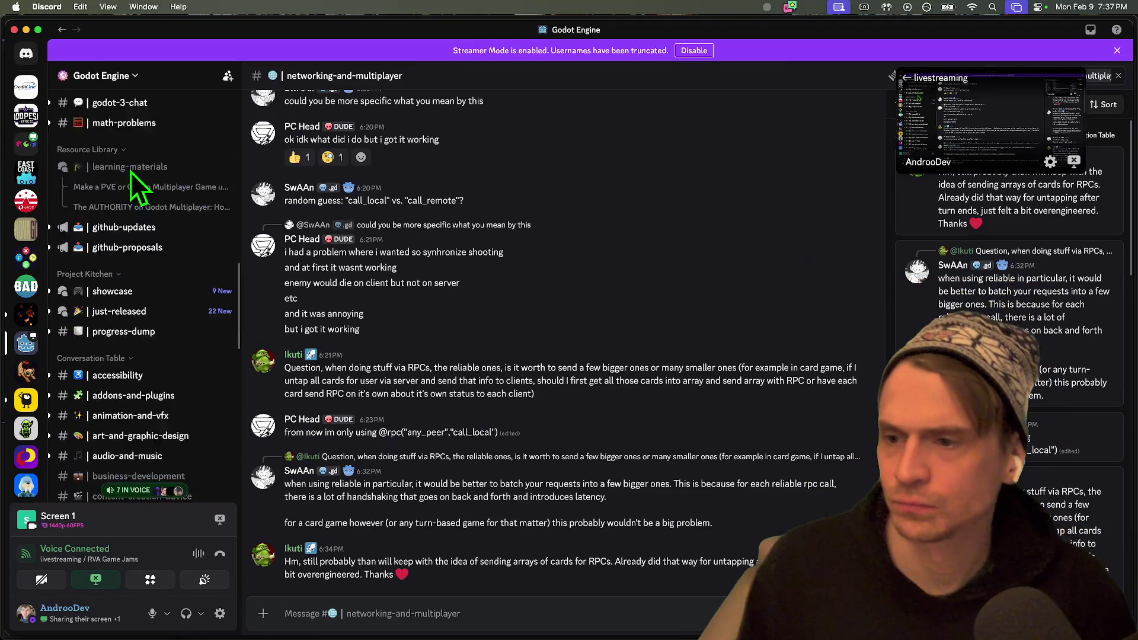
click(129, 282)
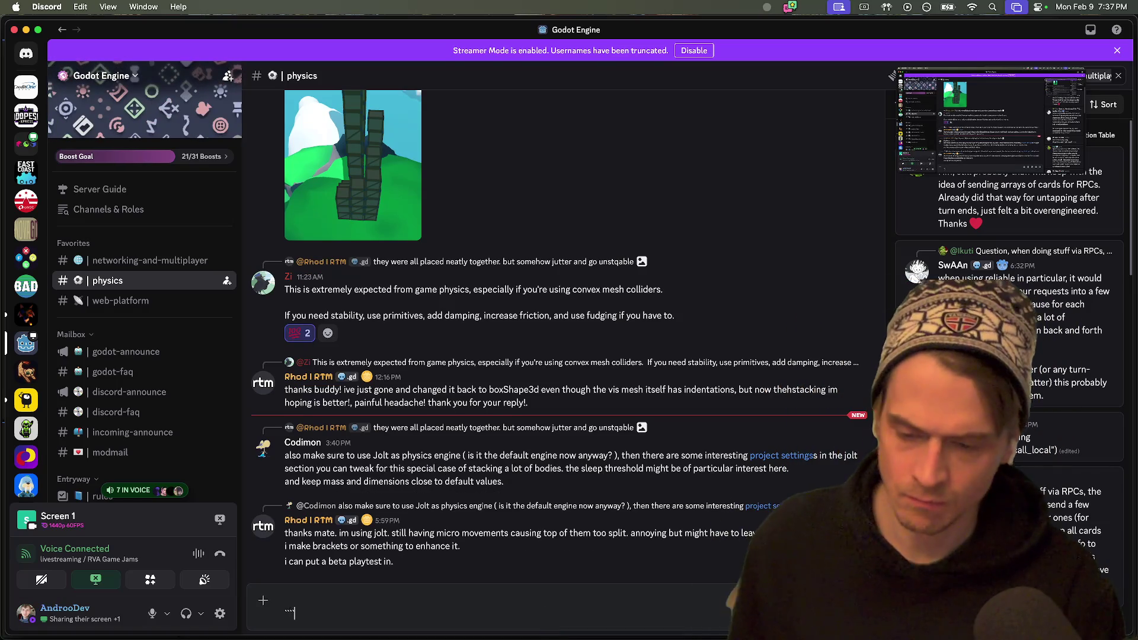
Paste the _unhandled_input snippet, remove its authority-check lines, and add a blank line above it.
key(super+v)
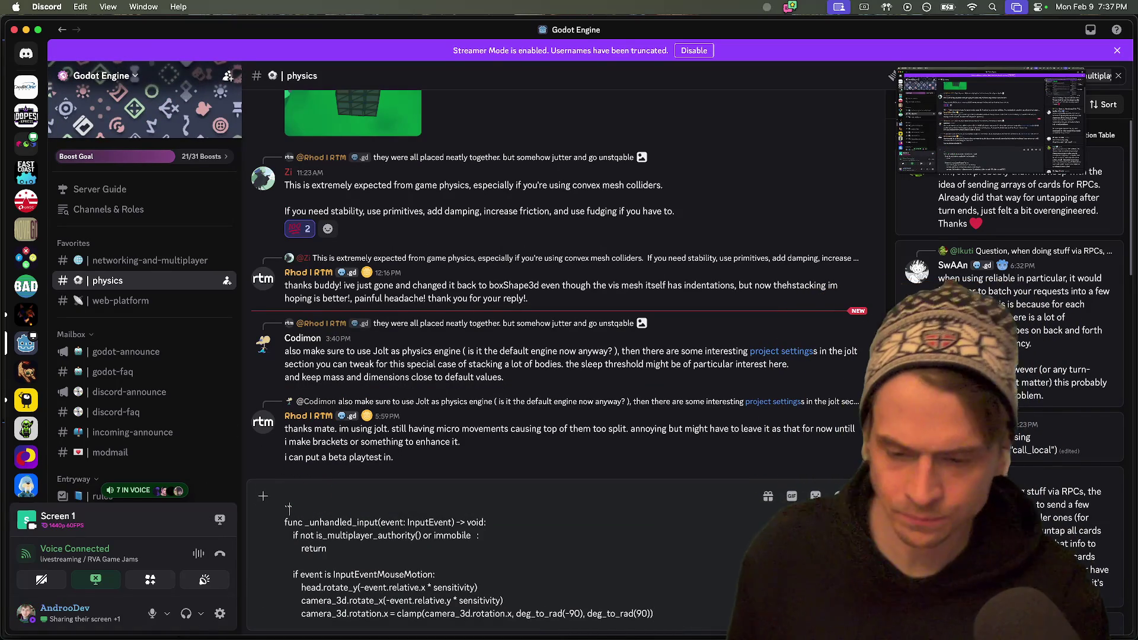
key(BackSpace)
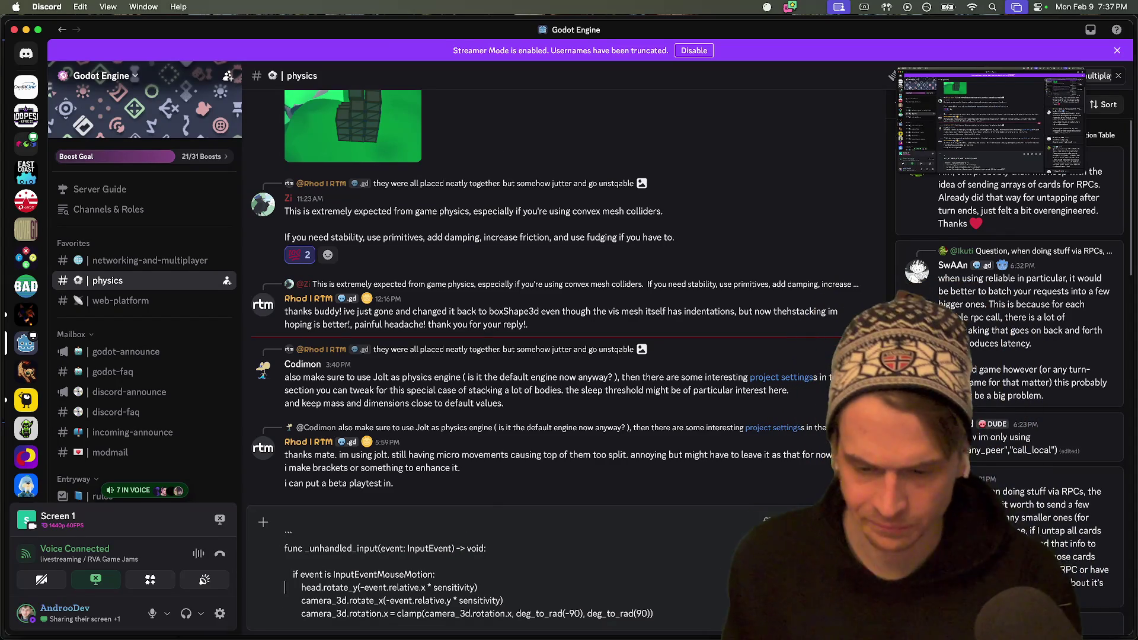
key(shift+Return)
key(BackSpace)
key(super+Up)
key(shift+Return)
key(Up)
Write the question 'Many tutorials I see utilize _unhandled_input to collect mouse events. Is this necessary…' above the code.
text(Many tutorials I see utilize)
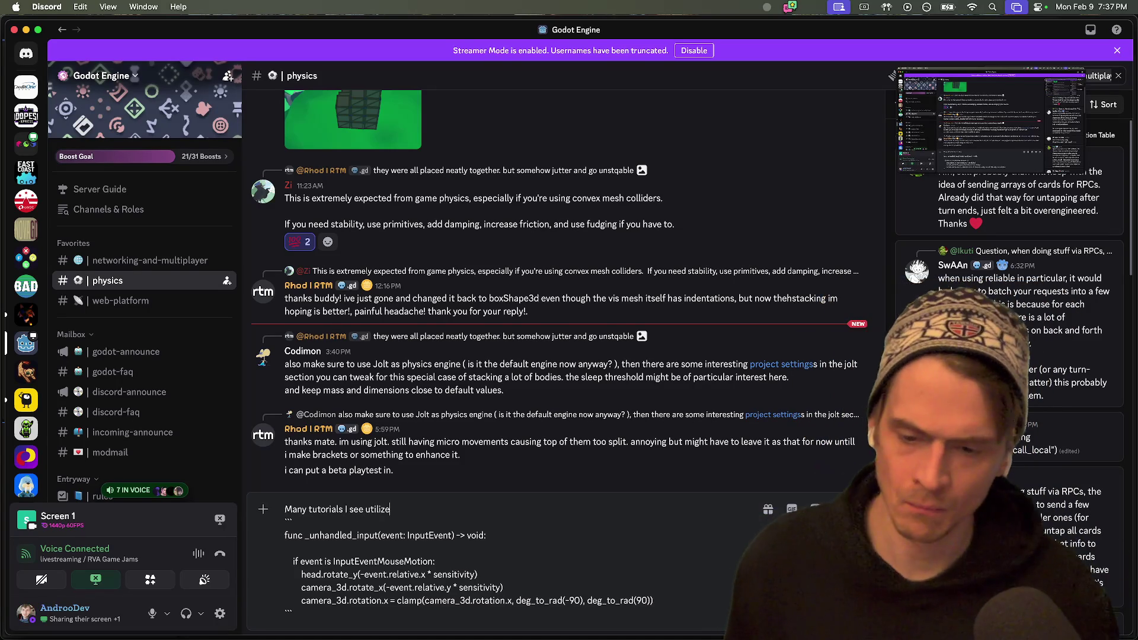
double_click(370, 535)
click(474, 511)
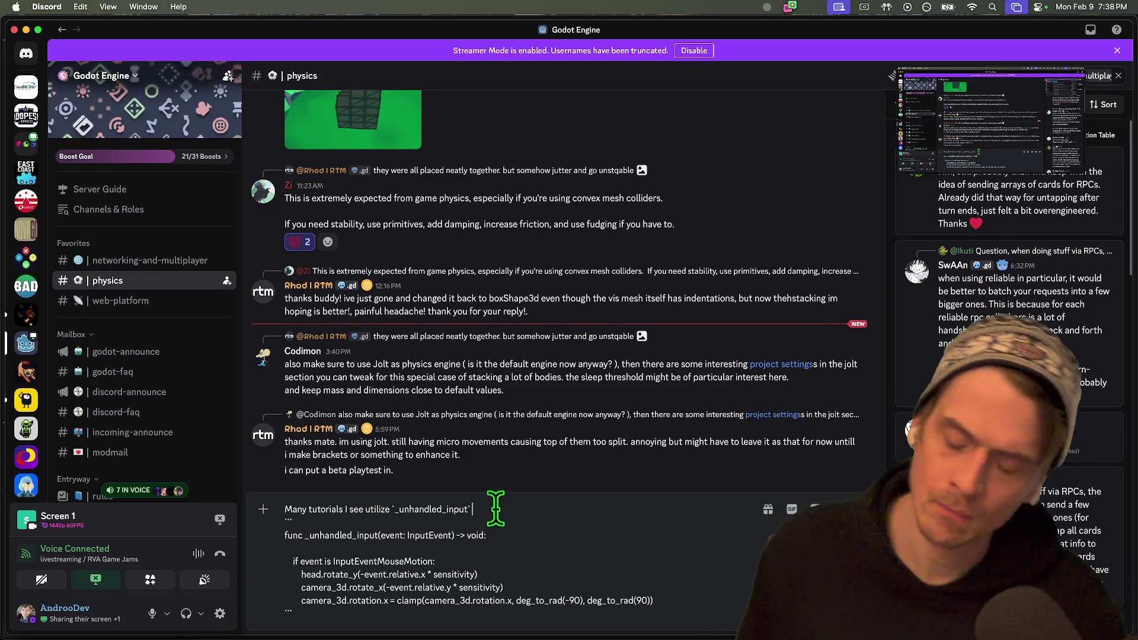
text(to collect mouse)
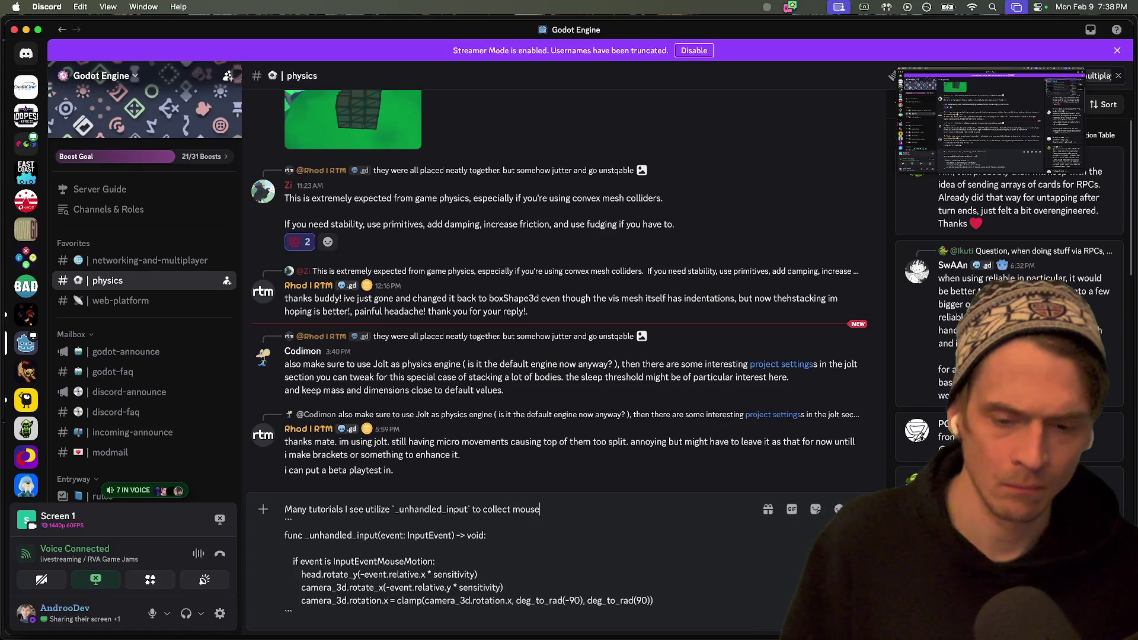
text( events.)
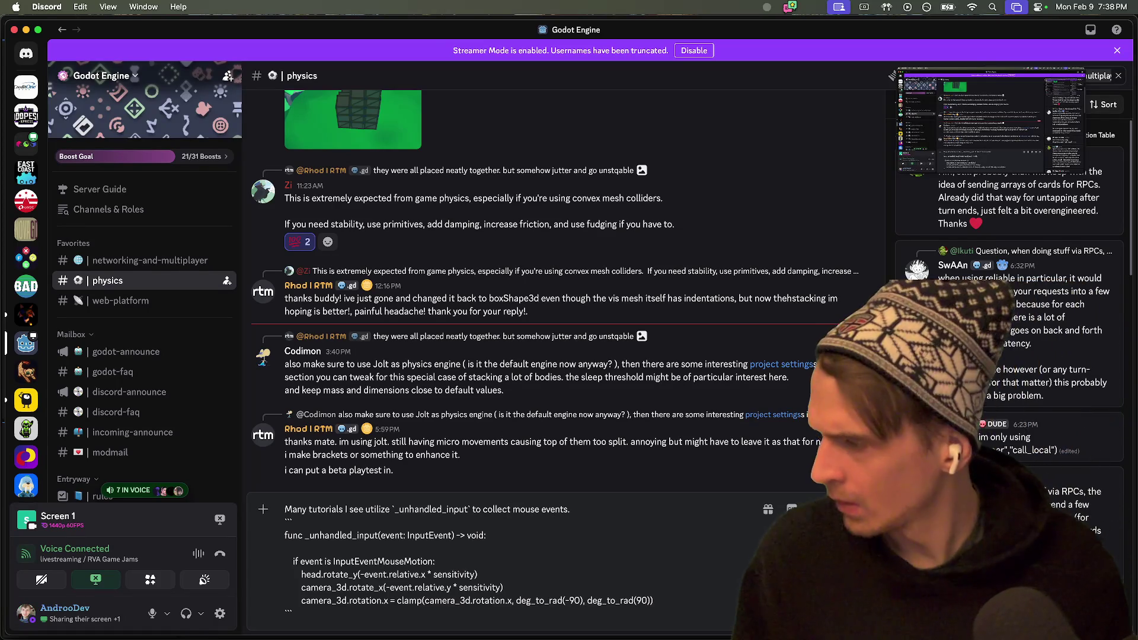
text( Is this necessary)
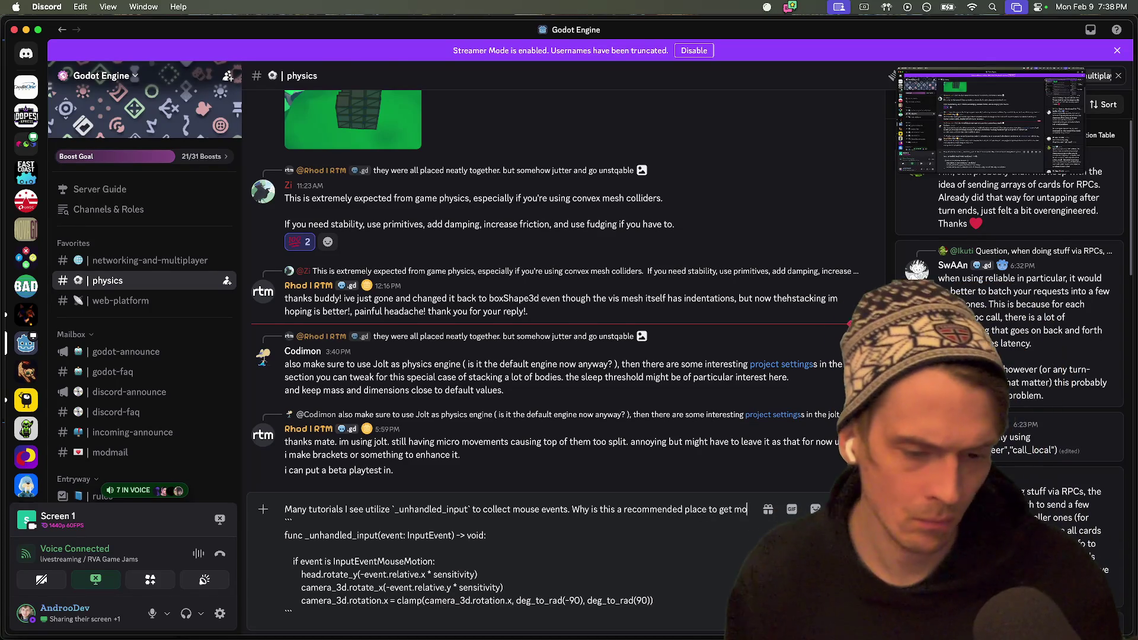
text(use)
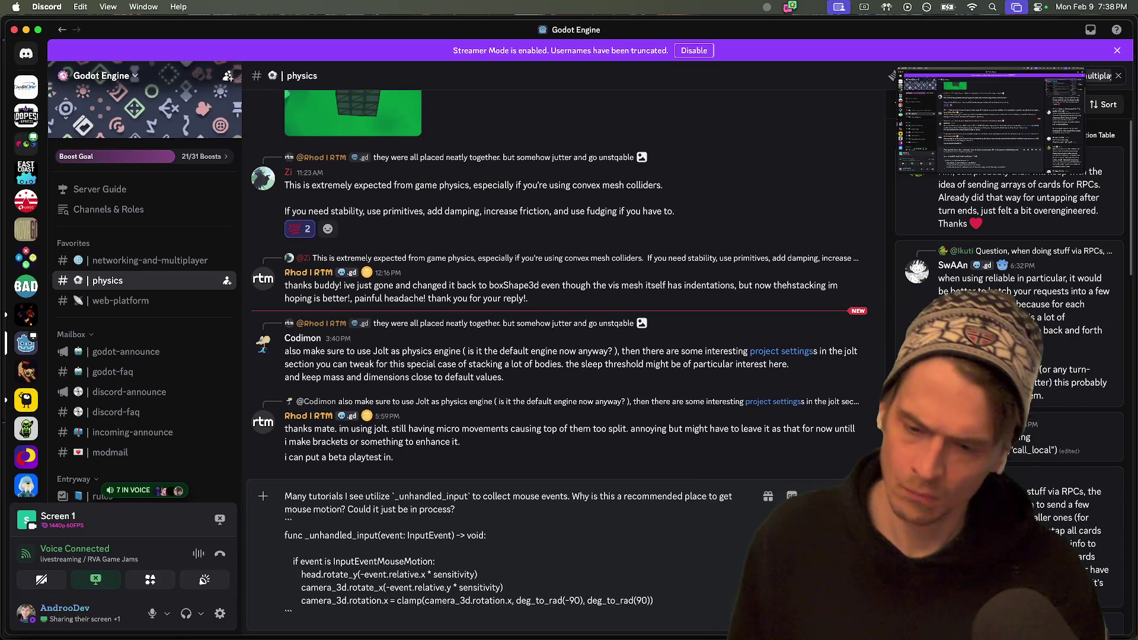
key(shift+Return)
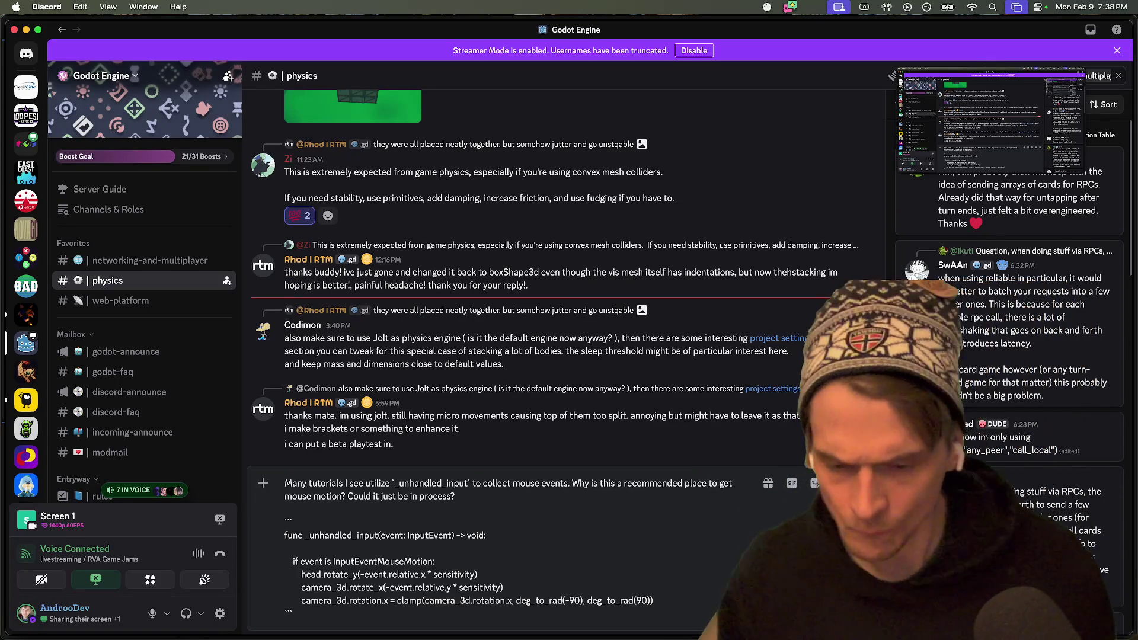
key(BackSpace)
text(Is there something I am not understanding about why we would want t)
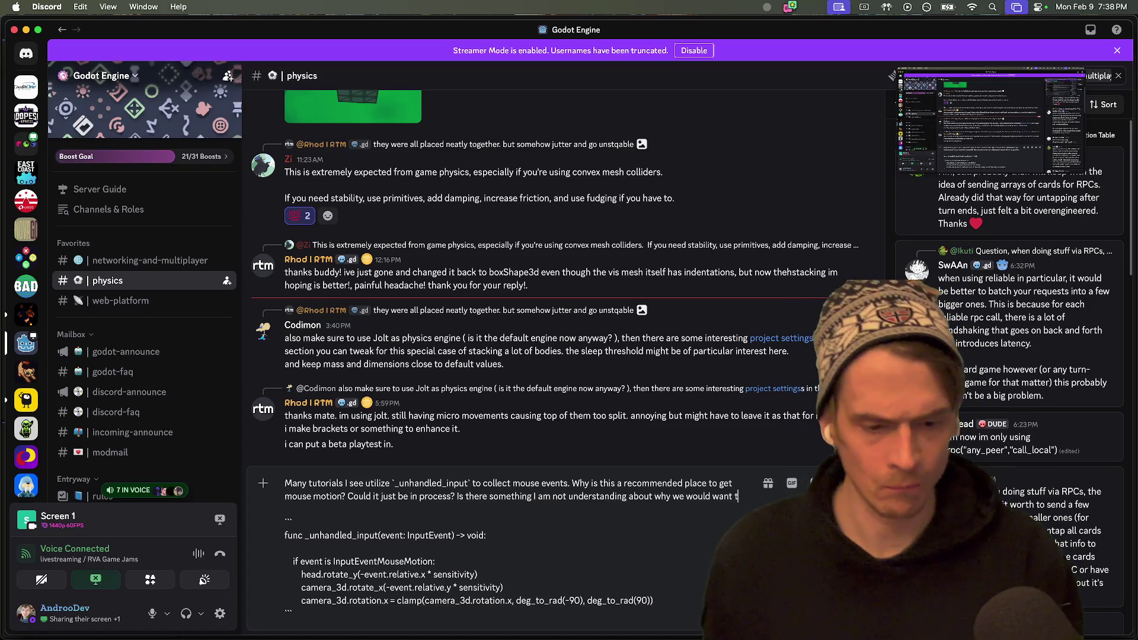
text(o use)
Send the question to the physics channel and return to the Godot editor.
click(325, 522)
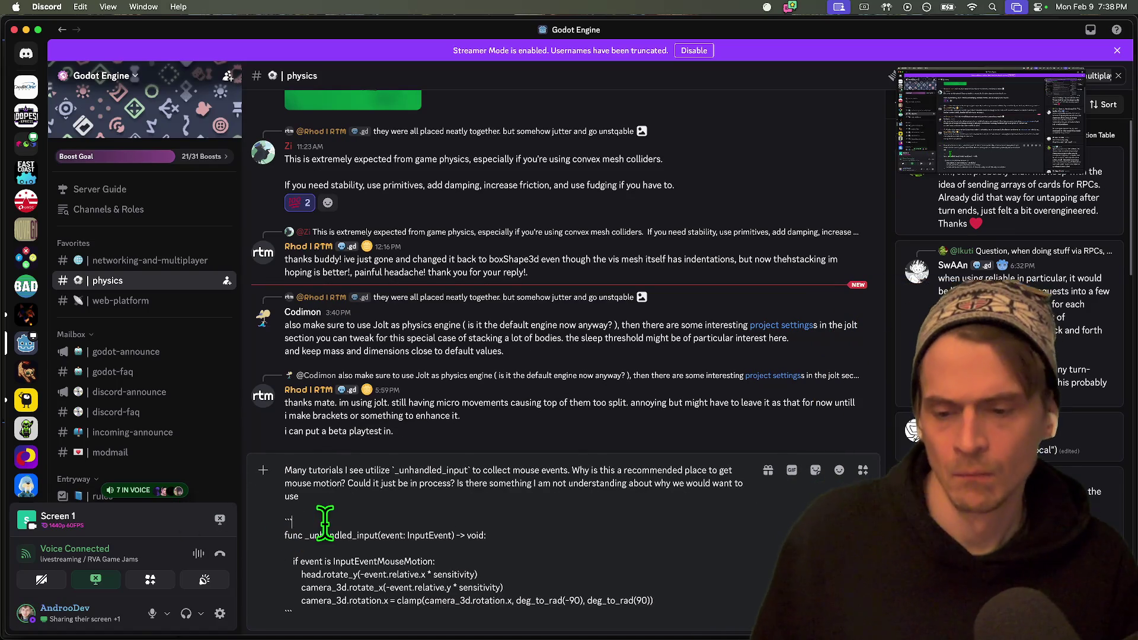
key(Up)
key(Left)
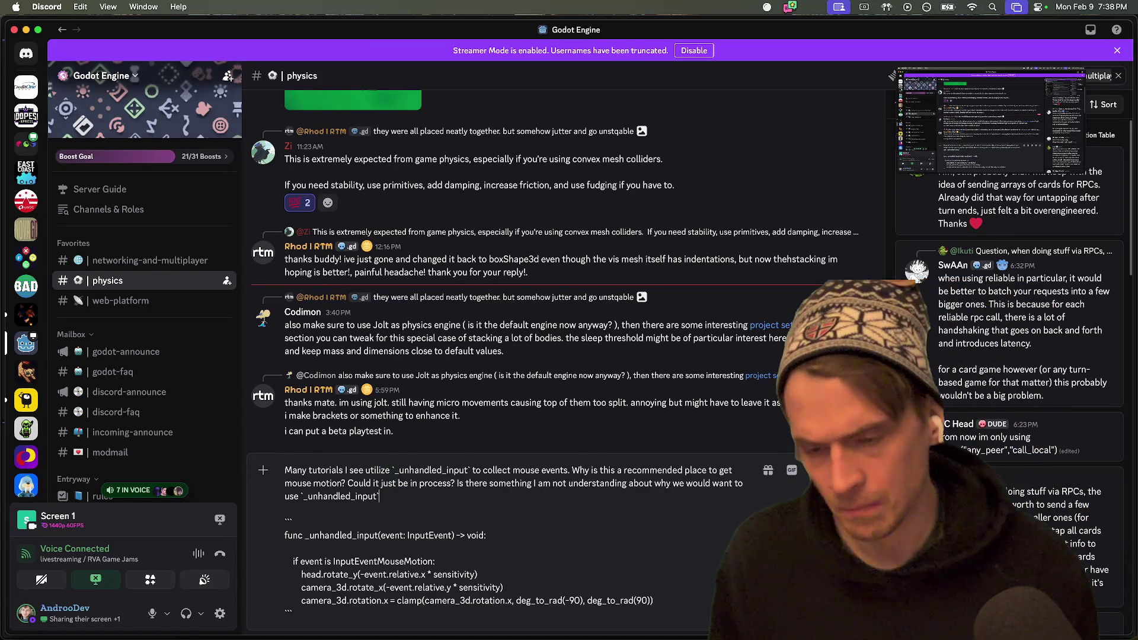
key(Return)
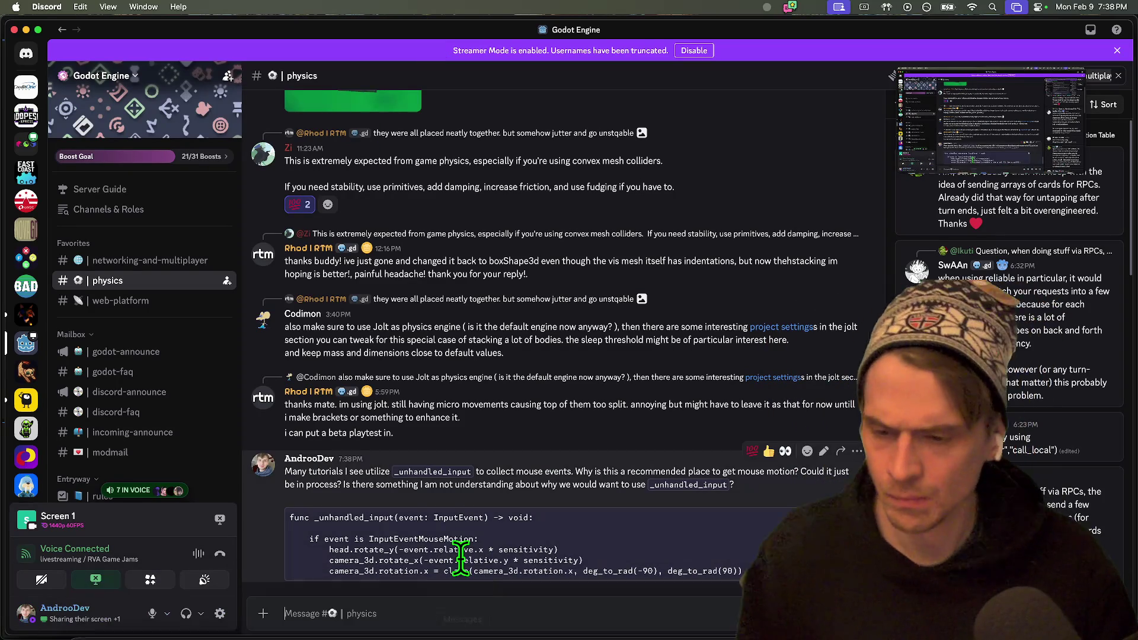
key(super+Tab)
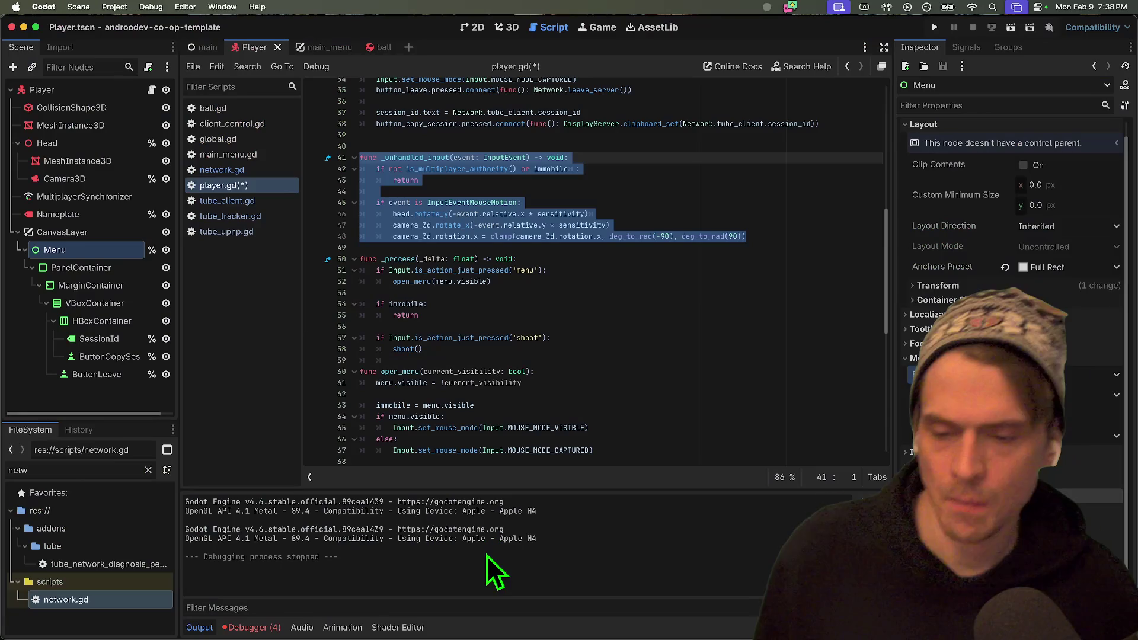
Read the card-game RPC discussion in the networking-and-multiplayer channel, briefly checking the Godot script.
key(super+Tab)
click(123, 260)
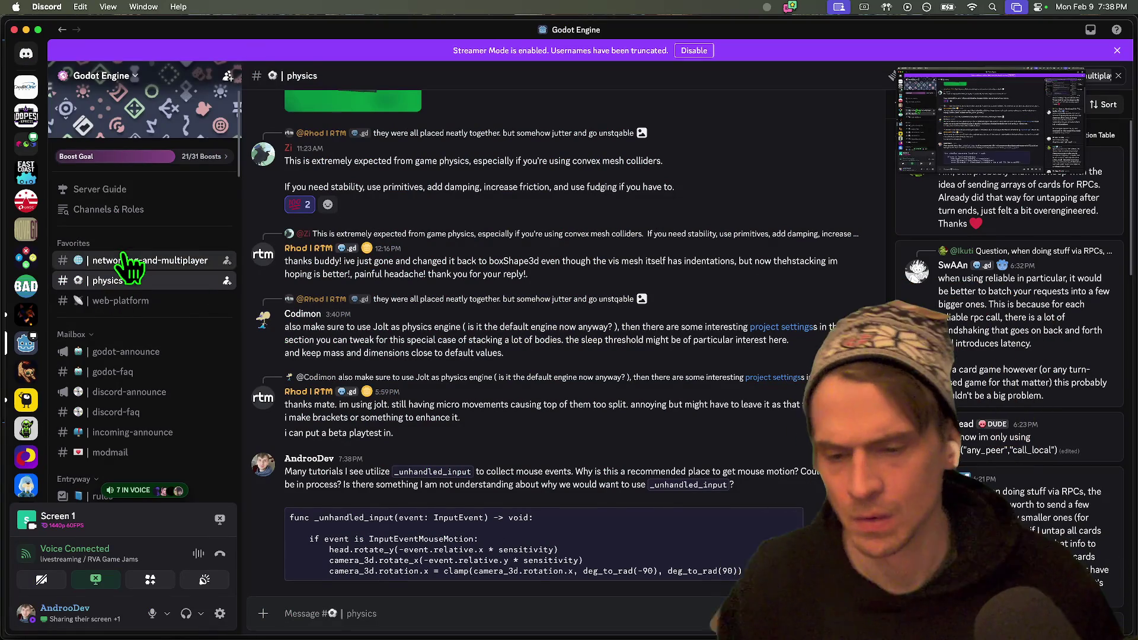
mouse_move(547, 554)
mouse_down()
mouse_move(549, 582)
mouse_move(553, 509)
mouse_move(584, 436)
mouse_up()
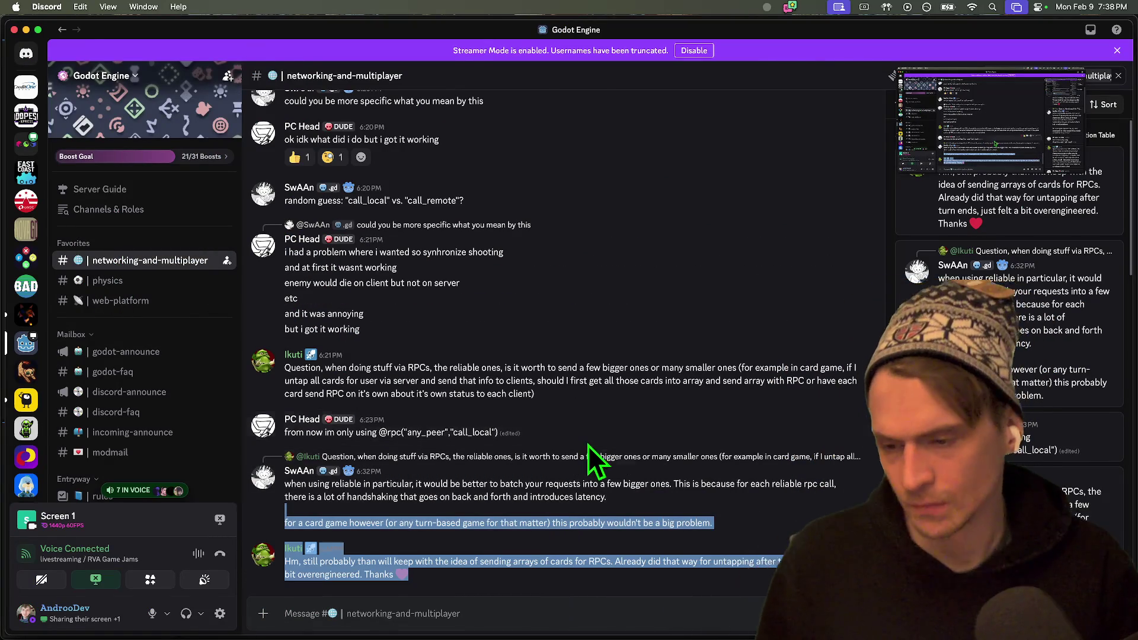
key(super+Tab)
scroll(588, 445, down, 3)
key(super+Tab)
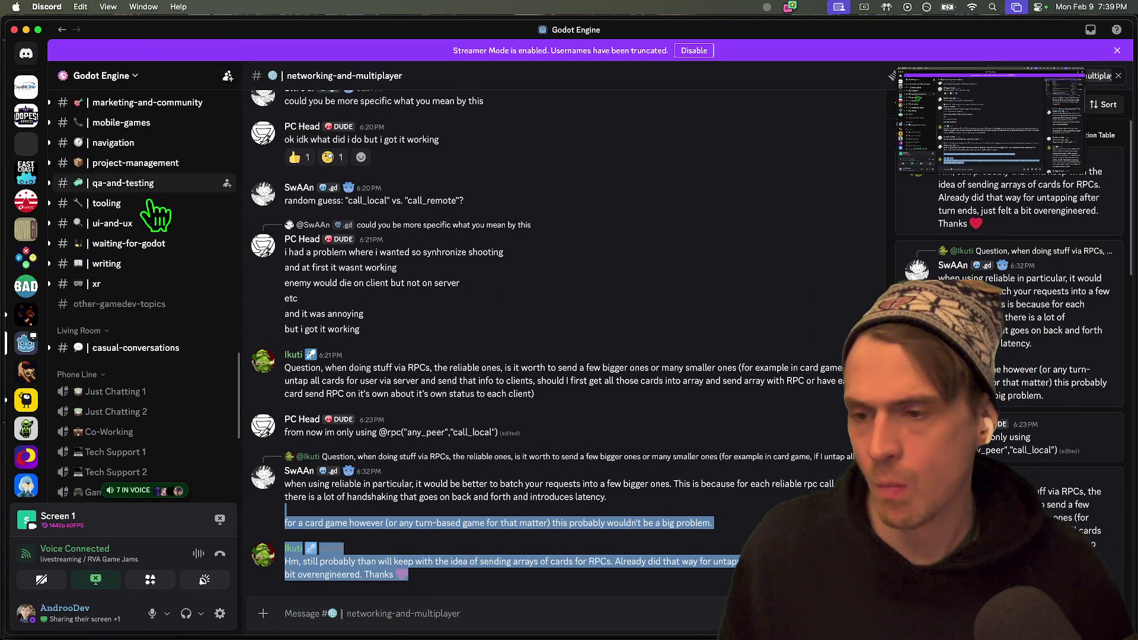
Browse the RVA Game Jams game-forums and off-topic channels, then return to player.gd in Godot.
click(22, 149)
scroll(126, 267, up, 3)
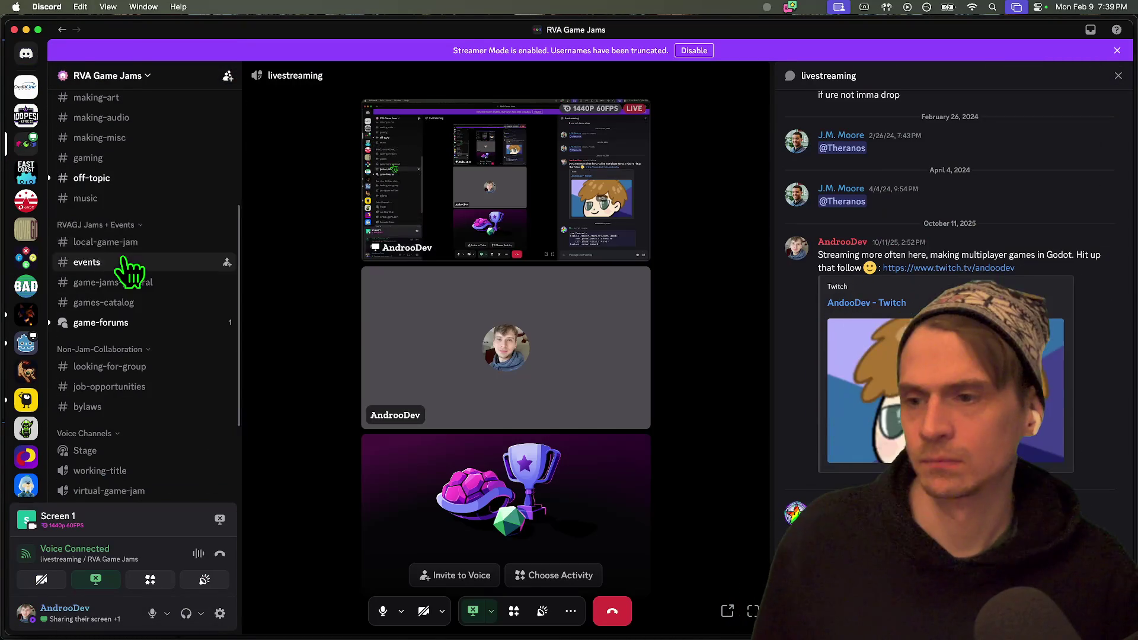
click(129, 329)
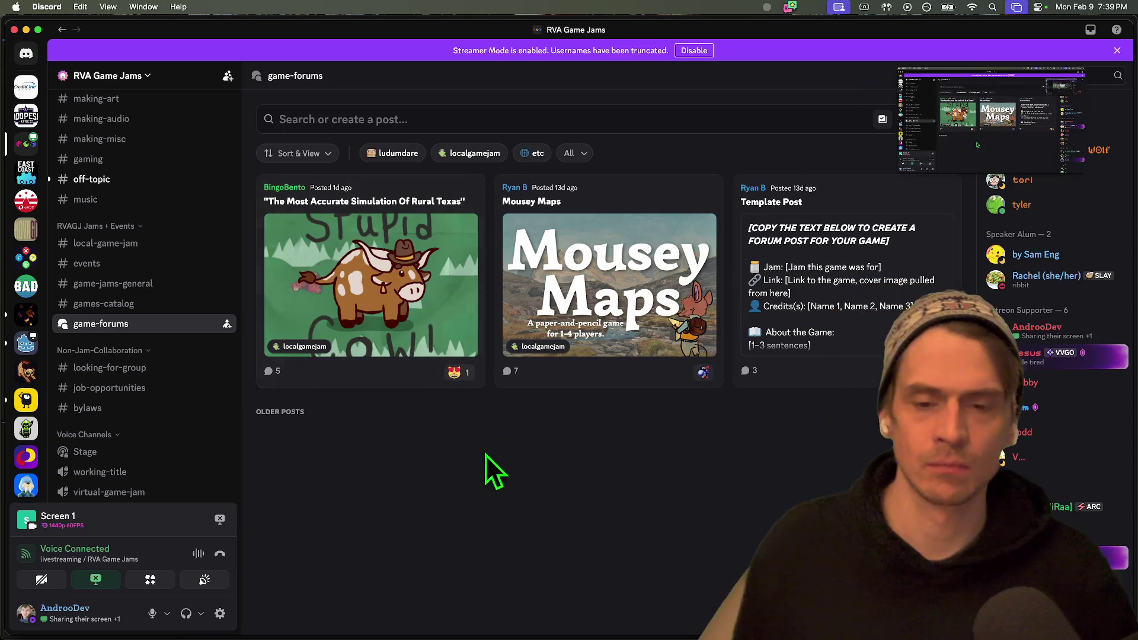
click(173, 179)
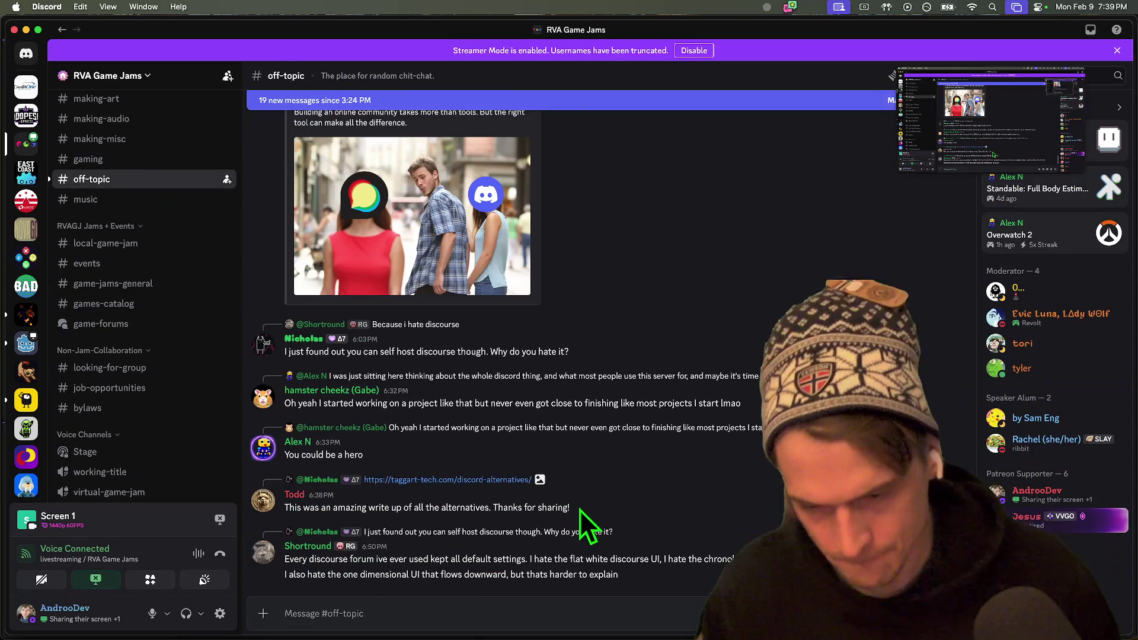
key(super+bracketleft)
key(super+Tab)
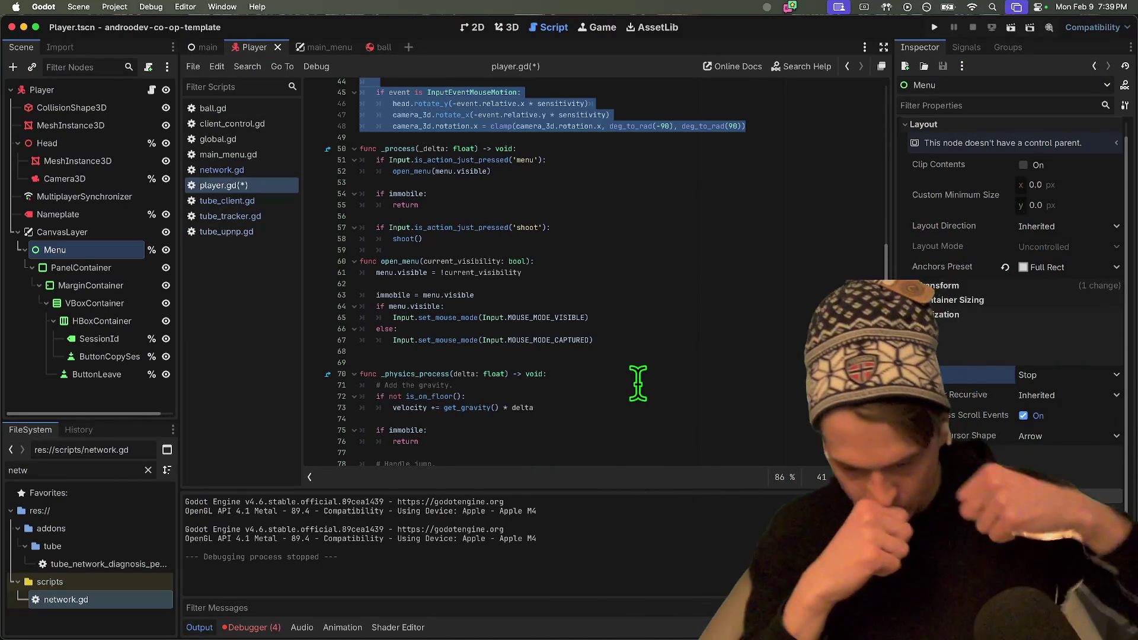
Review _unhandled_input and open_menu in player.gd, then bring Discord to the front.
click(656, 294)
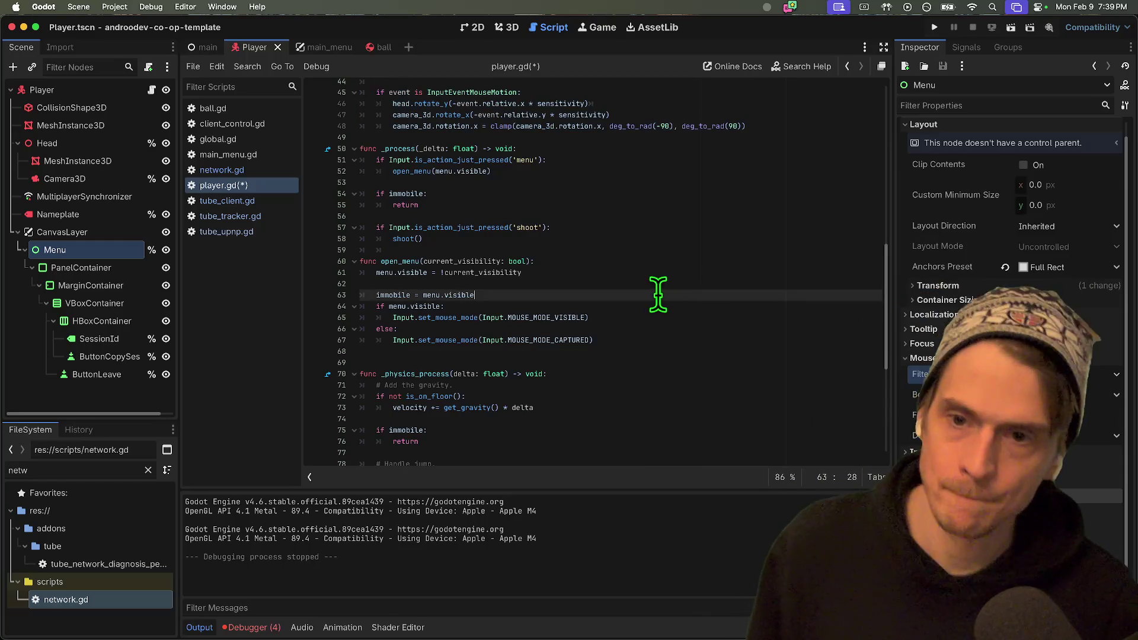
scroll(711, 189, up, 4)
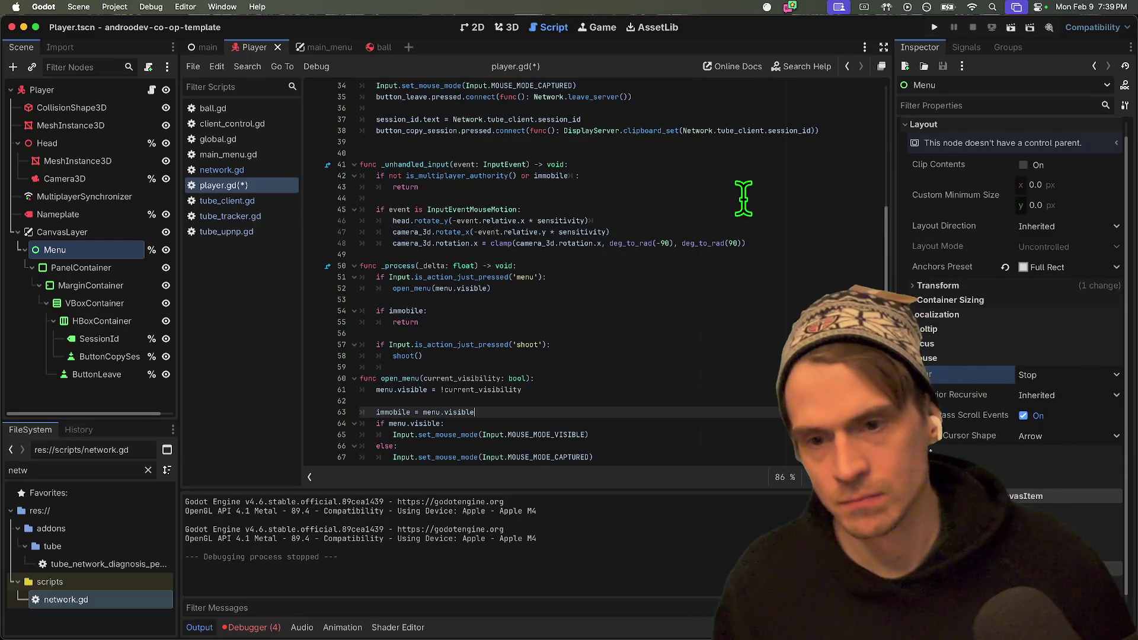
scroll(746, 249, down, 2)
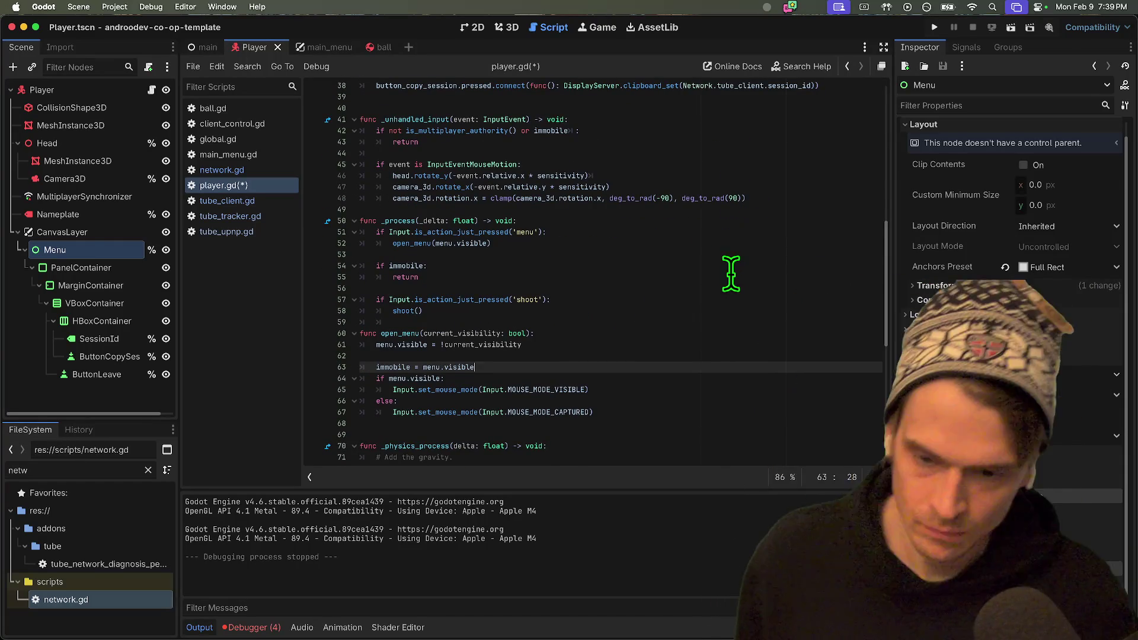
click(776, 341)
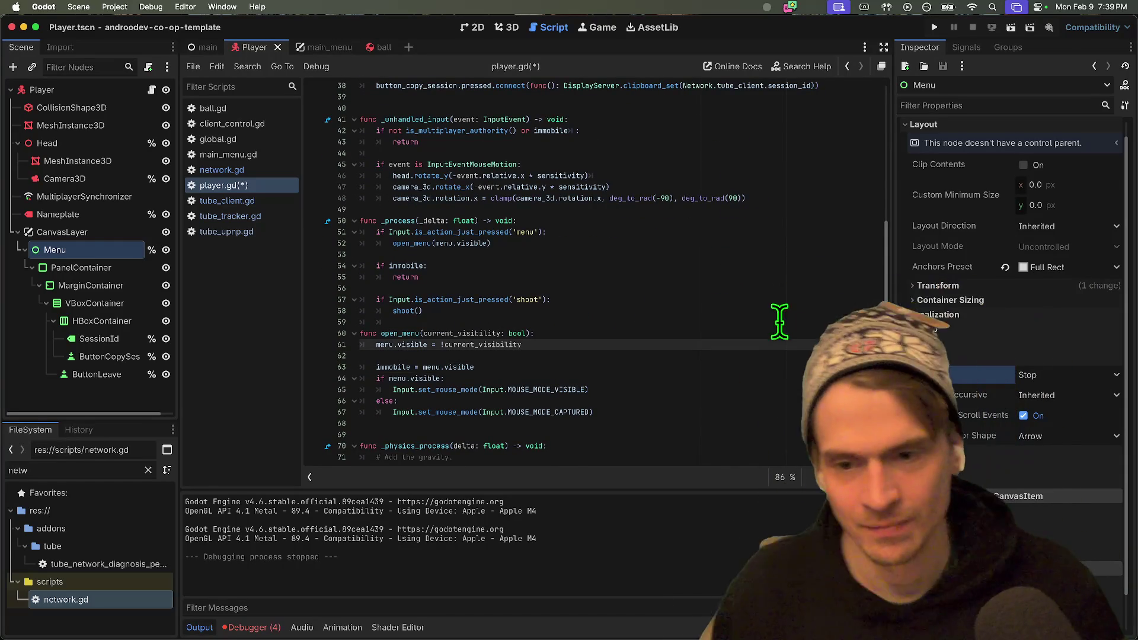
scroll(771, 314, down, 2)
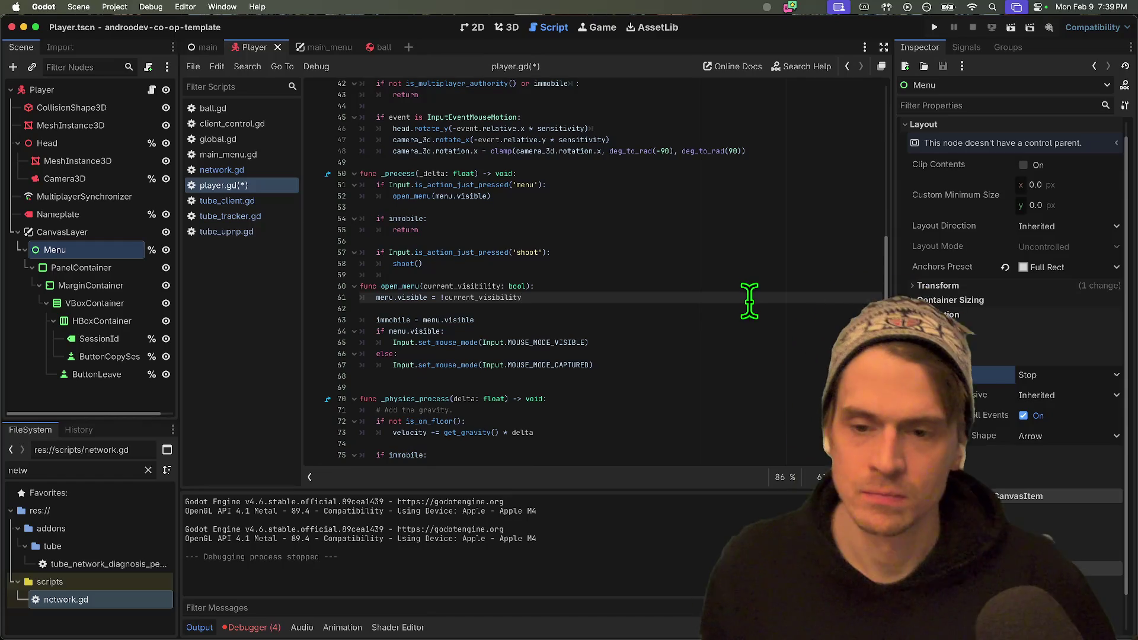
scroll(690, 344, down, 3)
click(696, 313)
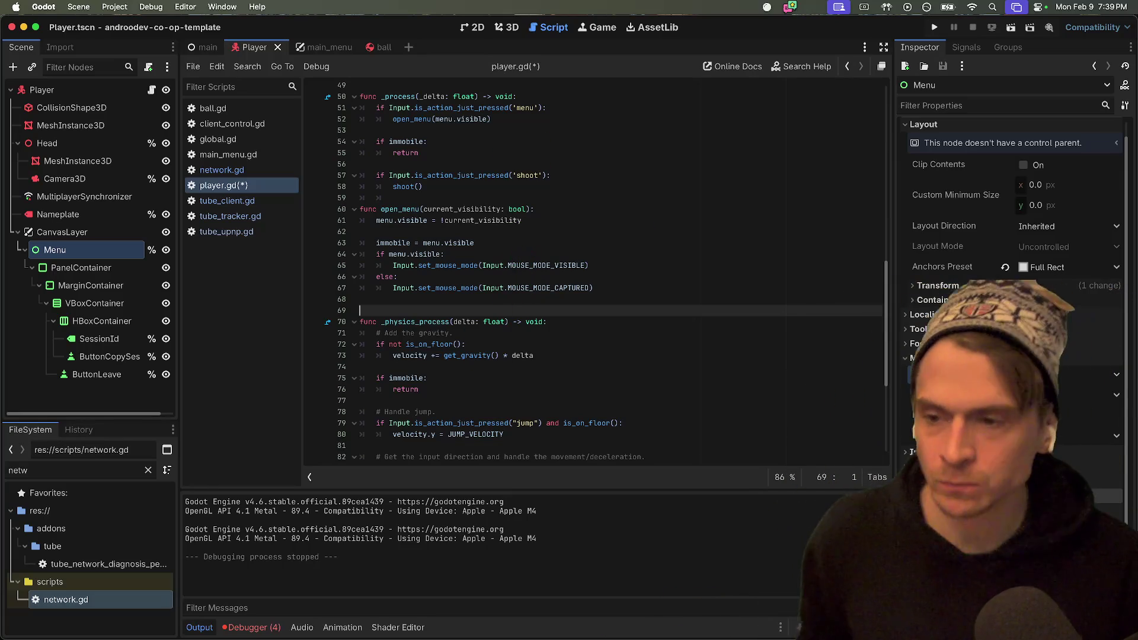
click(330, 601)
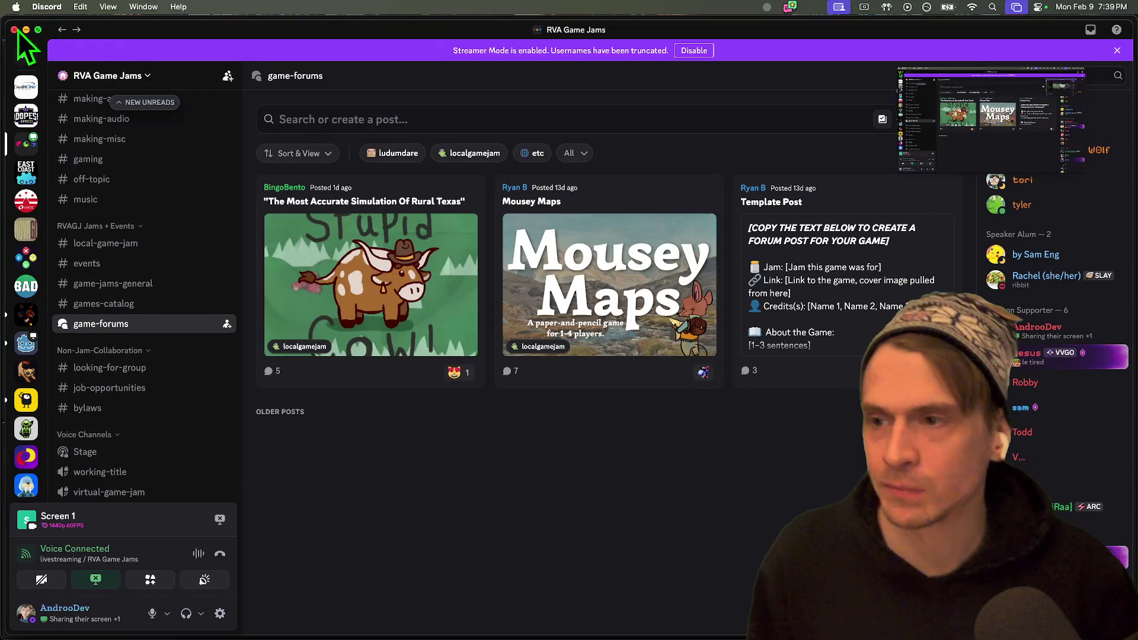
Open the Discord direct messages, then switch to Firefox and close the Google search tab.
click(26, 54)
scroll(145, 356, down, 5)
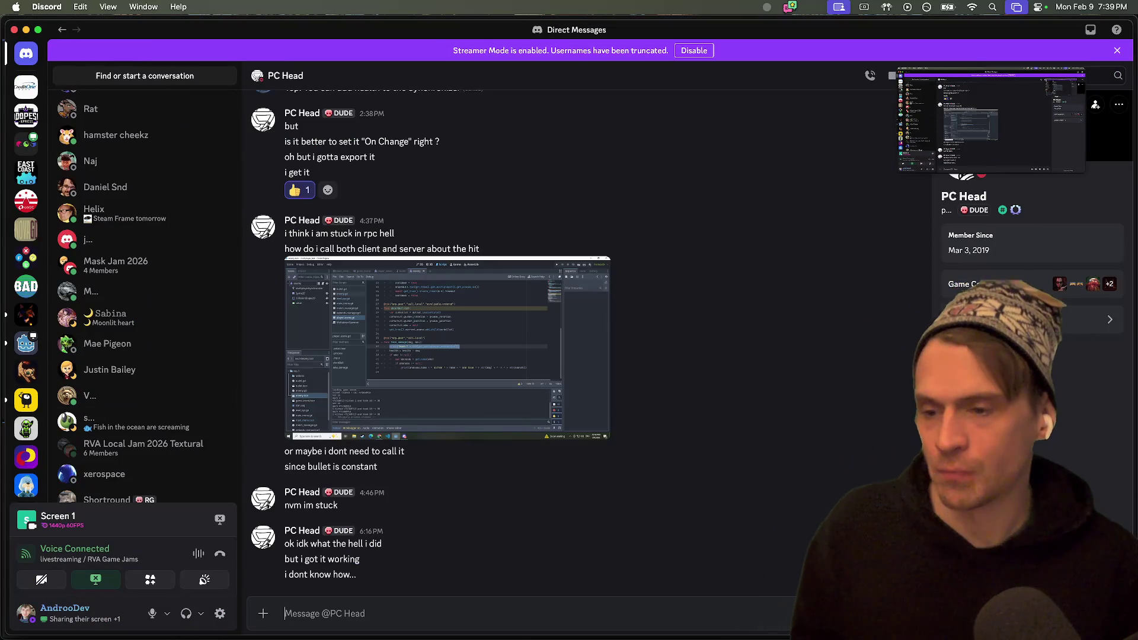
mouse_move(356, 634)
click(296, 613)
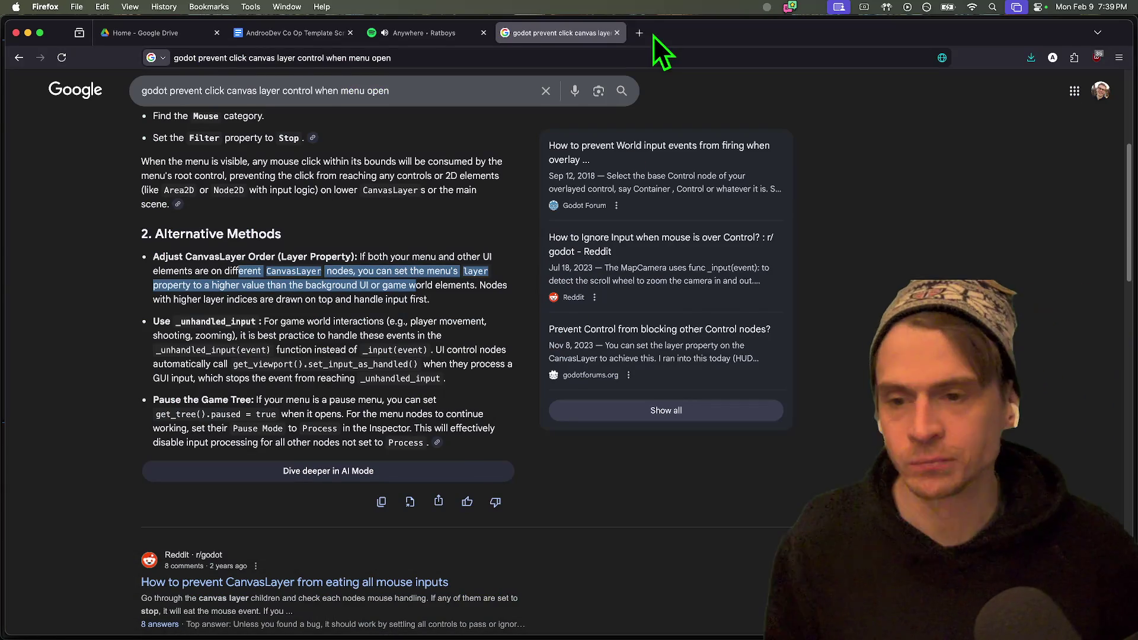
key(super+w)
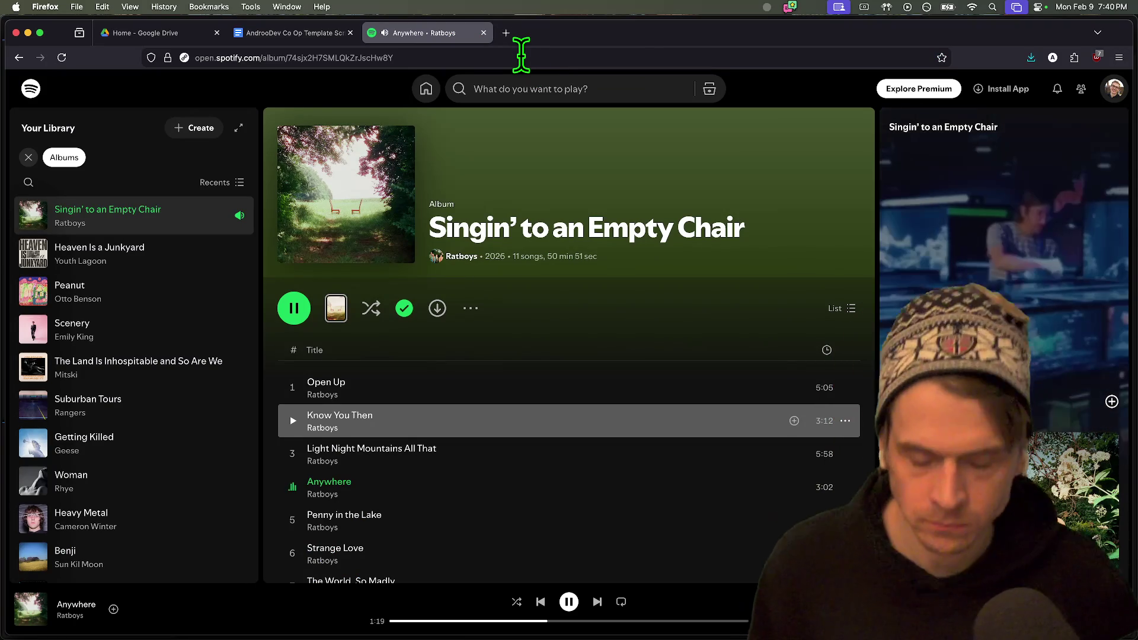
Cycle through the open apps back to the Godot editor showing player.gd.
key(super+Tab)
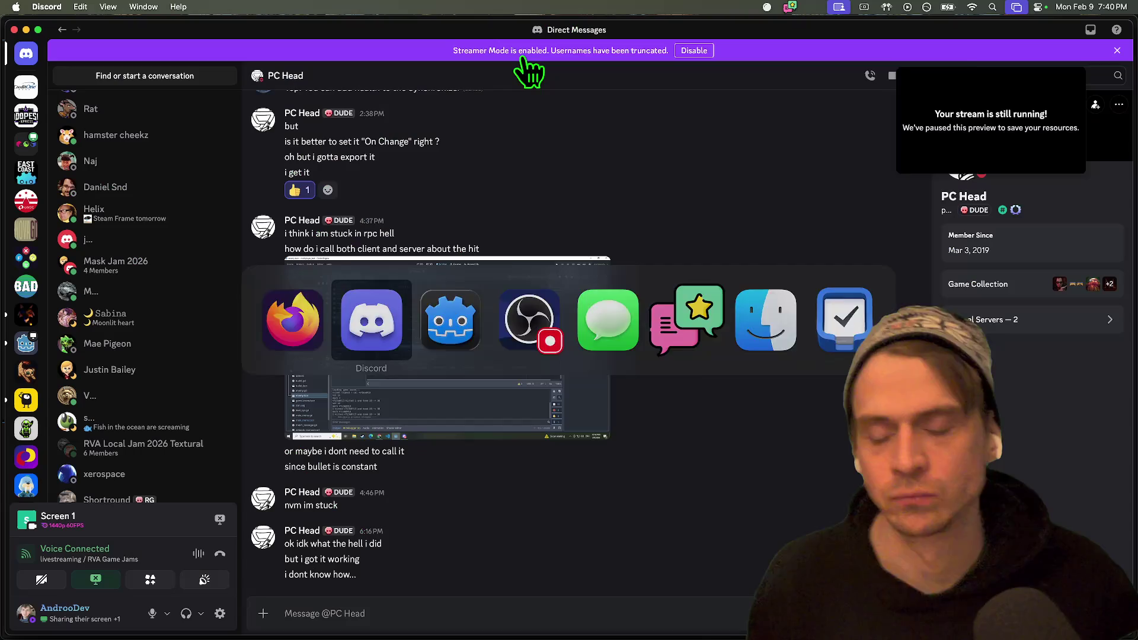
key(super+Tab)
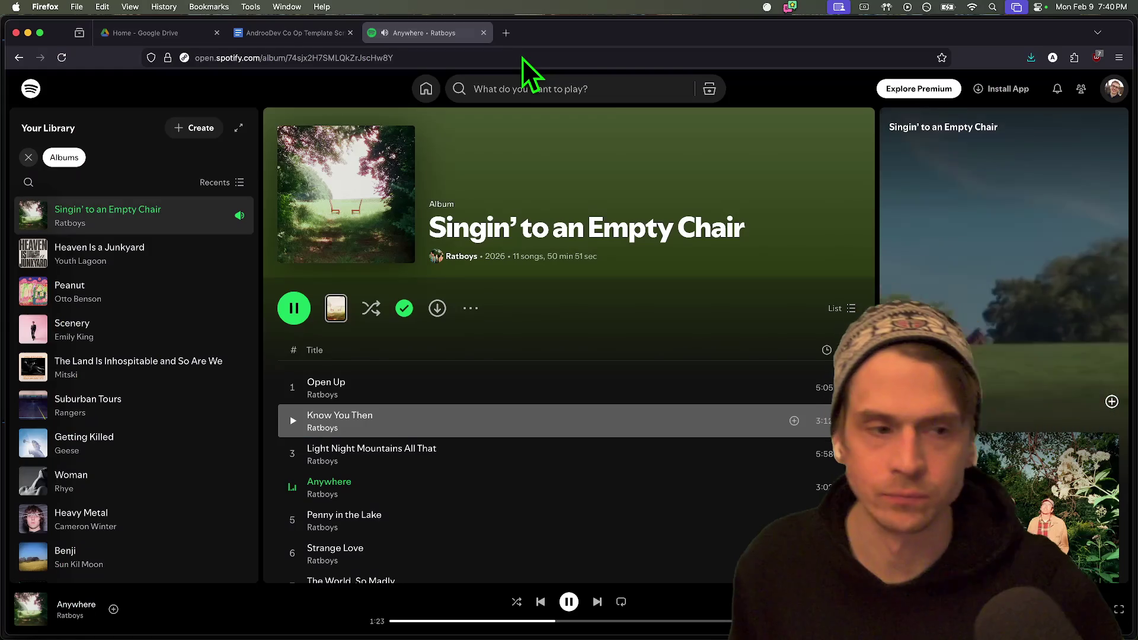
key(super+Tab)
key(super+Tab)
key(super+Tab)
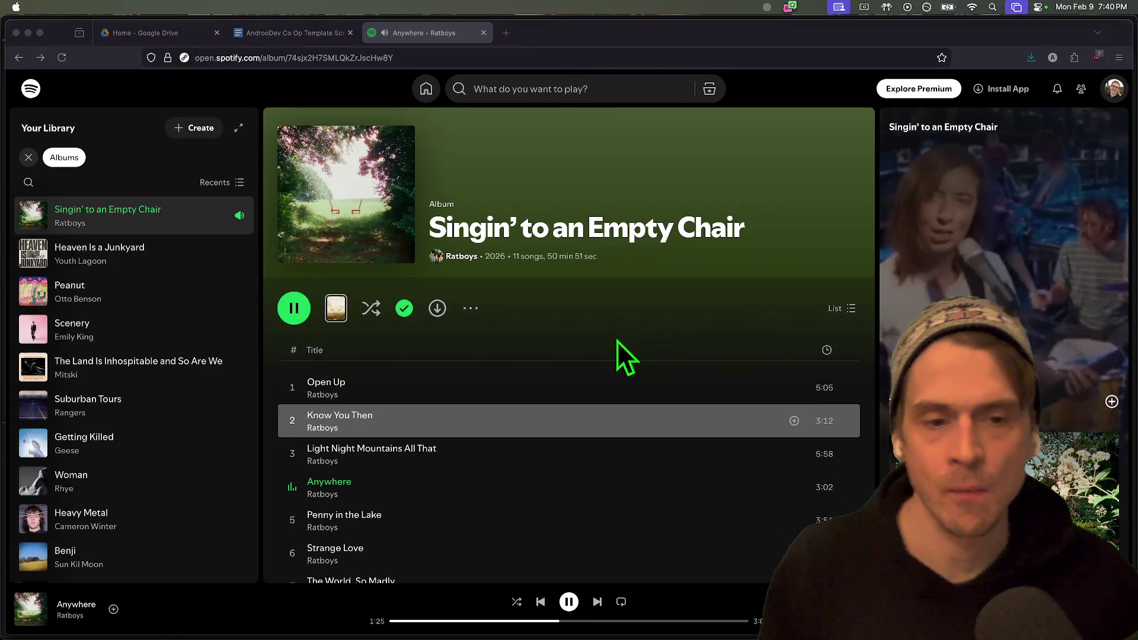
key(super+shift+Tab)
key(super+shift+Tab)
key(super+shift+Tab)
key(super+shift+Tab)
click(613, 344)
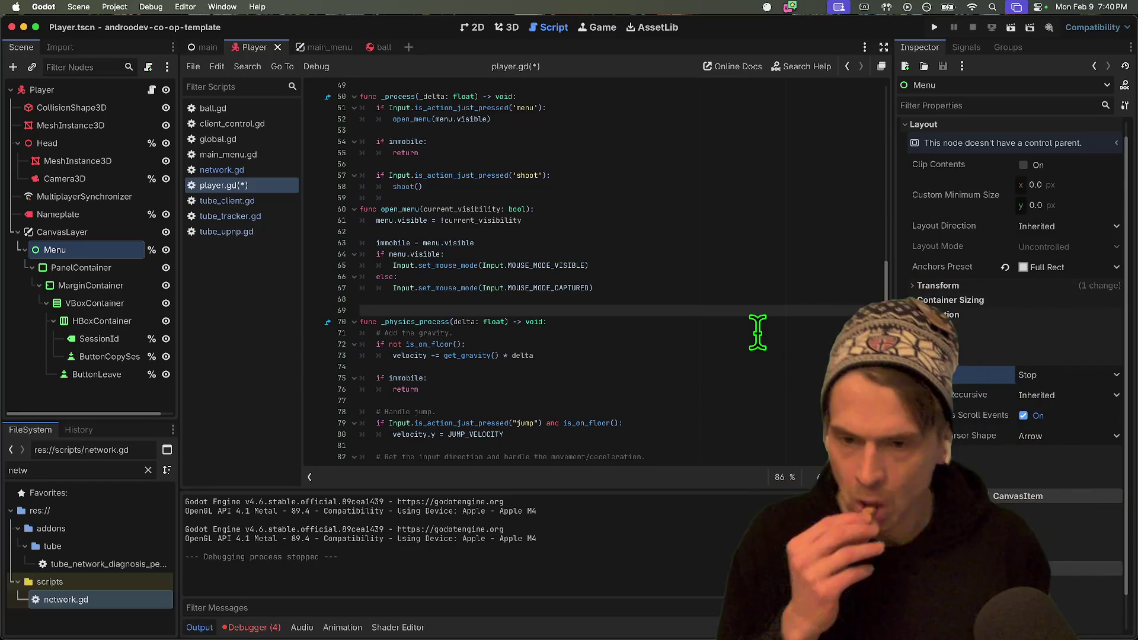
Scroll through player.gd's physics code, then cycle the app switcher over to Discord.
scroll(711, 254, down, 5)
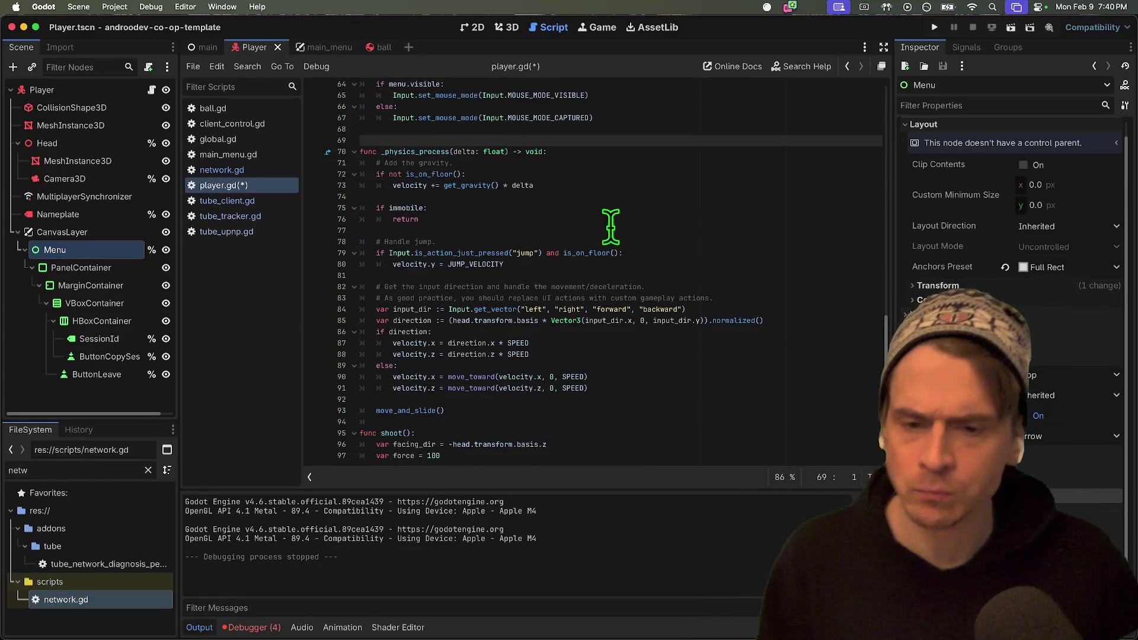
key(super+Tab)
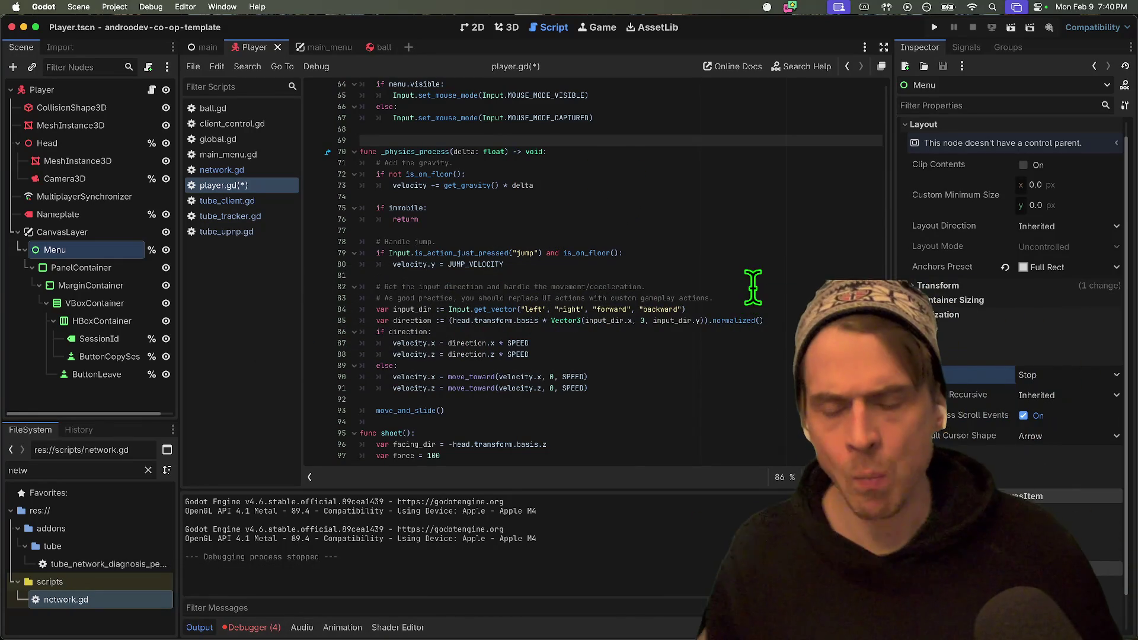
key(super+Tab)
key(Tab)
key(Tab)
key(Tab)
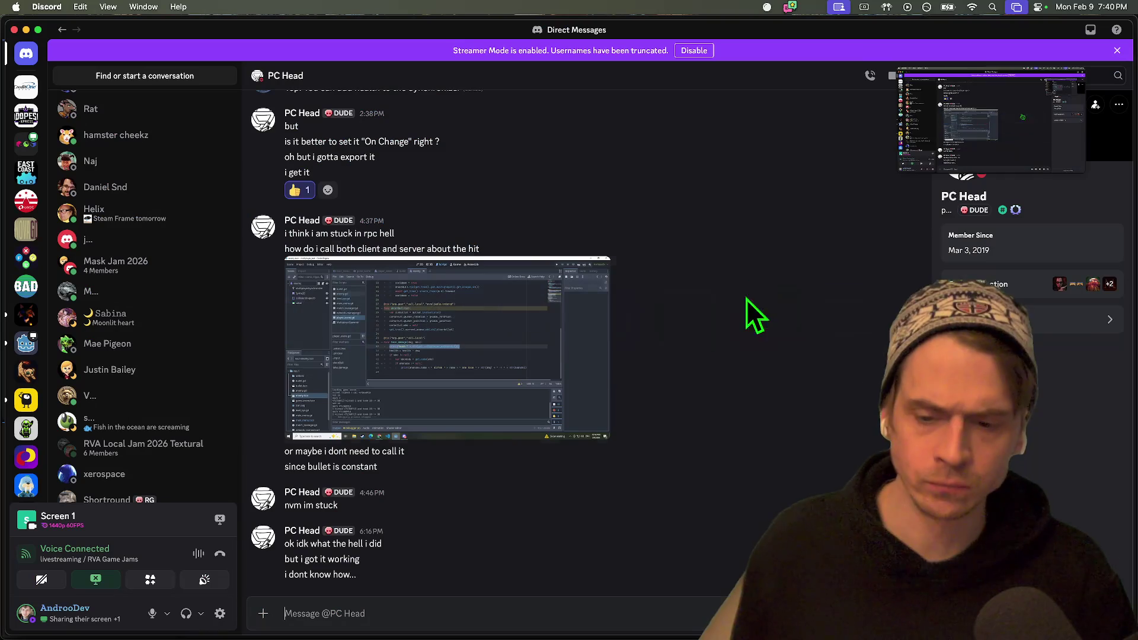
Browse the Godot server's #networking-and-multiplayer, #web-platform and #physics channels, then return to Godot.
key(super+bracketleft)
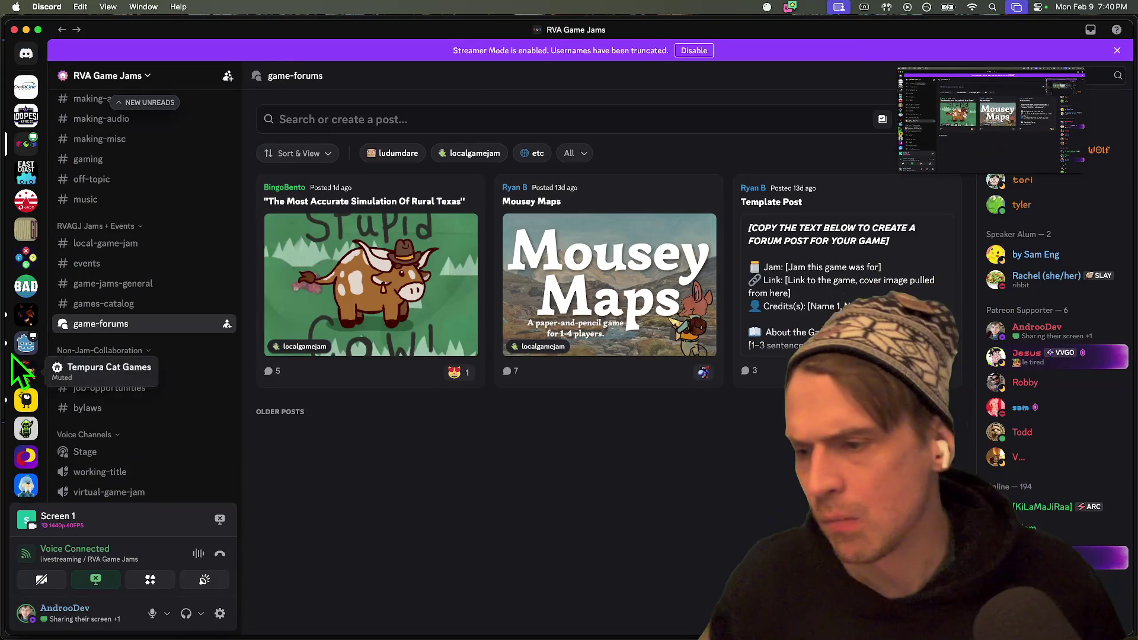
click(26, 342)
scroll(101, 350, up, 20)
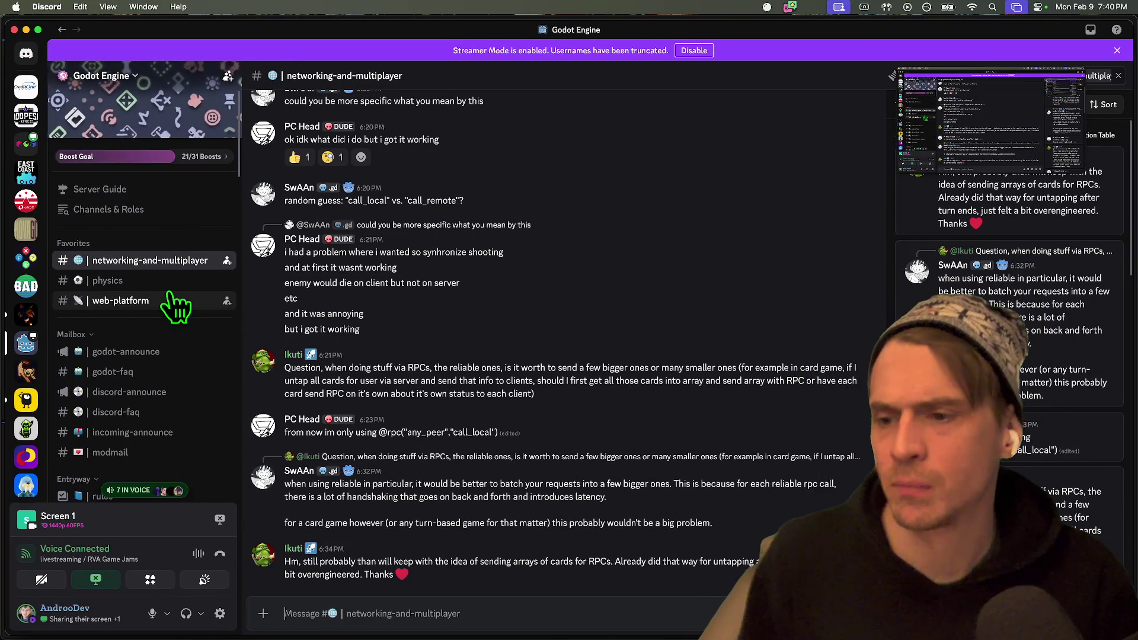
click(172, 302)
click(171, 281)
key(super+Tab)
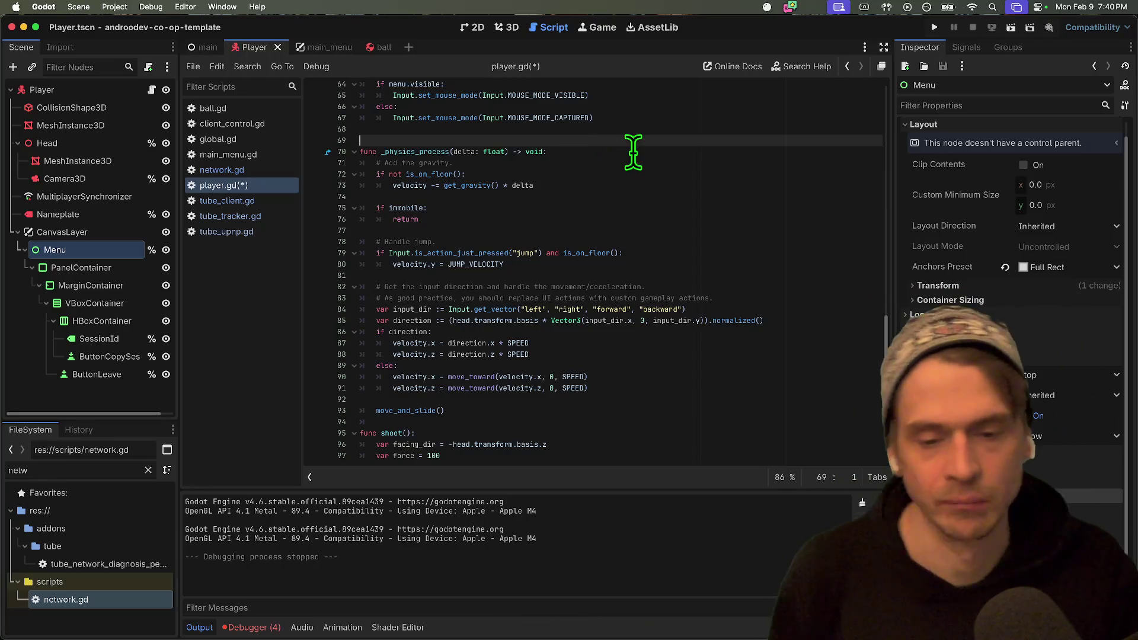
Scroll back through player.gd and save the script with Cmd+S.
scroll(639, 144, up, 5)
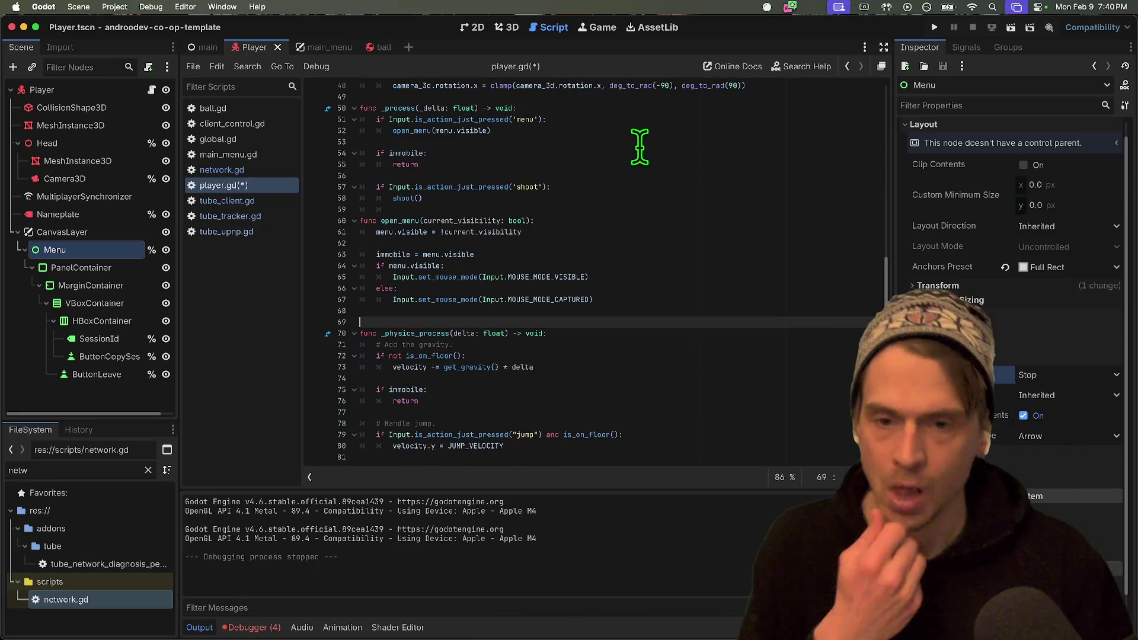
scroll(633, 162, up, 3)
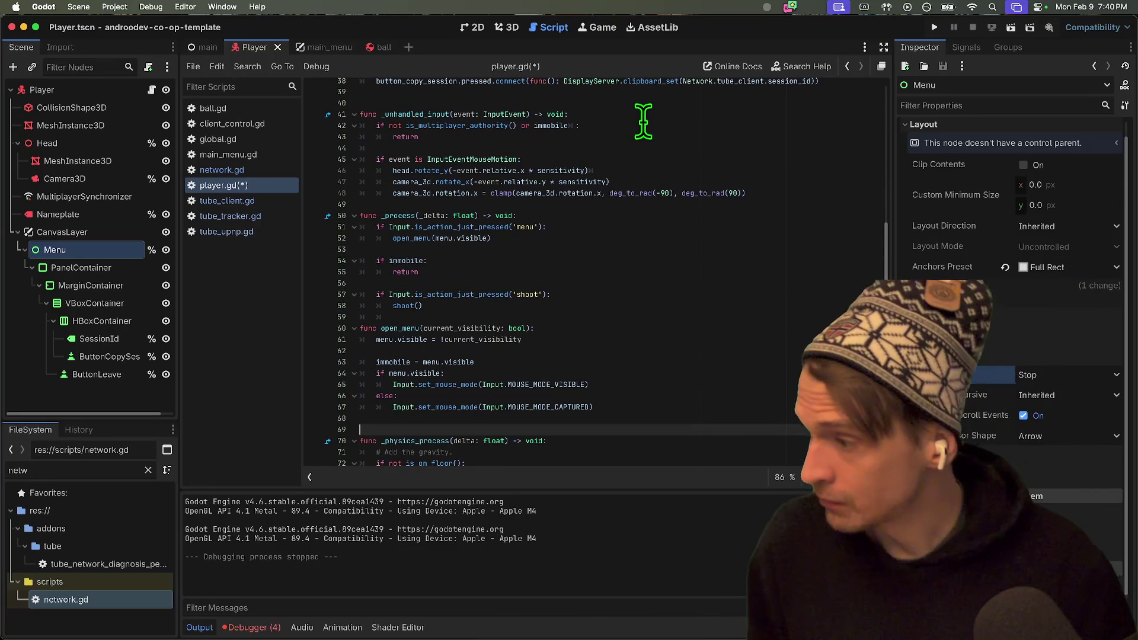
scroll(649, 141, down, 3)
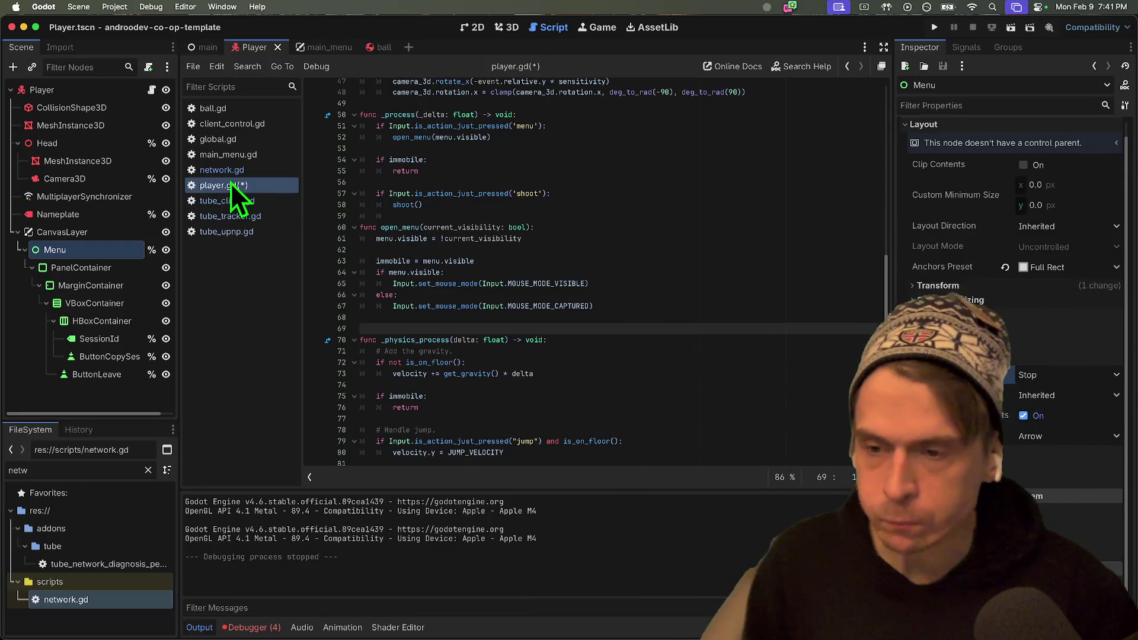
key(super+s)
key(super+Tab)
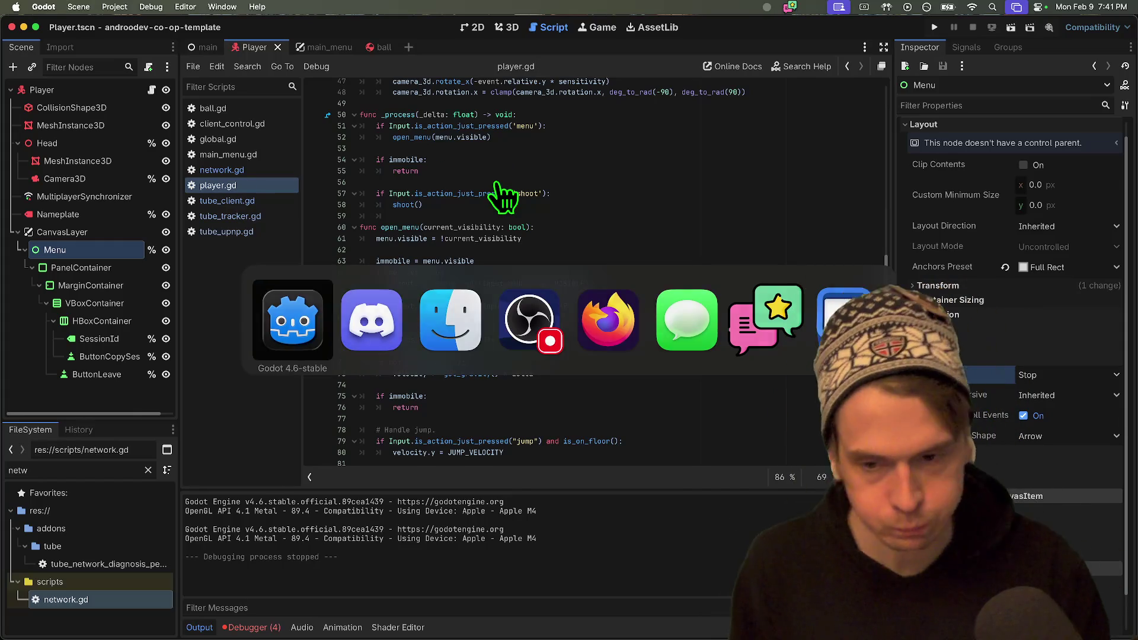
key(super+space)
Launch Alacritty, change into the co-op multiplayer template folder and check git status.
text(alacritty)
key(Return)
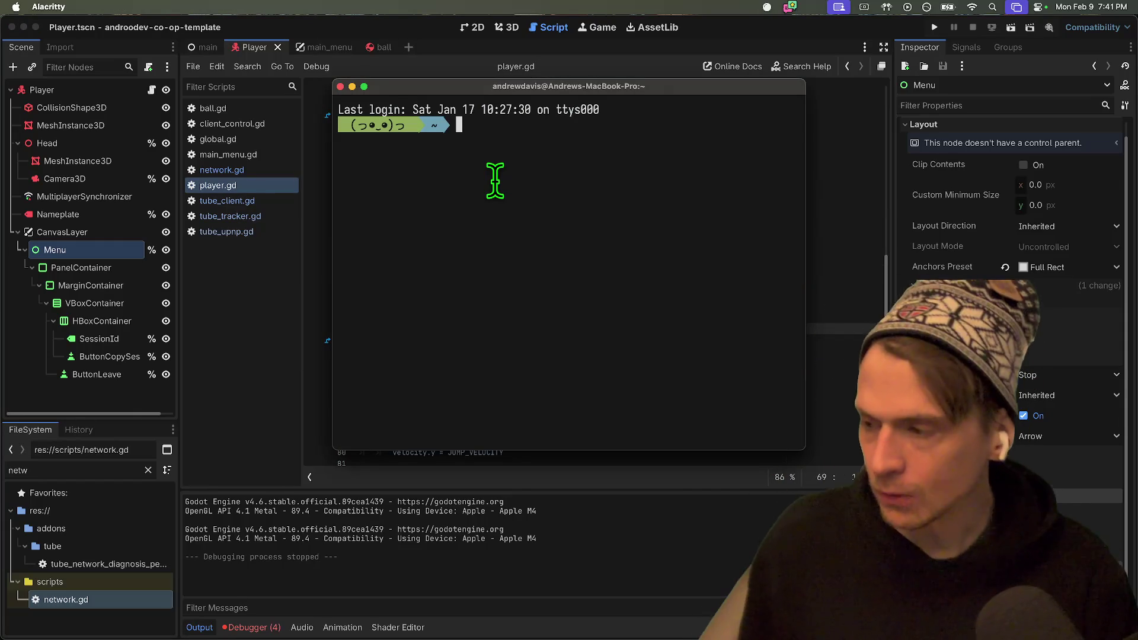
text(ls)
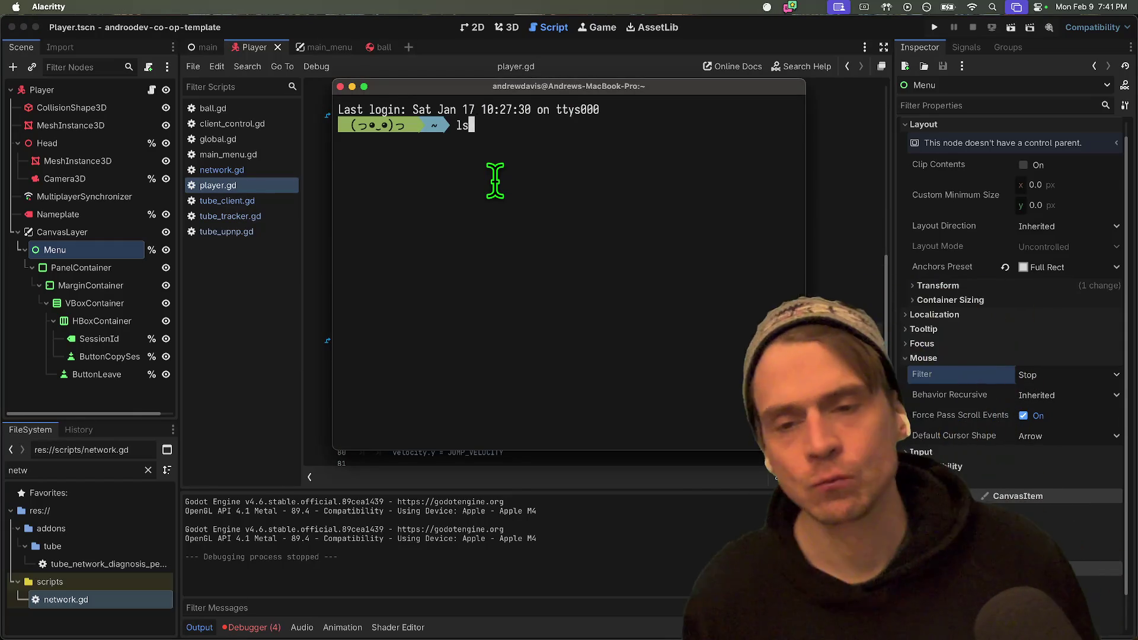
key(Return)
text(j)
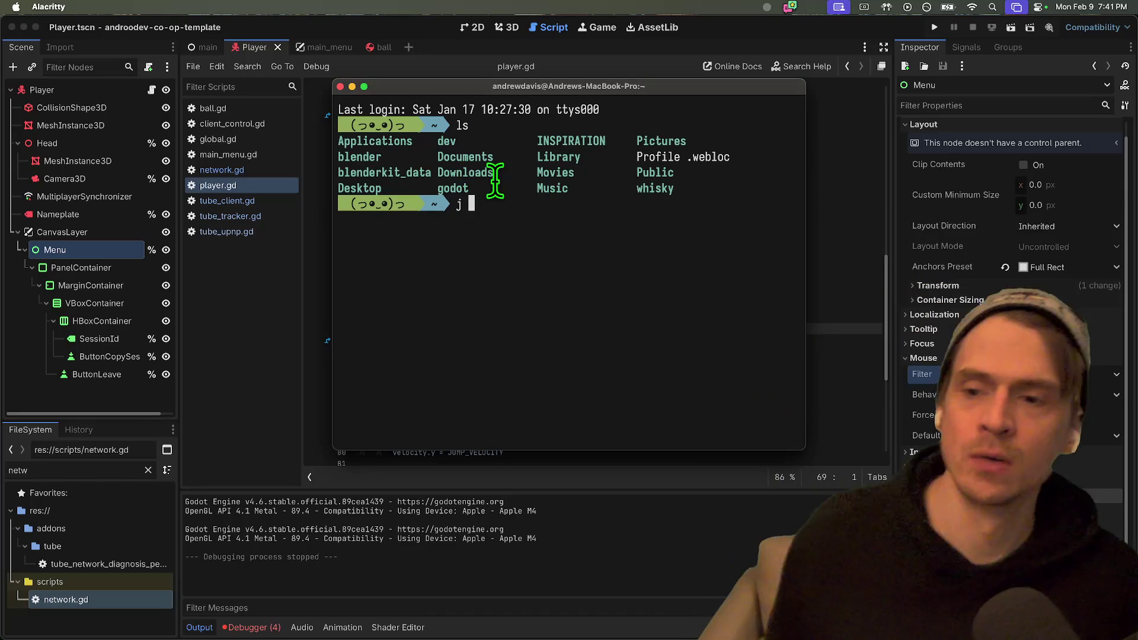
text(co)
key(Return)
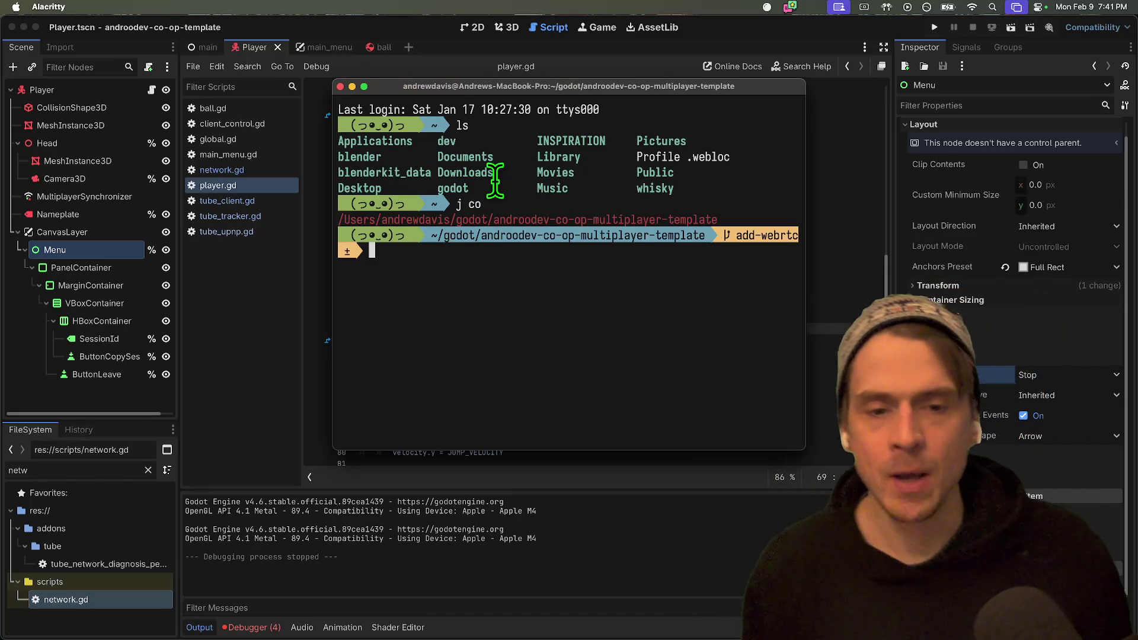
text(cst)
key(Return)
Stage all changes, commit as 'feat: implement tube client', push to add-webrtc, and return to Godot.
text(g)
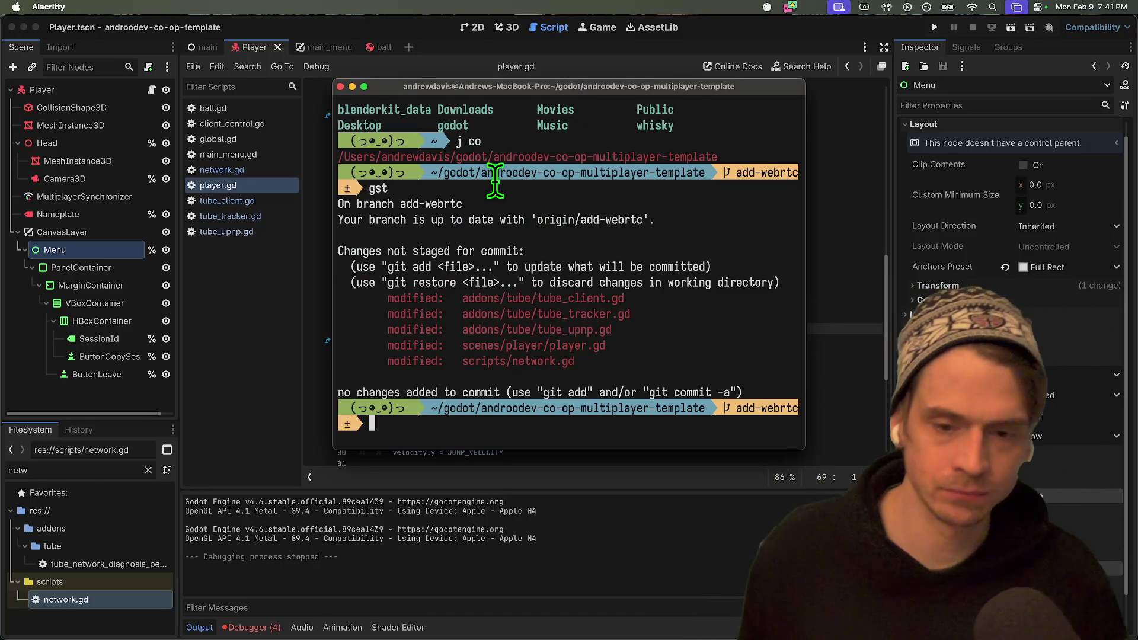
key(Return)
text(gcam 'feat: )
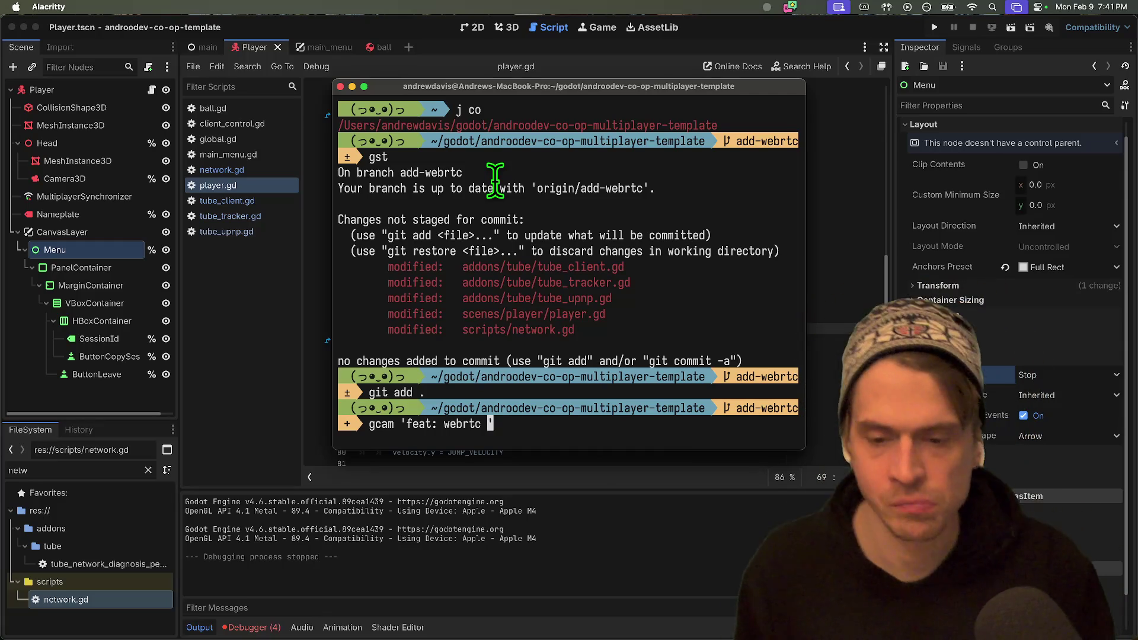
text(implement )
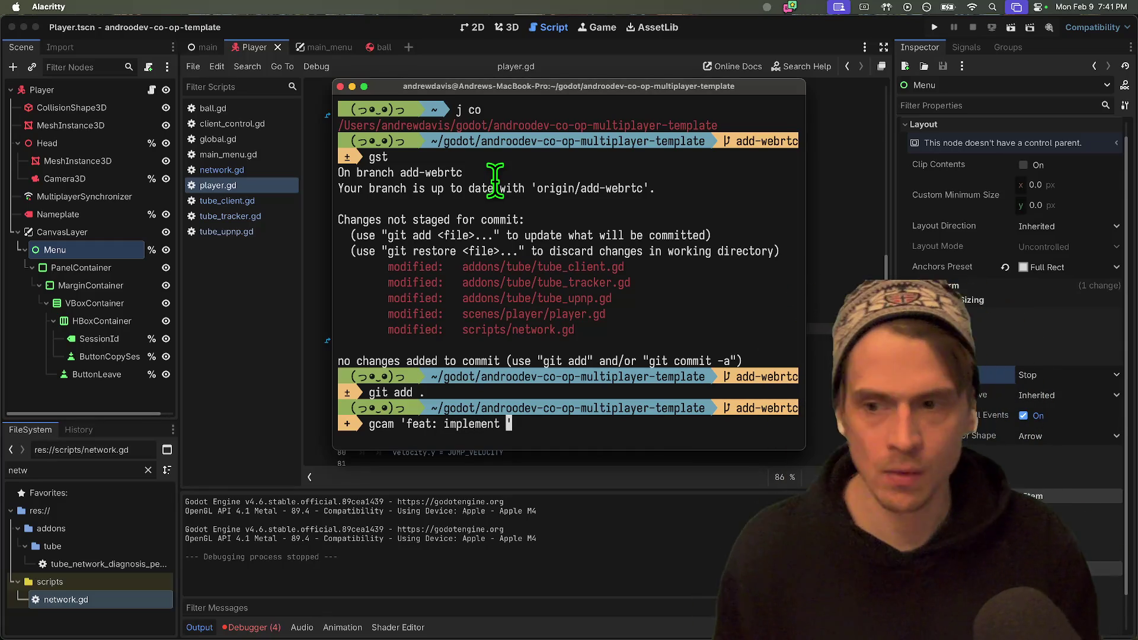
text(tube client.)
key(BackSpace)
text(e)
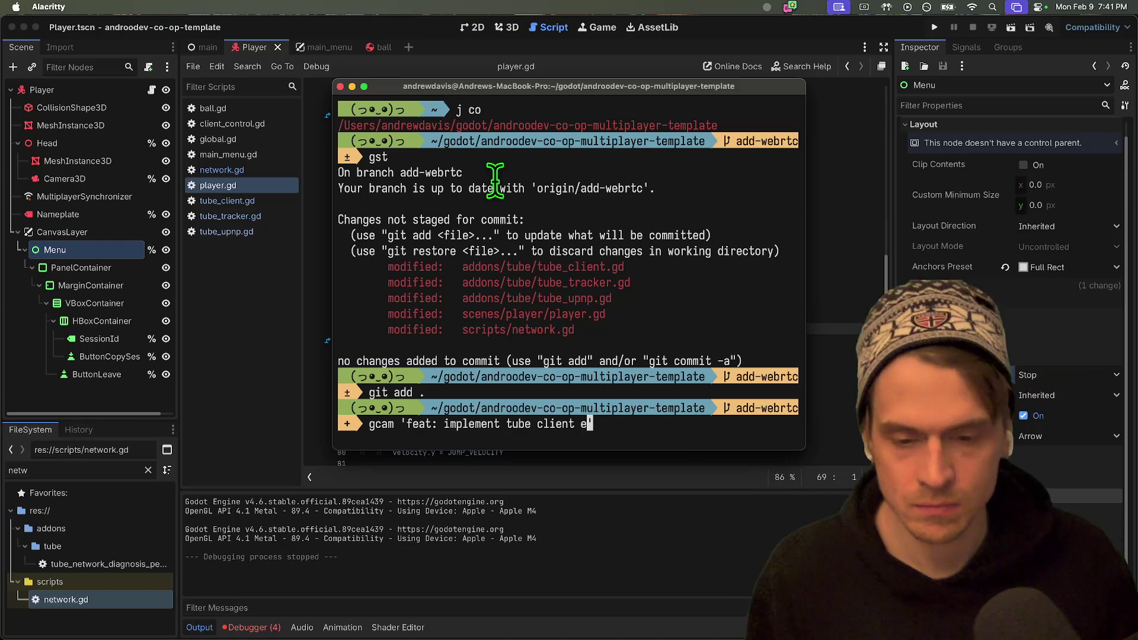
text(')
key(Return)
text(git pu)
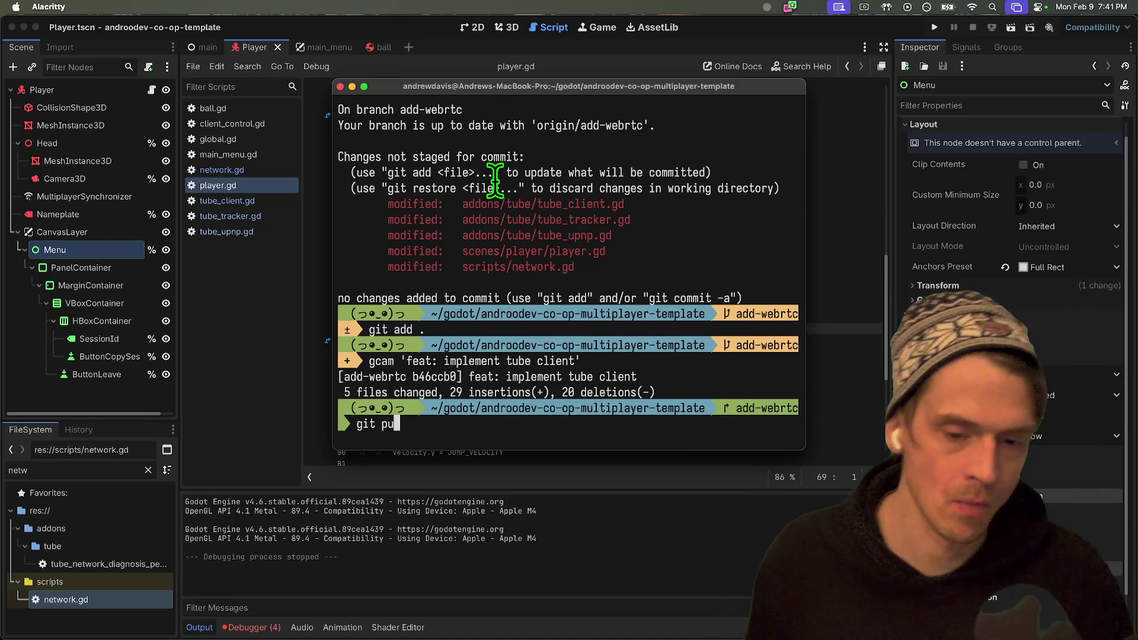
text(sh)
key(Return)
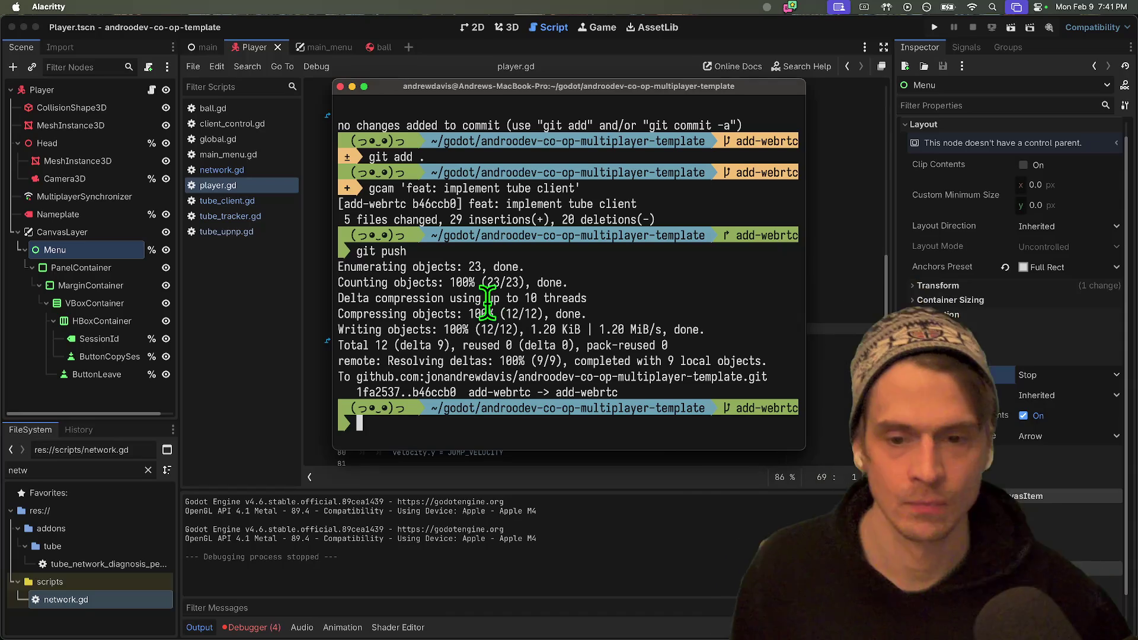
key(super+Tab)
key(super+Tab)
key(super+Tab)
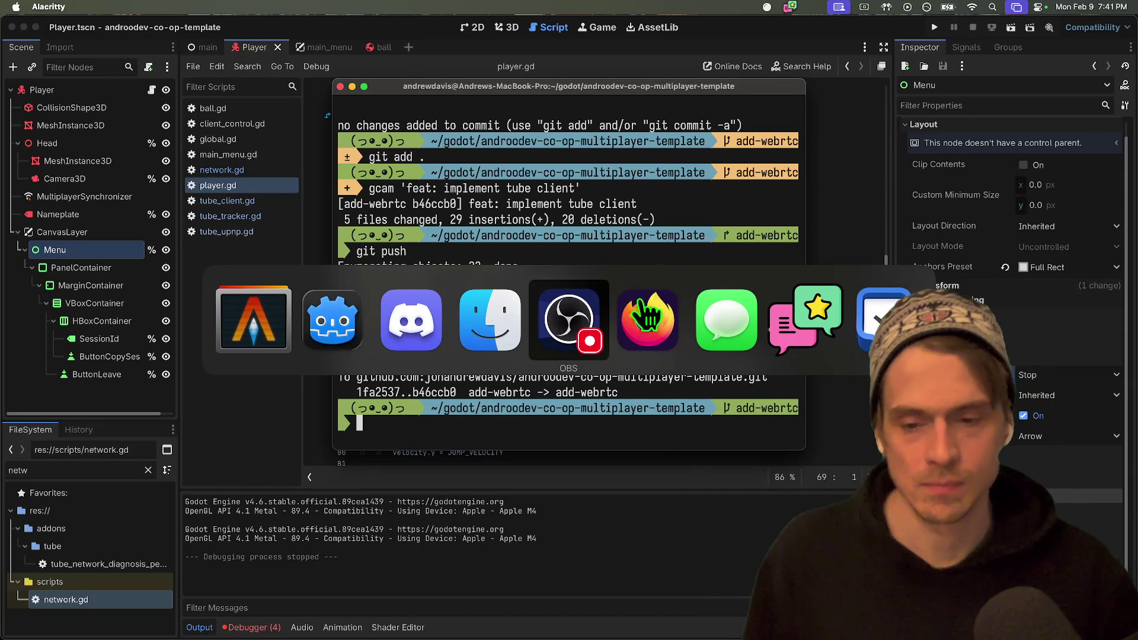
key(super+shift+Tab)
key(super+shift+Tab)
key(super+shift+Tab)
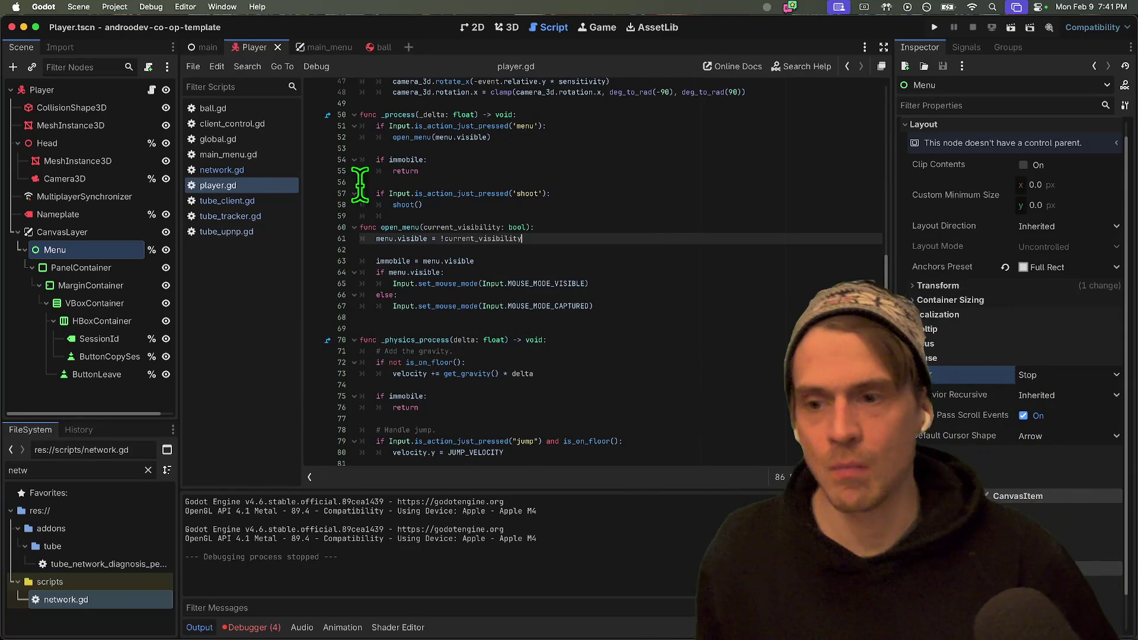
Delete main_menu.gd's _exit_tree function that calls tube_client.leave_session().
click(246, 170)
click(267, 155)
scroll(516, 266, down, 5)
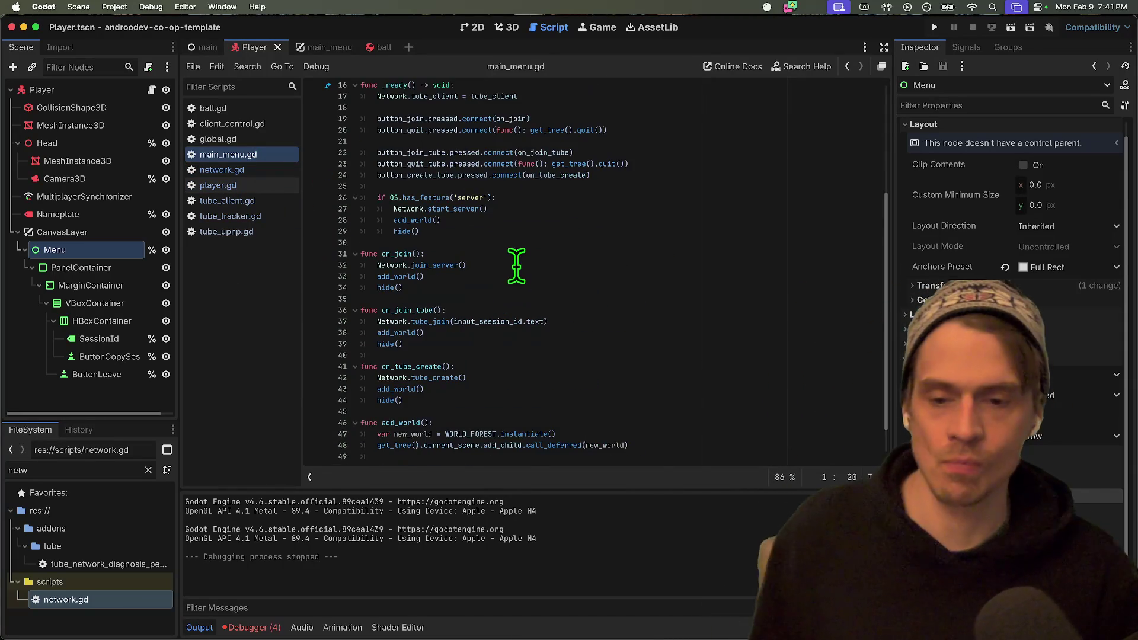
scroll(633, 287, down, 2)
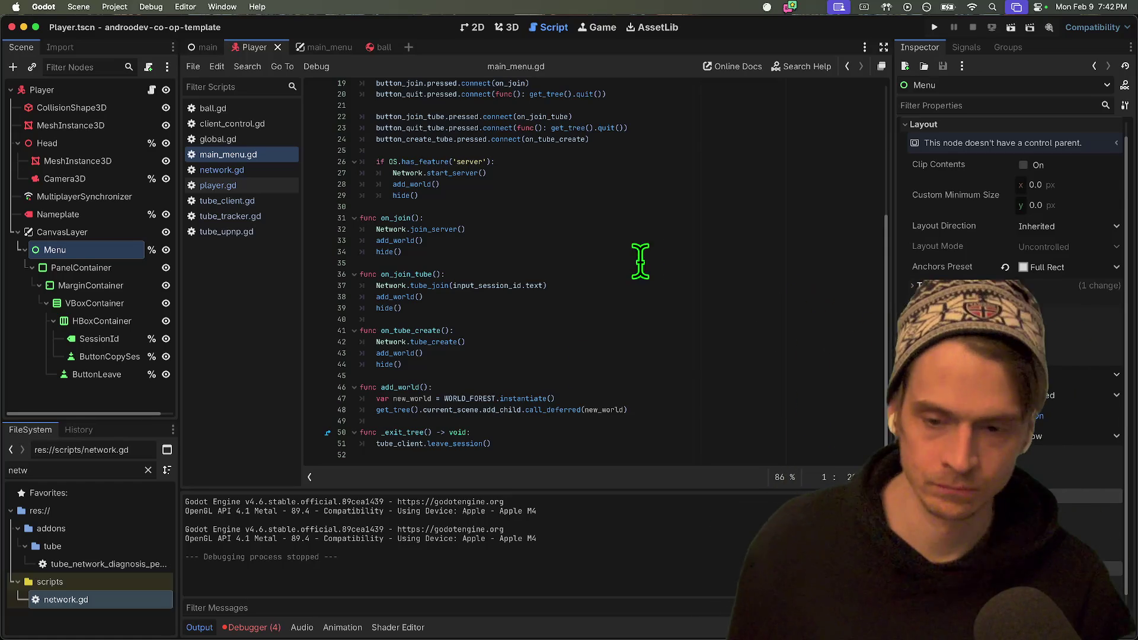
drag(600, 447, 617, 433)
click(617, 432)
right_click(620, 449)
click(541, 447)
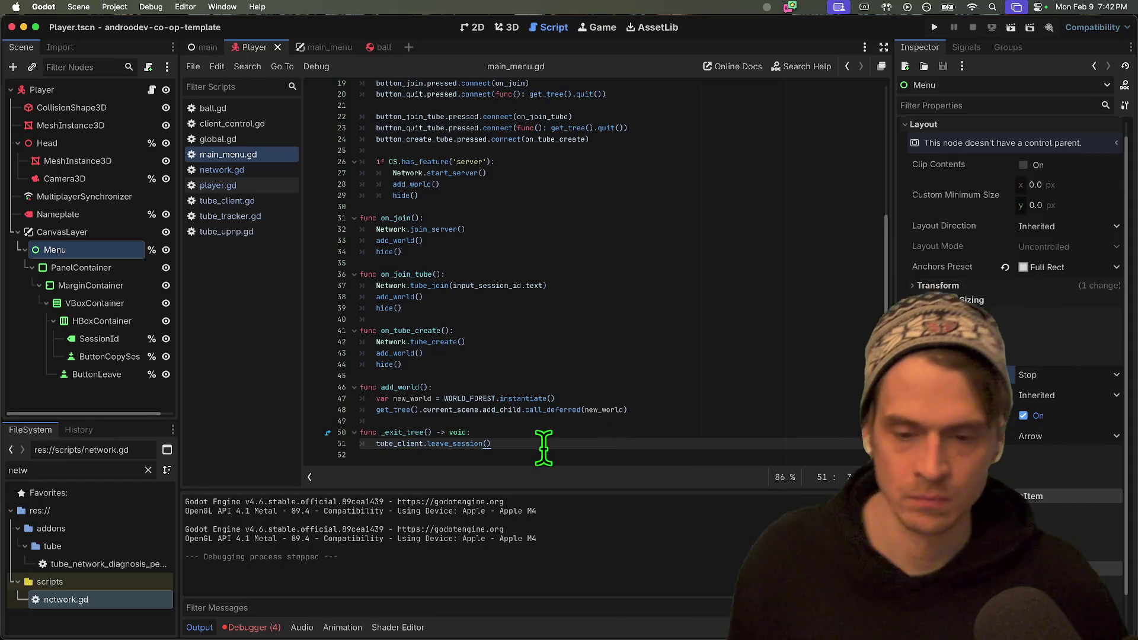
triple_click(559, 432)
key(BackSpace)
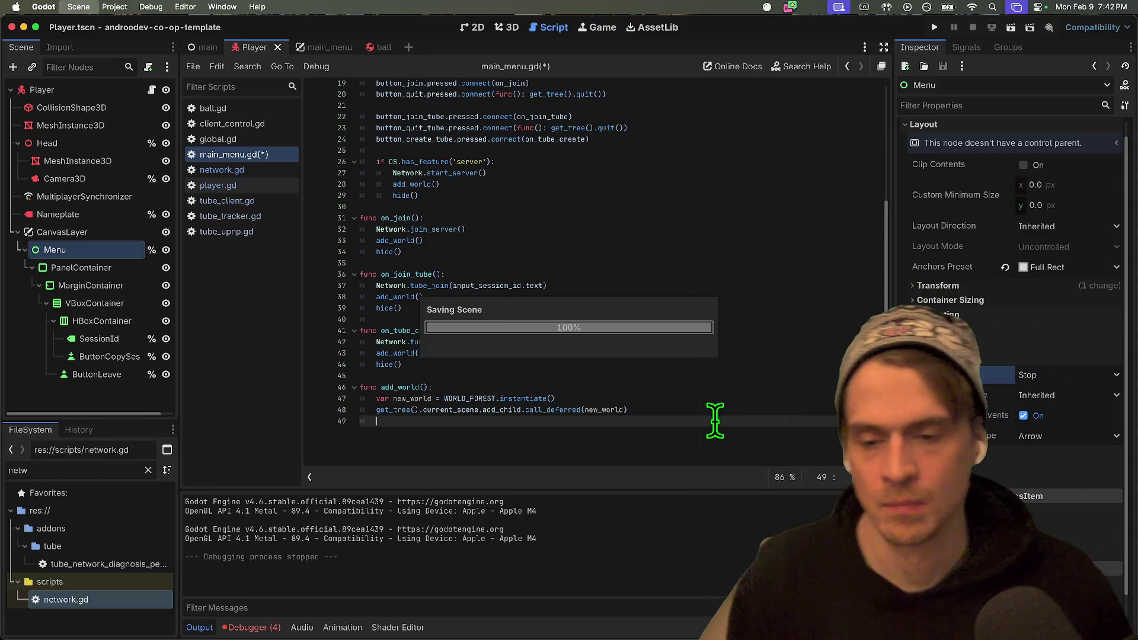
Run the project, create a session in one window, join from the other, then leave it.
key(super+b)
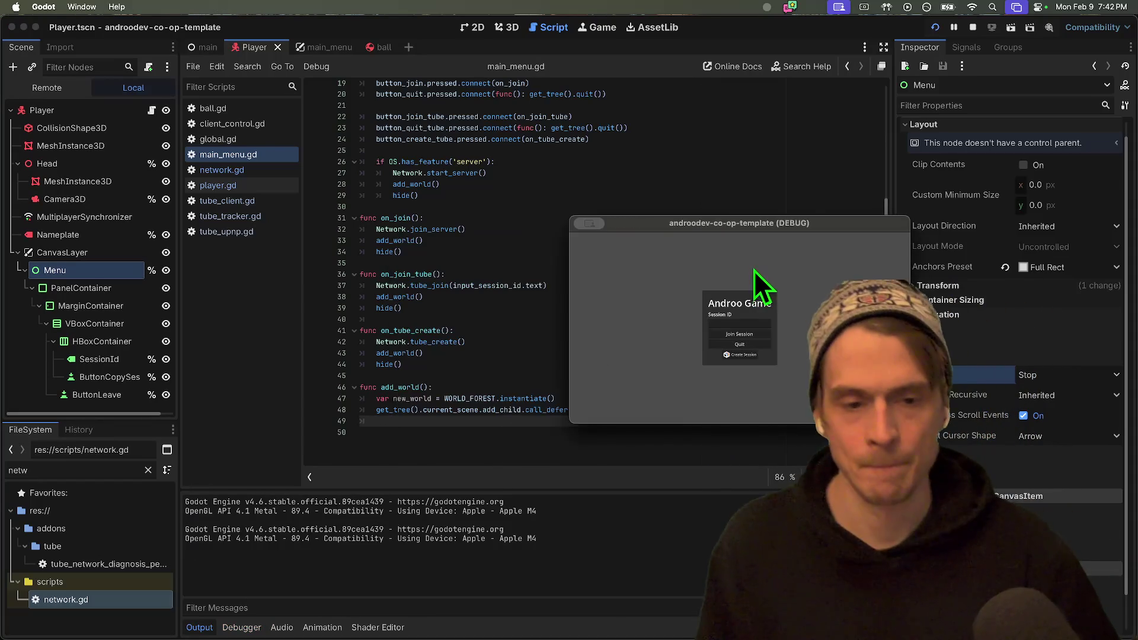
click(402, 355)
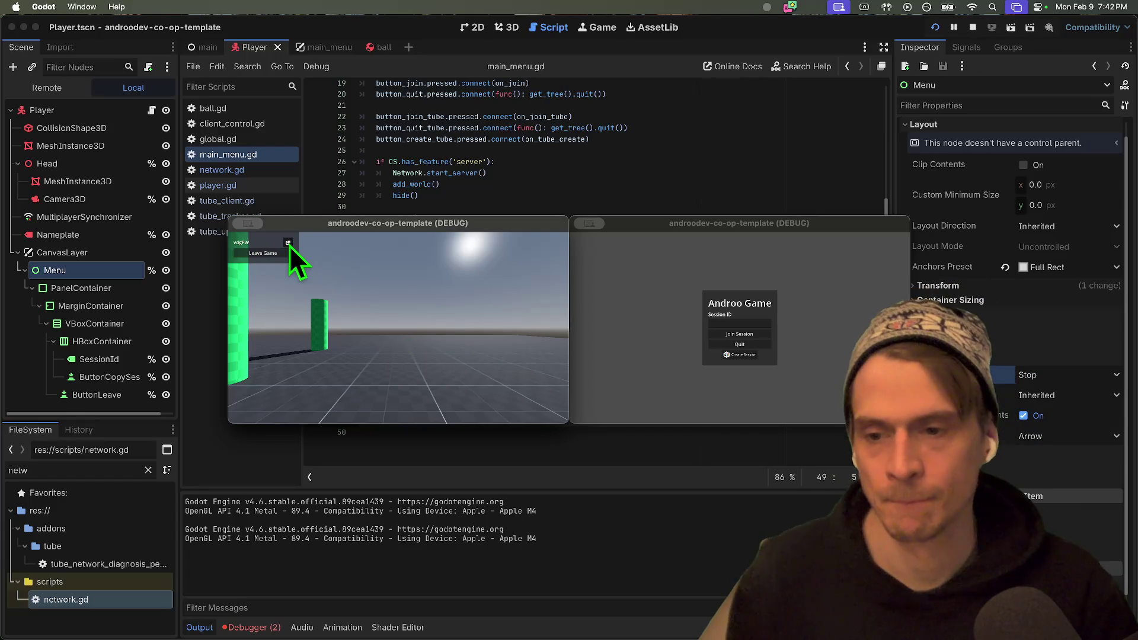
click(831, 396)
click(750, 334)
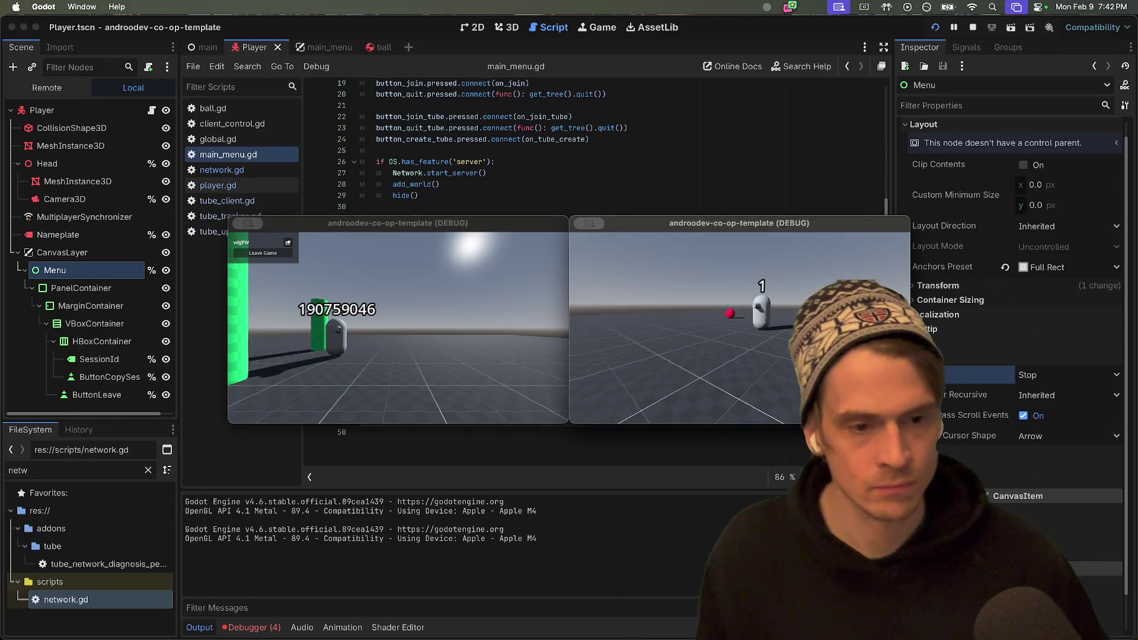
key(Escape)
click(615, 255)
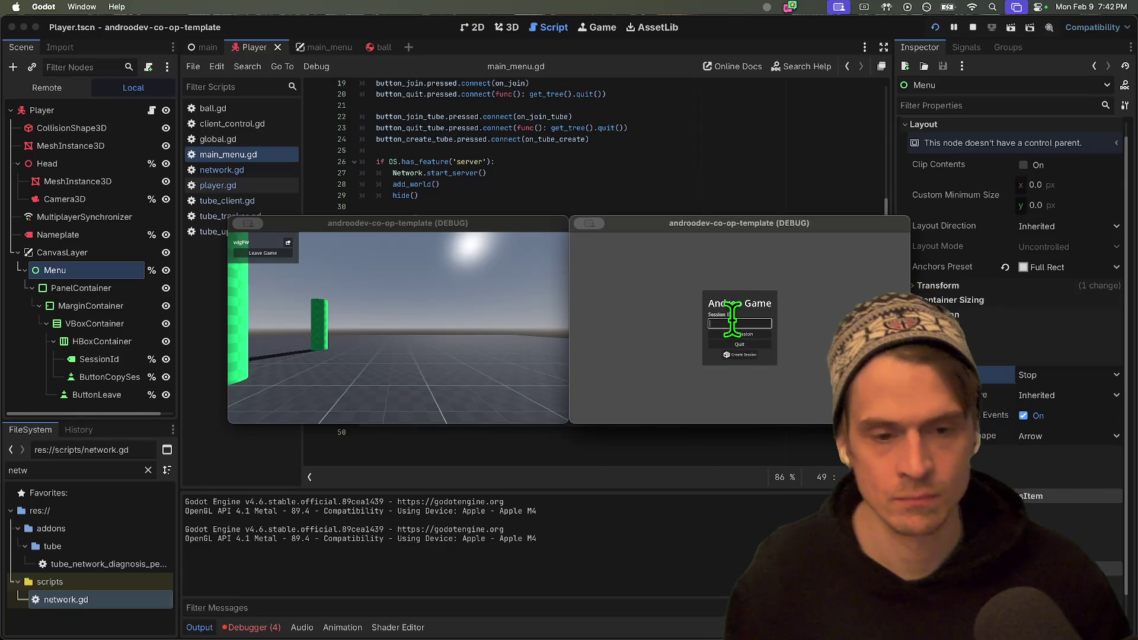
Rejoin from the second window, then choose Leave Game in the host's in-game menu.
click(730, 340)
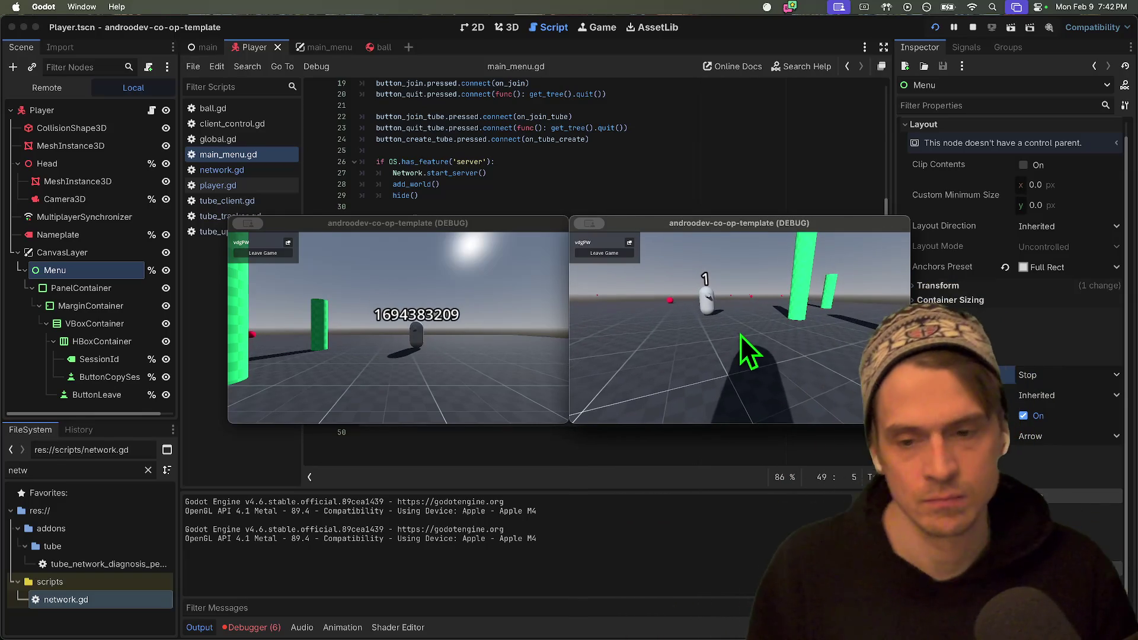
click(566, 354)
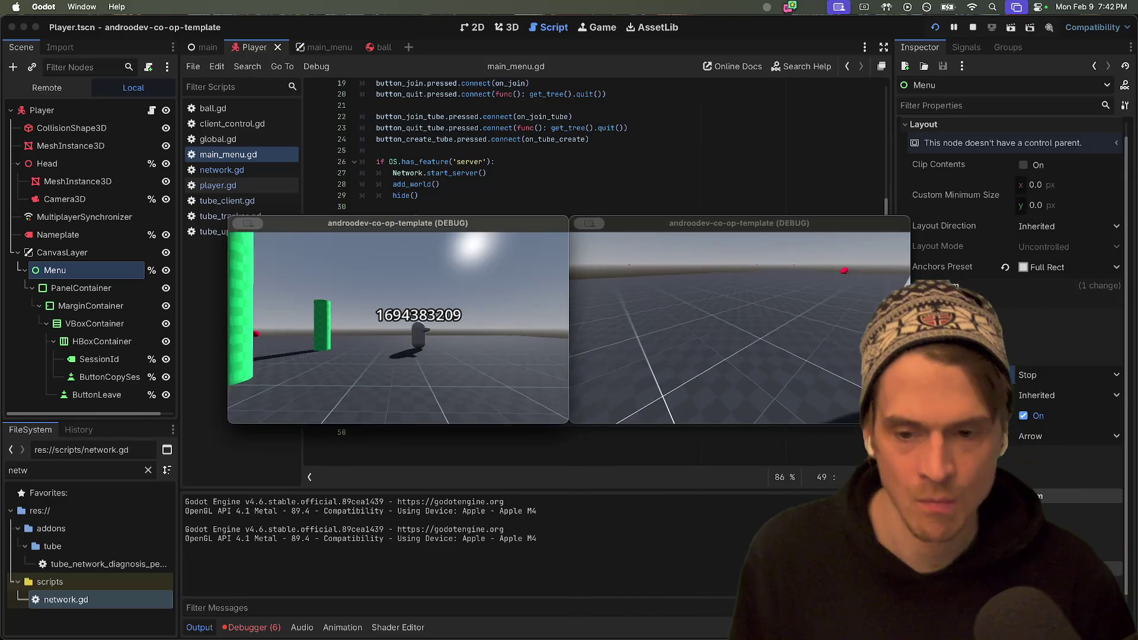
drag(567, 354, 400, 331)
click(270, 256)
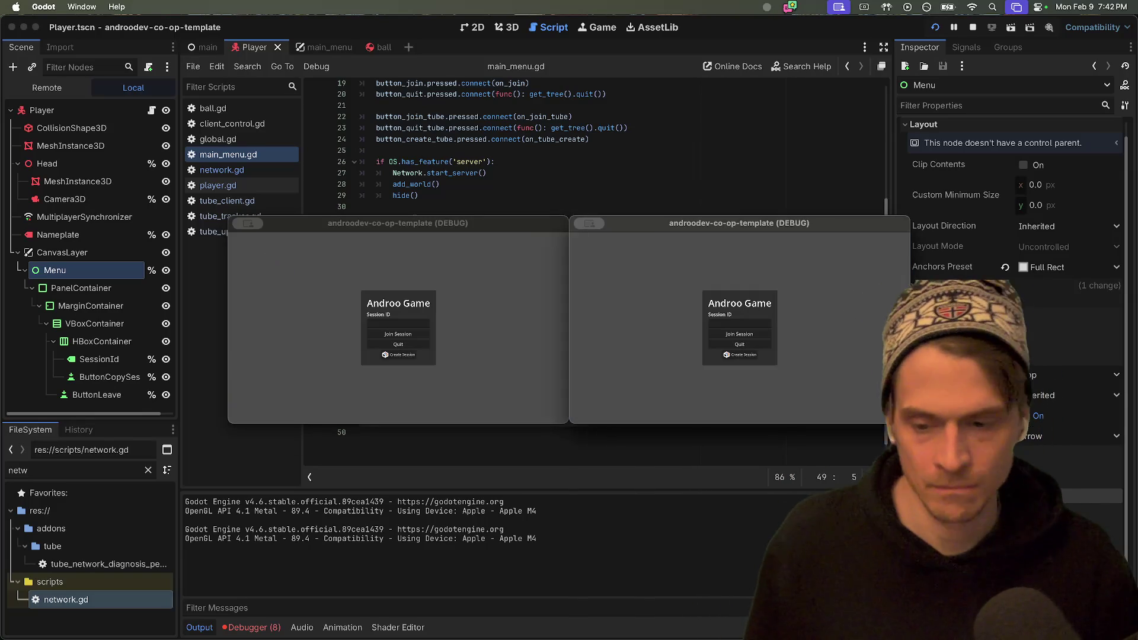
Create a session in the right window, join it from the left with the copied id, then stop the run.
click(739, 356)
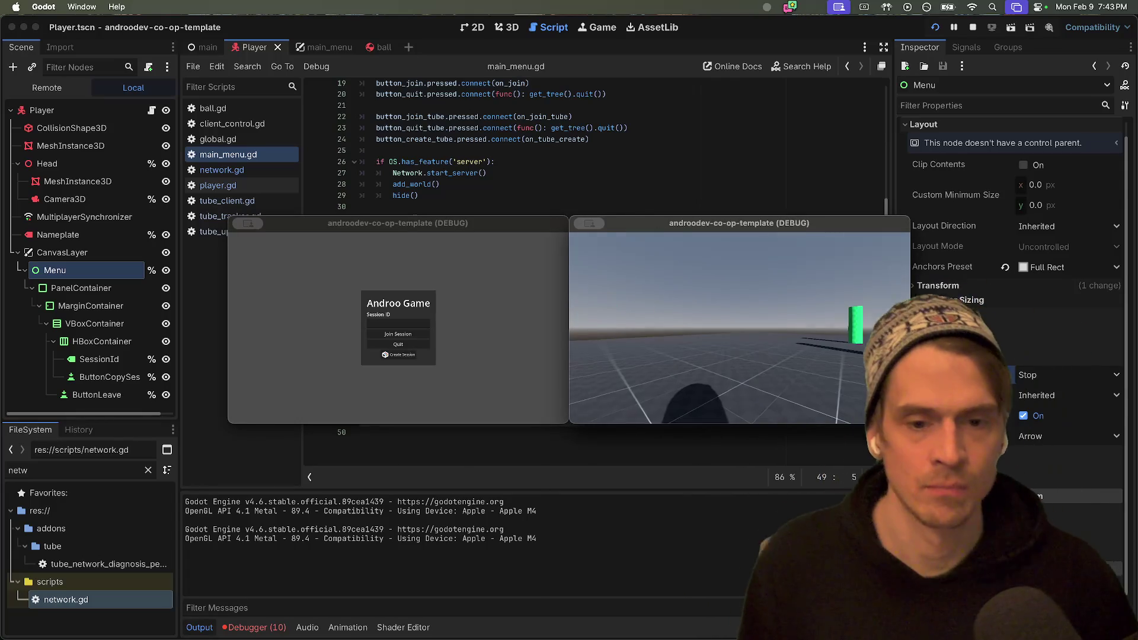
click(424, 308)
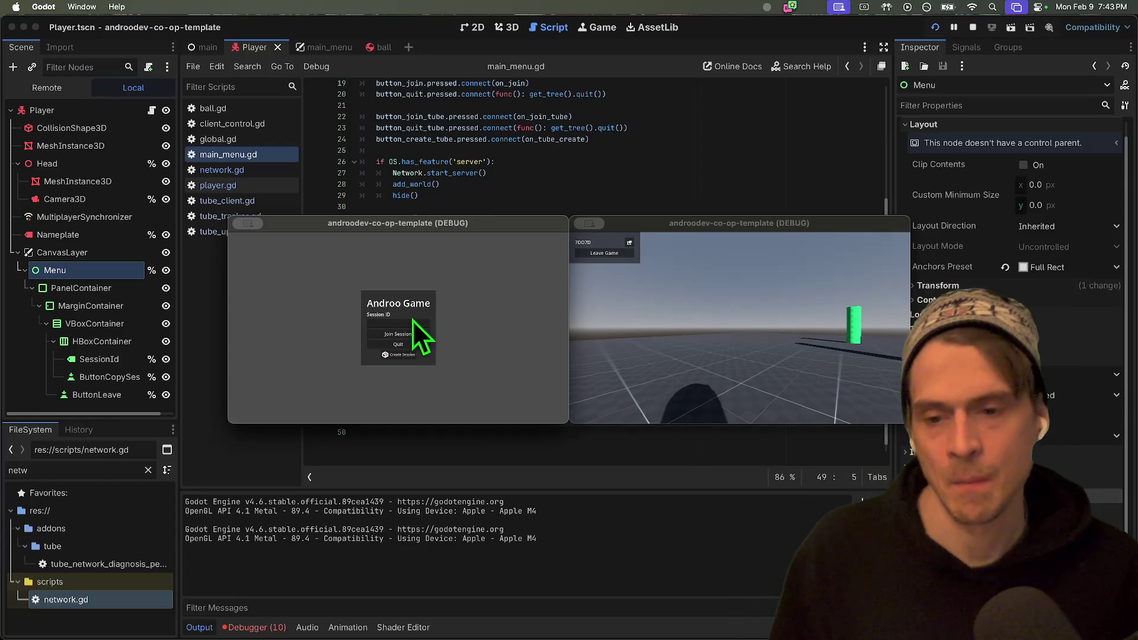
click(689, 282)
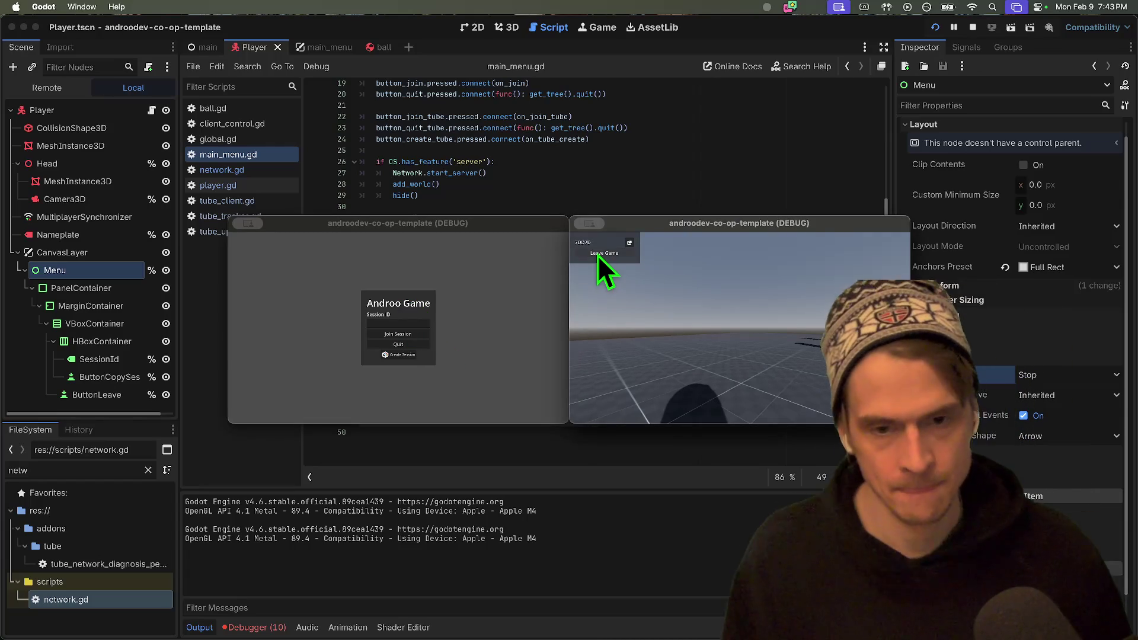
click(514, 293)
click(632, 243)
click(501, 297)
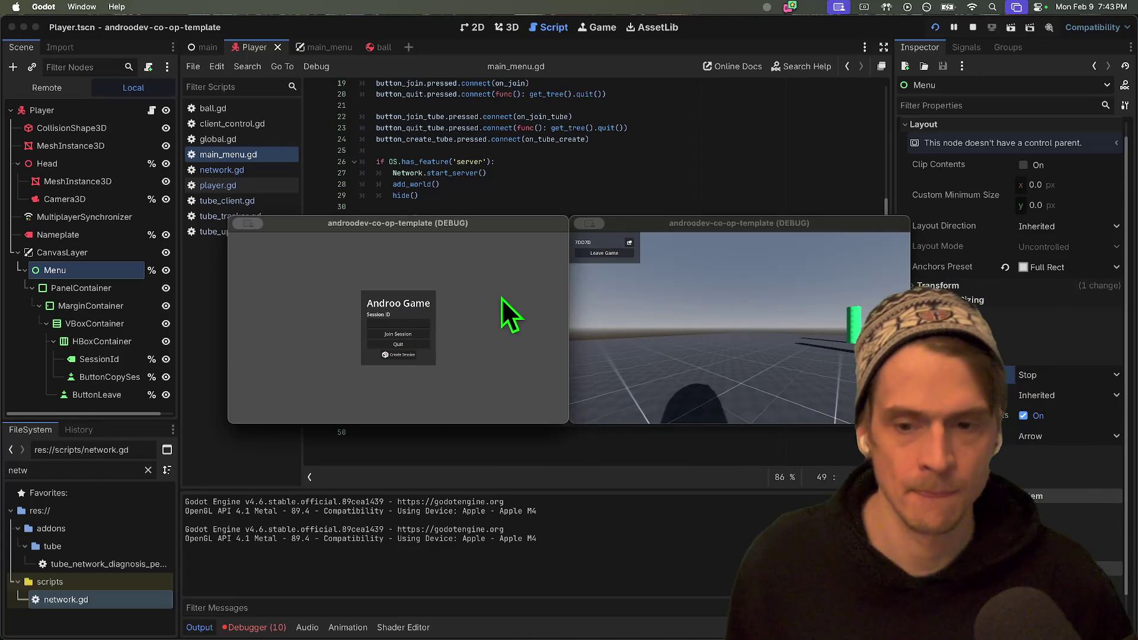
click(415, 336)
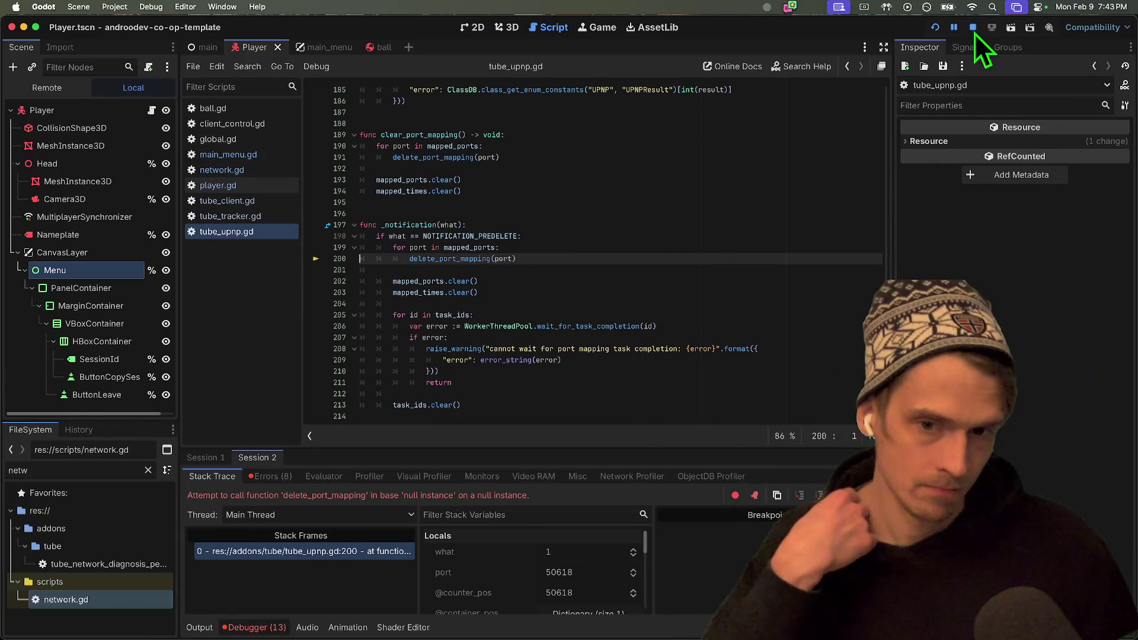
click(974, 31)
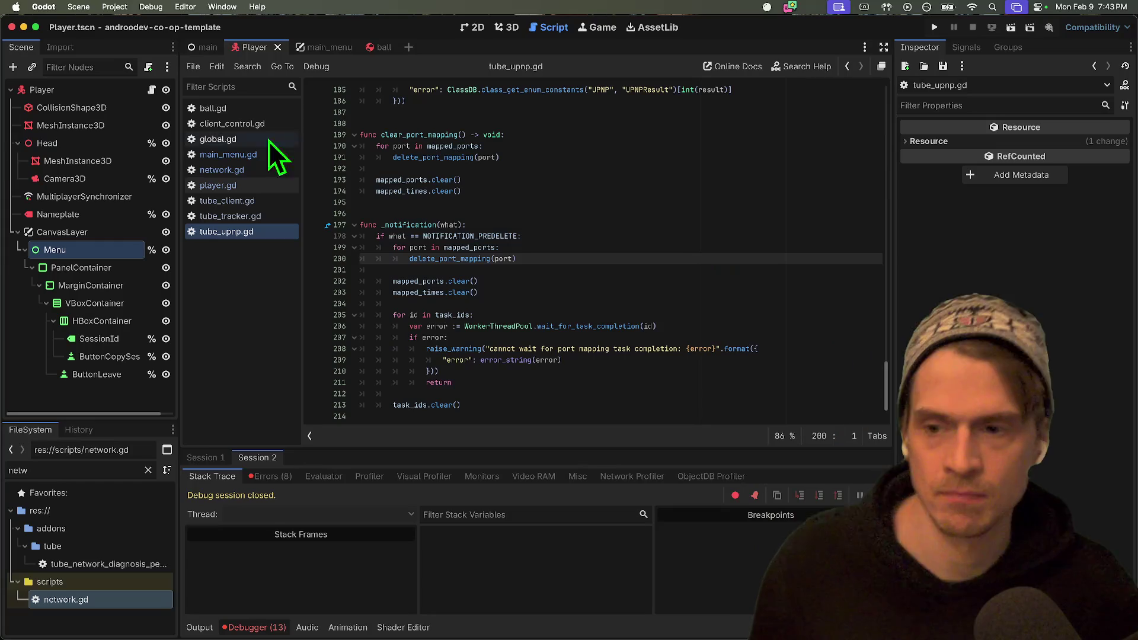
Add an 'if tube_client:' line above tube_client.leave_session() in network.gd's leave_server.
click(261, 169)
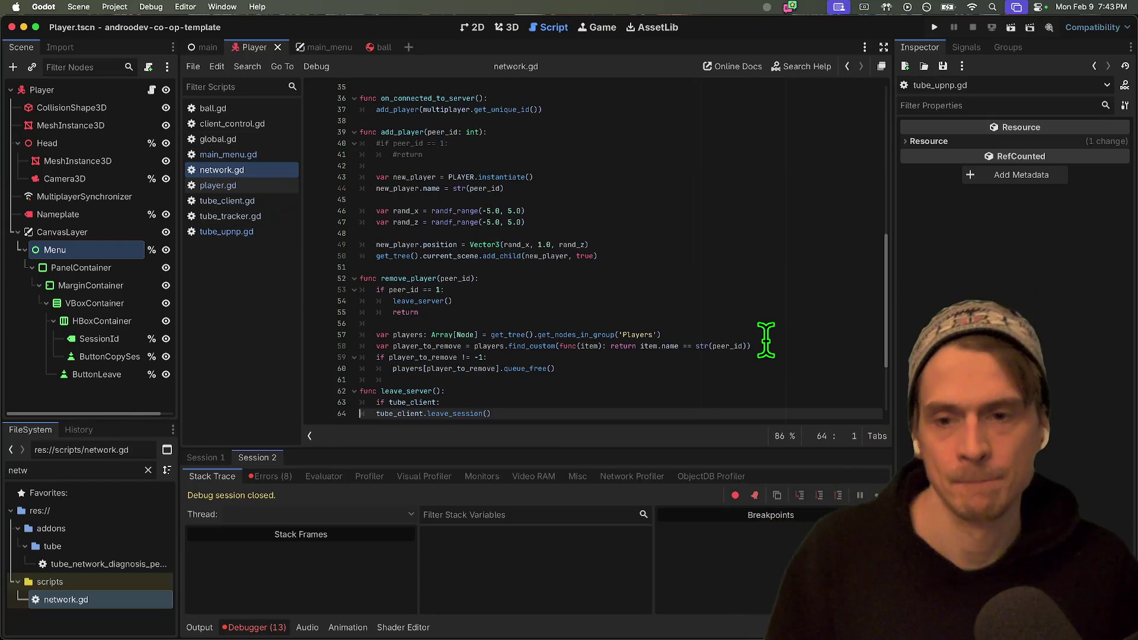
key(Up)
key(End)
key(BackSpace)
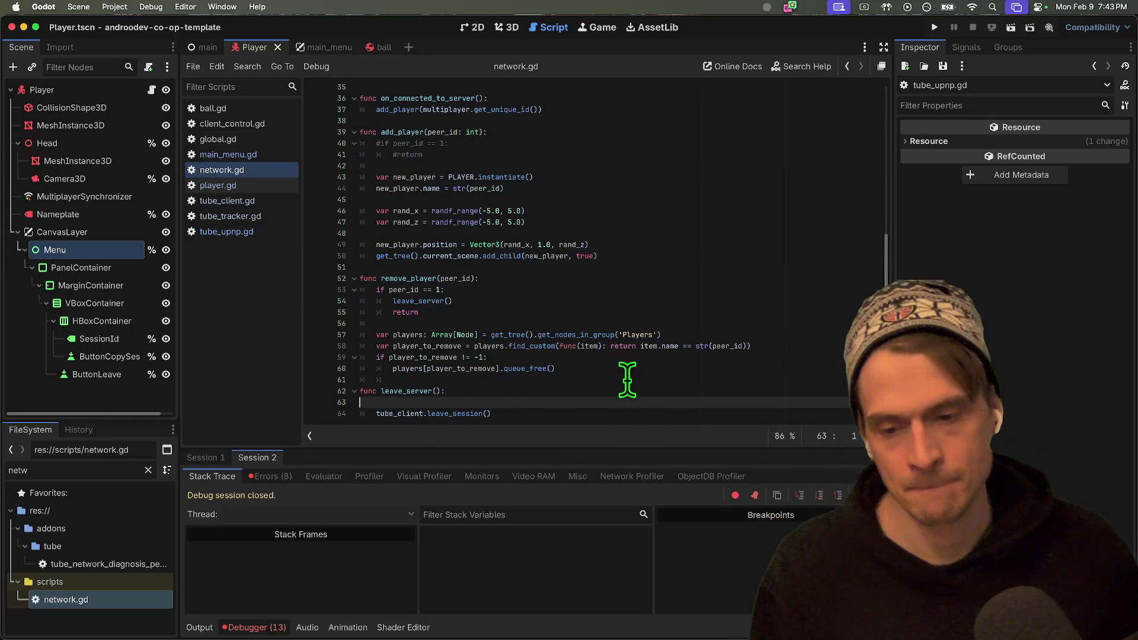
key(Return)
key(Up)
key(Tab)
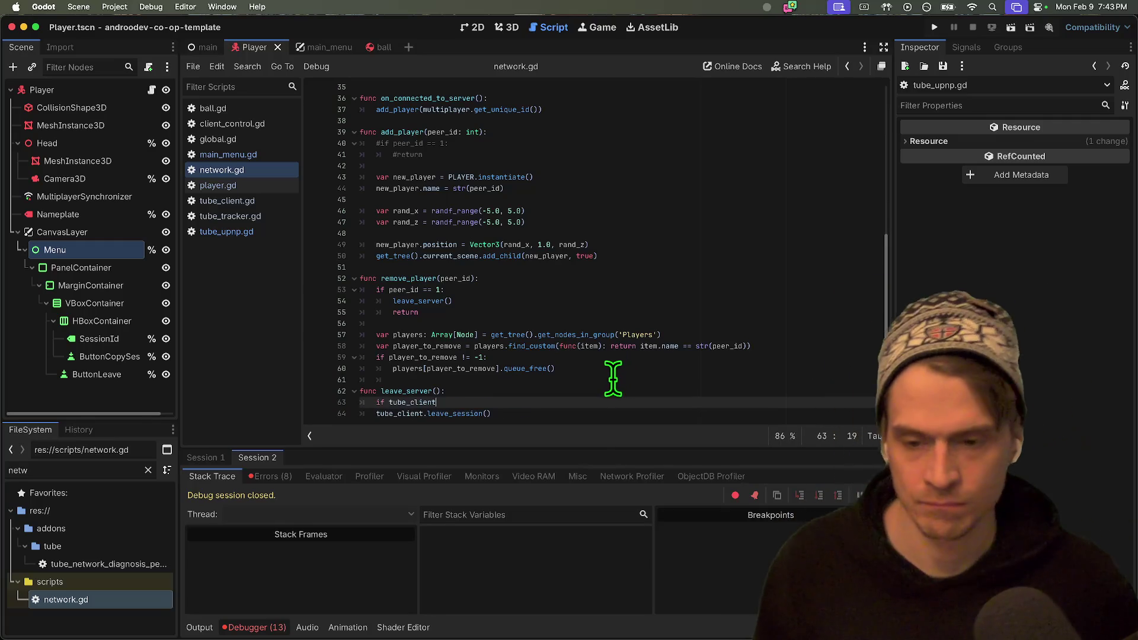
key(ctrl+z)
text(:)
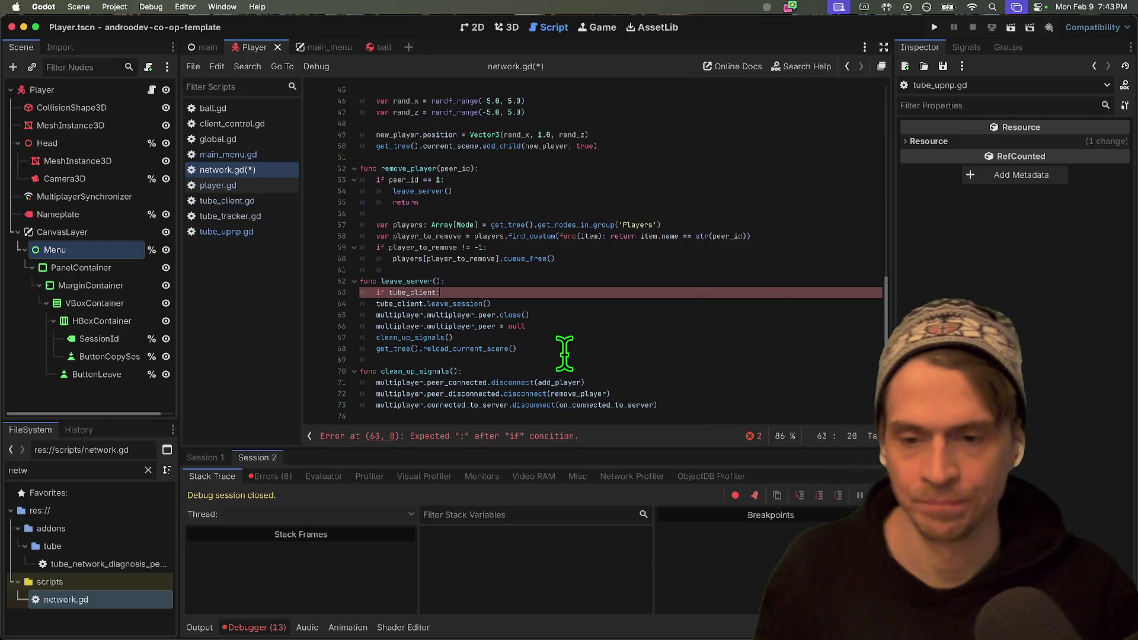
key(Down)
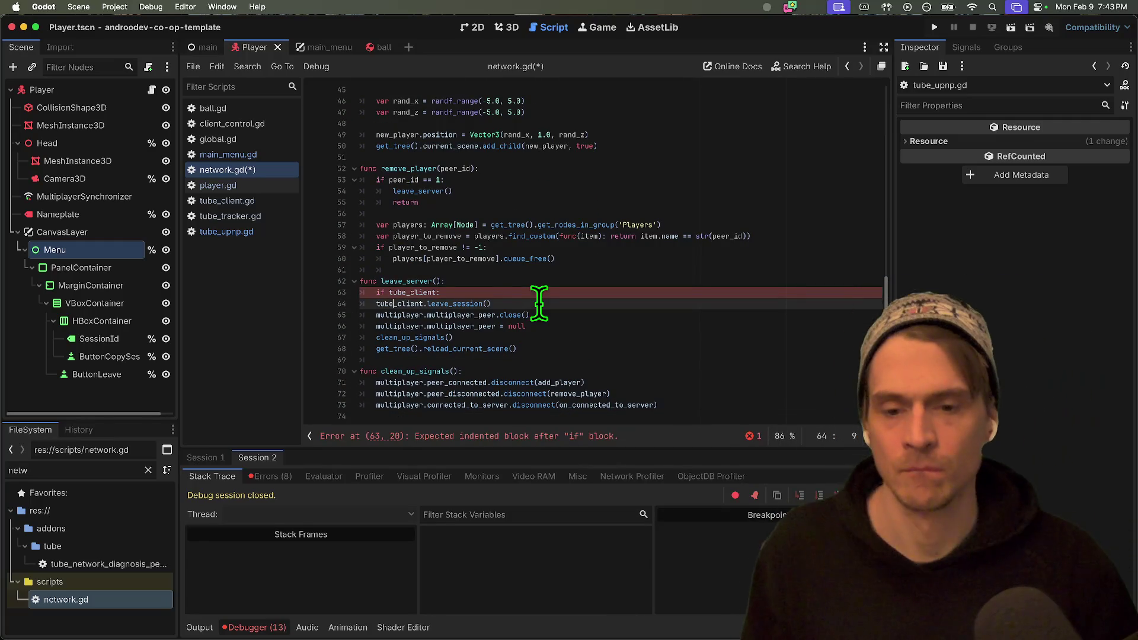
Indent tube_client.leave_session() under the guard and save network.gd.
key(Home)
key(Tab)
click(723, 382)
key(super+s)
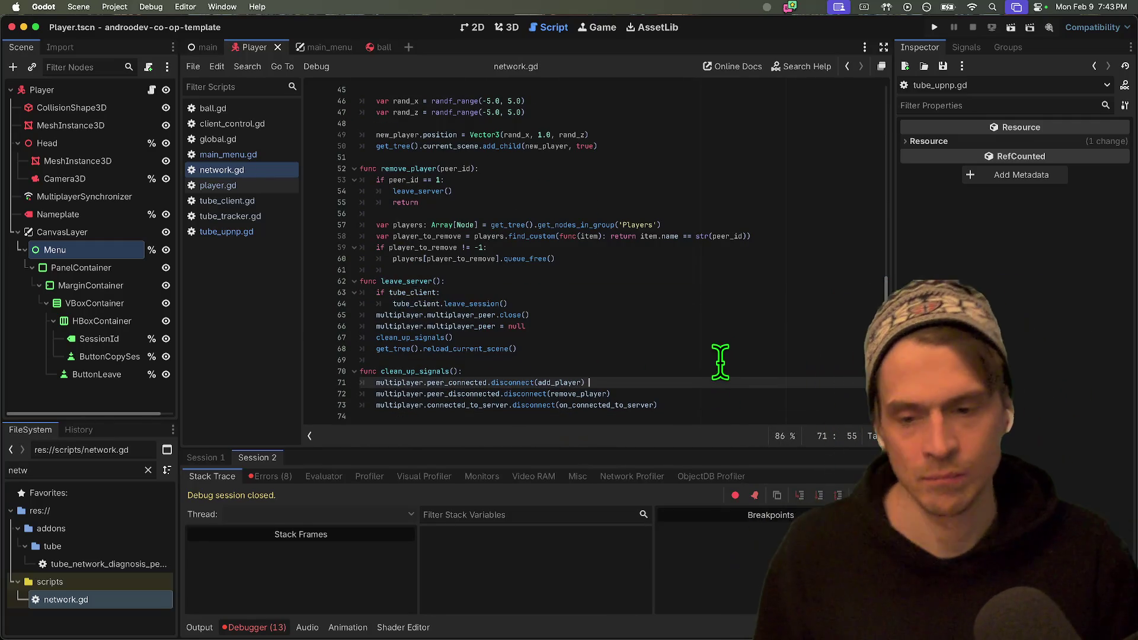
click(243, 190)
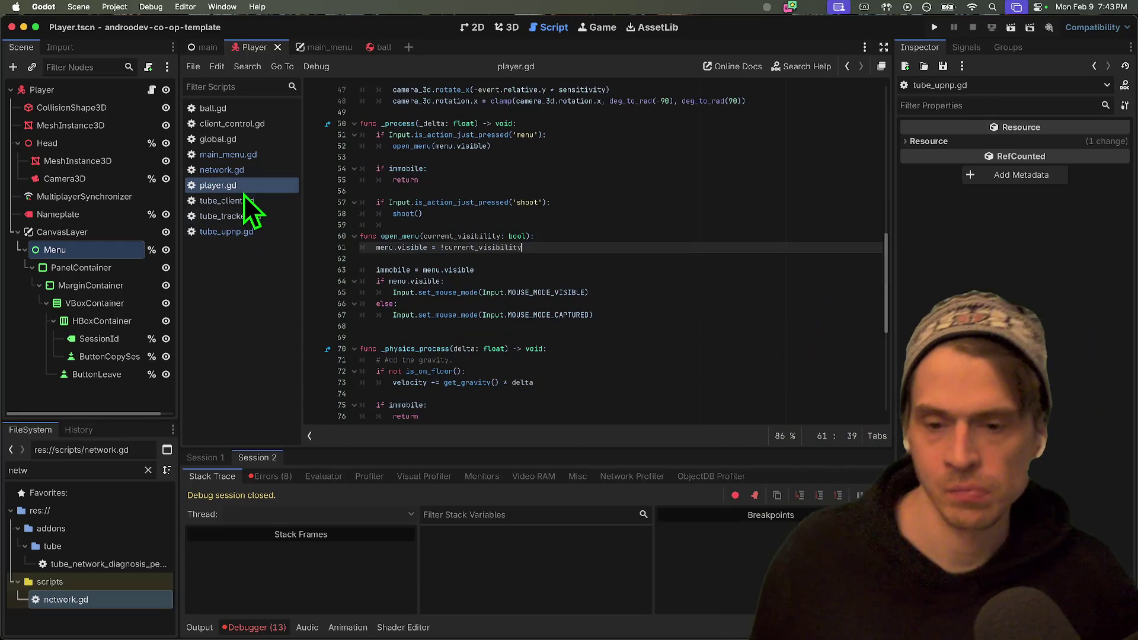
Undo back through the immobile edits in player.gd to the original checks, then redo them.
key(super+z)
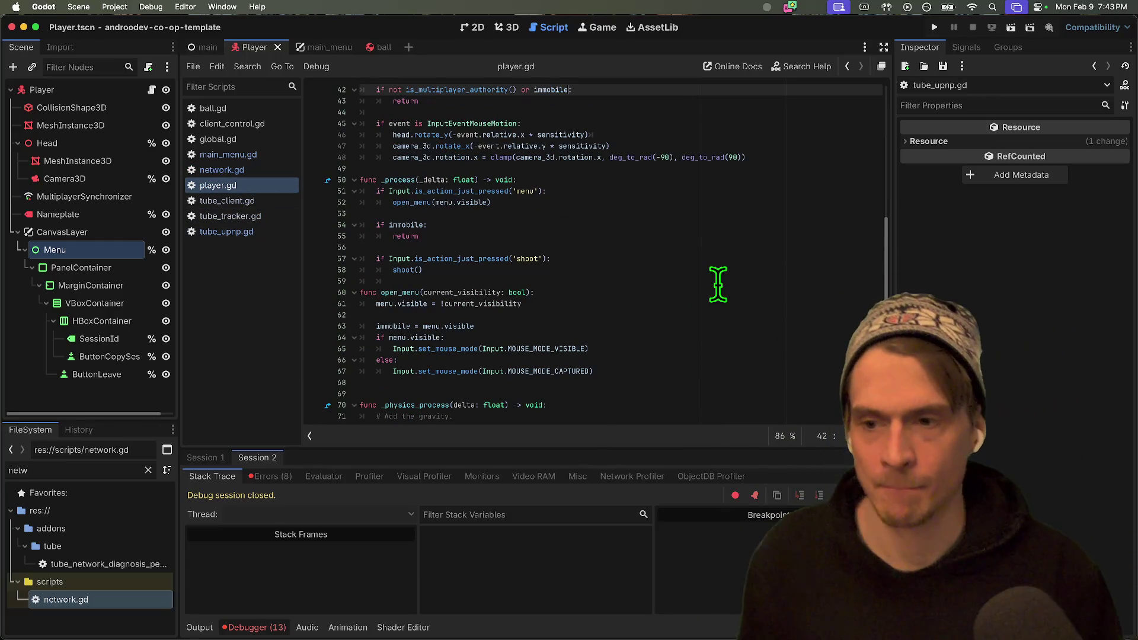
key(super+z)
key(super+z)
key(super+z)
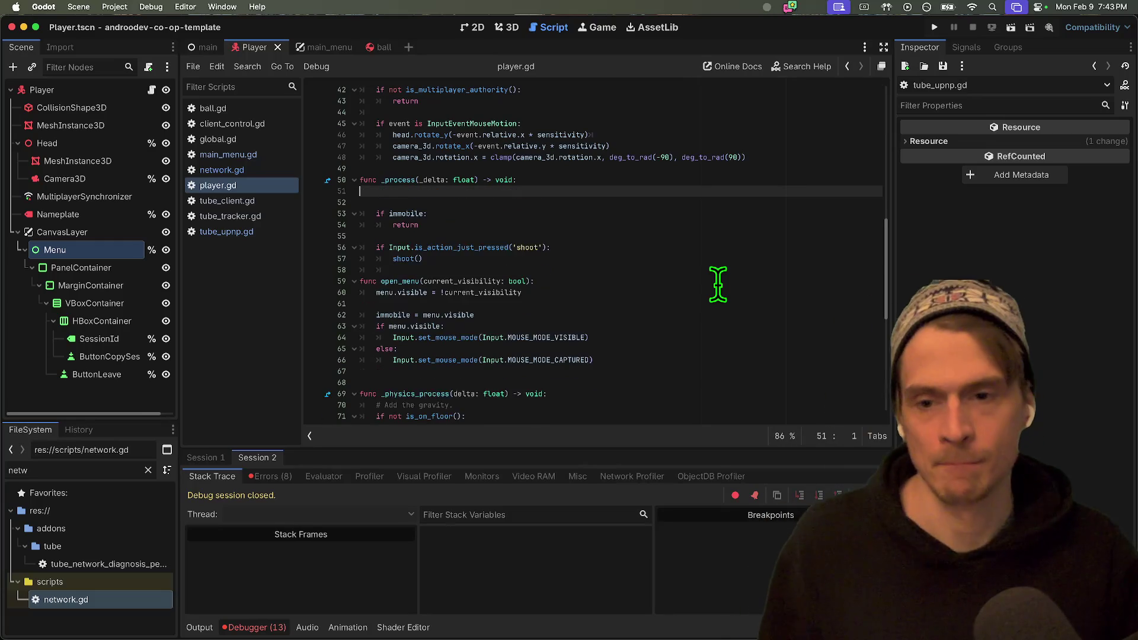
key(super+z)
key(super+z)
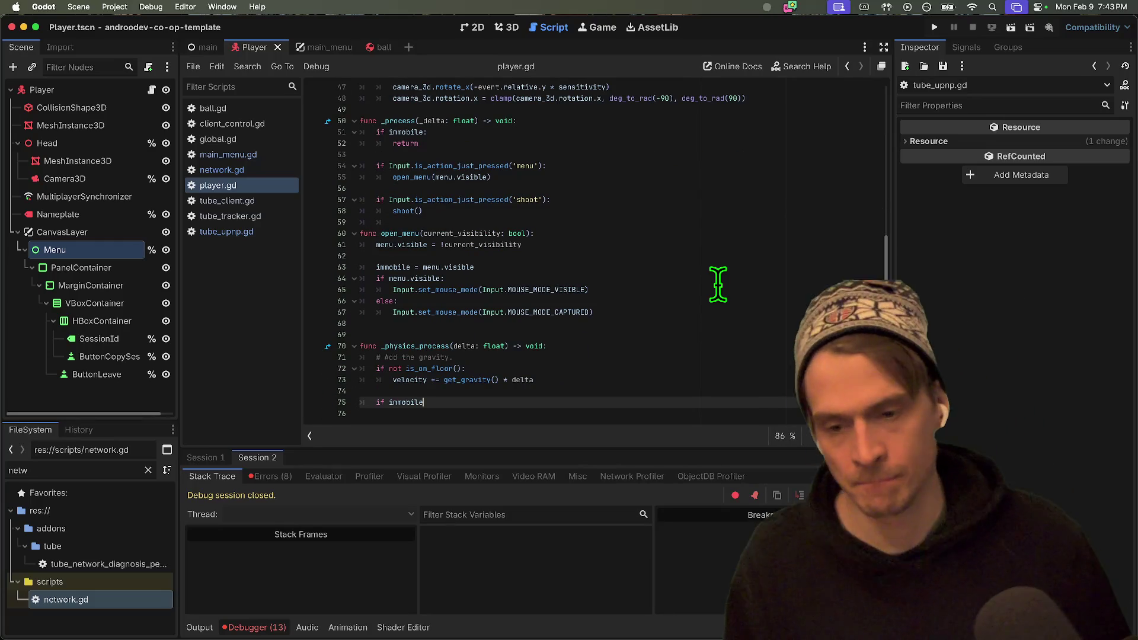
key(super+z)
key(super+z)
key(super+z)
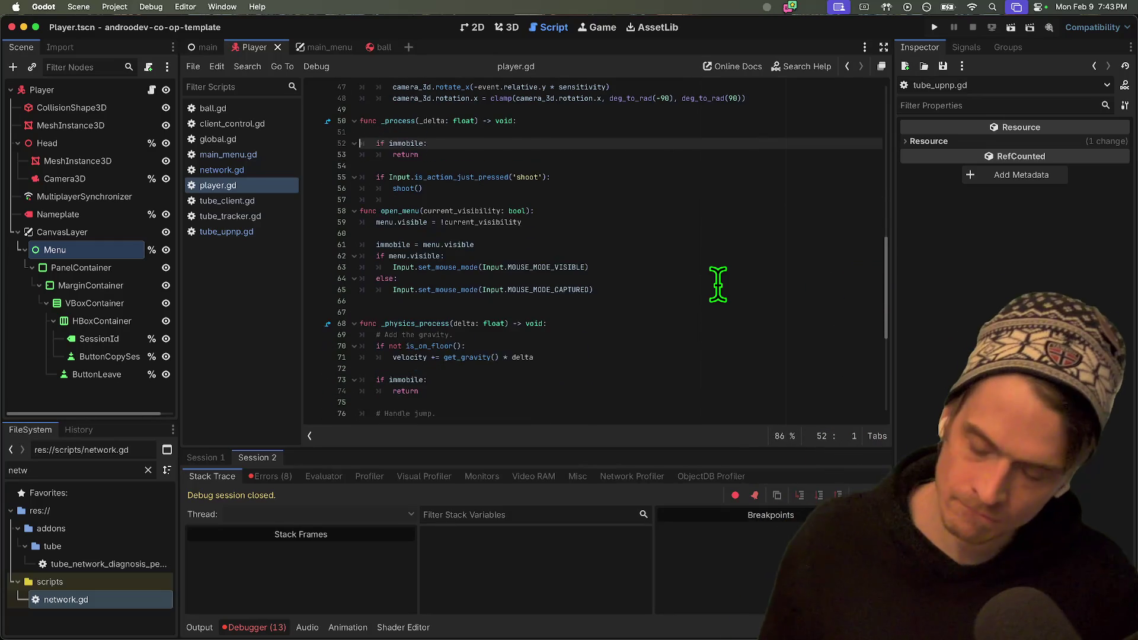
key(super+shift+z)
key(super+shift+z)
key(super+shift+z)
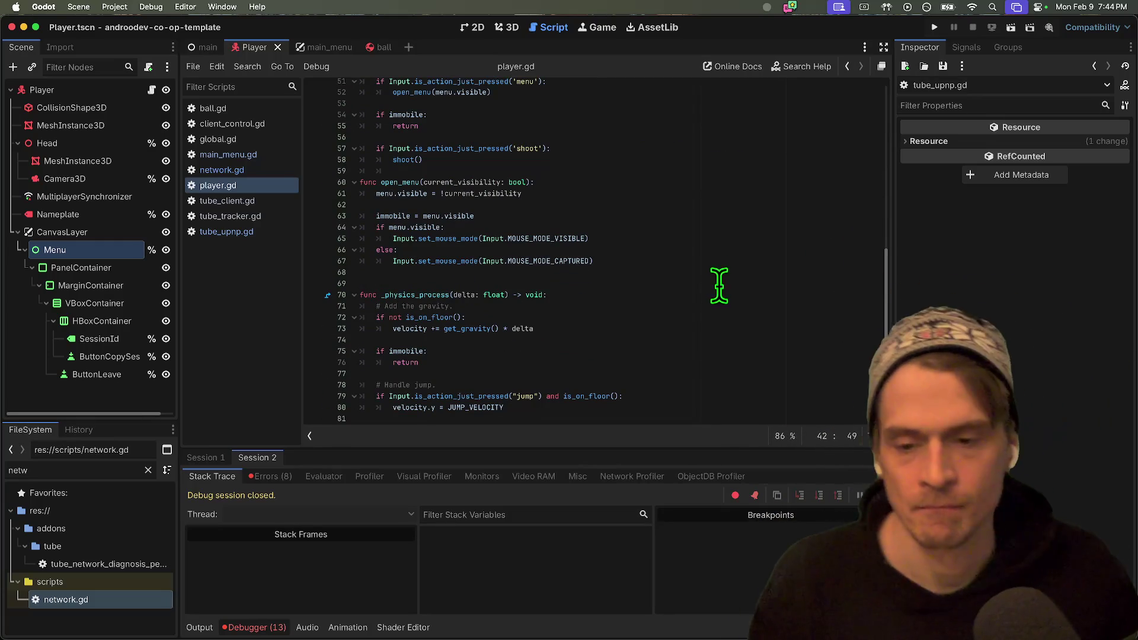
Run gst and gd in the terminal to review main_menu.gd's removed _exit_tree, then return to player.gd.
key(super+Tab)
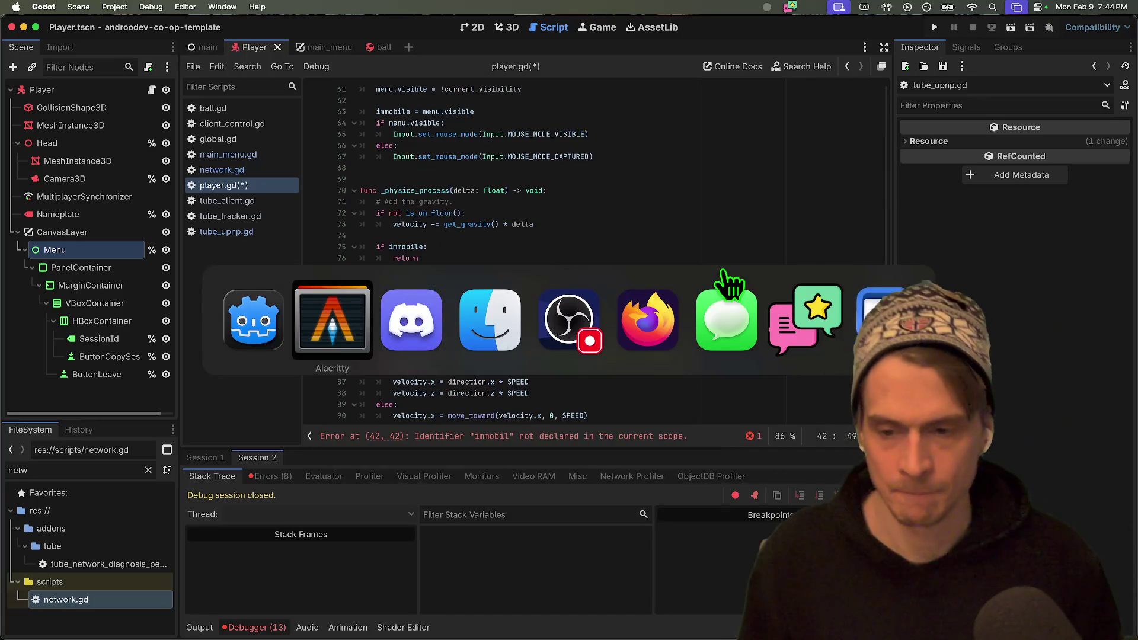
text(gst)
key(Return)
text(gd)
key(Return)
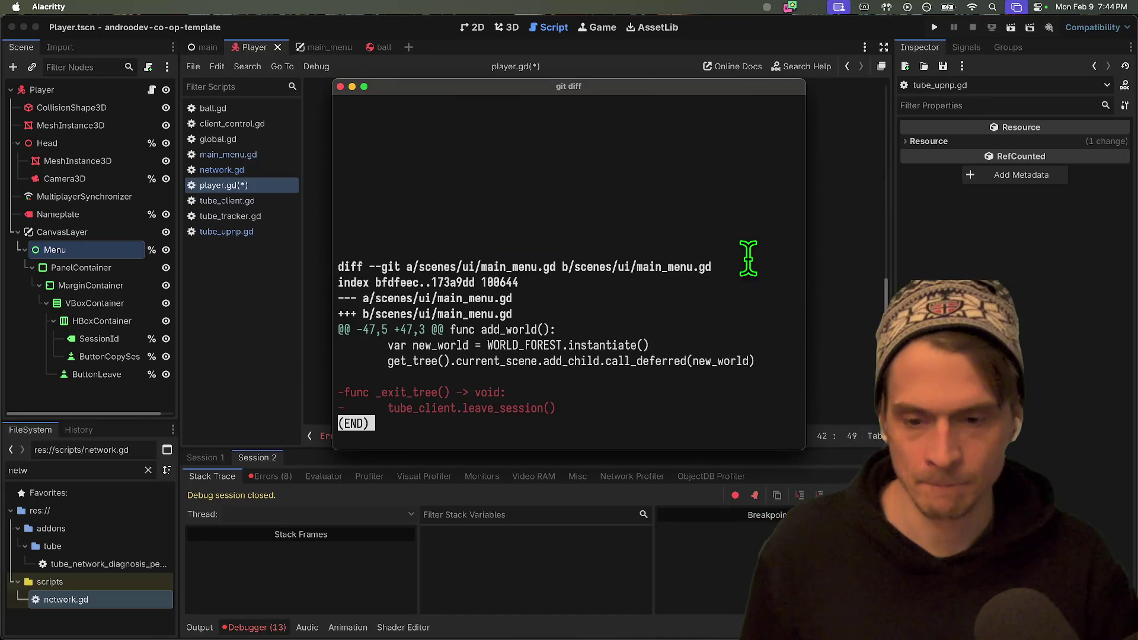
key(super+Tab)
scroll(628, 403, down, 3)
click(661, 350)
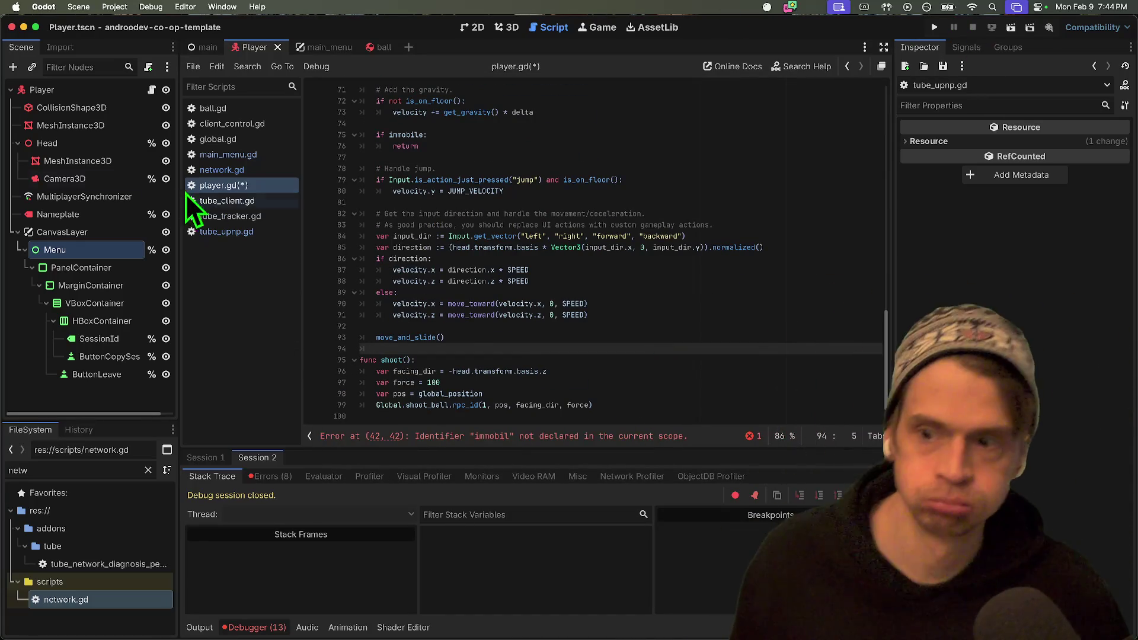
Correct 'immobil' to 'immobile' on line 42 of player.gd and save.
click(240, 155)
click(240, 170)
click(240, 186)
key(ctrl+s)
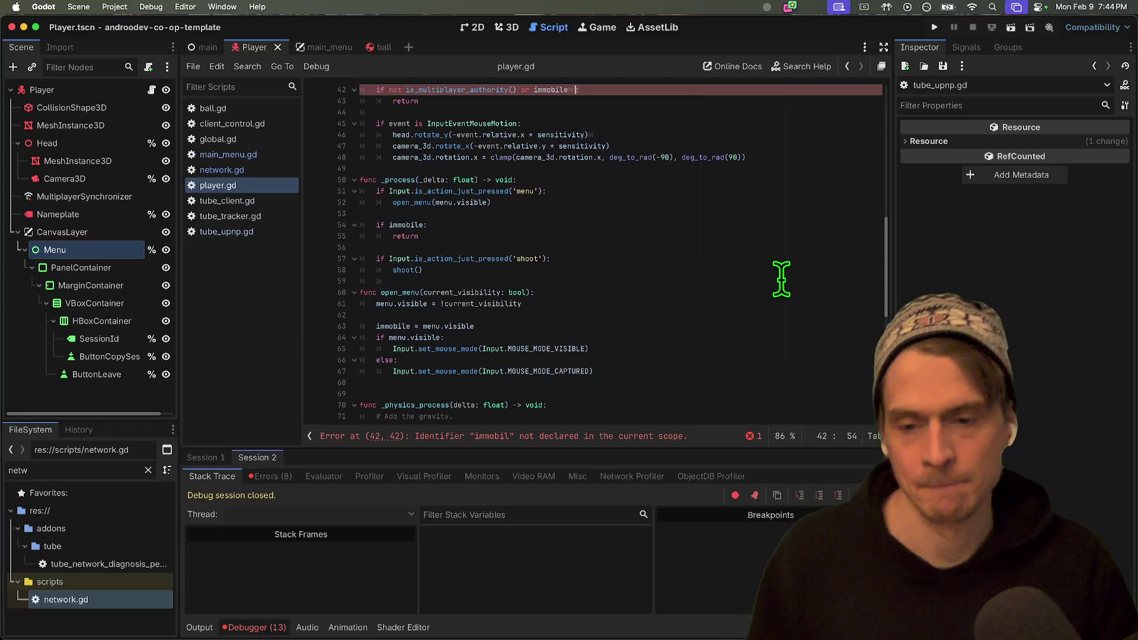
scroll(777, 270, up, 3)
text(:)
key(ctrl+s)
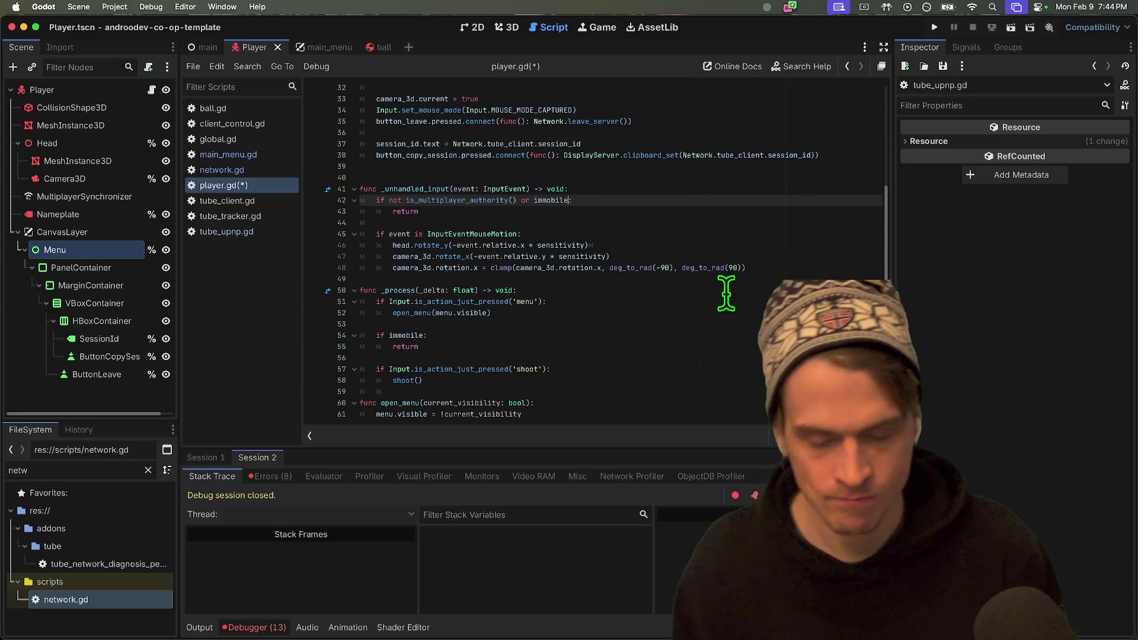
Look over main_menu.gd's join and create handlers, then switch to network.gd.
scroll(729, 320, down, 10)
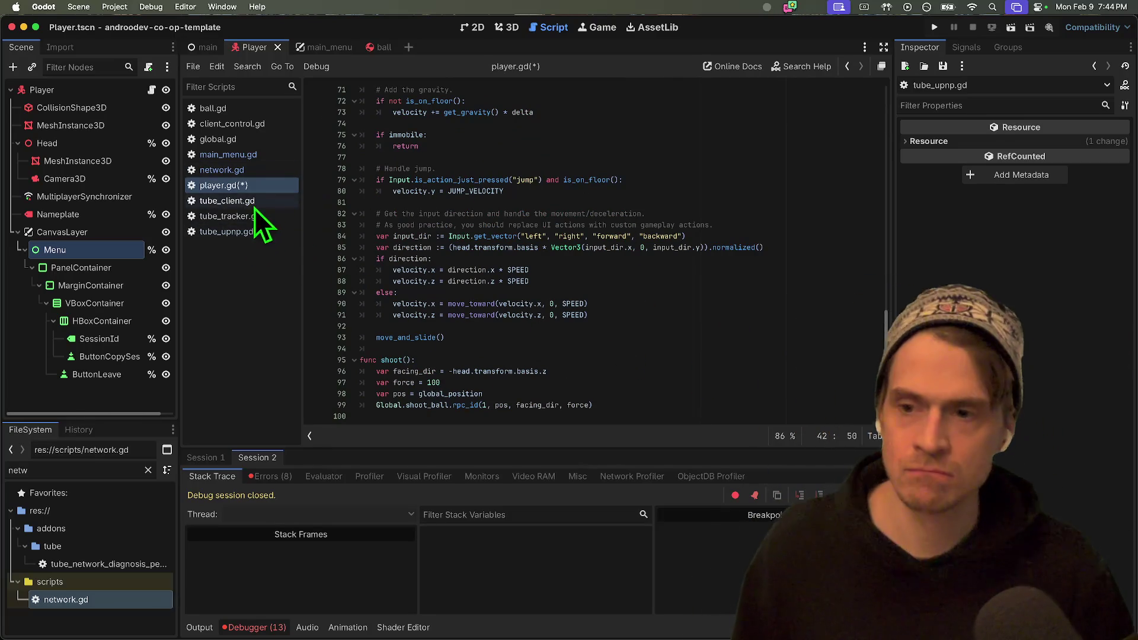
click(268, 156)
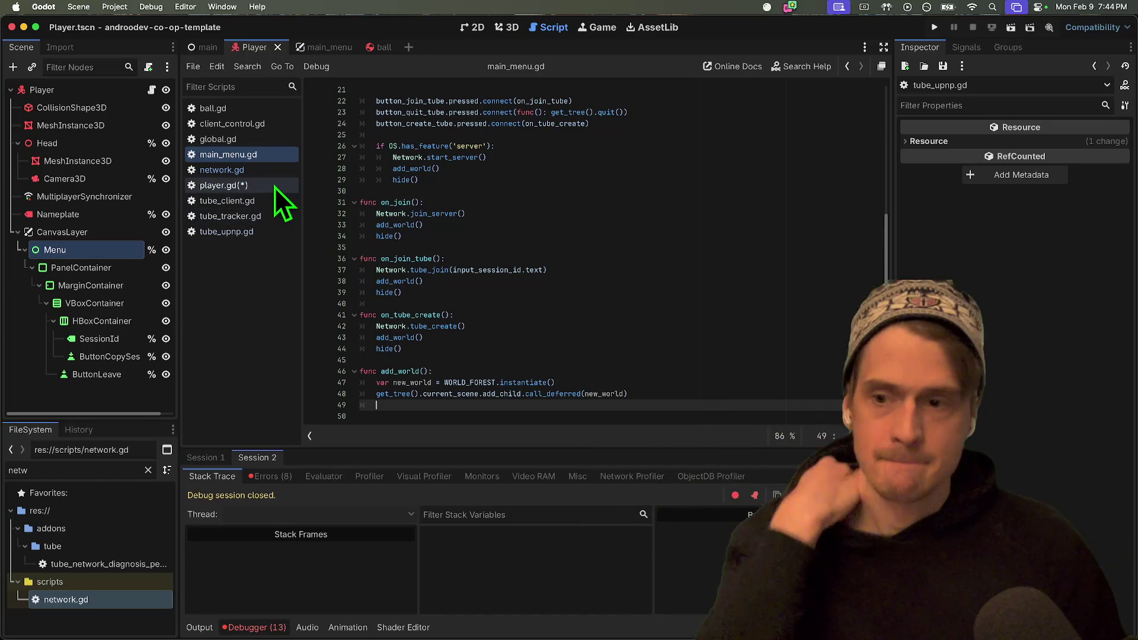
click(275, 172)
Indent tube_client.leave_session() under the `if tube_client:` guard in leave_server.
key(super+shift+k)
key(shift+Down)
key(Tab)
click(470, 304)
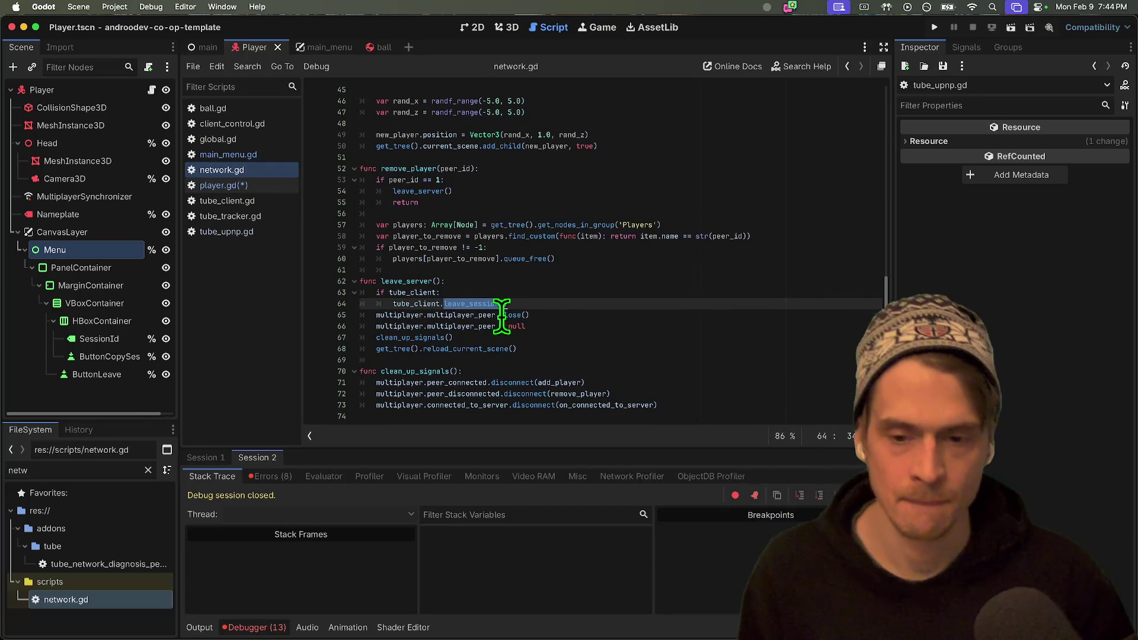
click(391, 271)
double_click(394, 281)
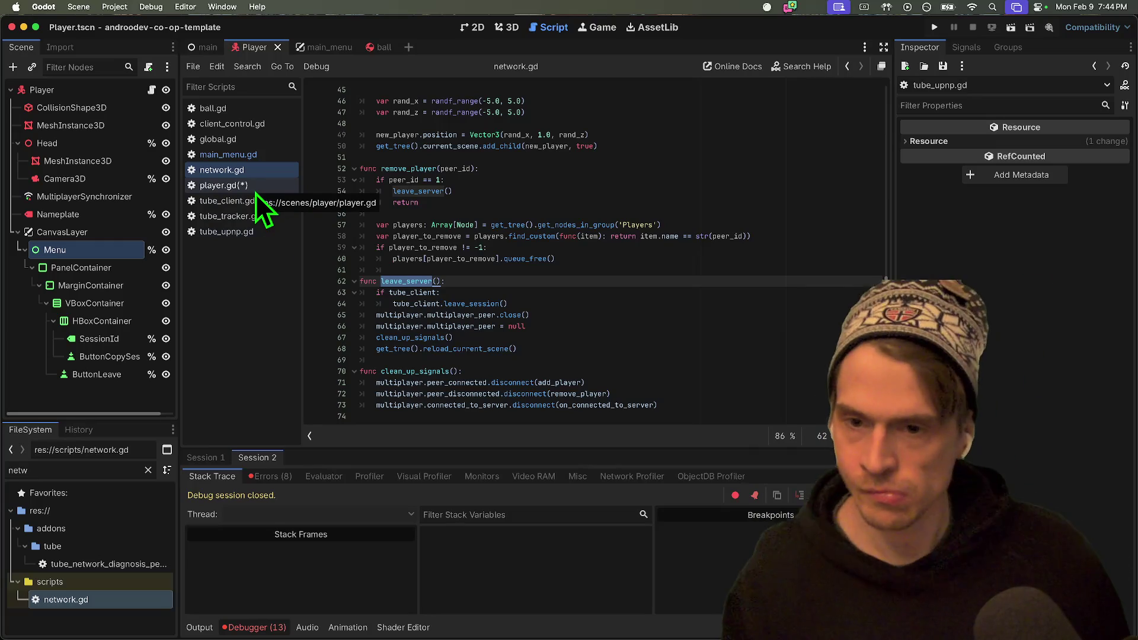
Run the project so two debug instances open on the Androo Game main menu.
scroll(468, 190, up, 4)
scroll(482, 216, up, 3)
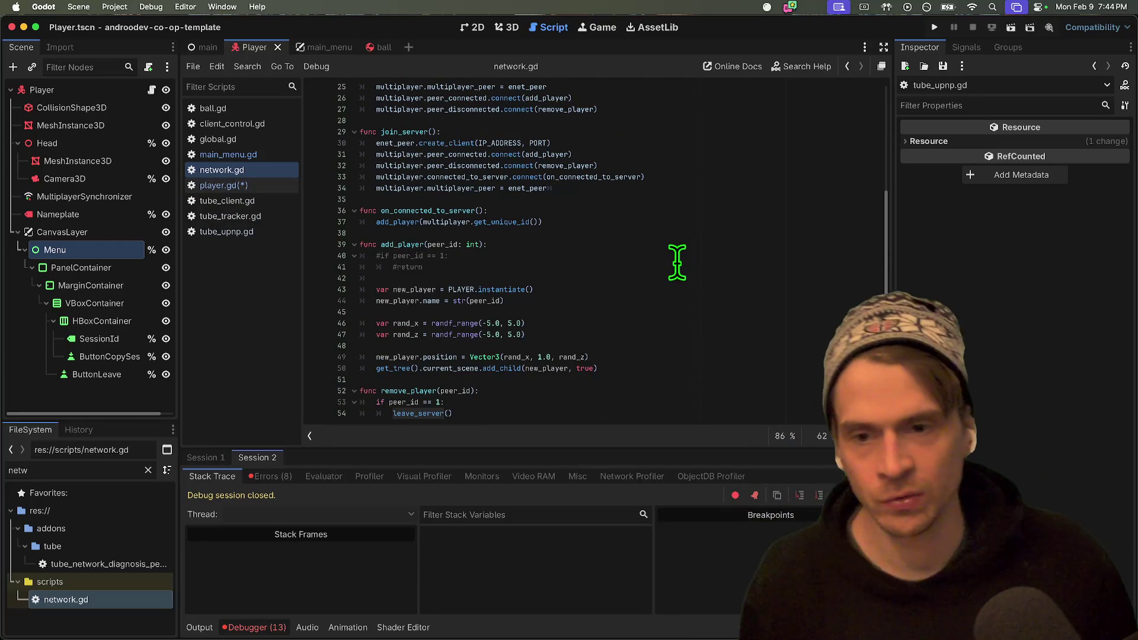
scroll(677, 255, up, 2)
scroll(664, 231, up, 3)
scroll(610, 284, down, 10)
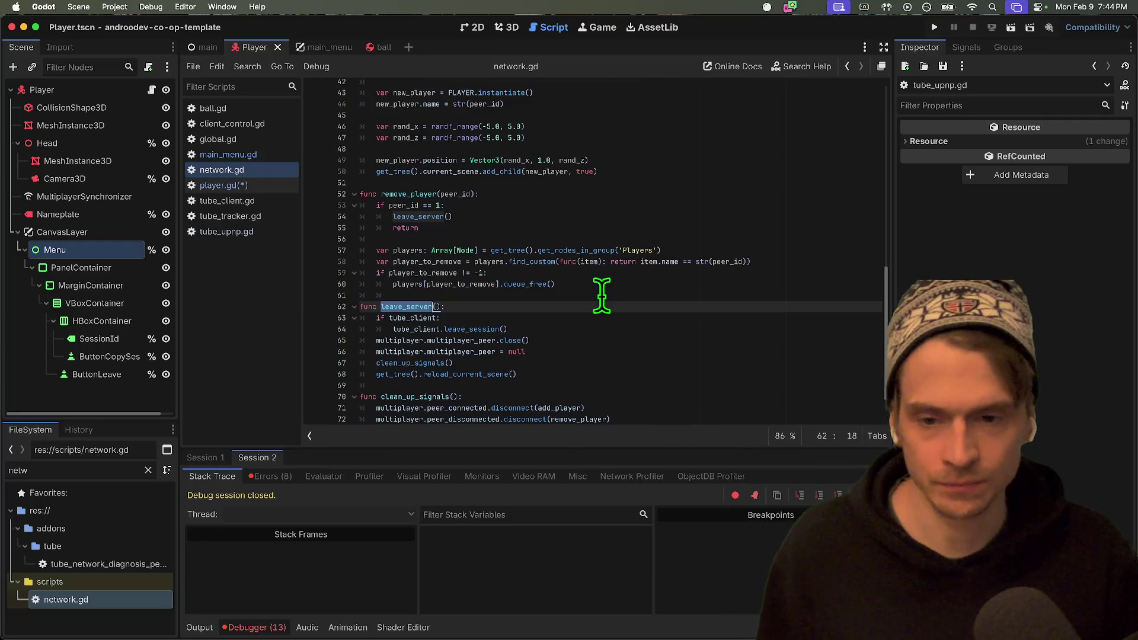
scroll(604, 308, down, 1)
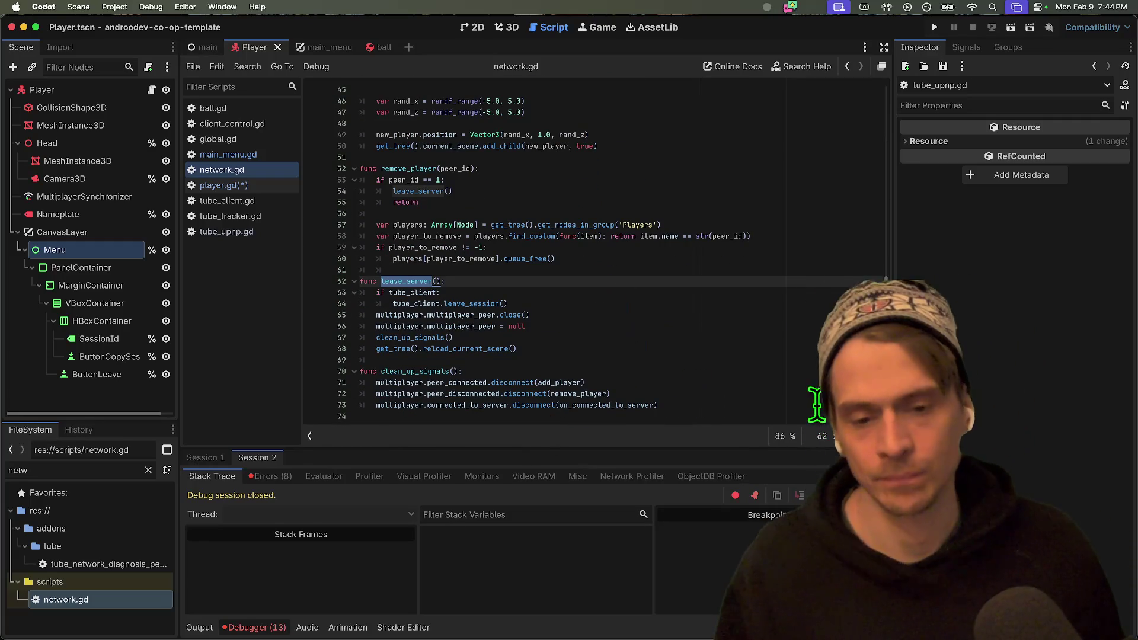
key(super+b)
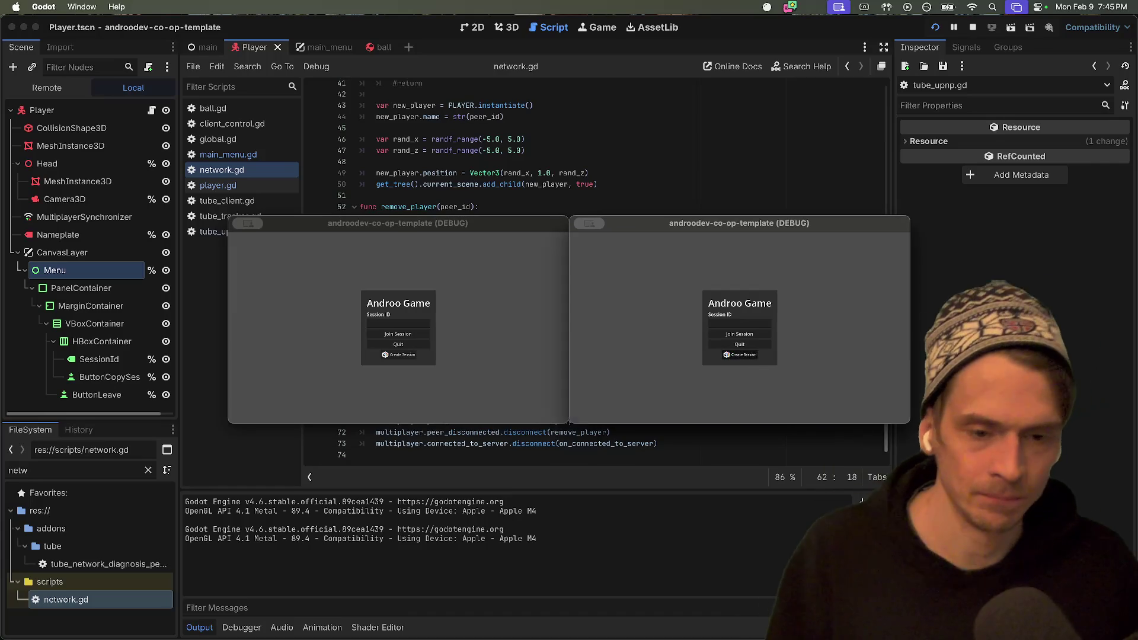
Create a session in one game window, join it from the other, then return to player.gd.
click(740, 355)
click(474, 311)
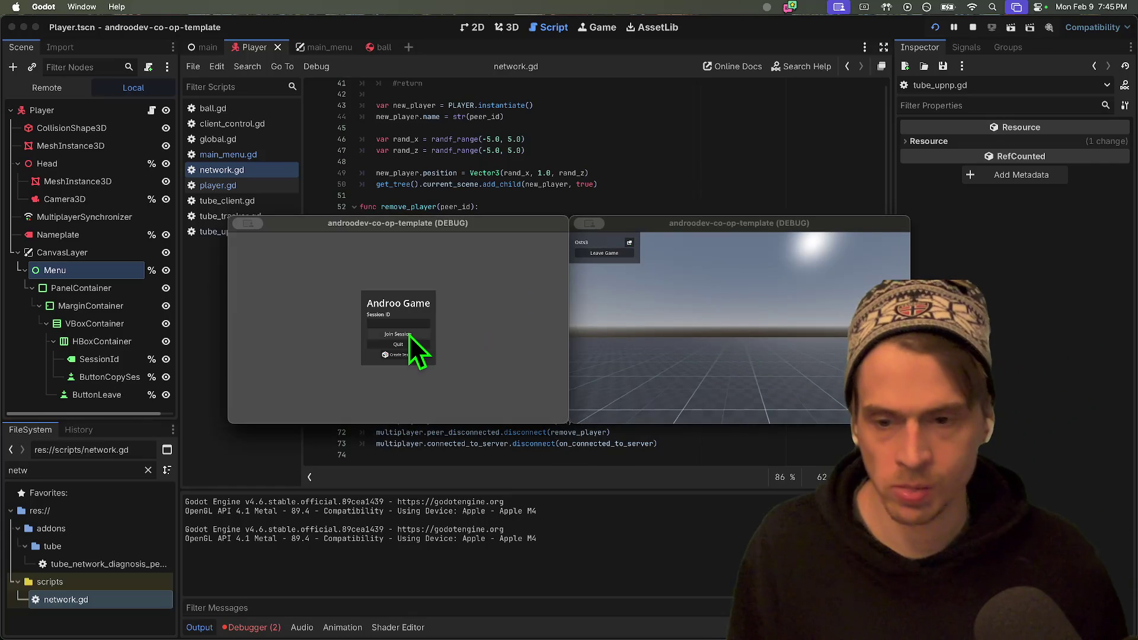
click(410, 333)
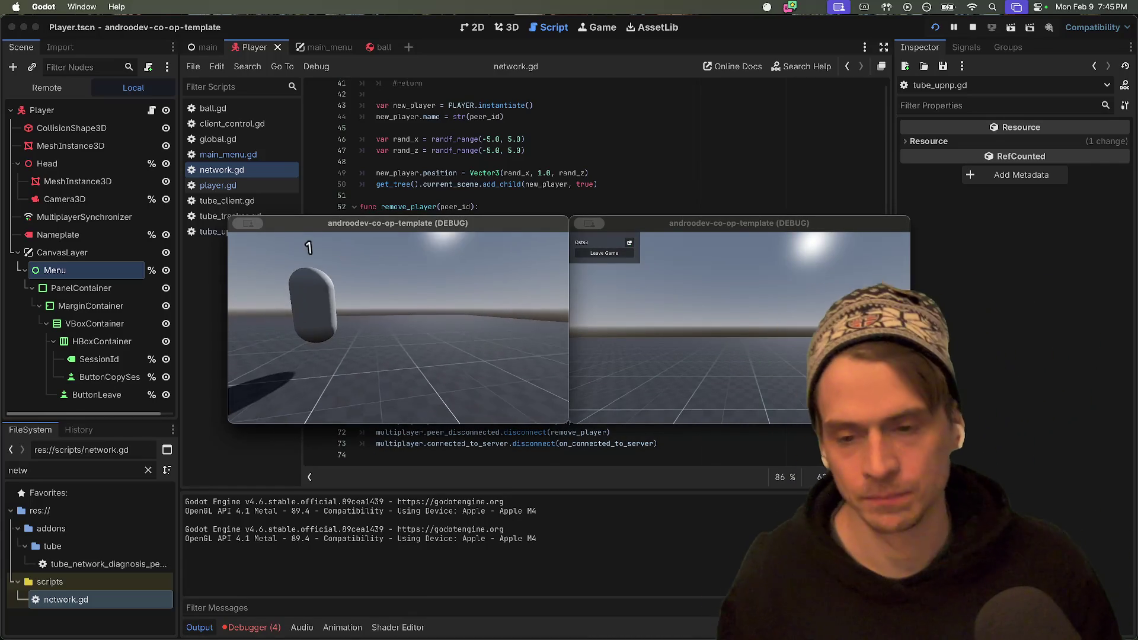
click(613, 344)
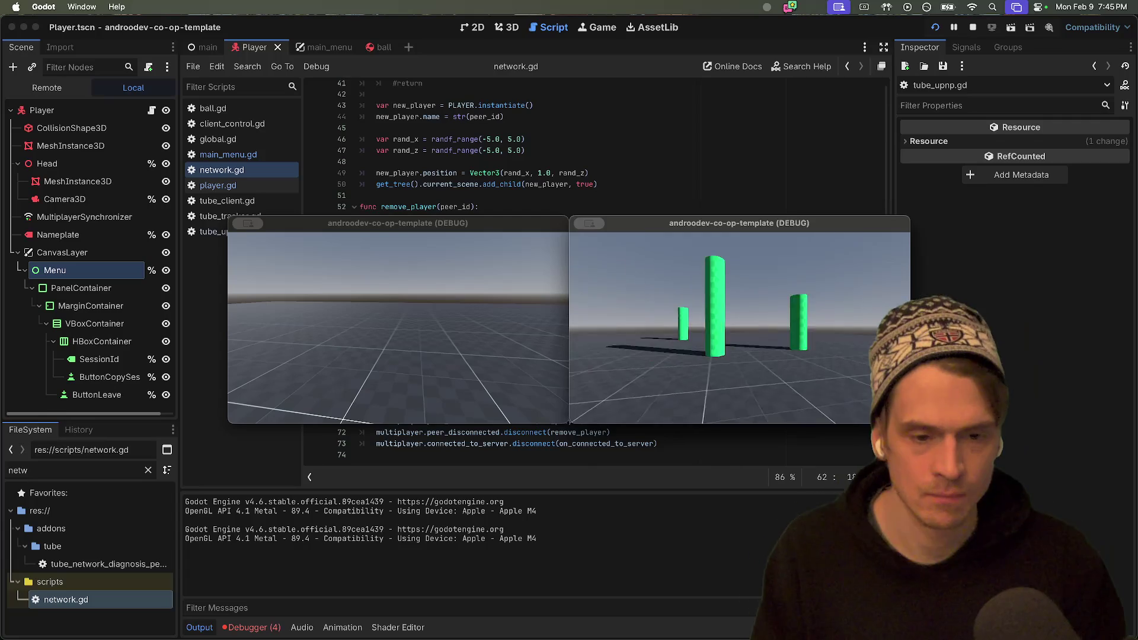
key(Escape)
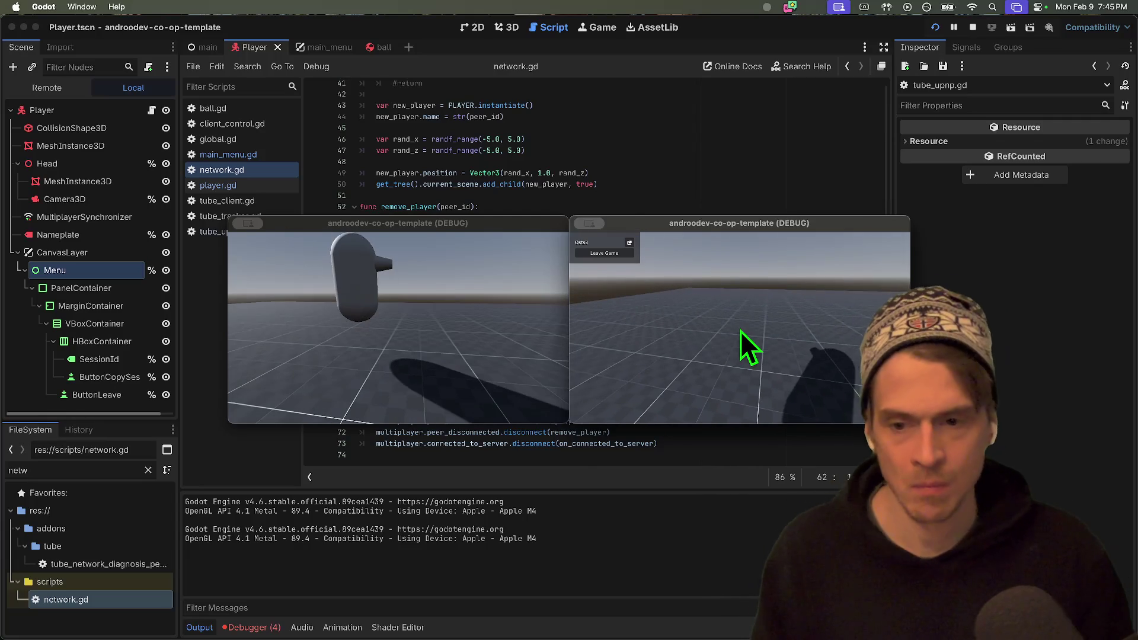
key(super+Tab)
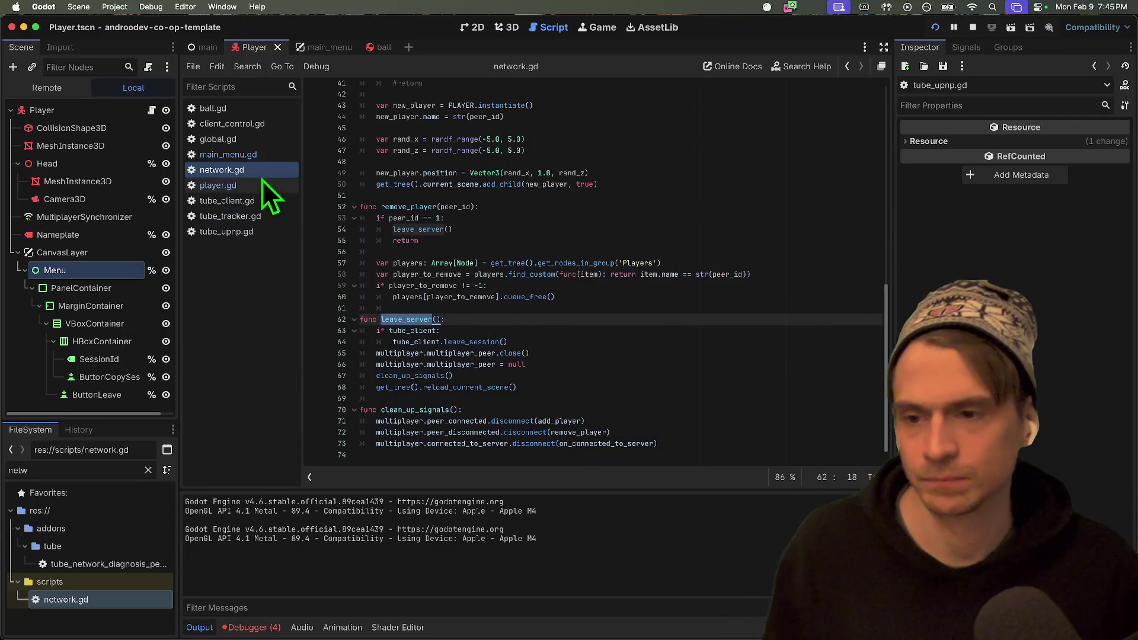
click(266, 186)
Select the 'if immobile:' line in player.gd's _physics_process.
drag(492, 201, 573, 242)
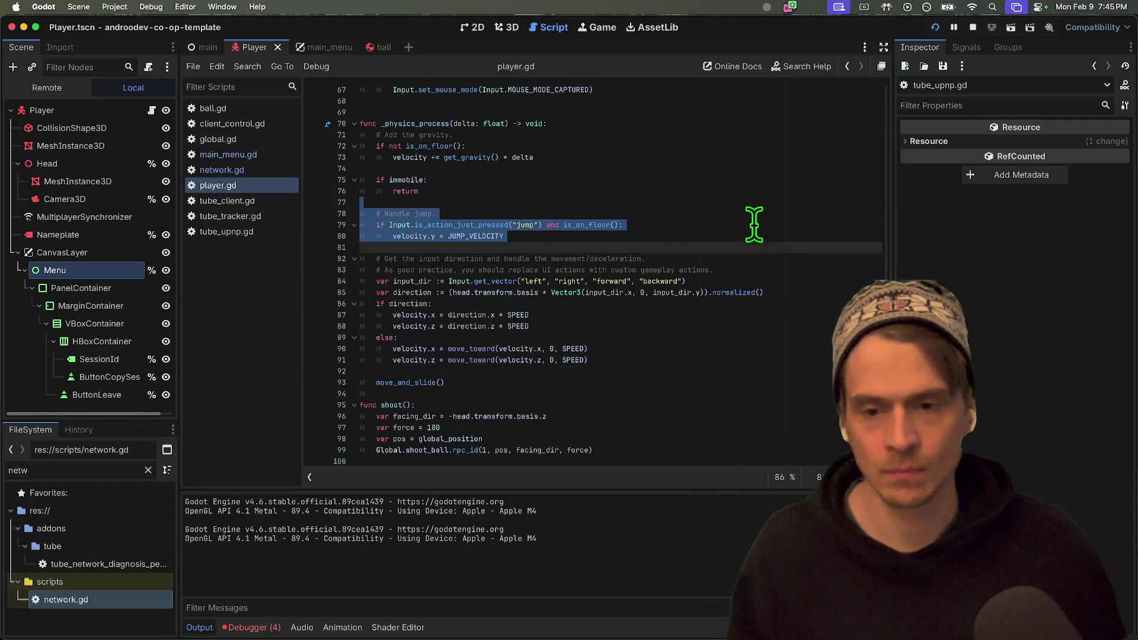
click(760, 193)
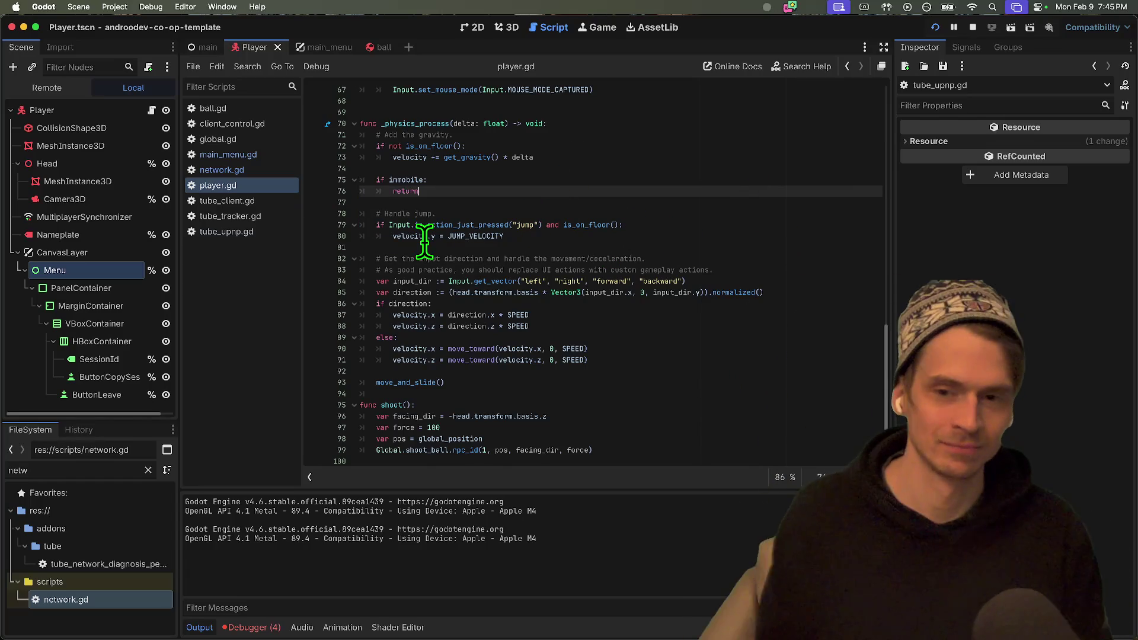
mouse_move(424, 237)
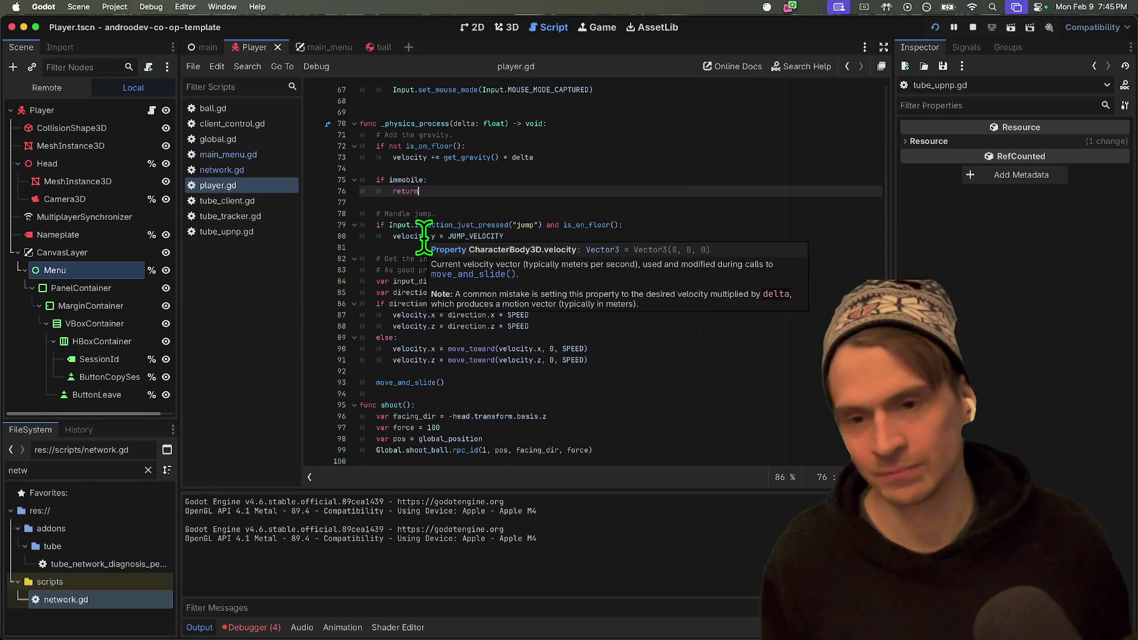
triple_click(412, 180)
Delete the immobile check lines, then play in both co-op game windows.
key(shift+Down)
key(shift+Down)
key(BackSpace)
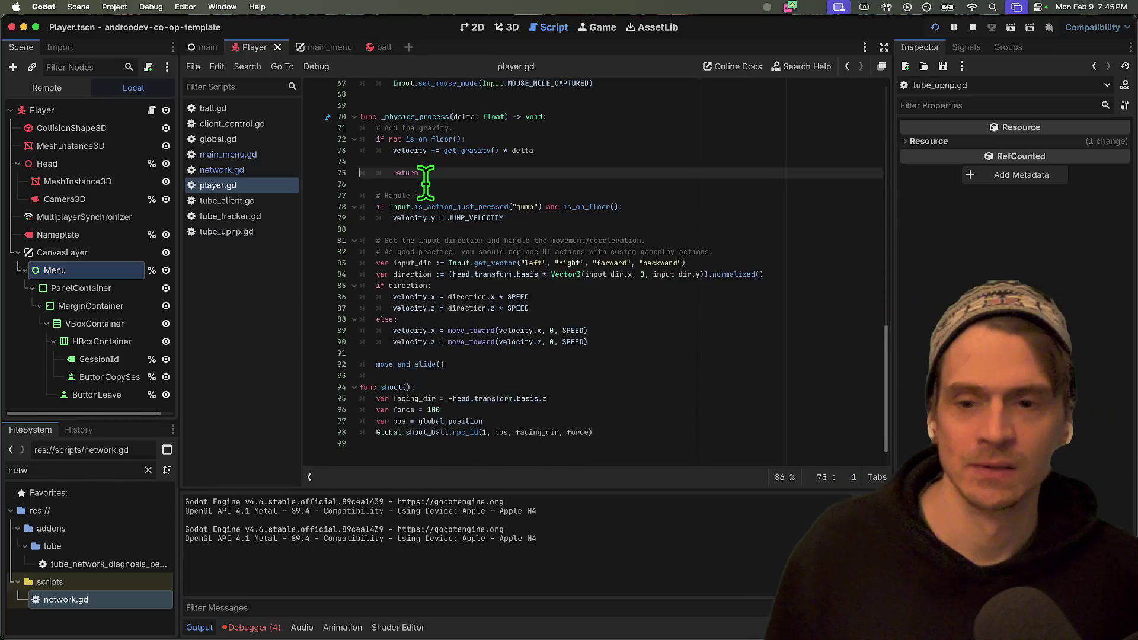
key(super+Tab)
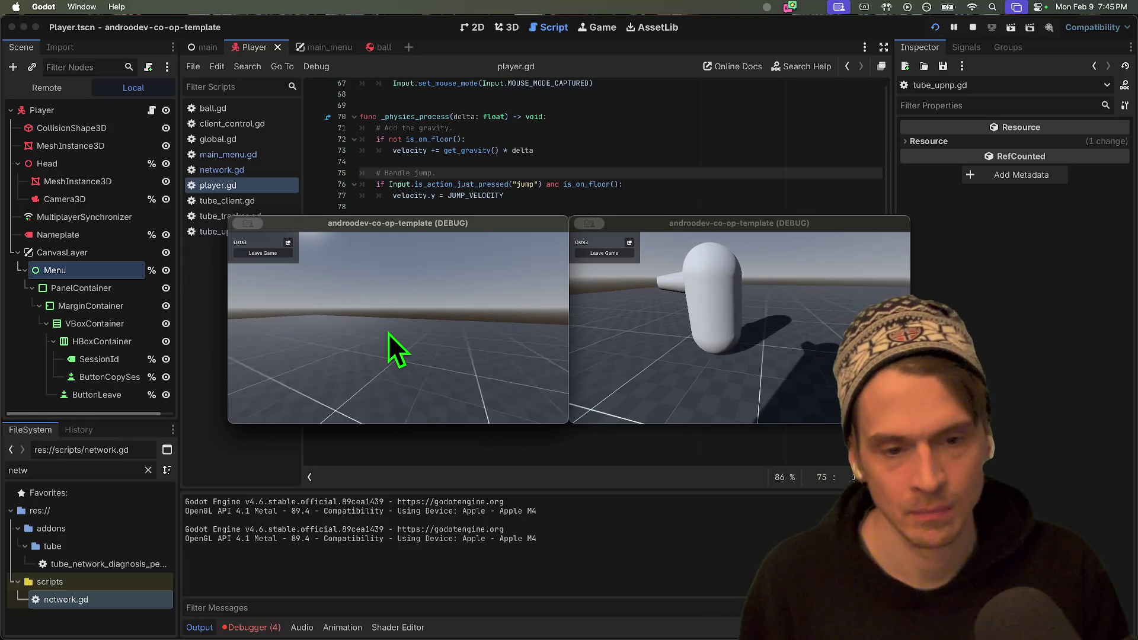
click(361, 316)
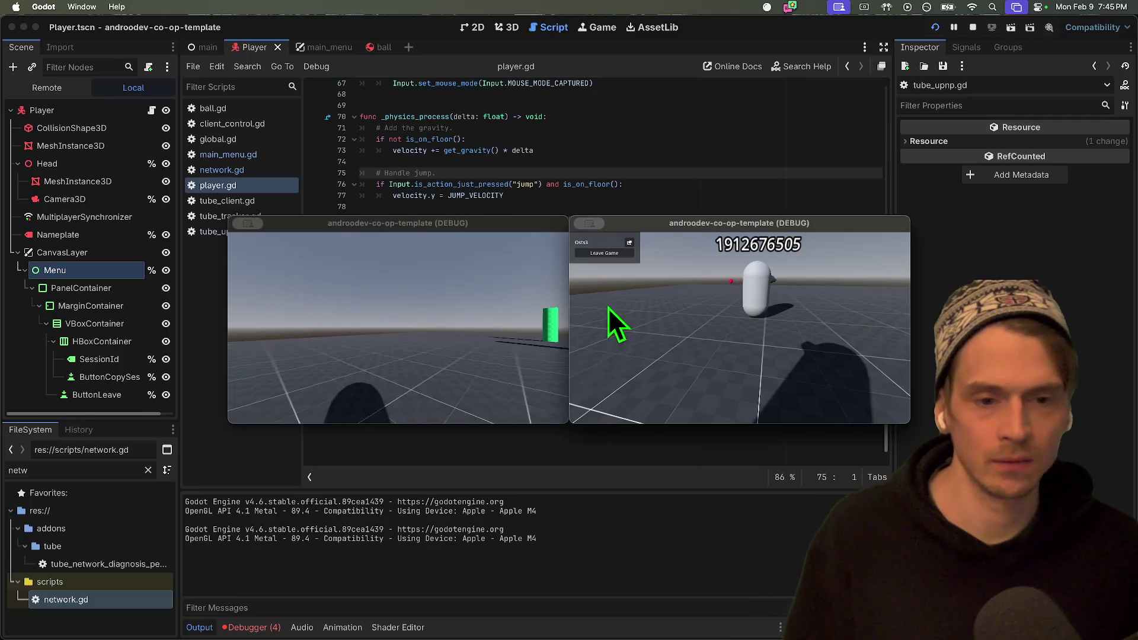
click(401, 336)
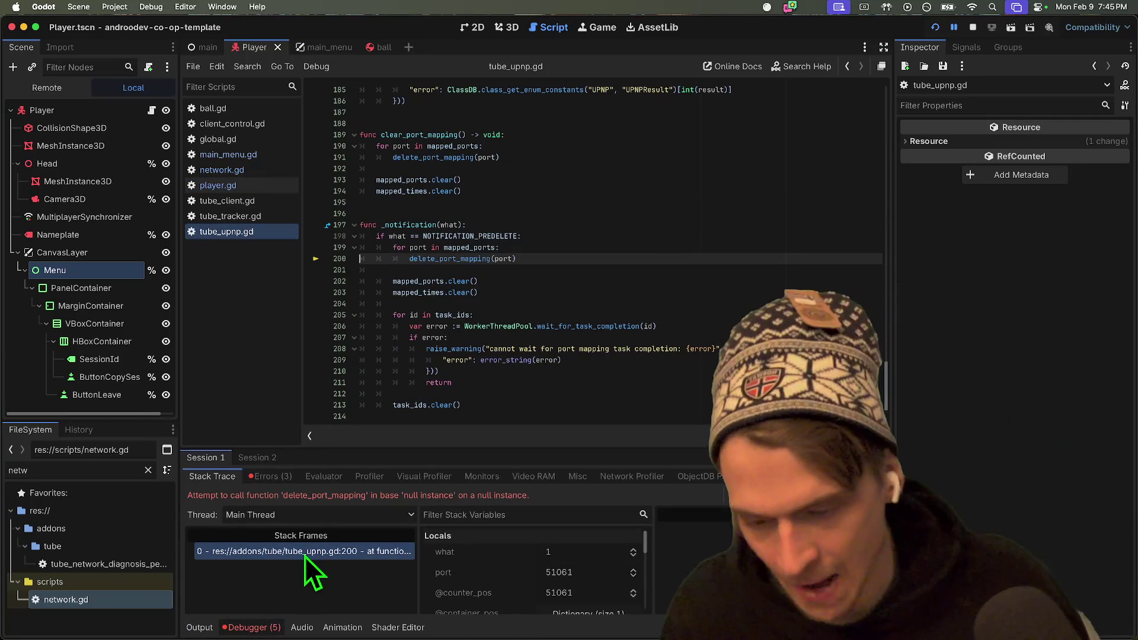
Follow the error's stack frame to the delete_port_mapping definition in tube_upnp.gd.
click(307, 553)
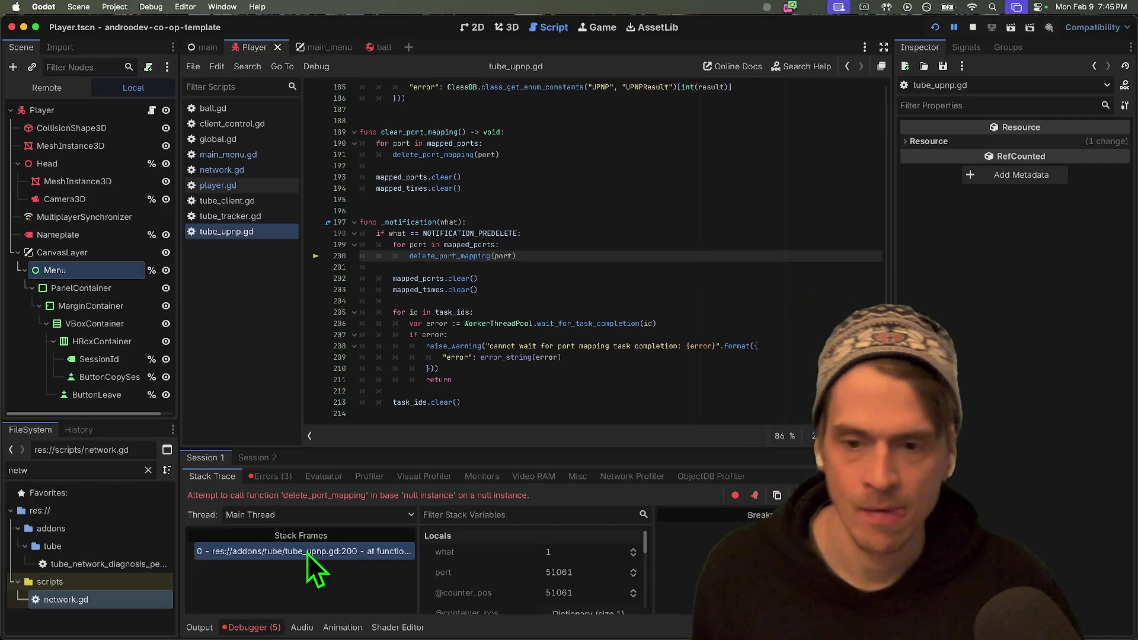
super+click(453, 255)
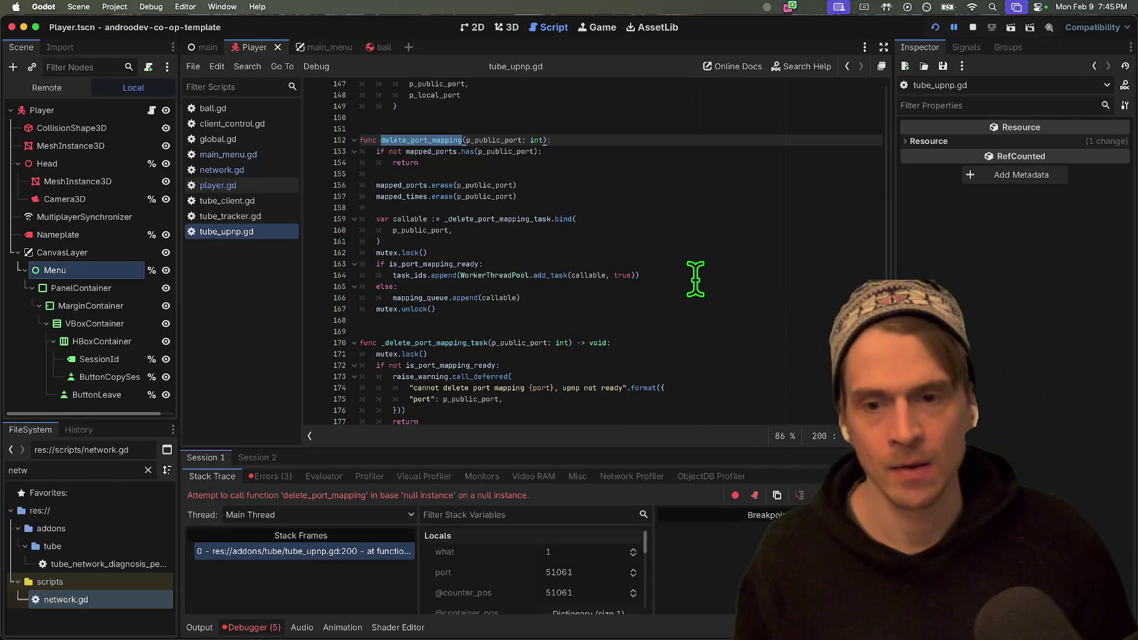
key(super+g)
key(super+g)
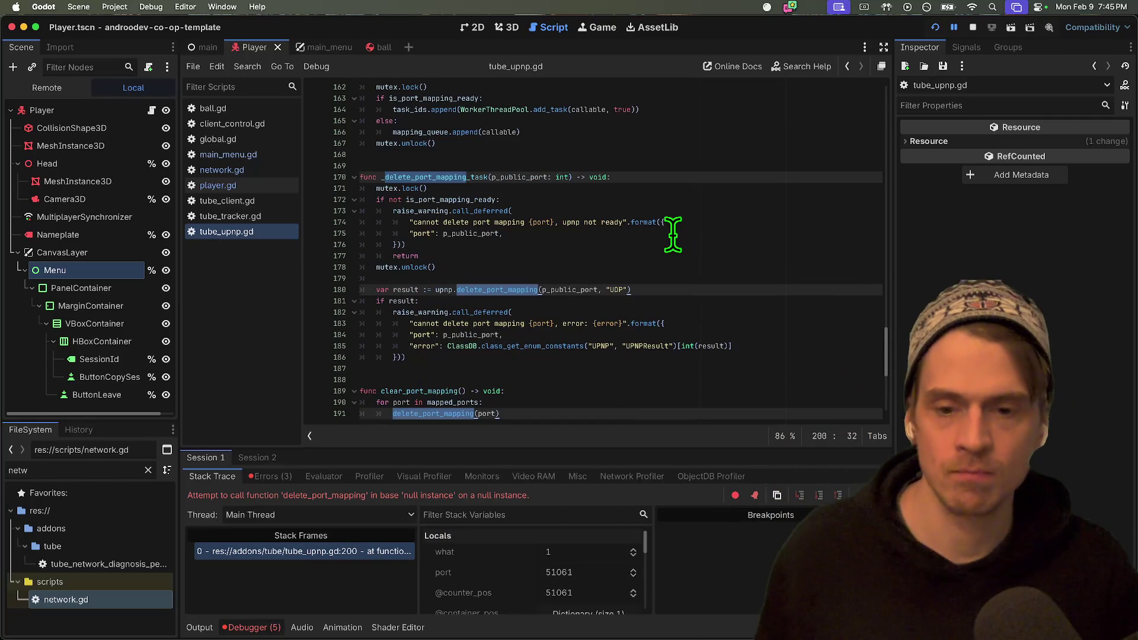
key(Escape)
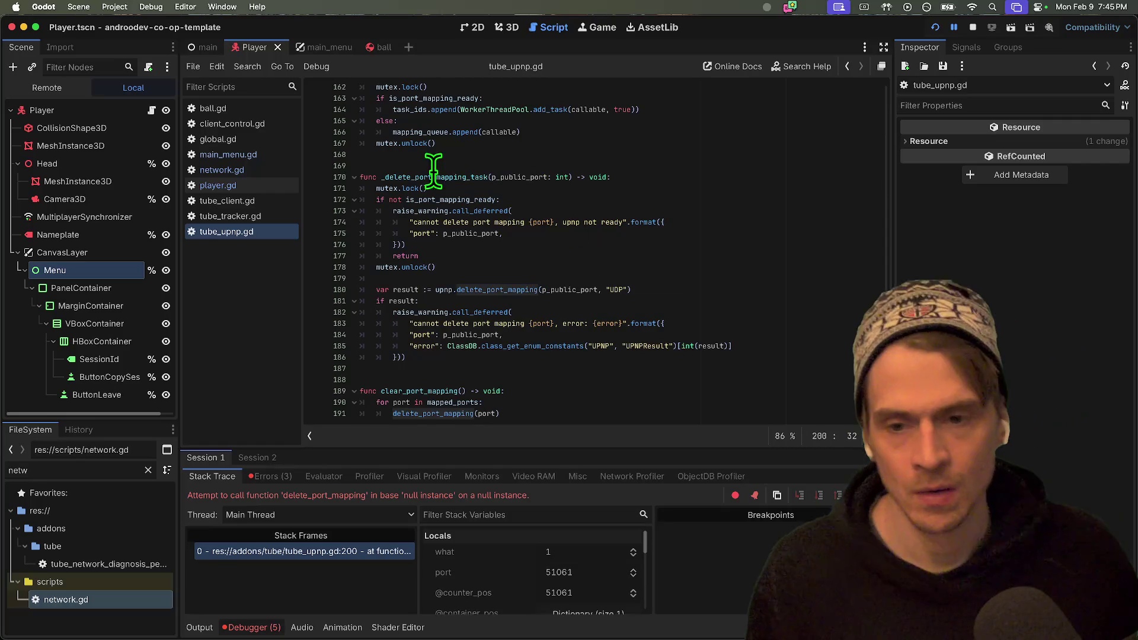
Search the project for _delete_port_mapping_task and check its usage (line 159) and definition (line 170).
double_click(462, 199)
click(481, 166)
double_click(471, 175)
key(super+shift+f)
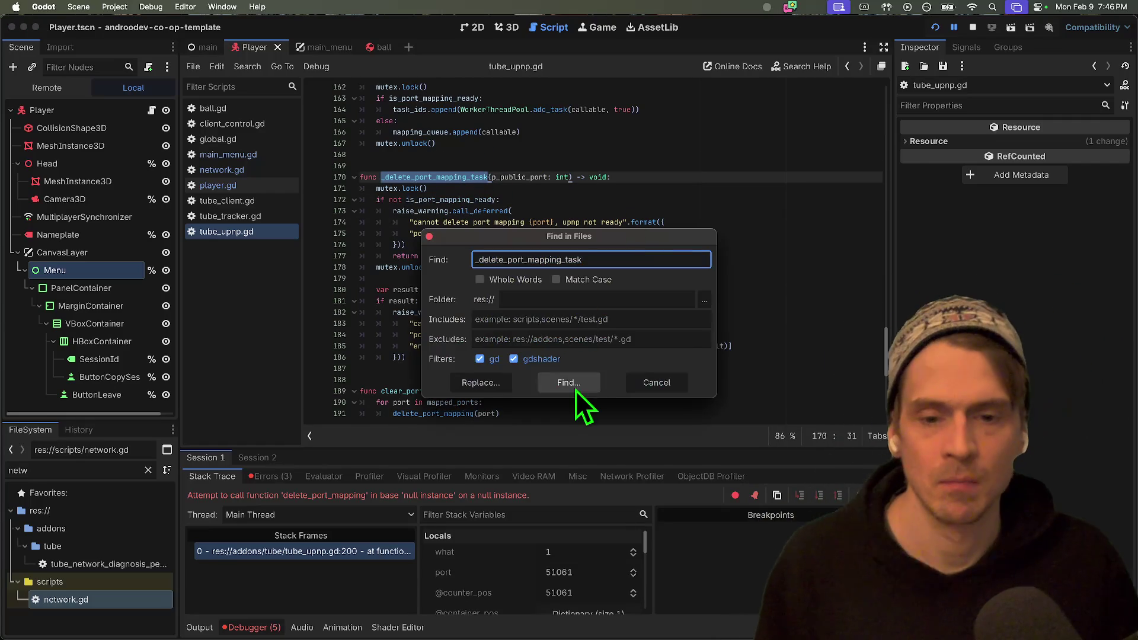
click(575, 390)
click(491, 493)
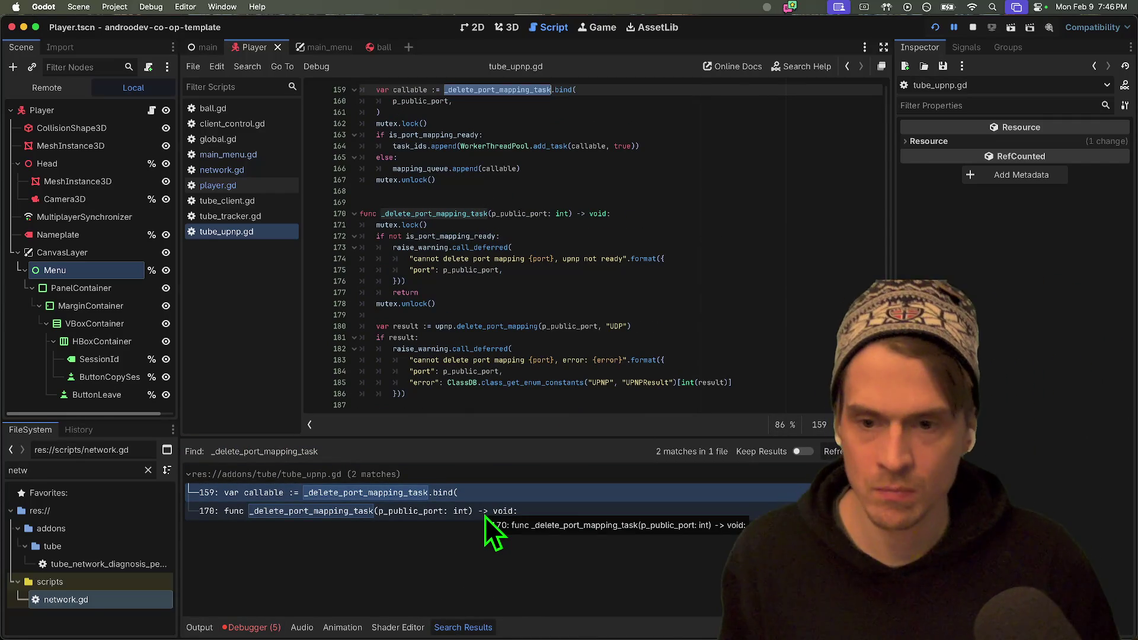
click(485, 513)
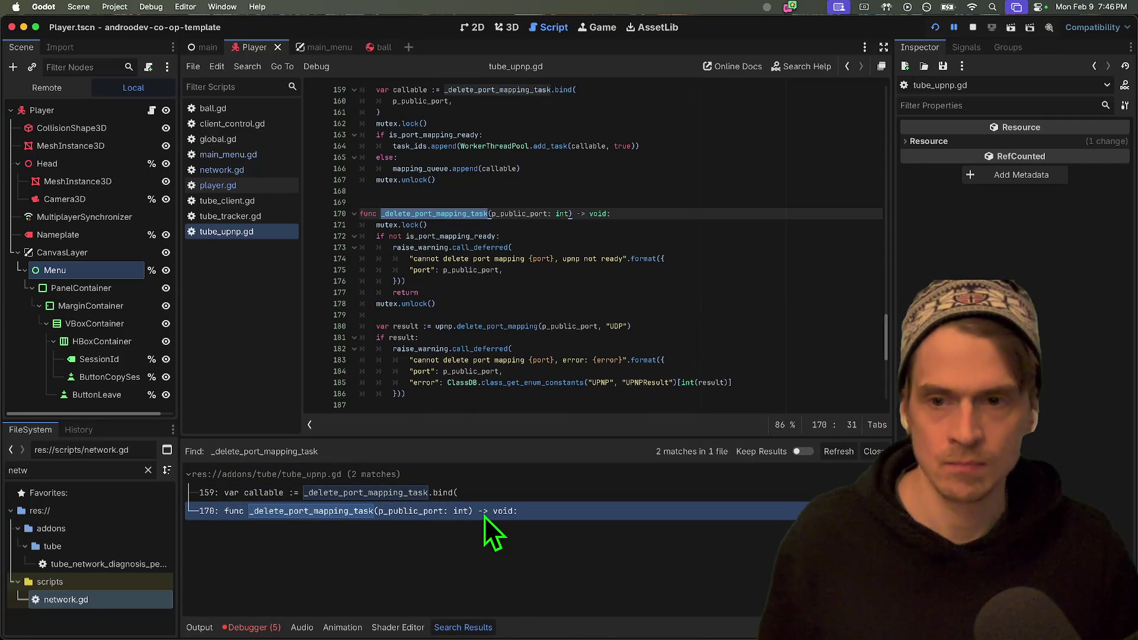
click(484, 496)
scroll(591, 225, up, 4)
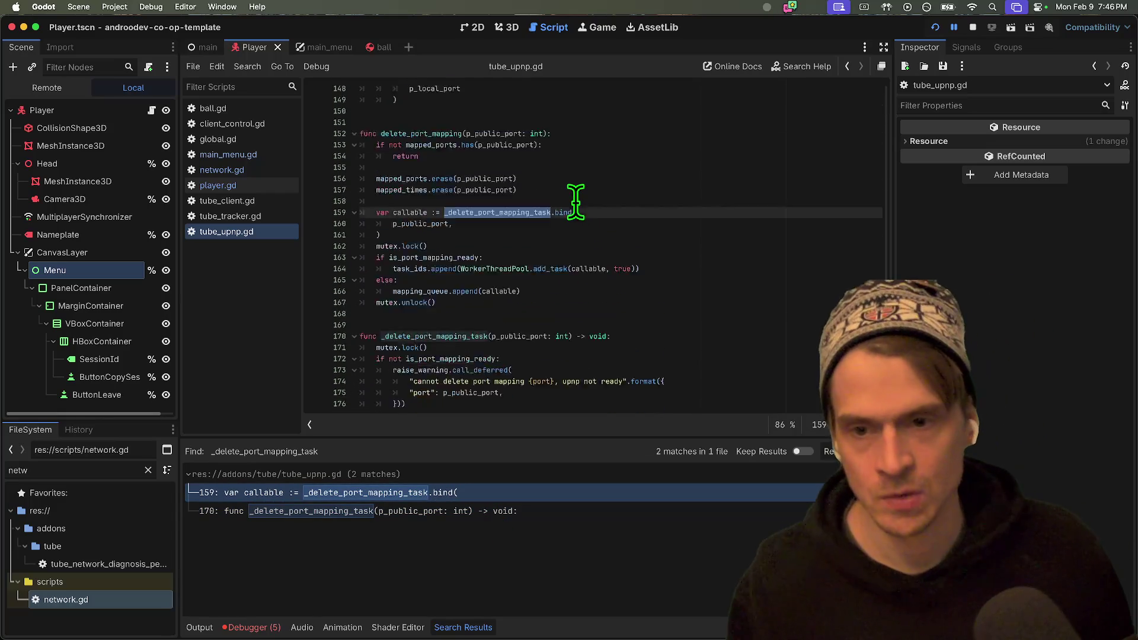
Search the project for delete_port_mapping and review the client_control.gd call at line 130.
double_click(386, 175)
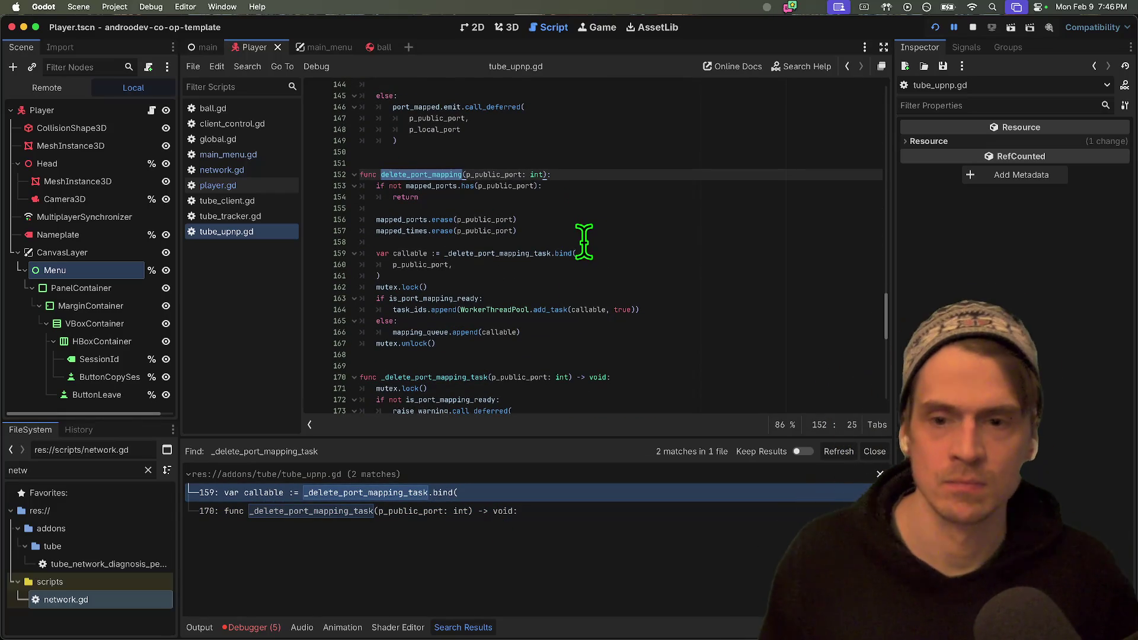
key(super+f)
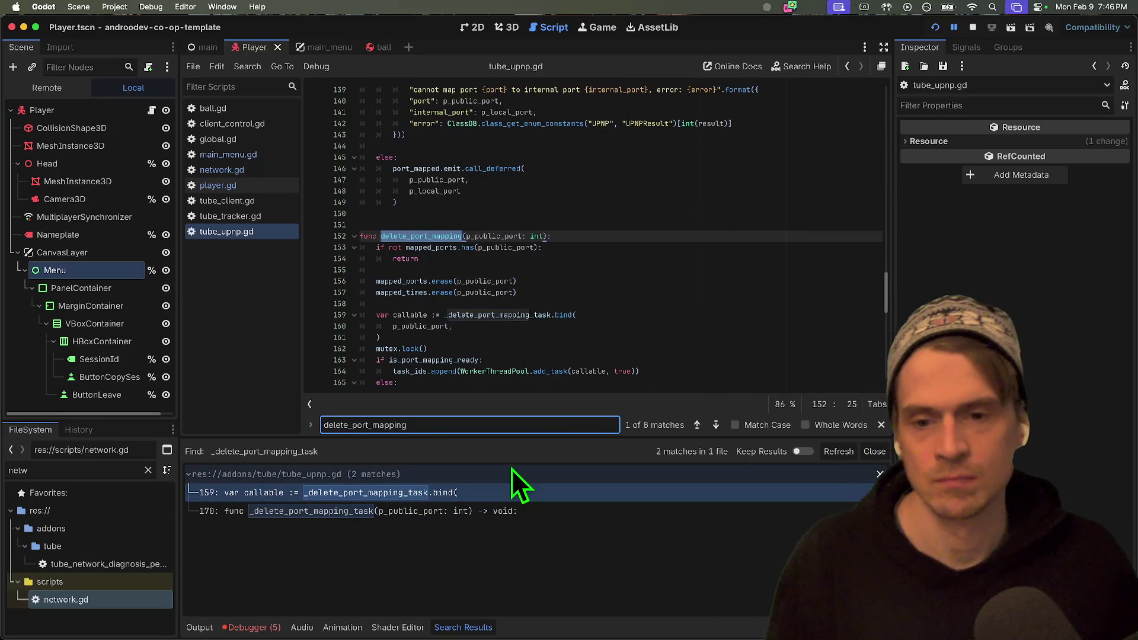
key(super+shift+f)
click(563, 389)
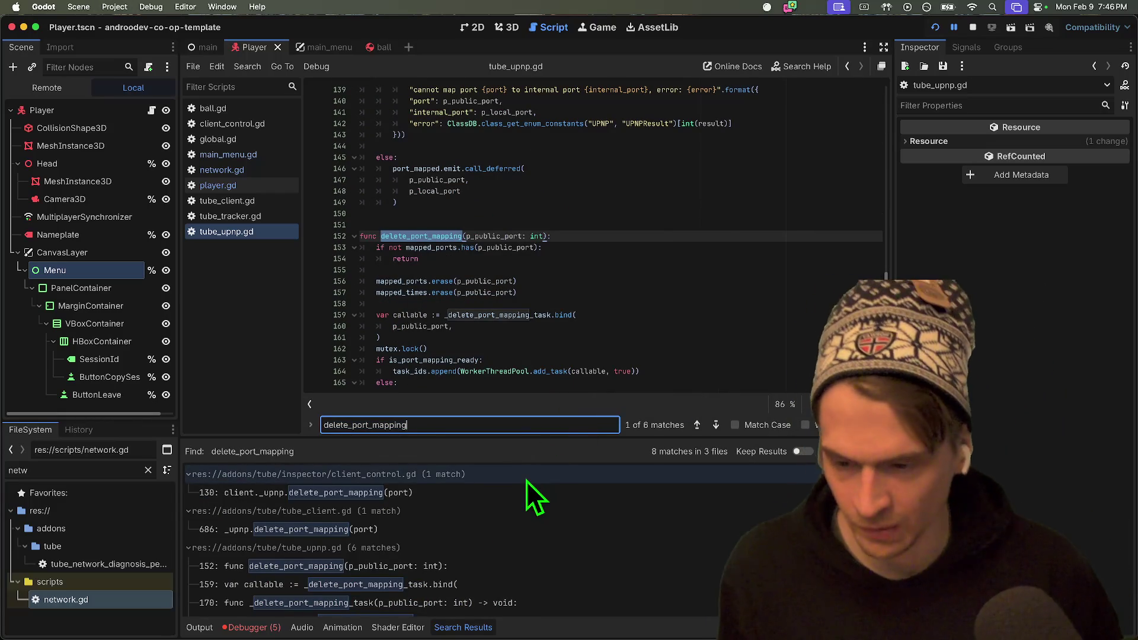
click(520, 493)
scroll(707, 258, up, 2)
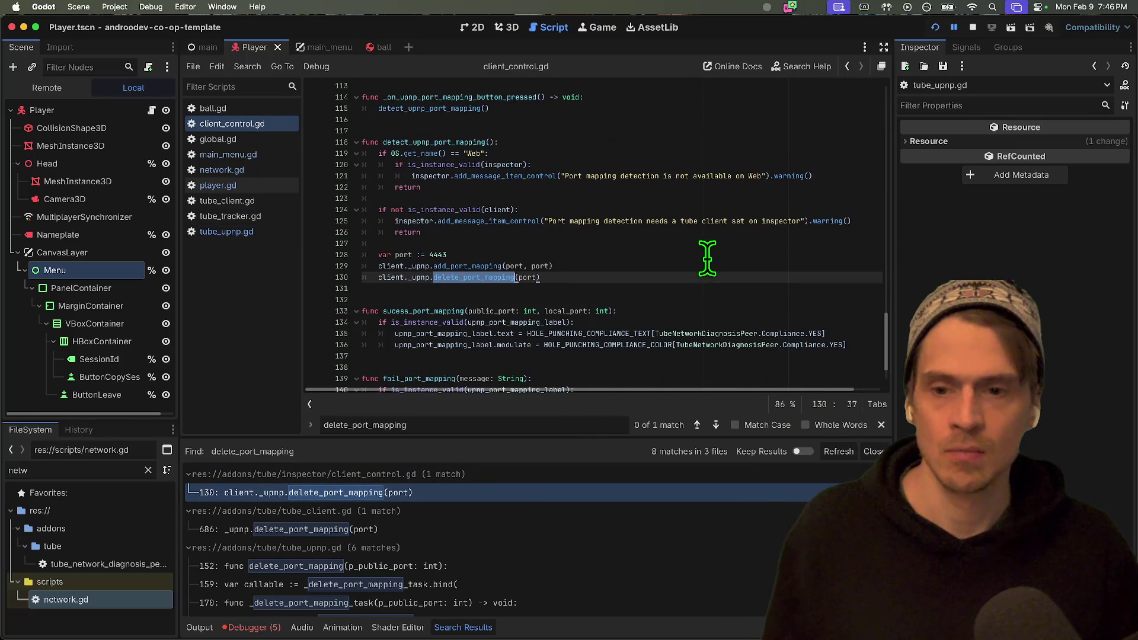
click(410, 153)
double_click(432, 140)
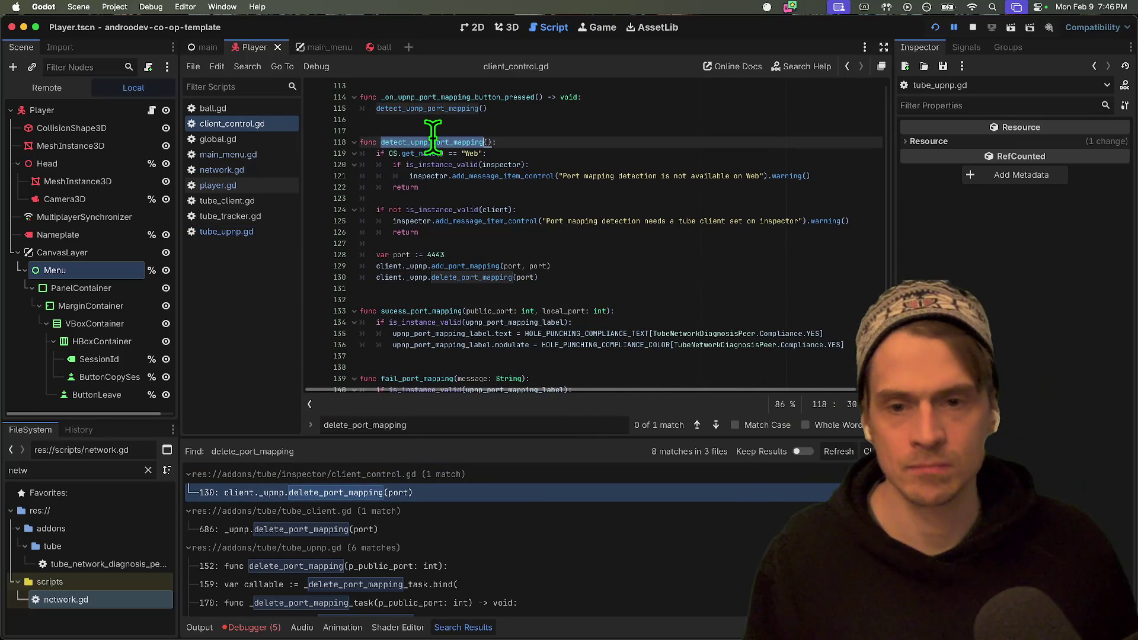
click(634, 274)
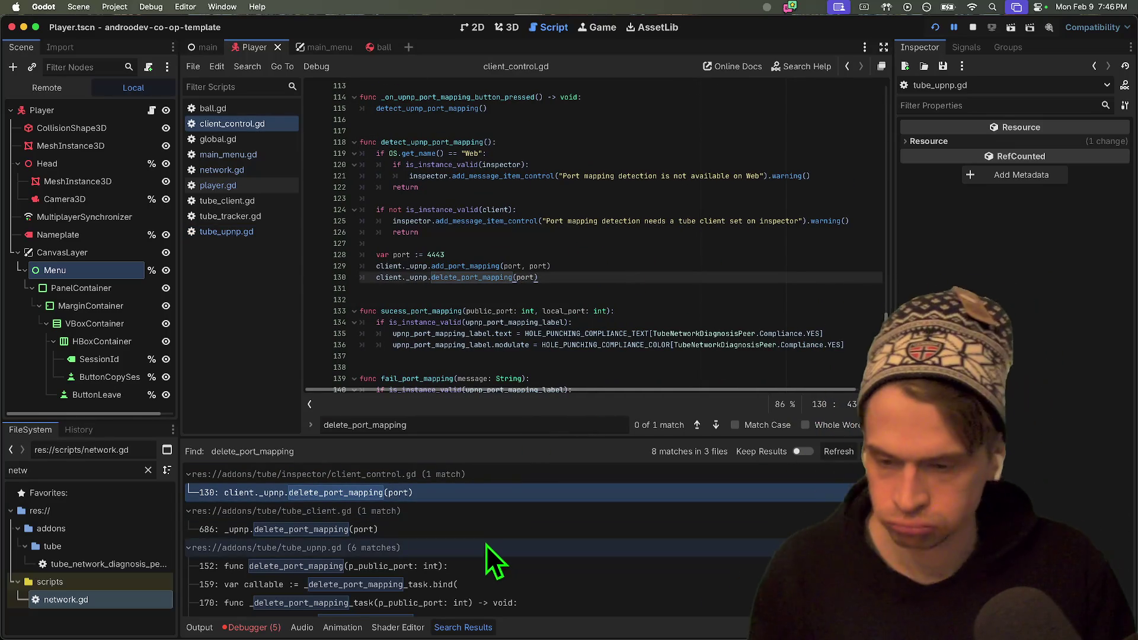
Open the tube_client.gd match and select the peer.port_mapped connection block on lines 659–661.
double_click(485, 546)
key(Up)
click(483, 556)
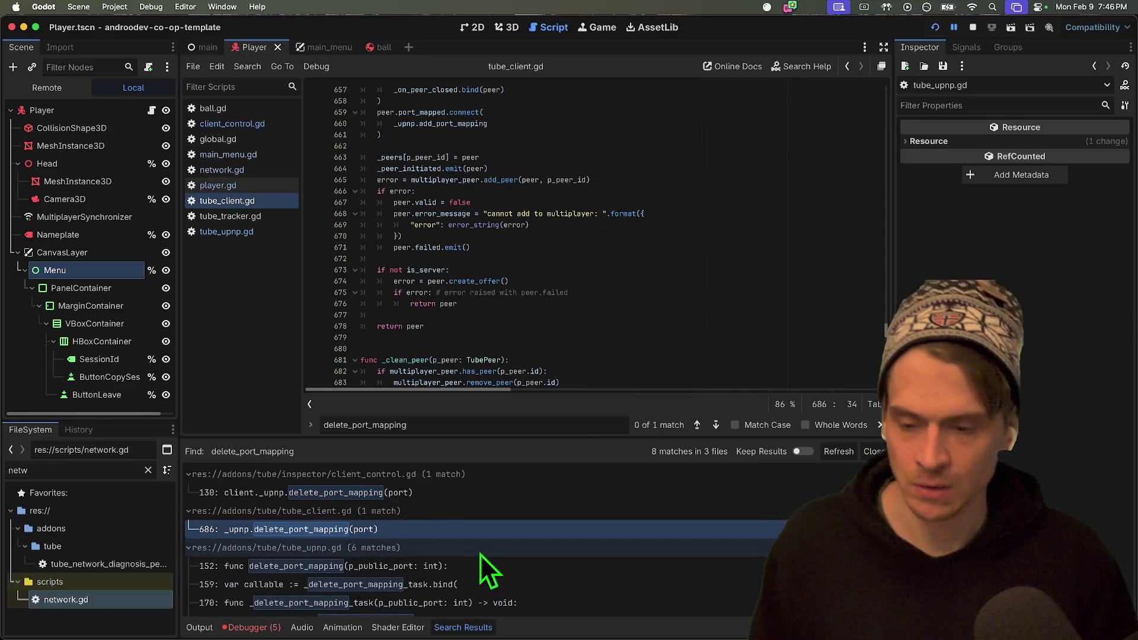
scroll(482, 551, down, 1)
scroll(461, 582, down, 3)
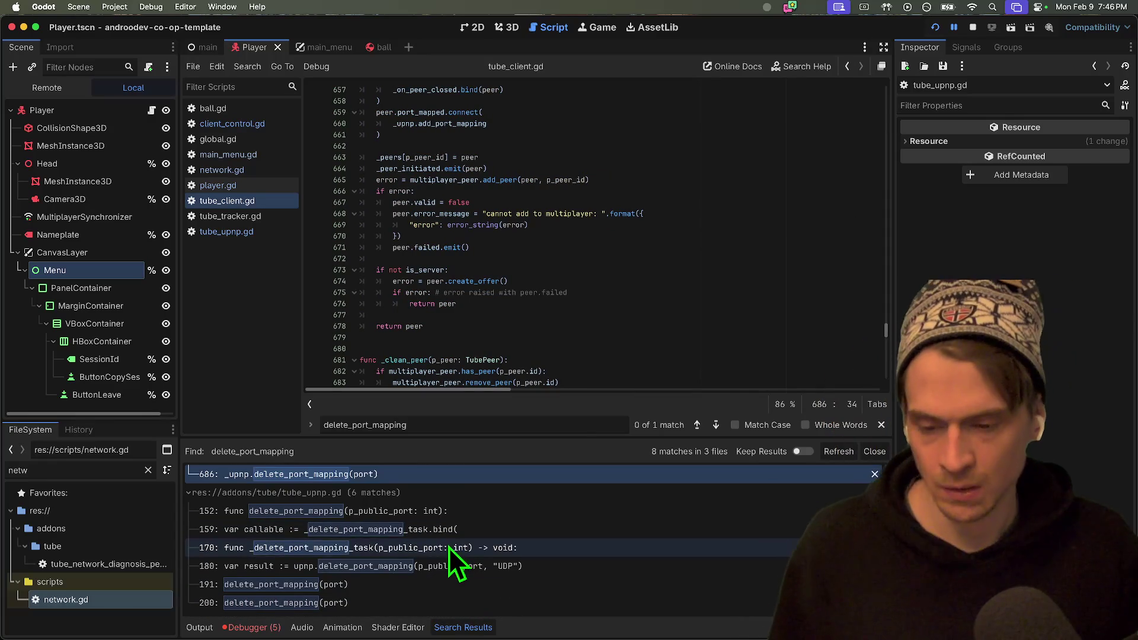
scroll(622, 173, up, 3)
scroll(622, 173, up, 5)
scroll(637, 201, down, 5)
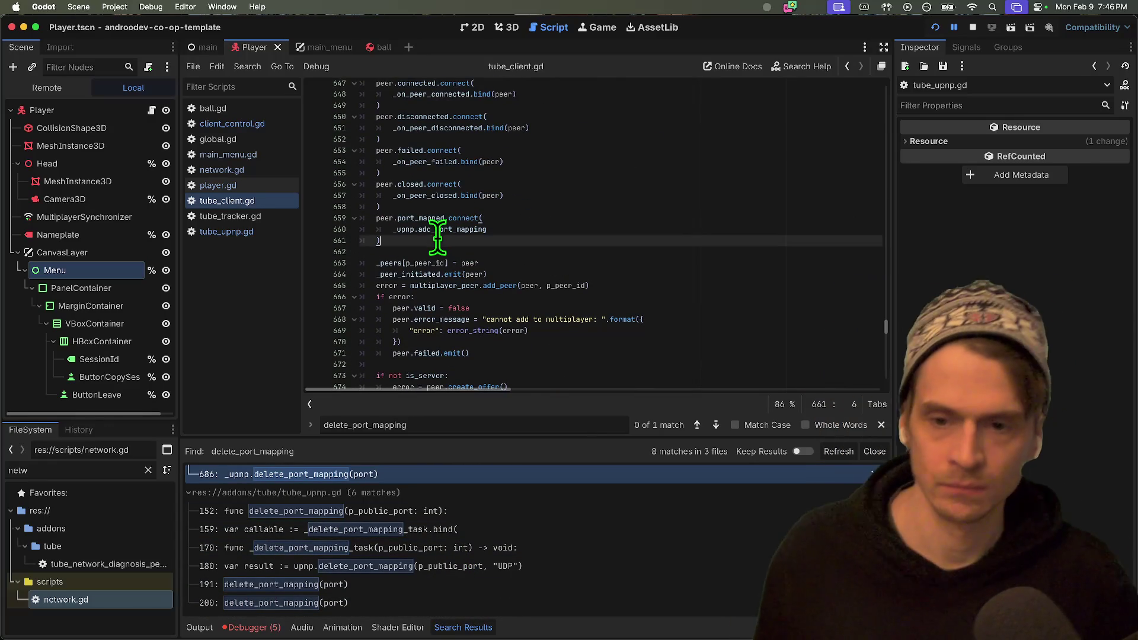
double_click(439, 229)
click(701, 232)
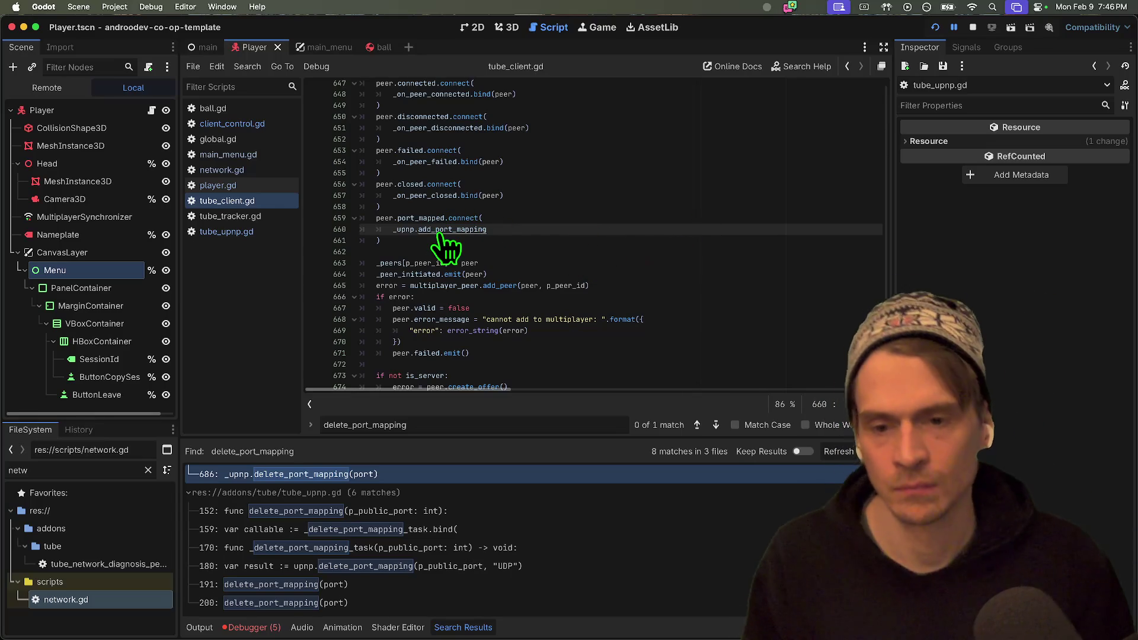
drag(441, 241, 366, 220)
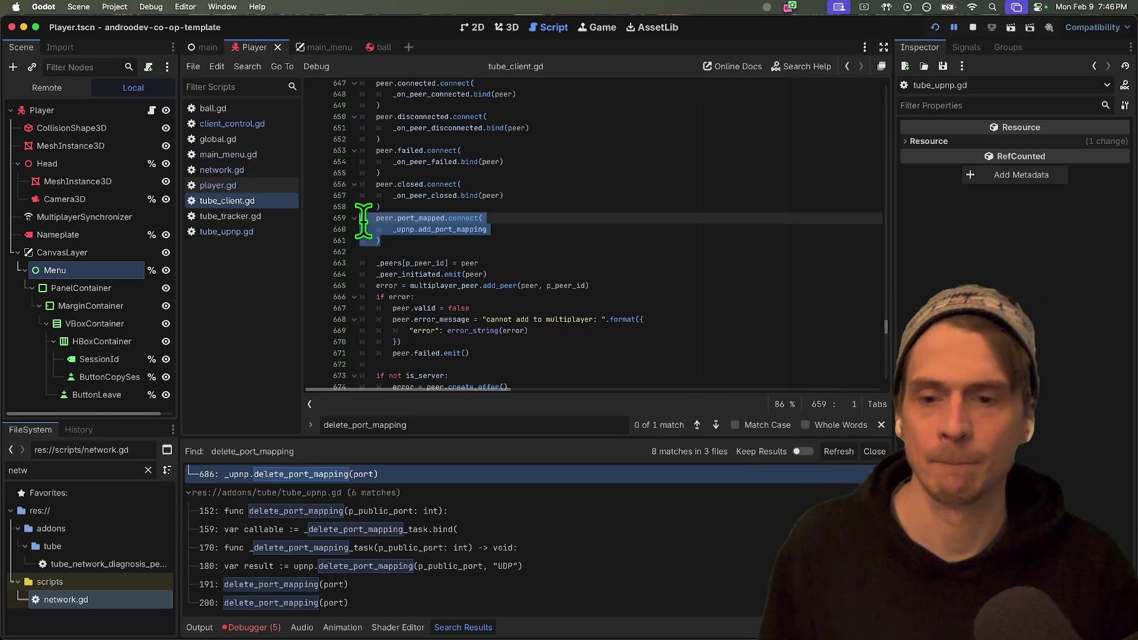
Comment out lines 659–661 in tube_client.gd and stop the running game.
key(super+k)
key(Escape)
click(973, 27)
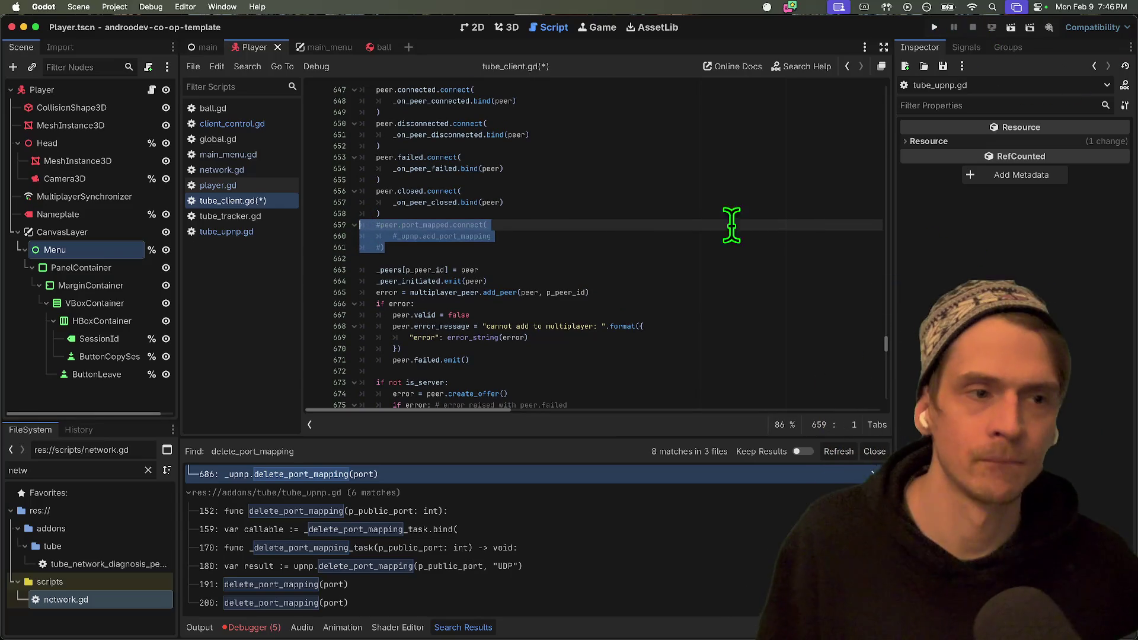
click(729, 189)
Rerun the project, host a session in one window, join from the other, then quit.
key(super+b)
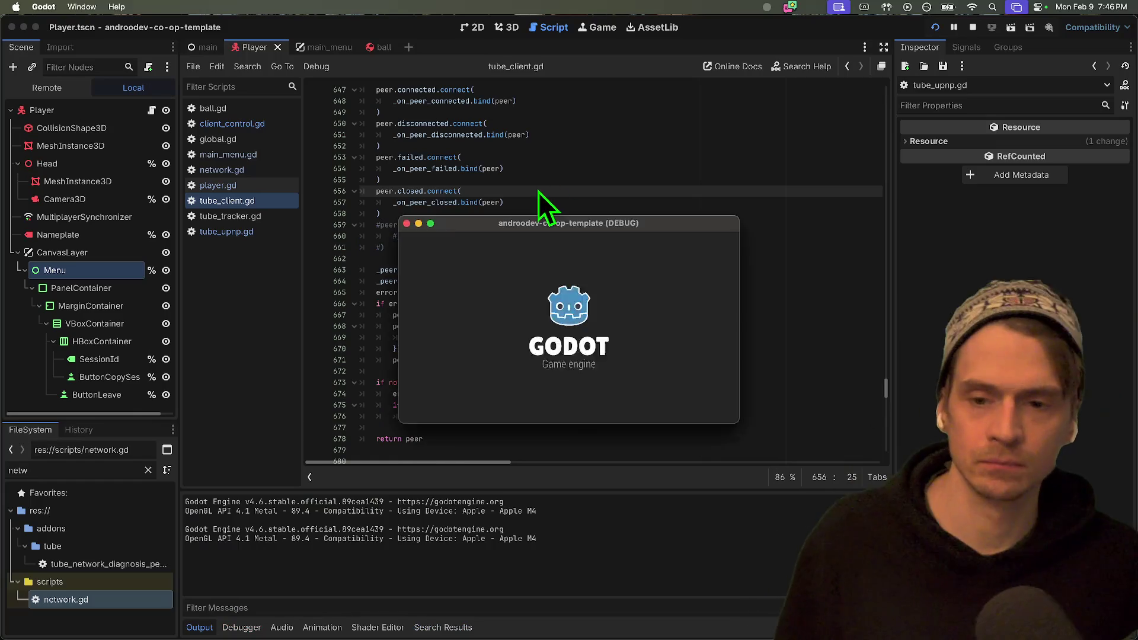
click(752, 359)
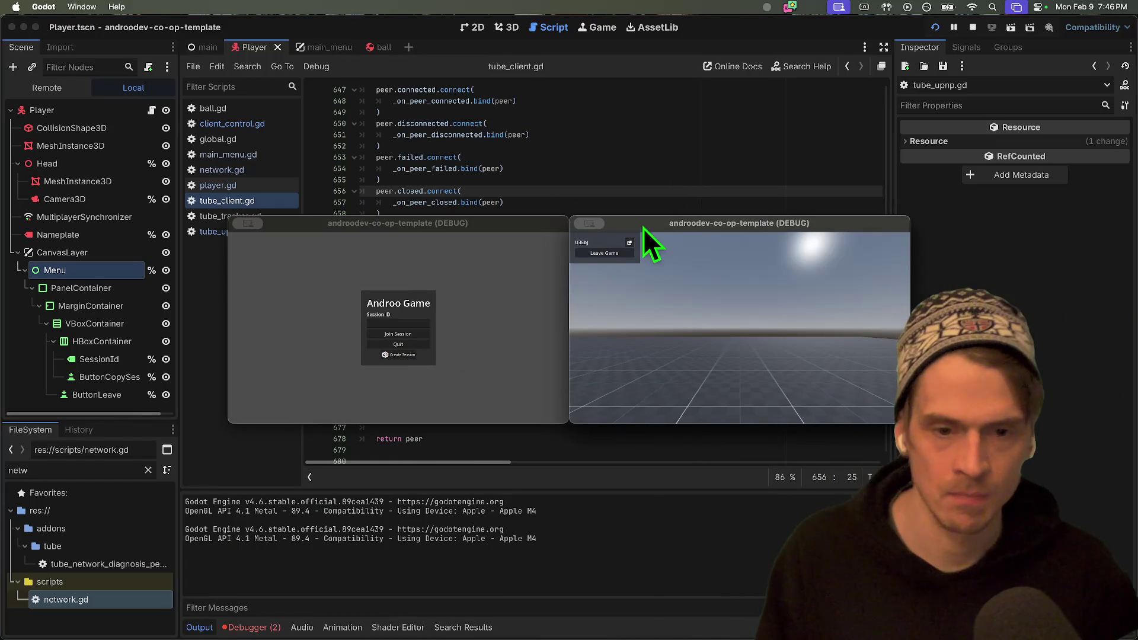
click(508, 266)
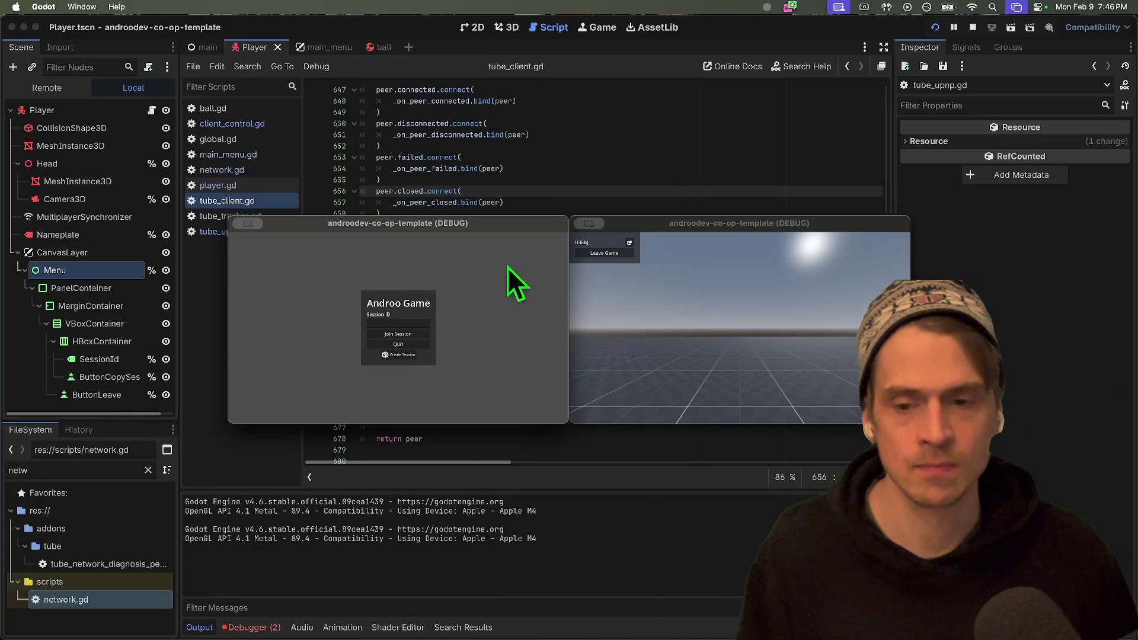
click(409, 340)
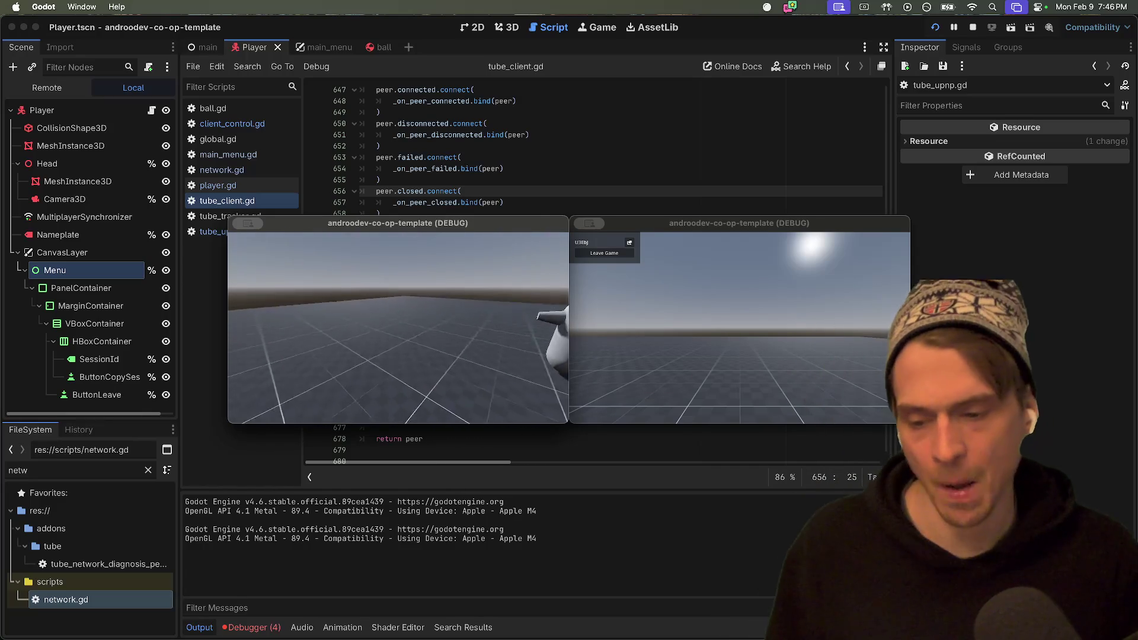
click(369, 315)
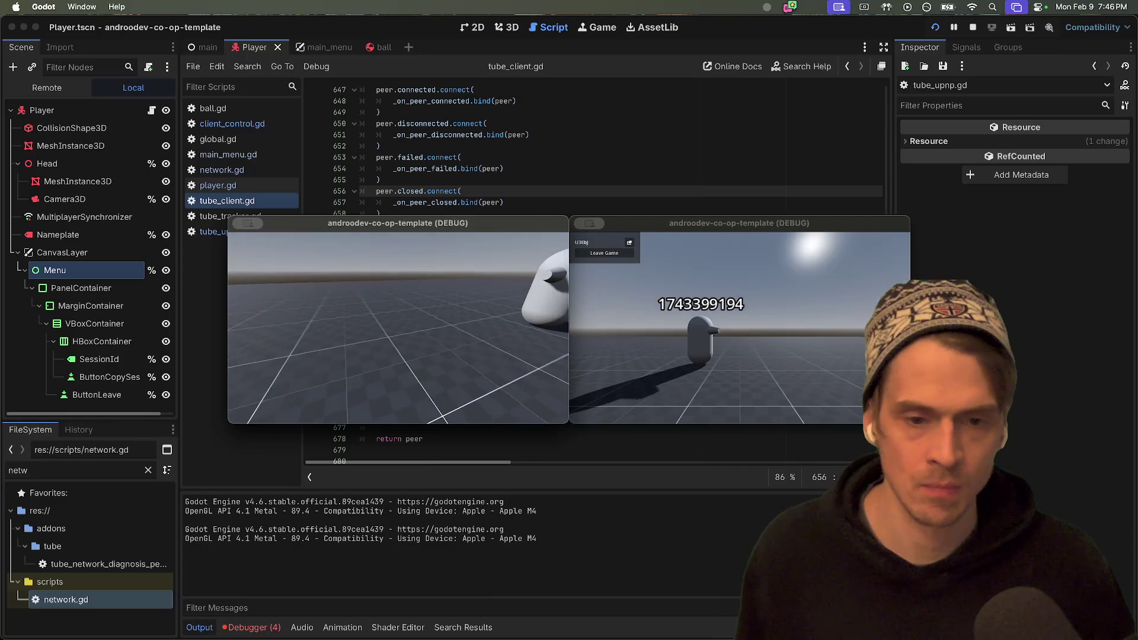
key(super+q)
key(super+q)
drag(648, 224, 306, 236)
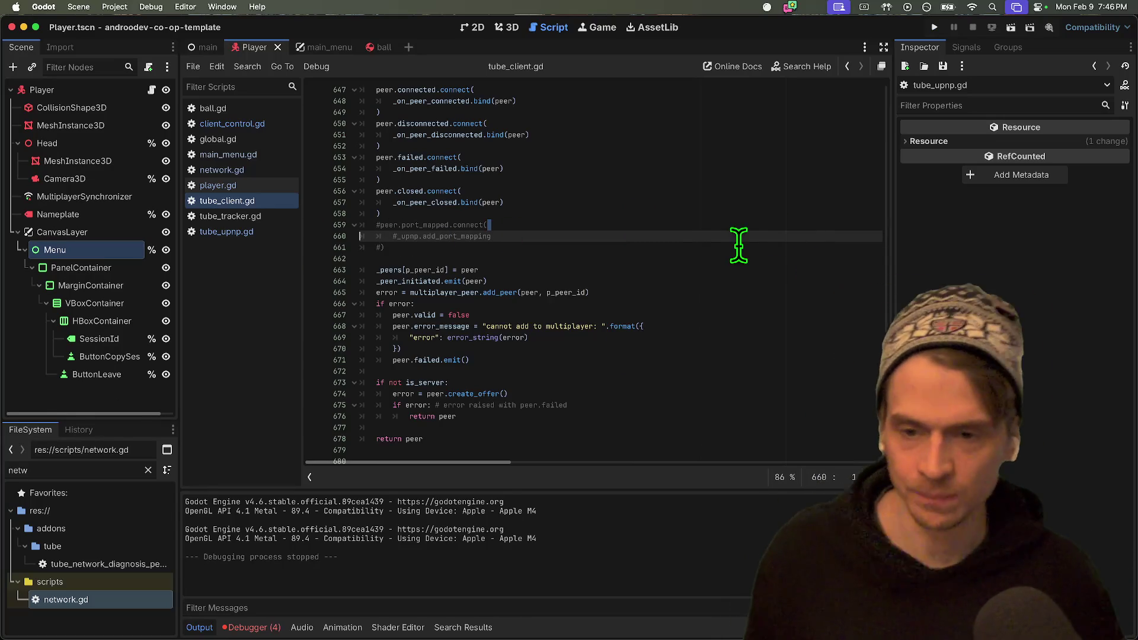
Review the commented port_mapped lines in _initiate_peer, then run the project again in two instances.
double_click(474, 225)
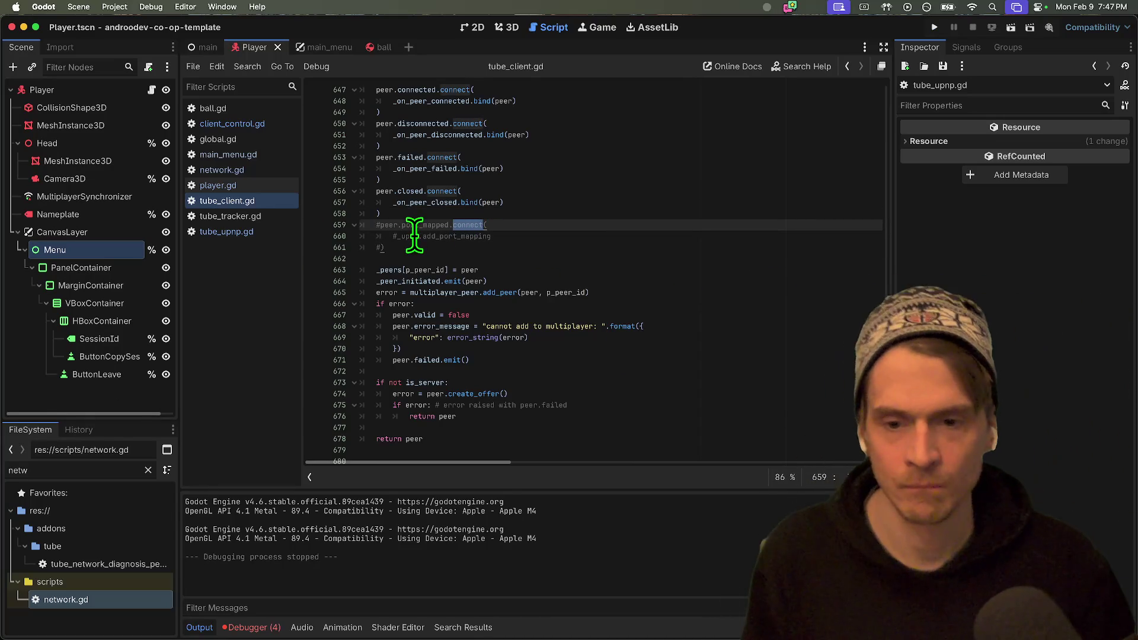
click(418, 236)
click(440, 225)
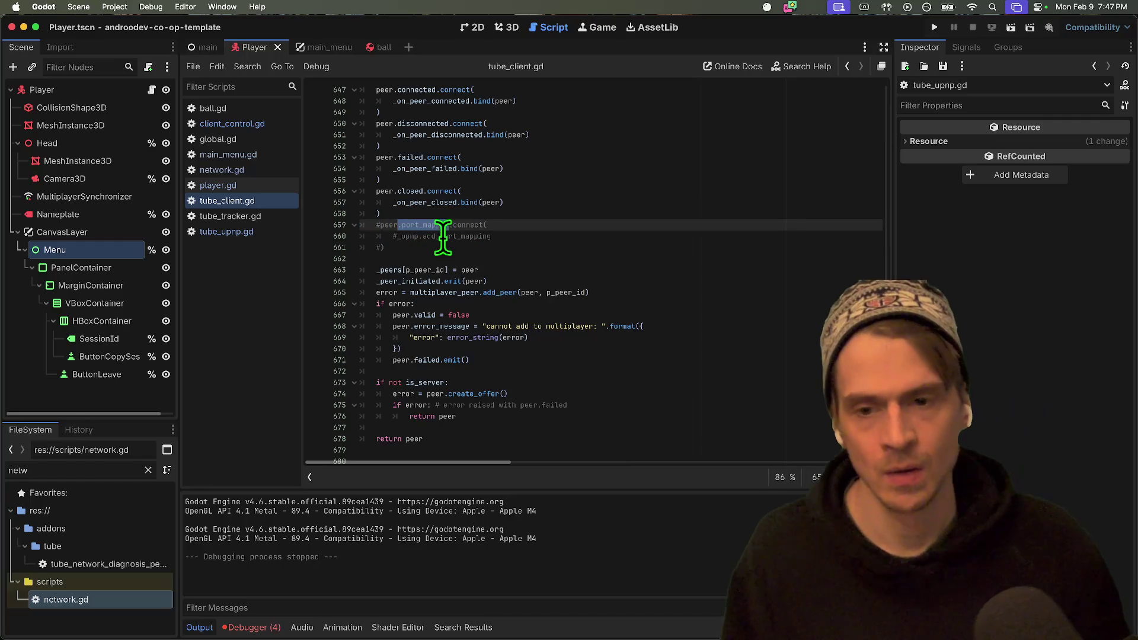
scroll(549, 246, up, 10)
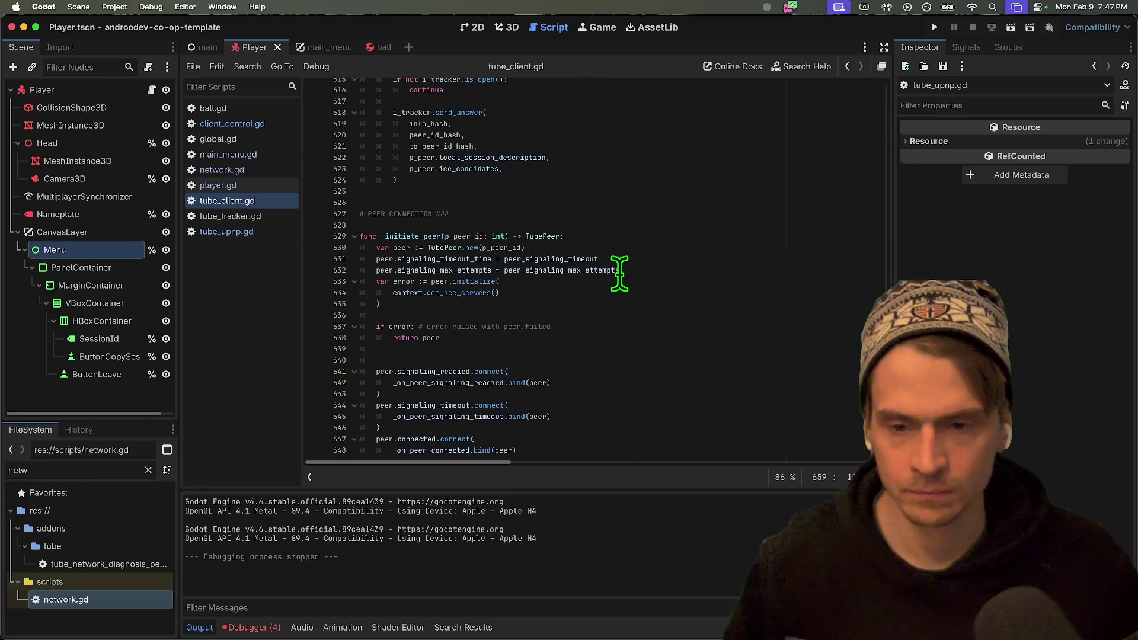
scroll(611, 267, down, 5)
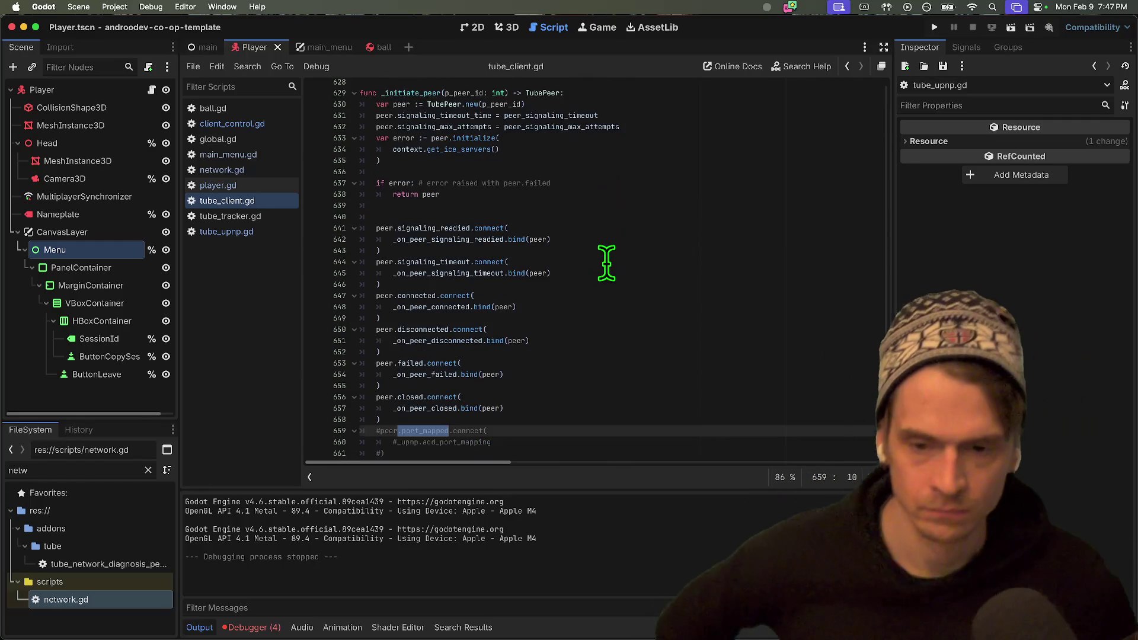
scroll(606, 262, down, 7)
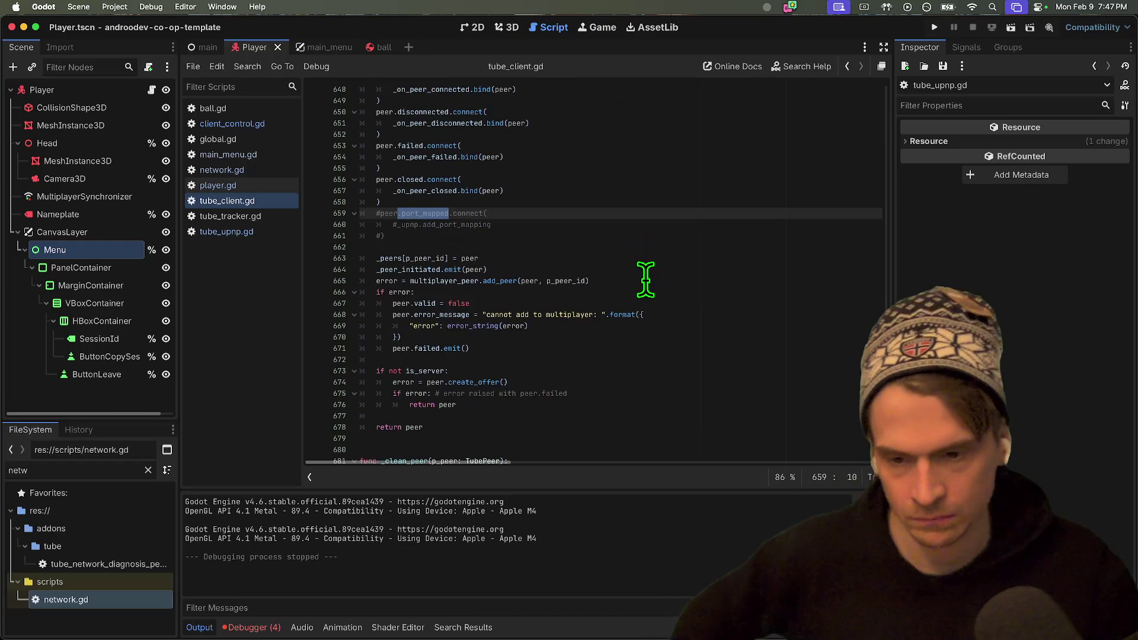
scroll(643, 279, down, 2)
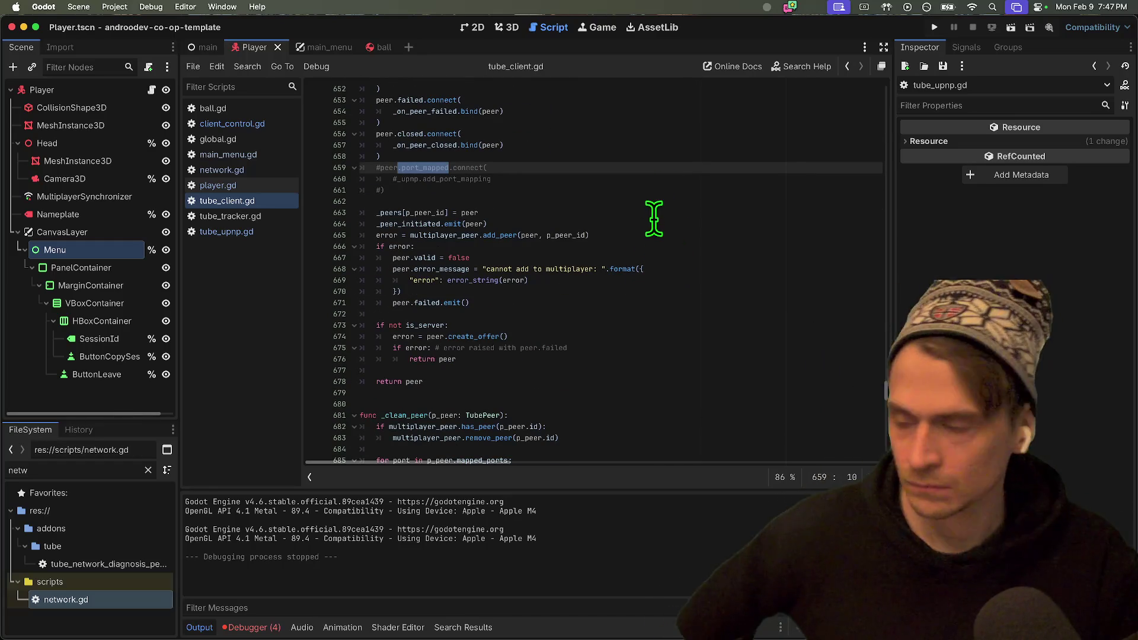
key(super+b)
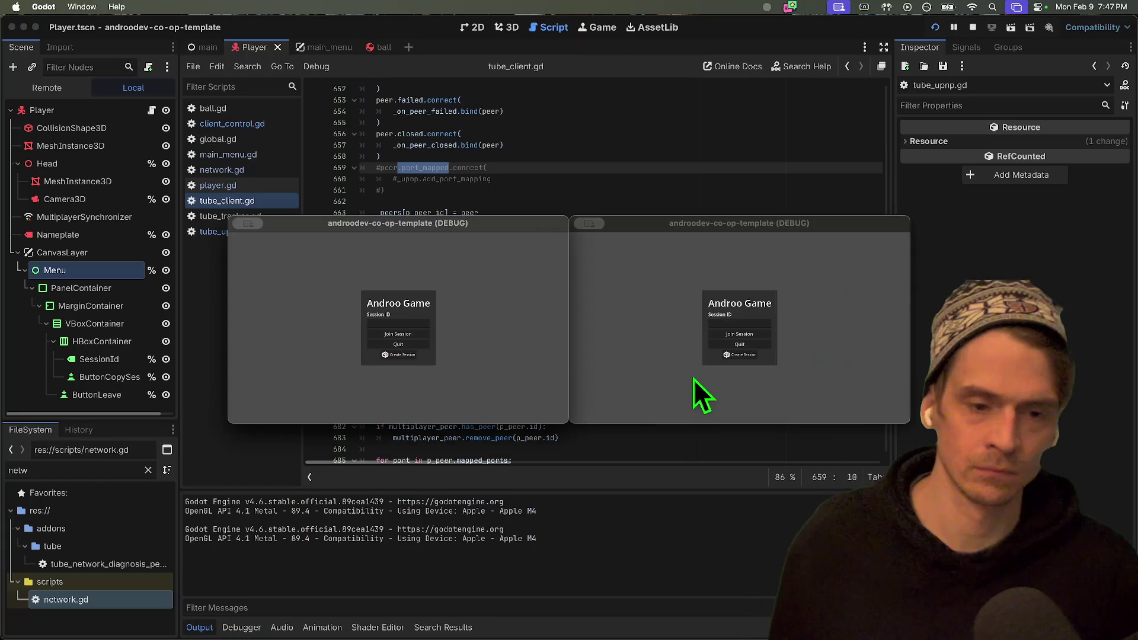
Try joining a session without a session ID, then stop the game.
click(723, 335)
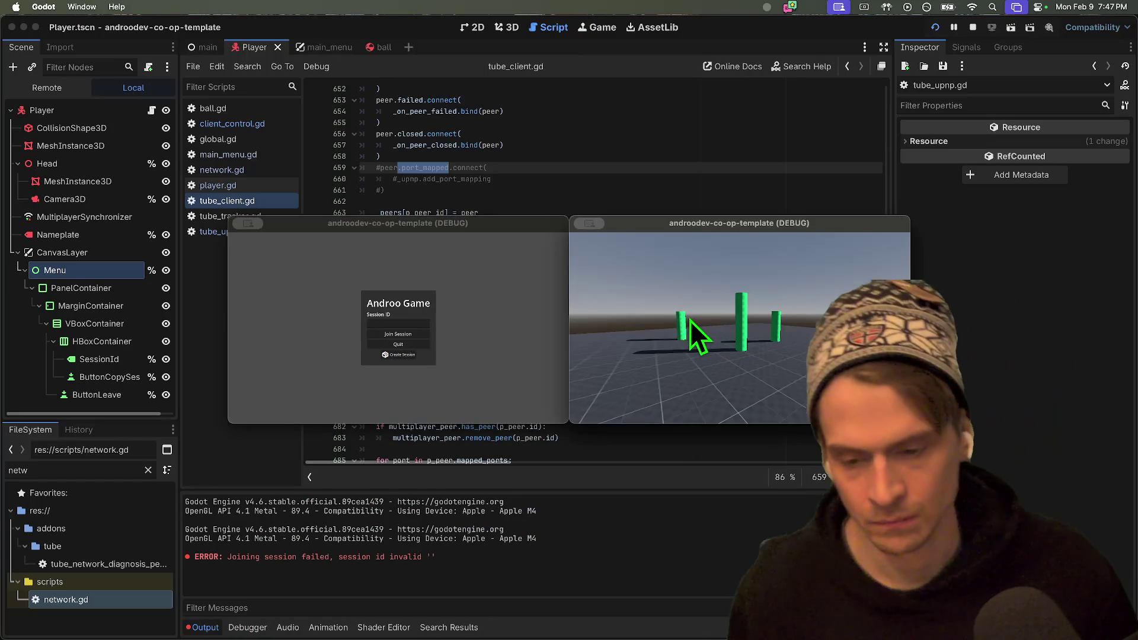
click(398, 344)
click(612, 337)
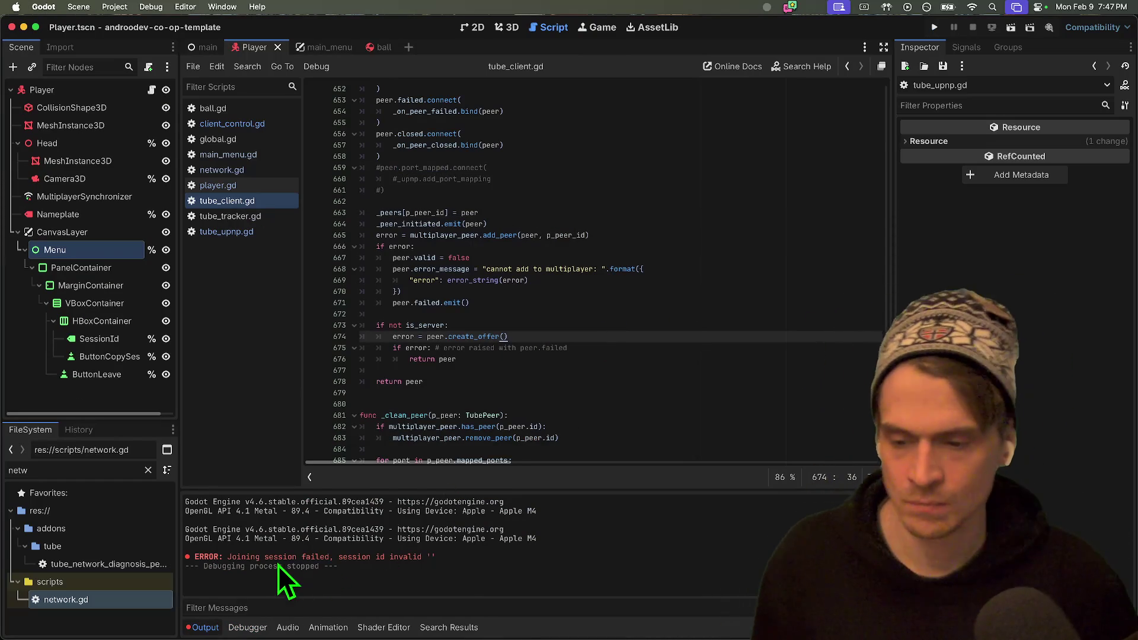
click(309, 562)
Find 'Joining session failed' across project files and open the tube_client.gd line 453 match.
double_click(233, 559)
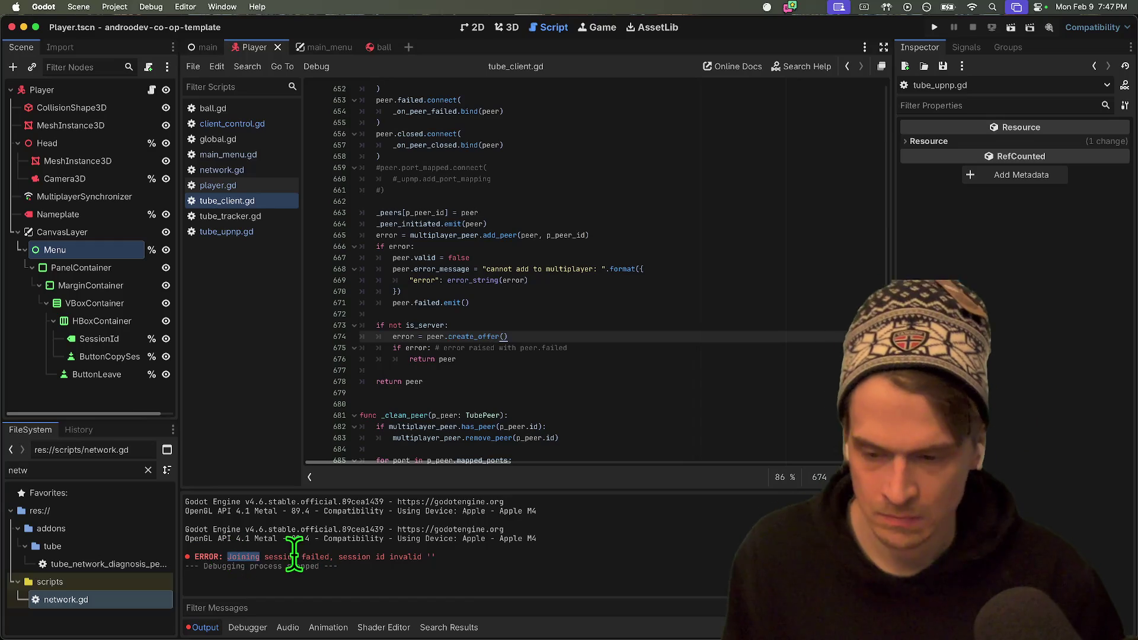
mouse_move(329, 561)
mouse_down()
mouse_move(252, 537)
mouse_move(228, 558)
mouse_up()
key(super+shift+f)
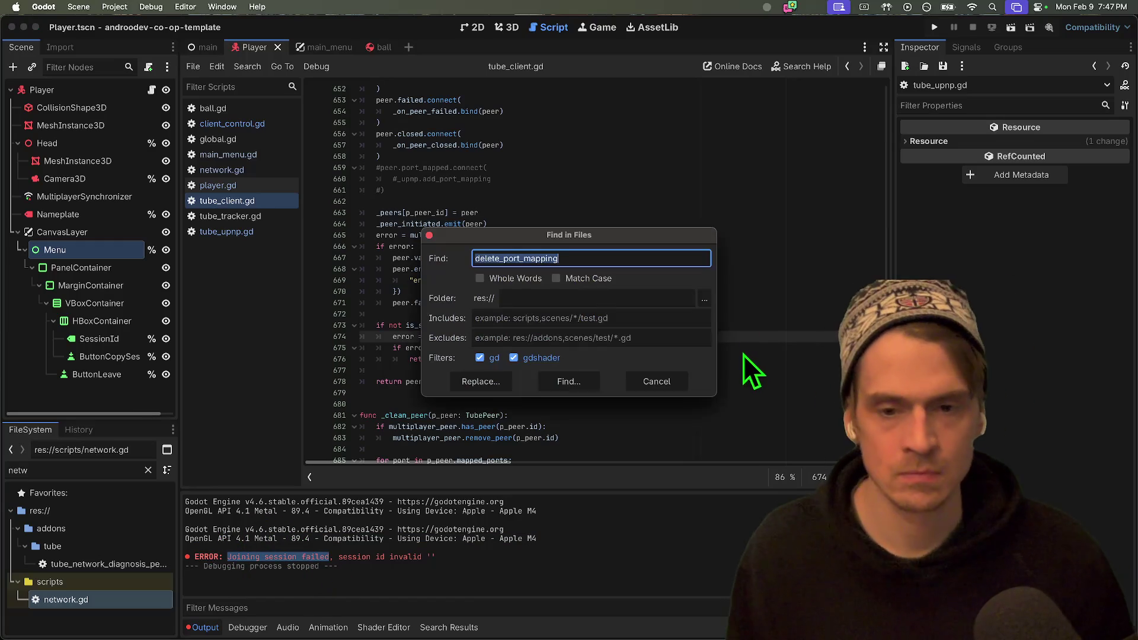
click(561, 384)
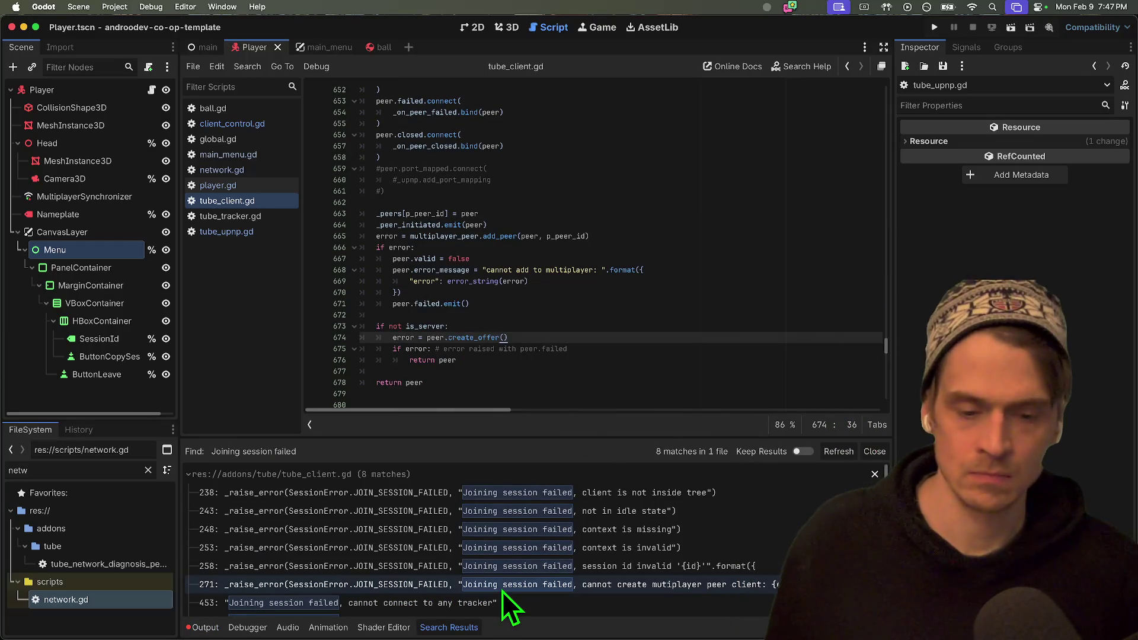
click(497, 603)
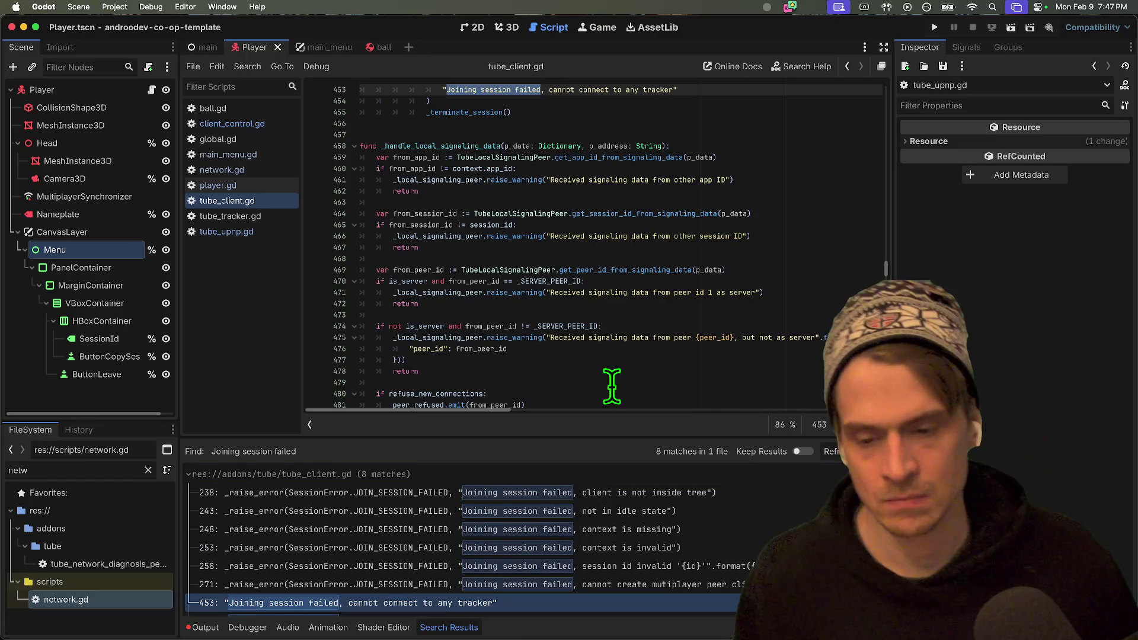
Check the Output and Debugger panels for the closed-session error.
click(197, 628)
click(248, 627)
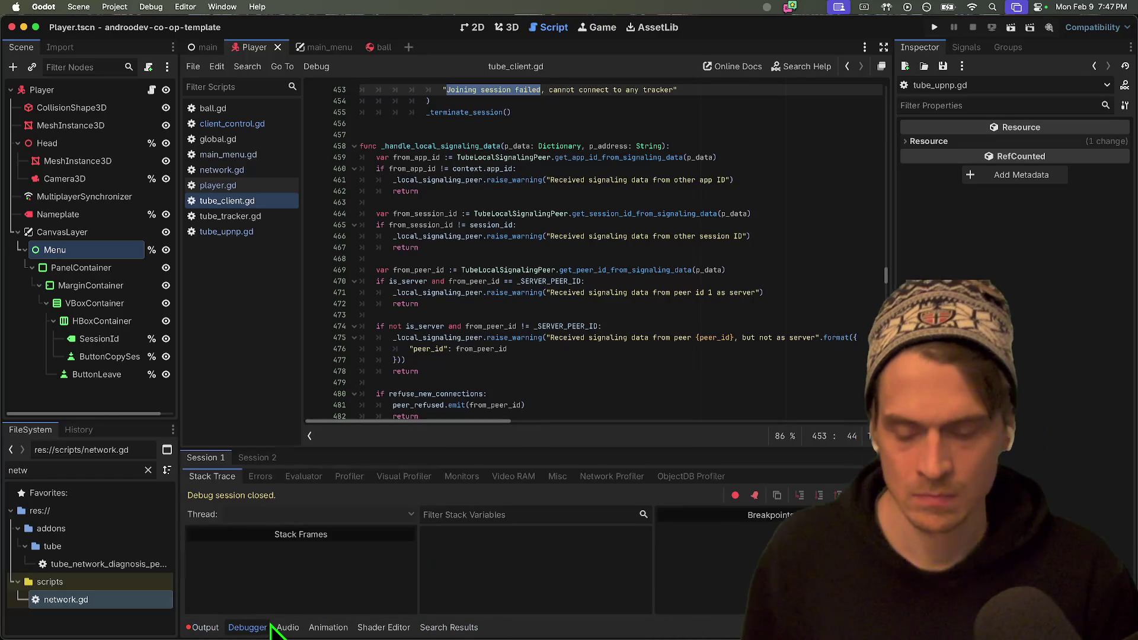
click(204, 627)
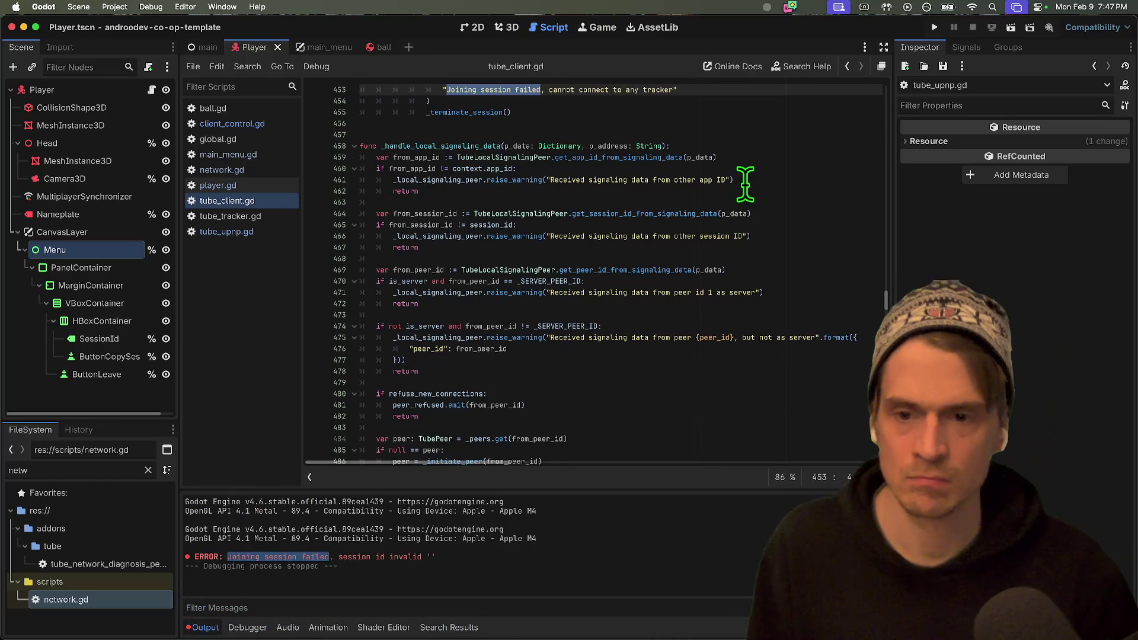
scroll(744, 186, up, 10)
scroll(744, 198, down, 2)
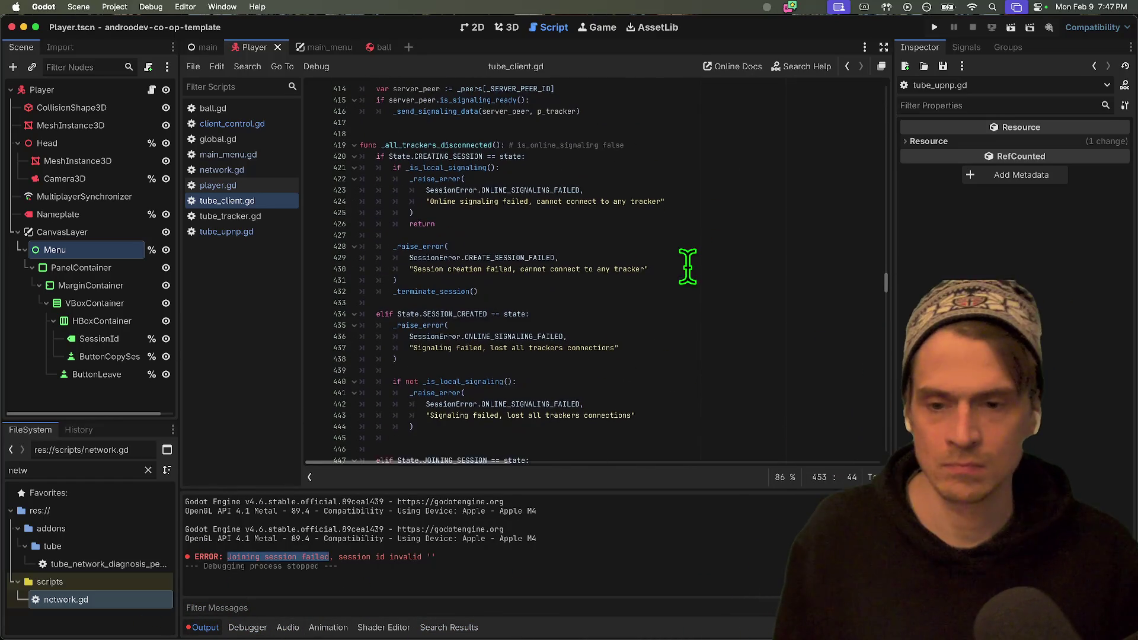
scroll(658, 237, up, 1)
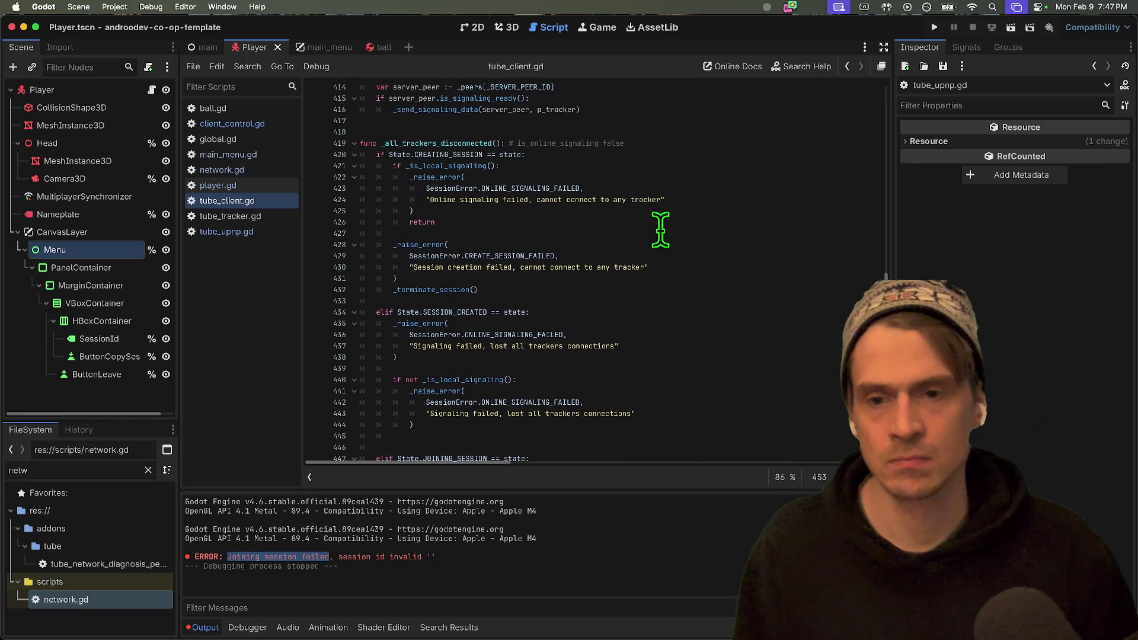